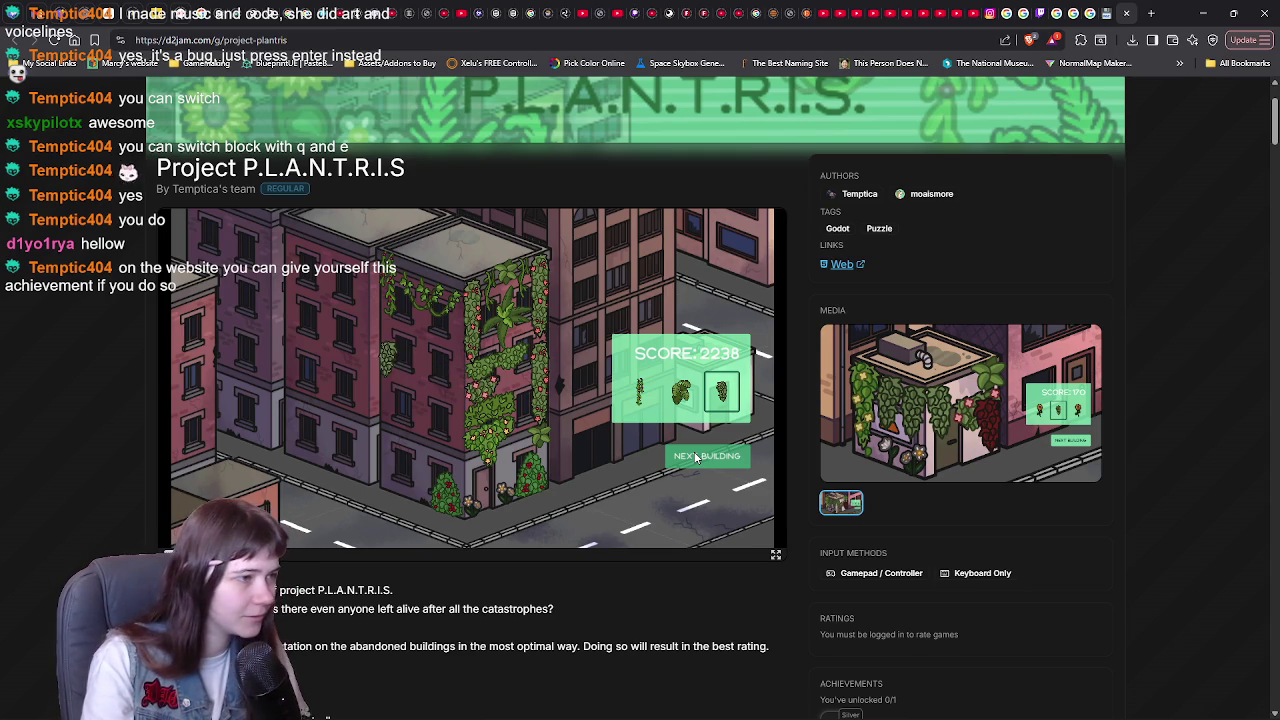
- Place a plant piece and a red flower piece on the building wall
{"action": "key", "text": "d"}
{"action": "key", "text": "d"}
{"action": "key", "text": "d"}
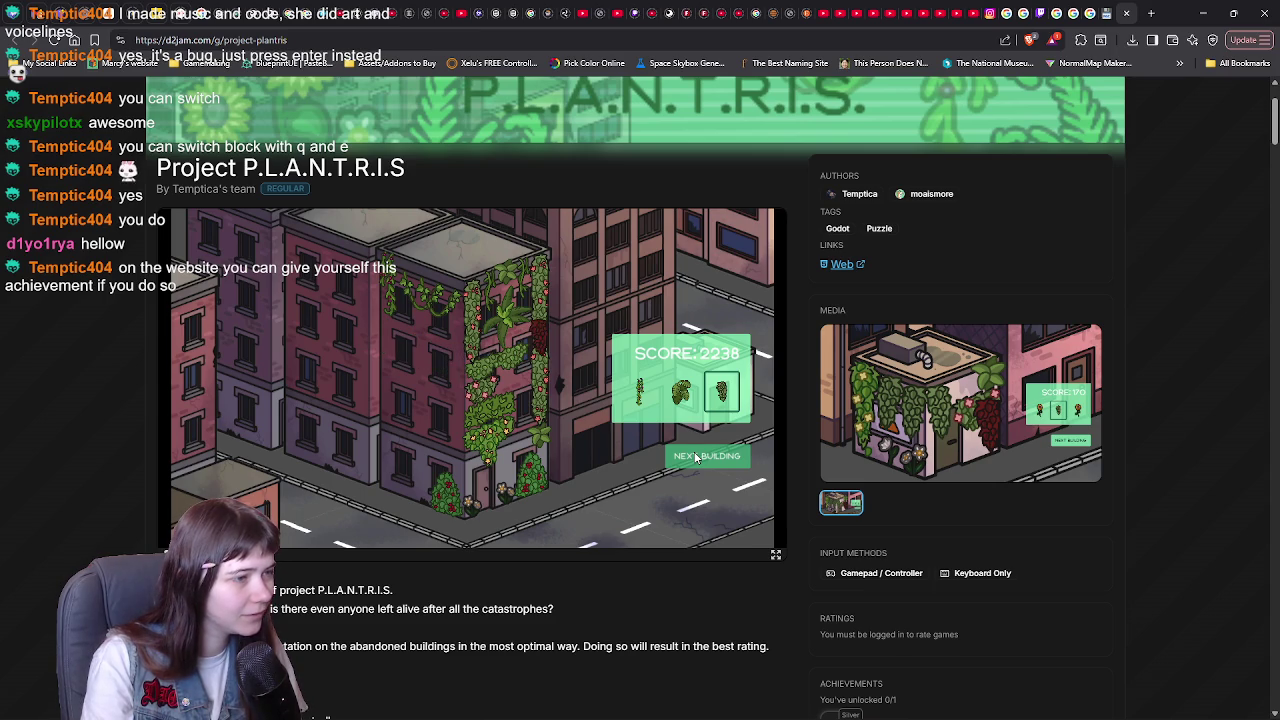
{"action": "key", "text": "a"}
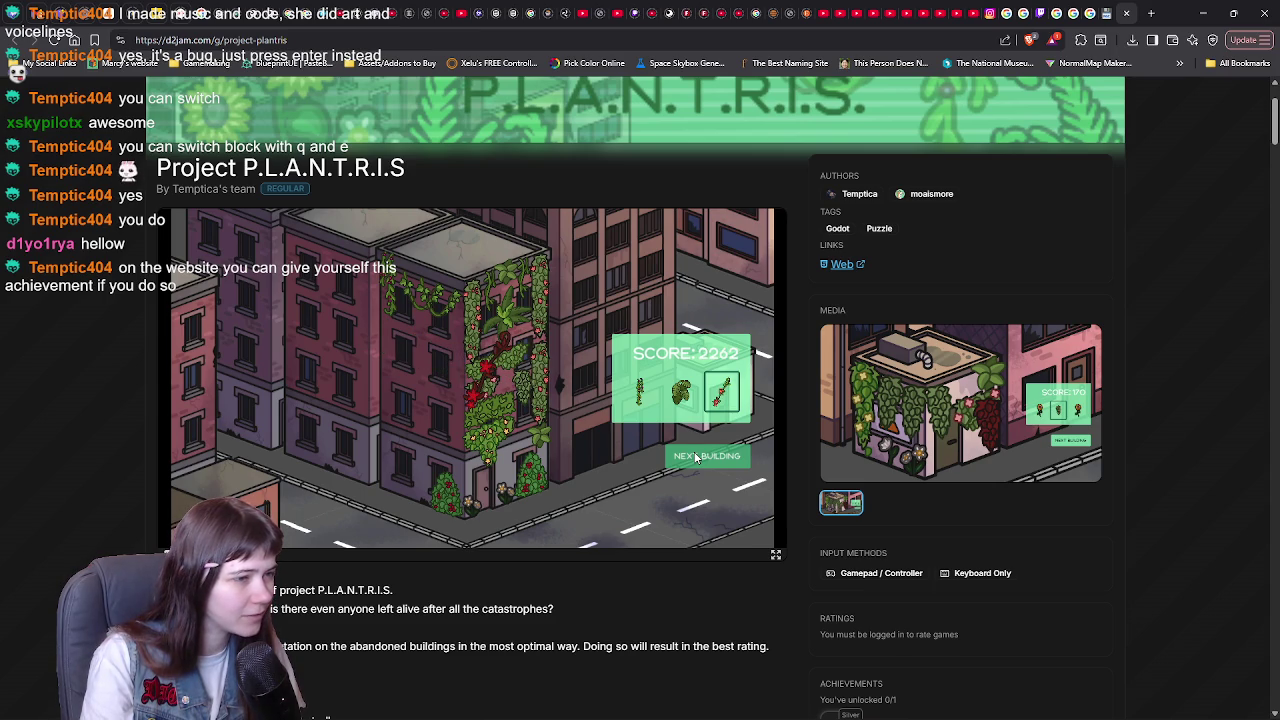
{"action": "key", "text": "Return"}
{"action": "key", "text": "a"}
{"action": "key", "text": "w"}
{"action": "key", "text": "w"}
{"action": "key", "text": "d"}
{"action": "key", "text": "a"}
{"action": "key", "text": "a"}
{"action": "key", "text": "a"}
{"action": "key", "text": "Return"}
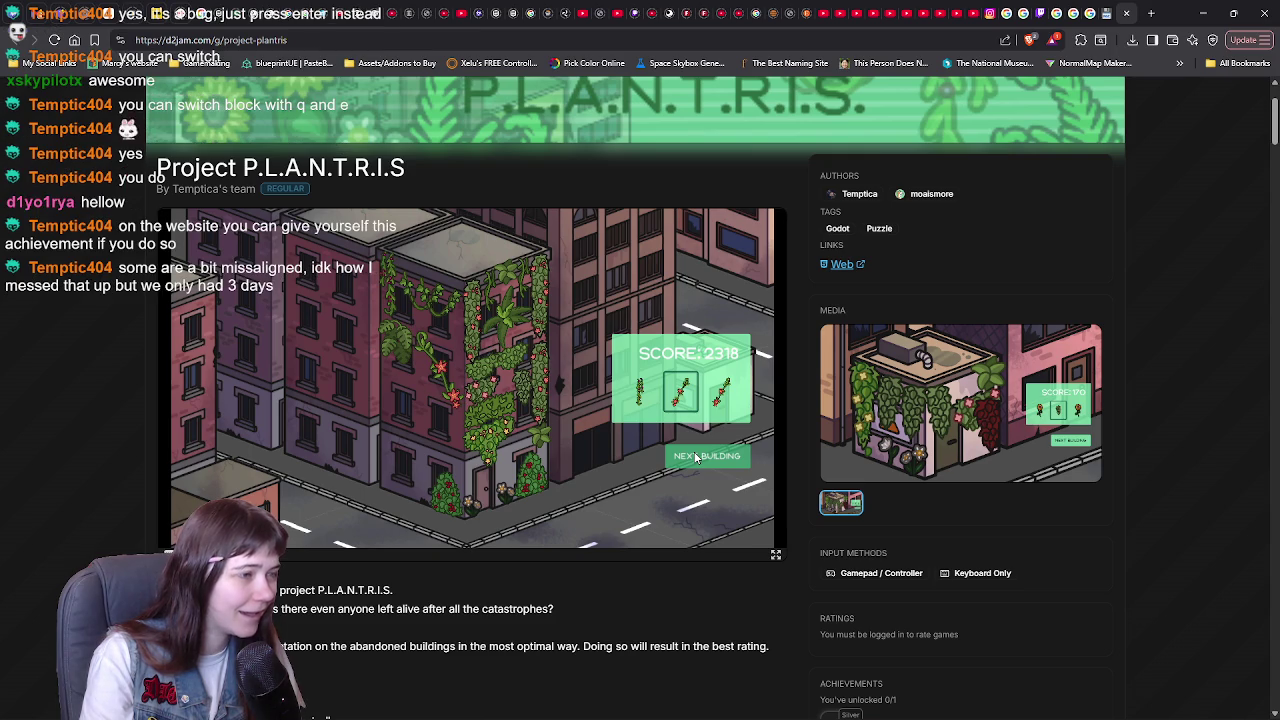
- Place two more flower pieces and a vine piece on the upper wall
{"action": "key", "text": "s"}
{"action": "key", "text": "s"}
{"action": "key", "text": "s"}
{"action": "key", "text": "Return"}
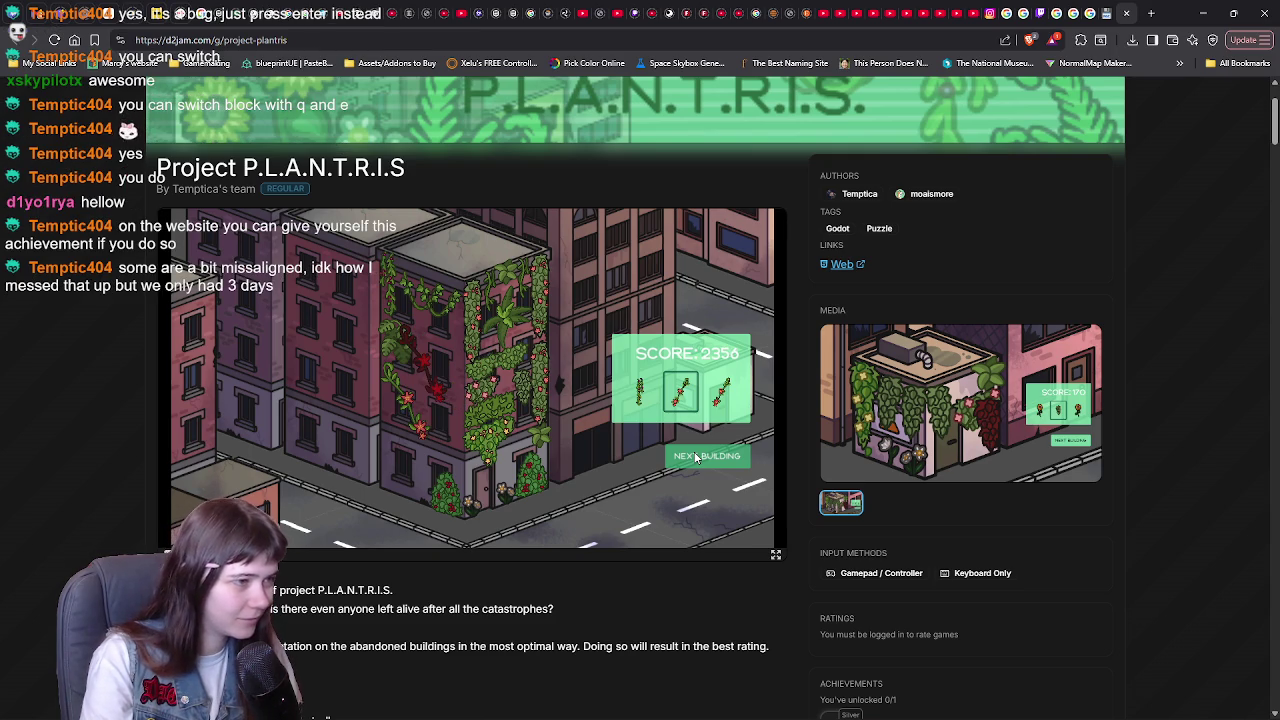
{"action": "key", "text": "d"}
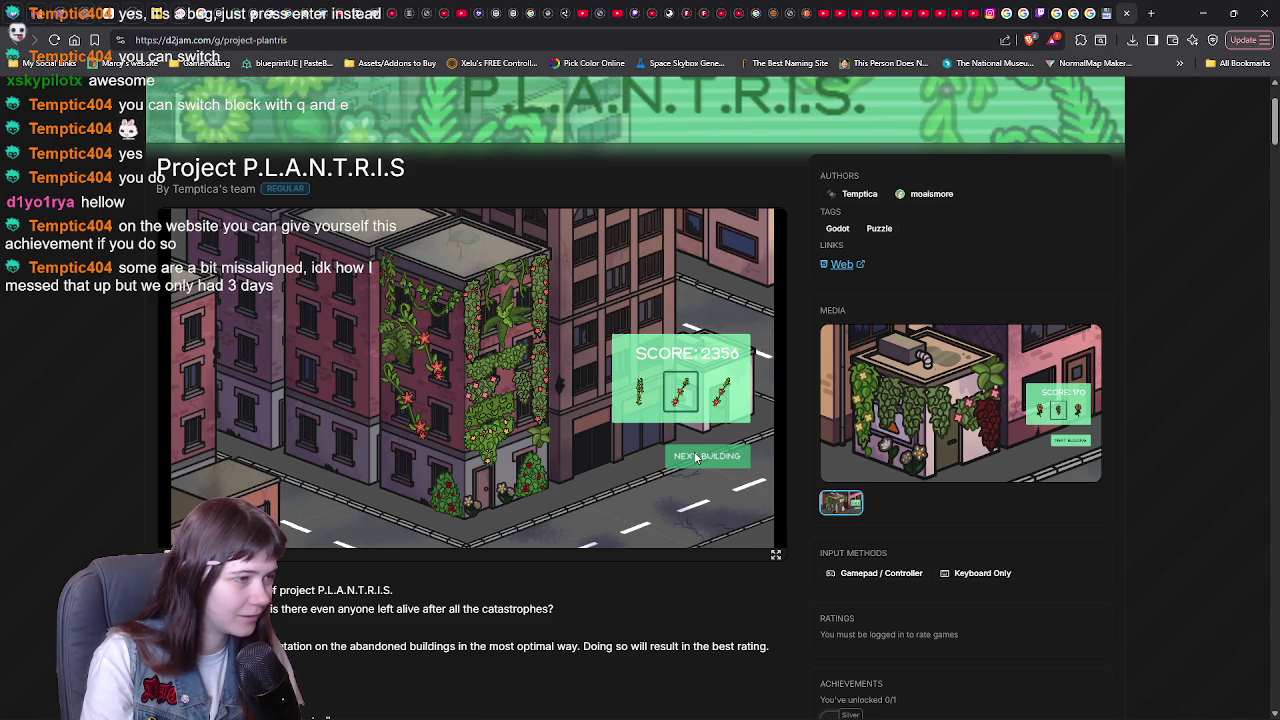
{"action": "key", "text": "Return"}
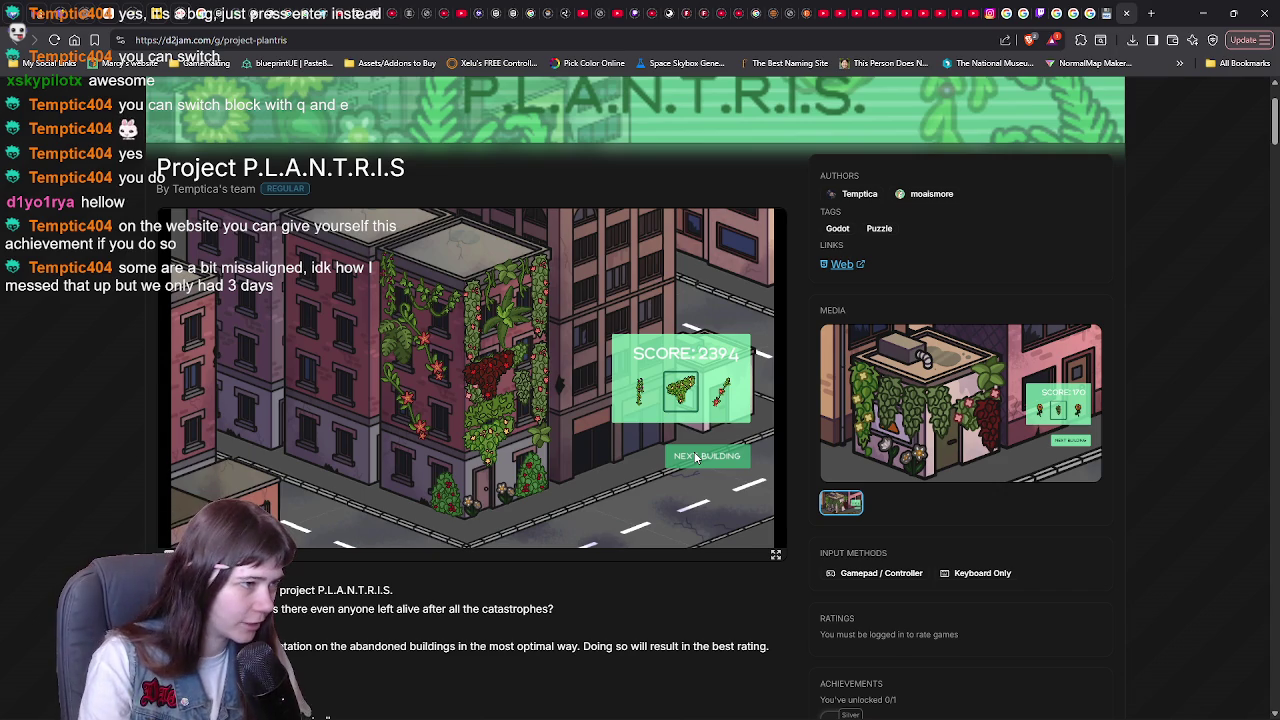
{"action": "key", "text": "Return"}
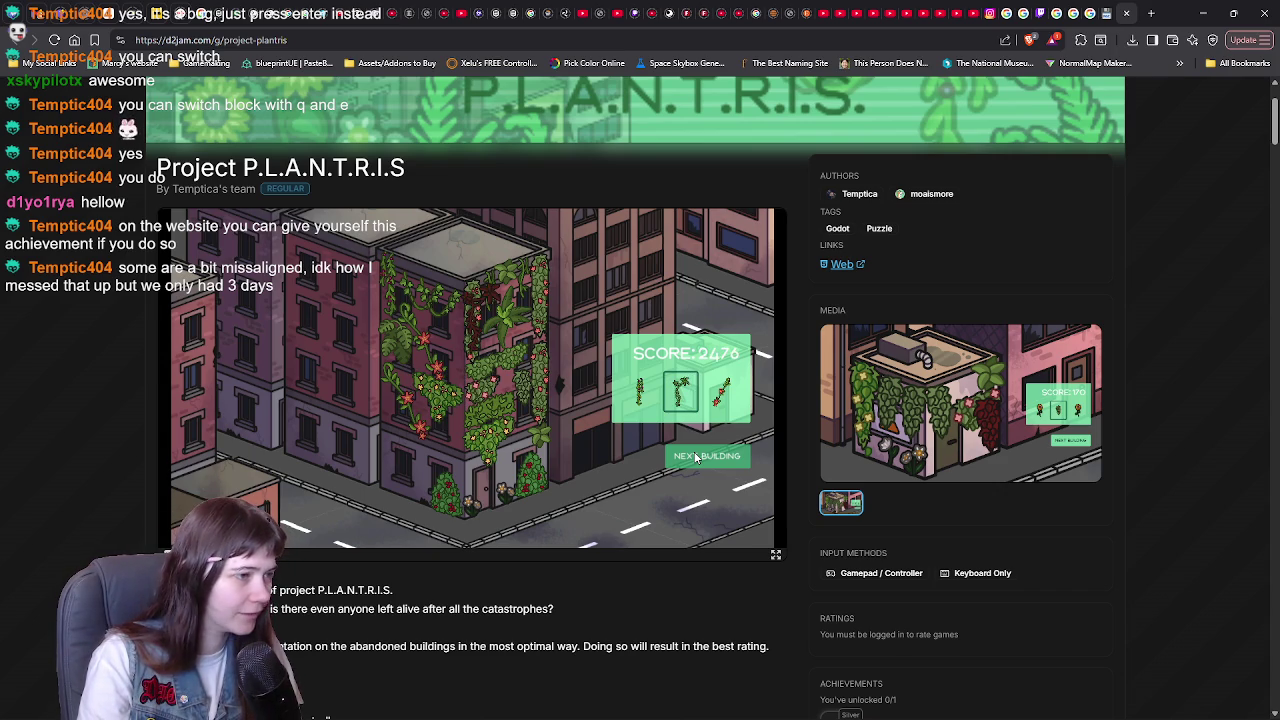
{"action": "key", "text": "a"}
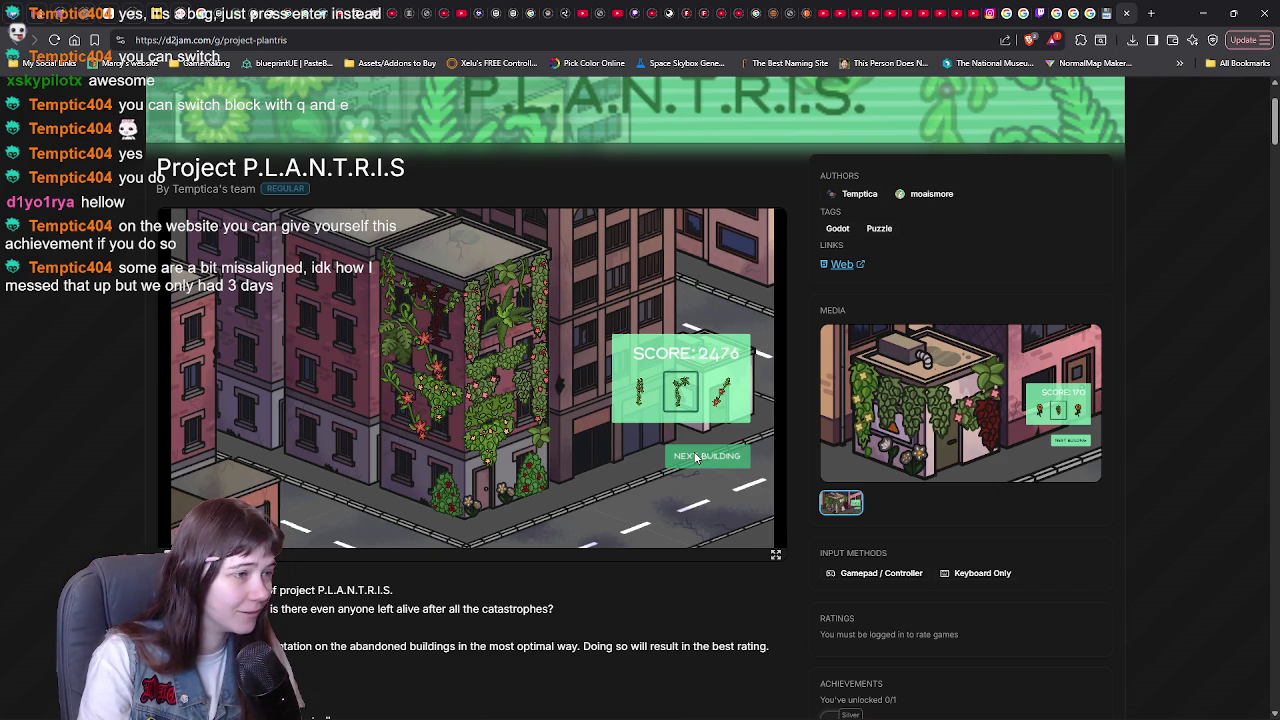
- Switch to a different plant block, place the vines, and move on to the next building
{"action": "key", "text": "e"}
{"action": "key", "text": "d"}
{"action": "key", "text": "a"}
{"action": "key", "text": "s"}
{"action": "key", "text": "s"}
{"action": "key", "text": "s"}
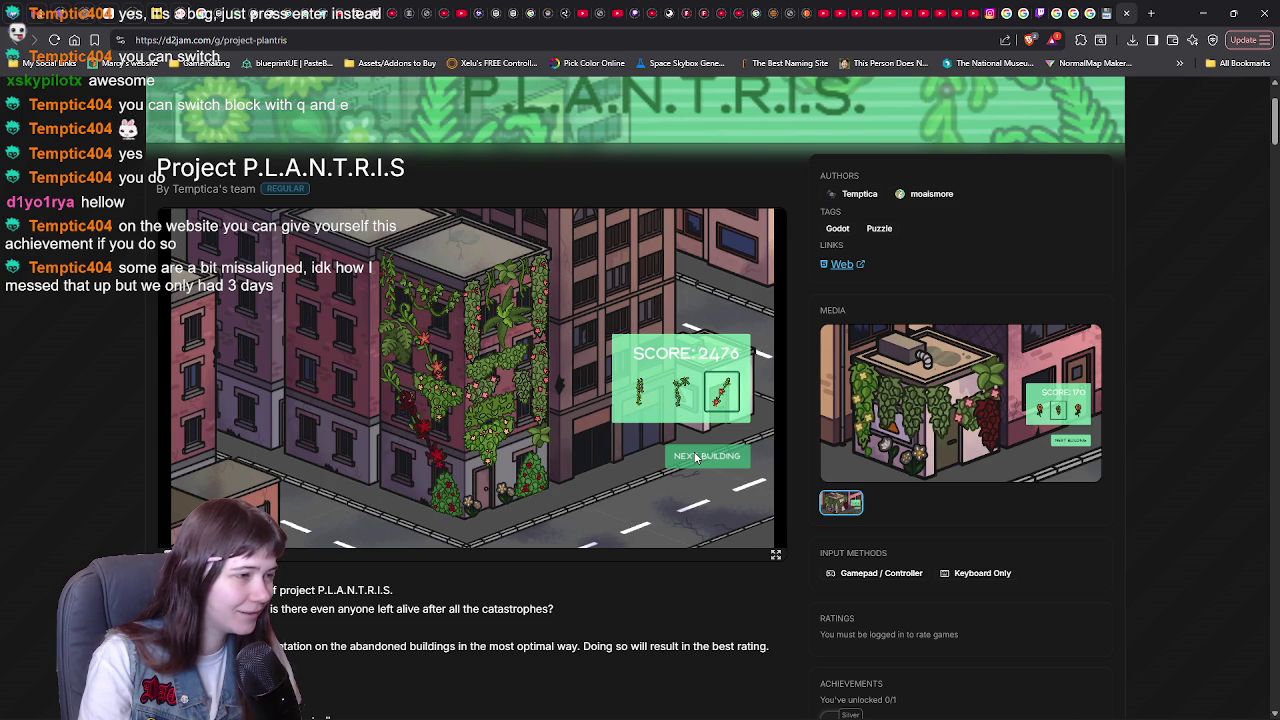
{"action": "key", "text": "Return"}
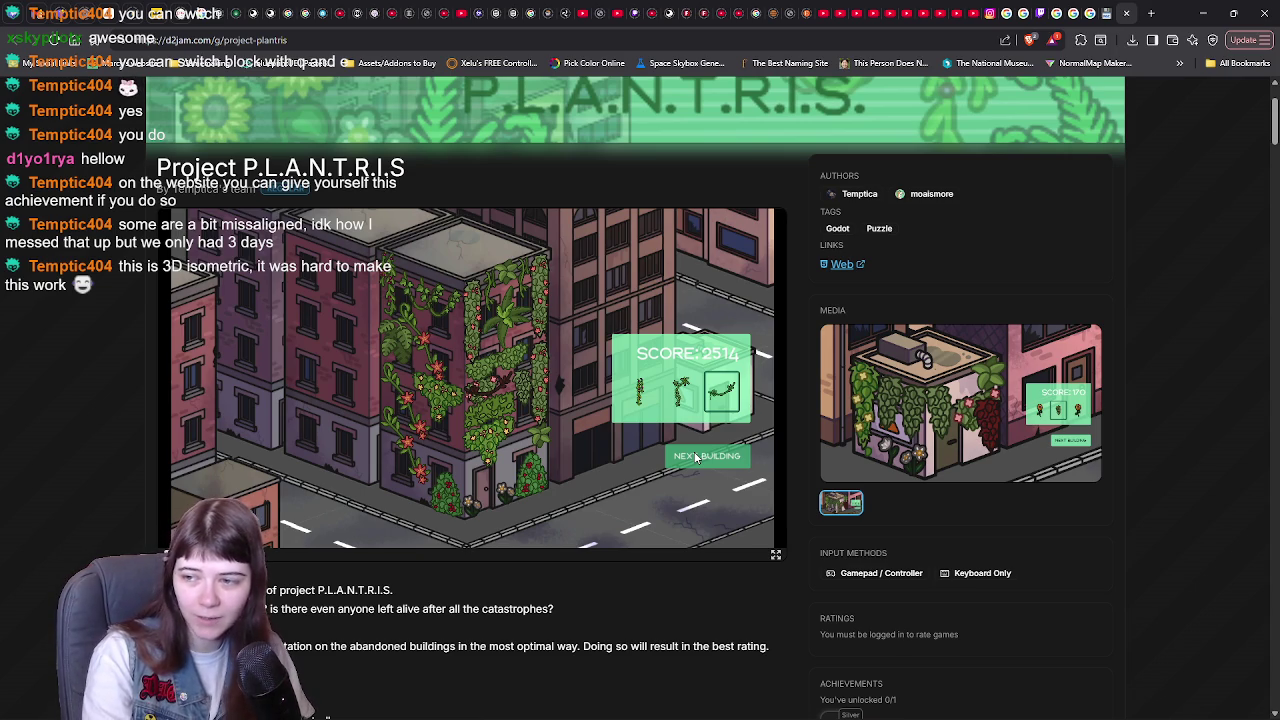
{"action": "left_click", "coordinate": [694, 457]}
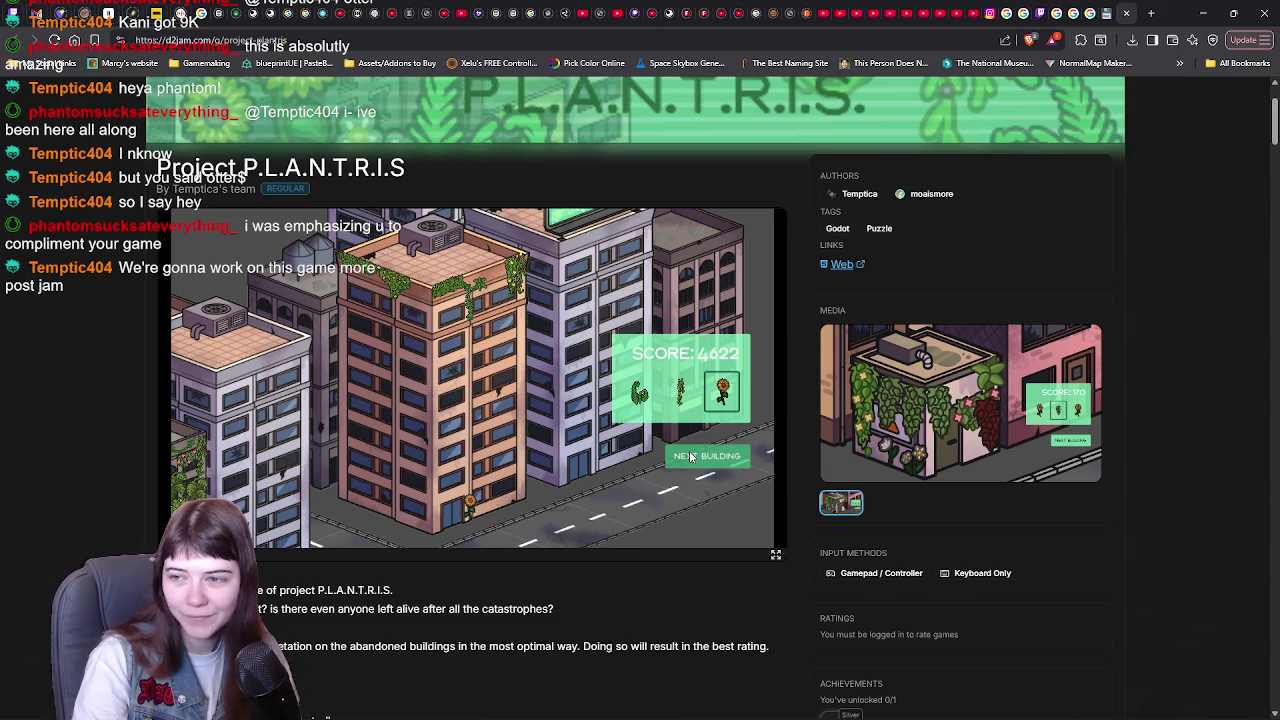
- Place flower and plant pieces up the face of the new building
{"action": "key", "text": "space"}
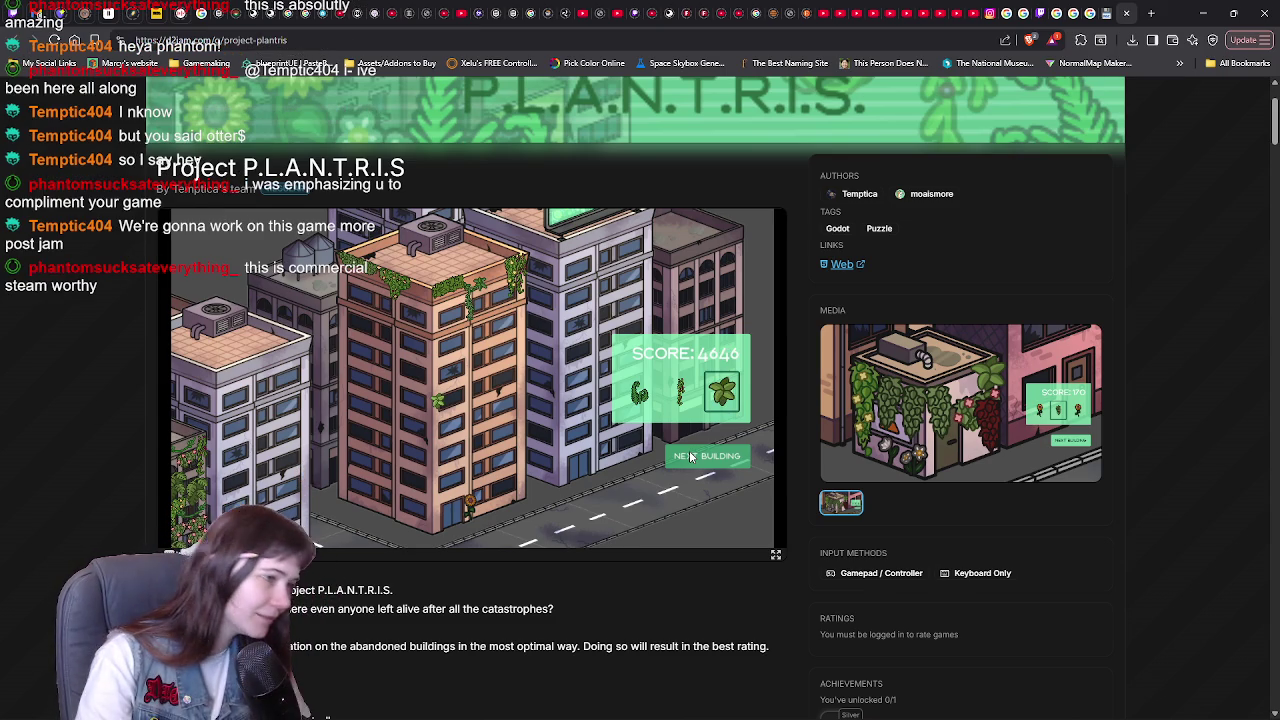
{"action": "key", "text": "Up"}
{"action": "key", "text": "Up"}
{"action": "key", "text": "Up"}
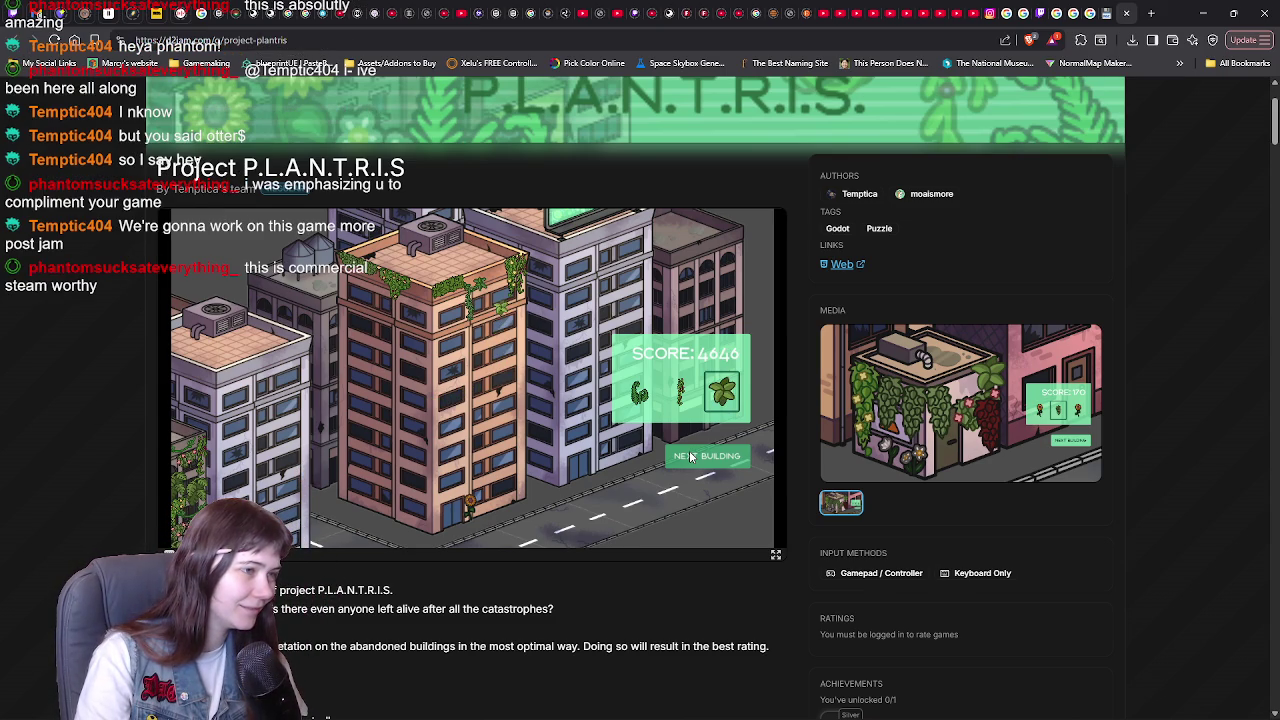
{"action": "key", "text": "space"}
{"action": "key", "text": "Up"}
{"action": "key", "text": "Up"}
{"action": "key", "text": "Up"}
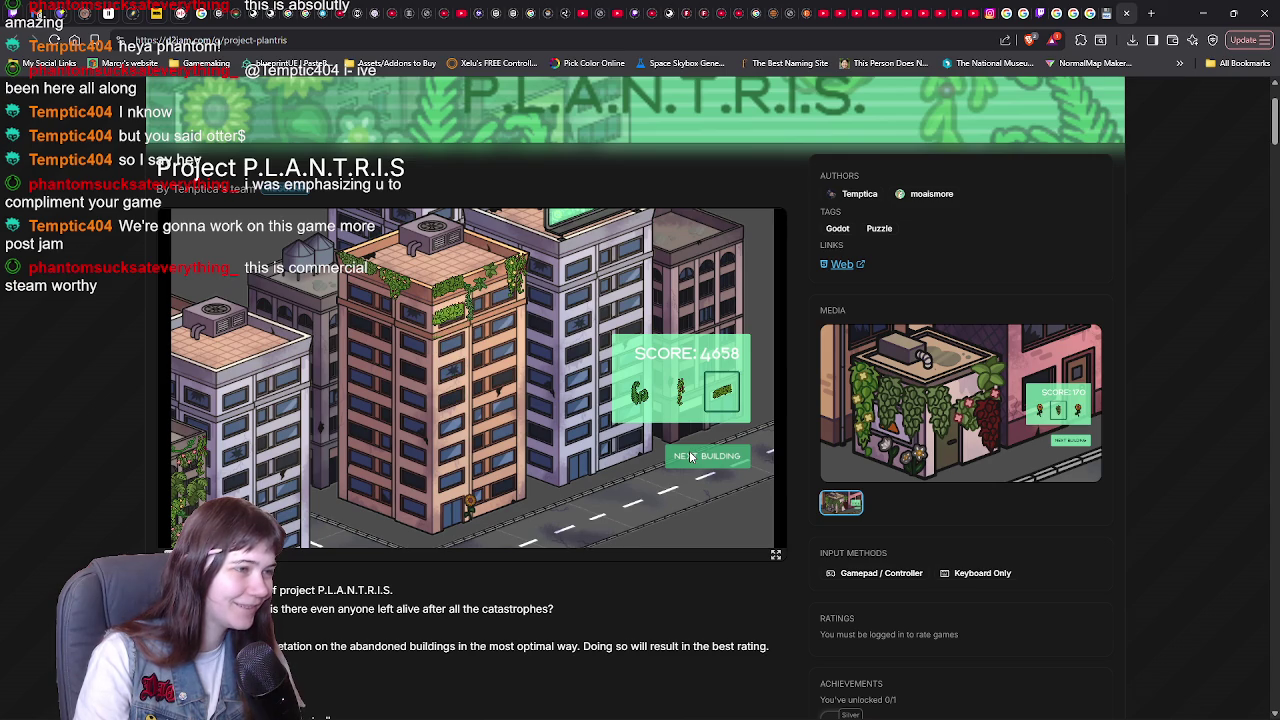
{"action": "key", "text": "space"}
- Place two more plant pieces higher up, then switch to Blender
{"action": "key", "text": "Up"}
{"action": "key", "text": "Up"}
{"action": "key", "text": "Up"}
{"action": "key", "text": "space"}
{"action": "key", "text": "space"}
{"action": "key", "text": "Up"}
{"action": "key", "text": "Up"}
{"action": "key", "text": "Up"}
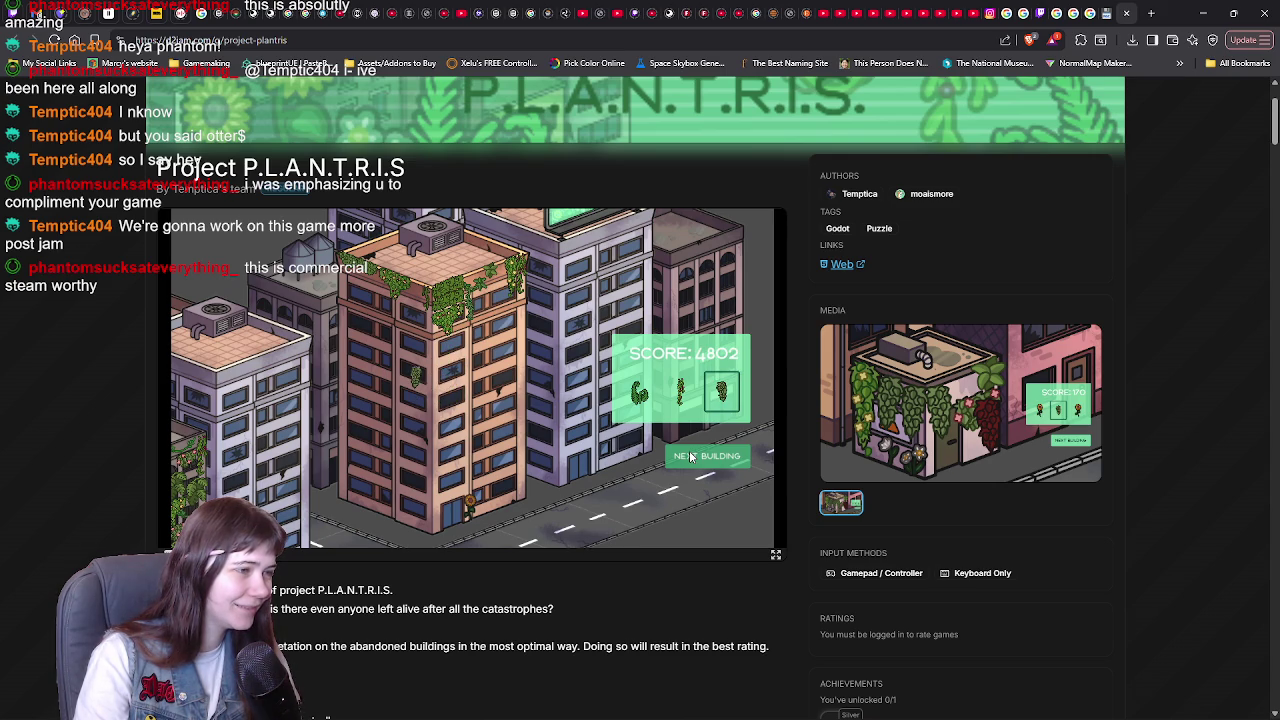
{"action": "key", "text": "space"}
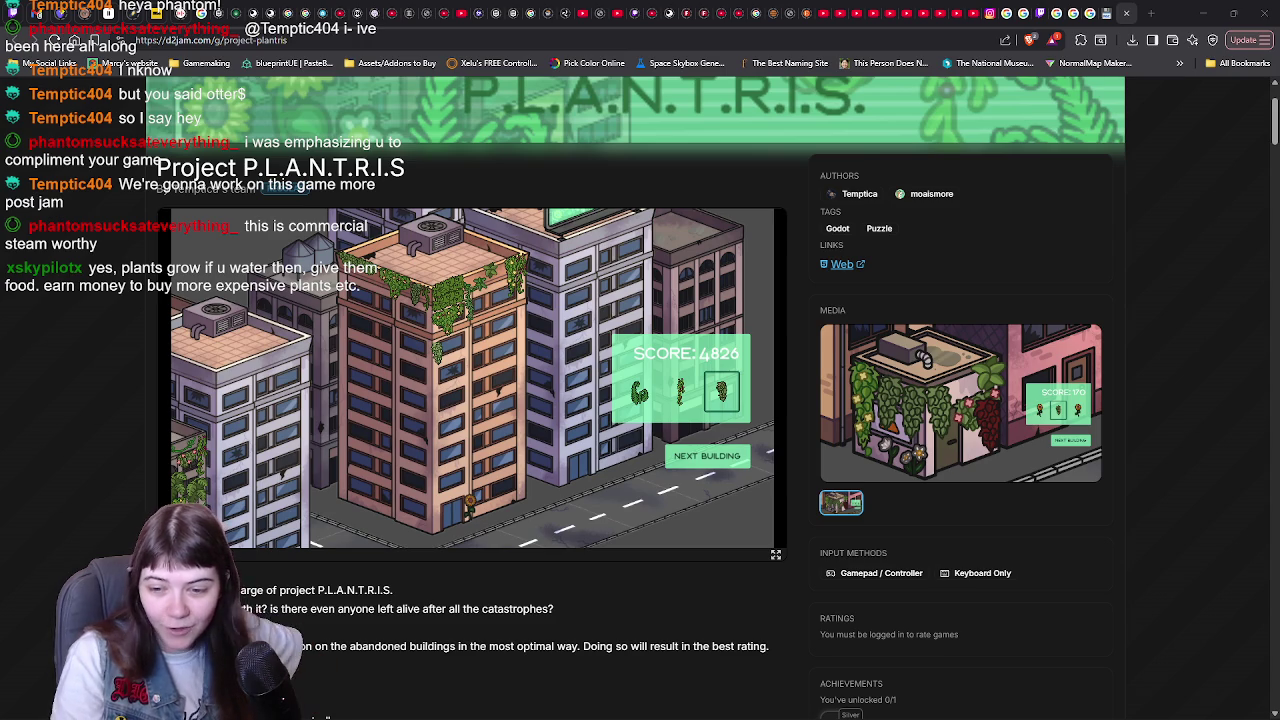
{"action": "key", "text": "alt+Tab"}
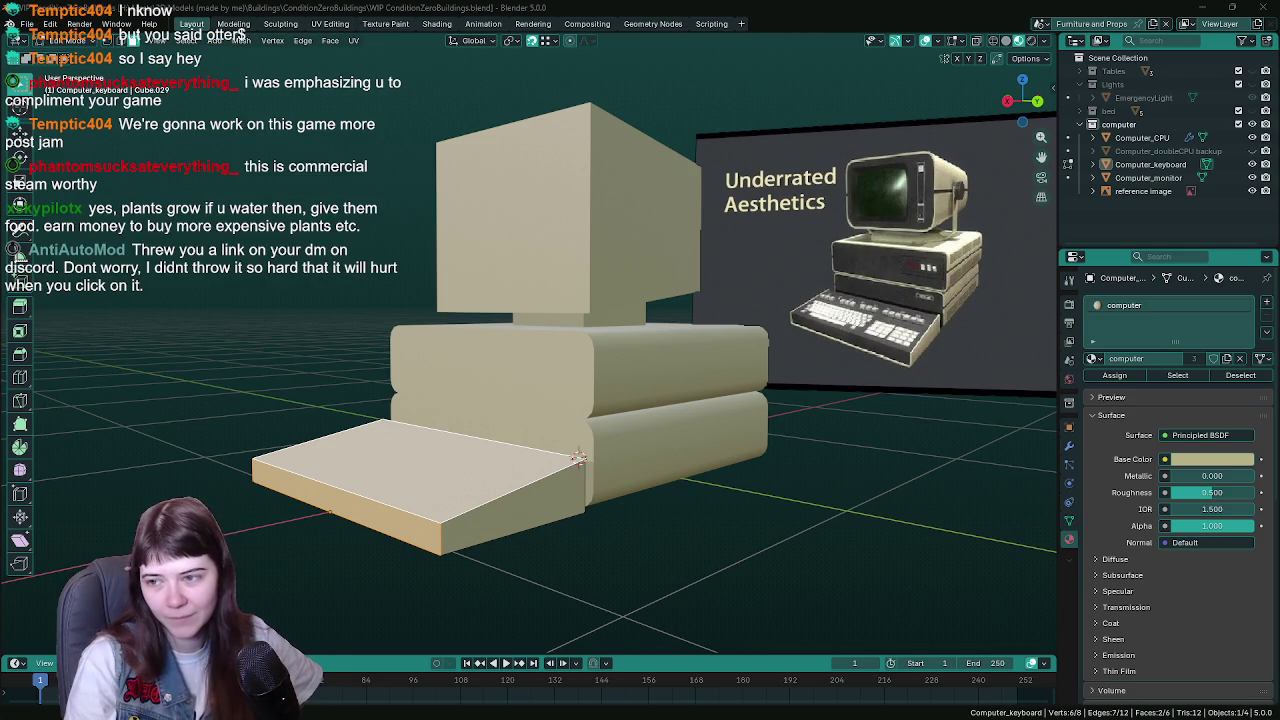
{"action": "mouse_move", "coordinate": [590, 370]}
{"action": "left_mouse_down"}
{"action": "mouse_move", "coordinate": [607, 375]}
{"action": "mouse_move", "coordinate": [568, 374]}
{"action": "left_mouse_up"}
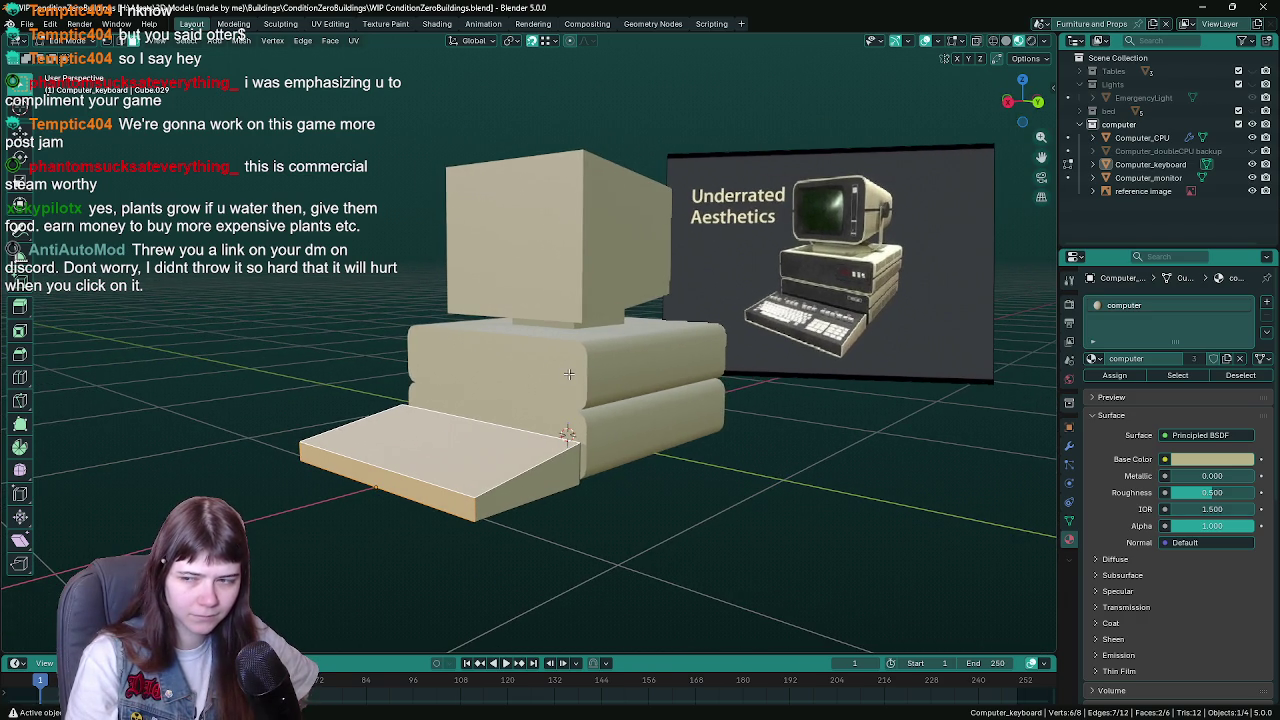
{"action": "scroll", "coordinate": [568, 374], "scroll_direction": "up", "scroll_amount": 2}
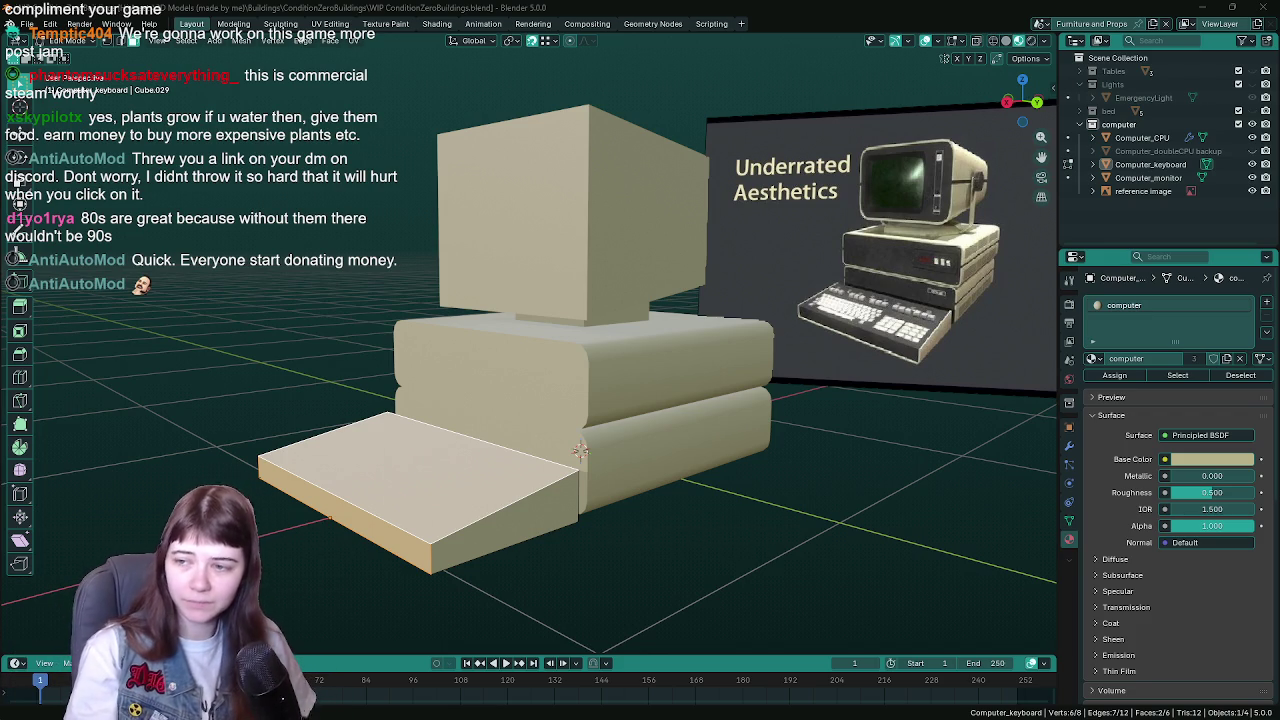
{"action": "mouse_move", "coordinate": [620, 292]}
{"action": "left_mouse_down"}
{"action": "mouse_move", "coordinate": [633, 298]}
{"action": "mouse_move", "coordinate": [638, 250]}
{"action": "mouse_move", "coordinate": [610, 250]}
{"action": "mouse_move", "coordinate": [632, 248]}
{"action": "left_mouse_up"}
- Save the file and look over the Computer_monitor mesh in Edit Mode
{"action": "key", "text": "ctrl+s"}
{"action": "key", "text": "Tab"}
{"action": "left_click", "coordinate": [590, 250]}
{"action": "key", "text": "Tab"}
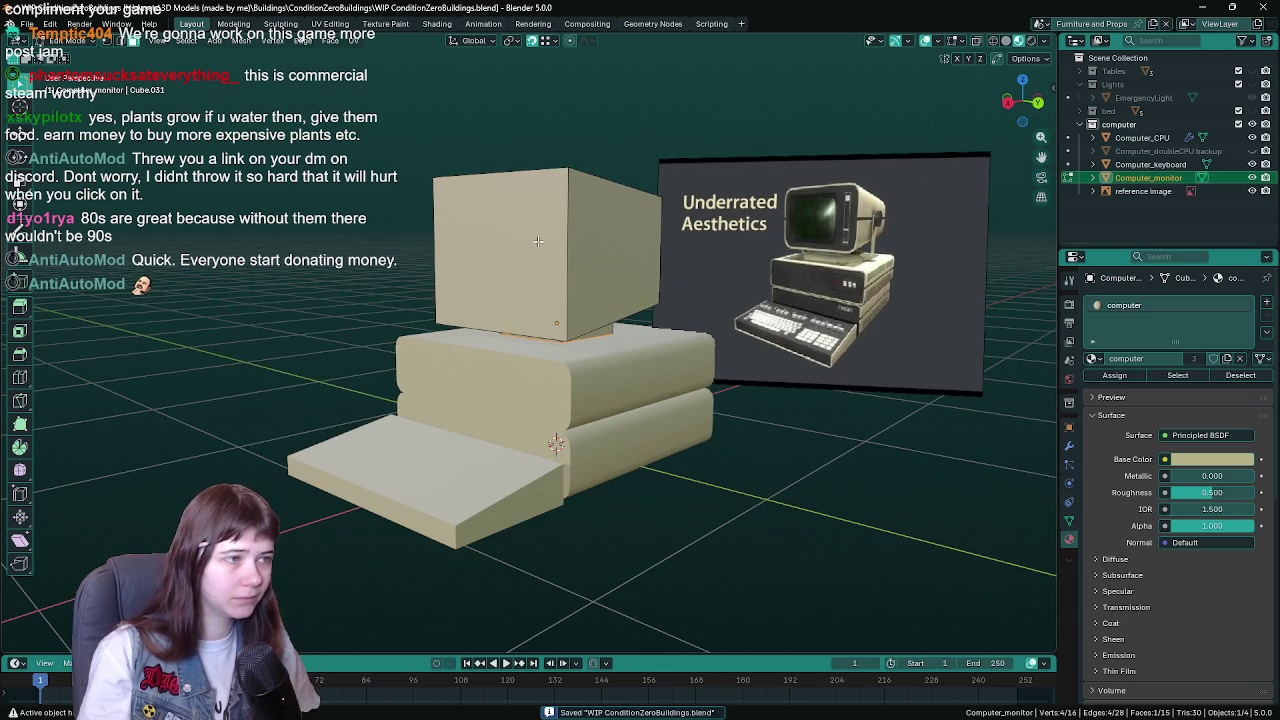
{"action": "left_click", "coordinate": [538, 241]}
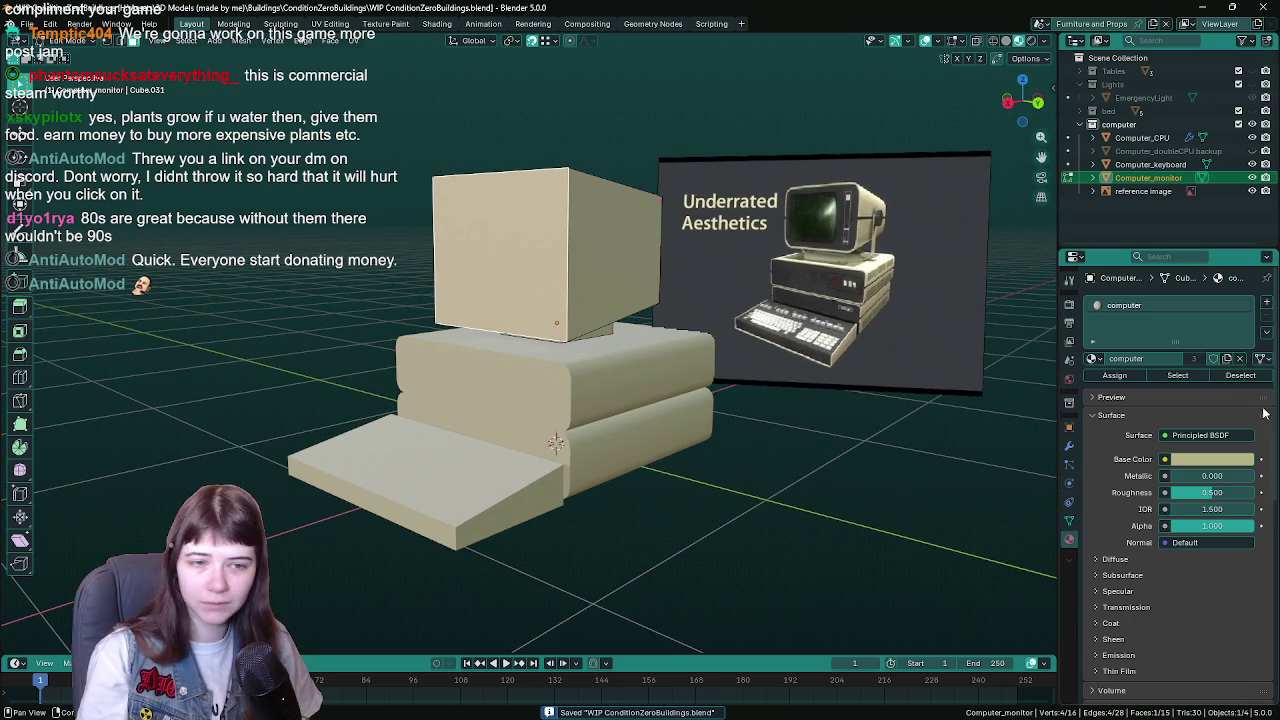
{"action": "left_click_drag", "start_coordinate": [940, 300], "coordinate": [977, 271]}
{"action": "key", "text": "Tab"}
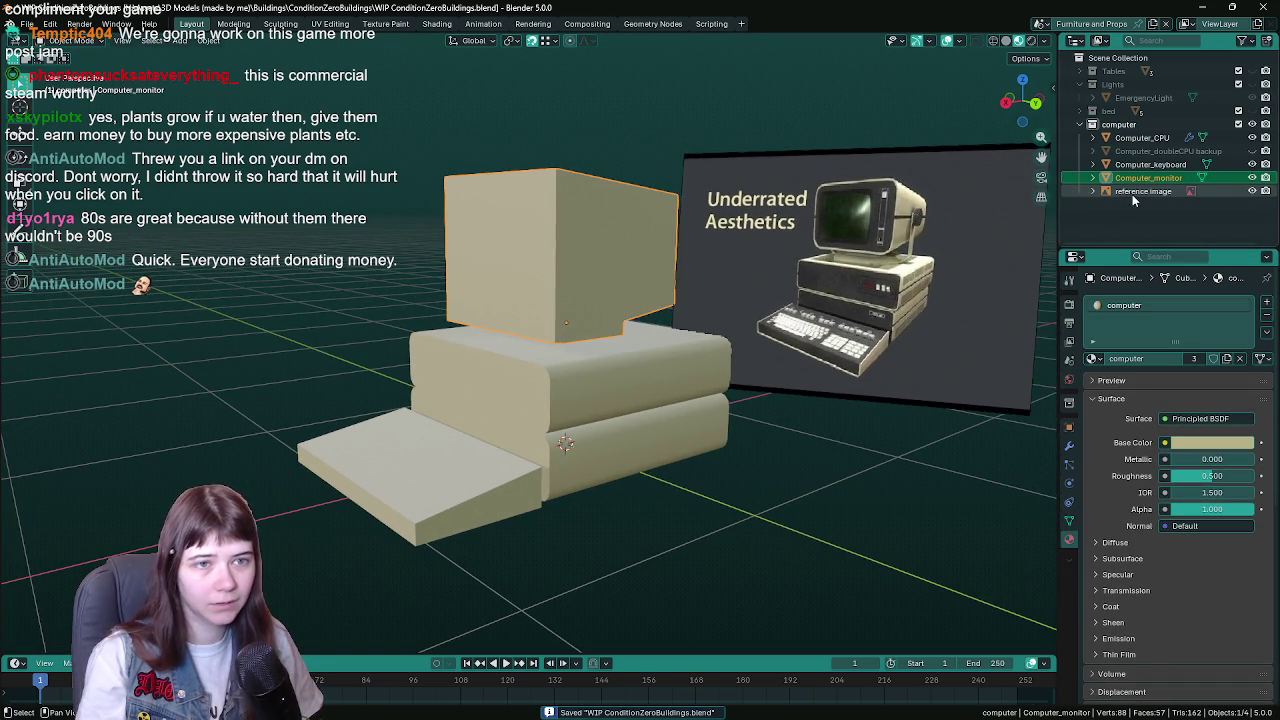
- Reselect Computer_monitor, show its transform (Z 0.55 m, scale 0.75, 0.75, 0.625) and save
{"action": "left_click", "coordinate": [1143, 191]}
{"action": "left_click_drag", "start_coordinate": [900, 380], "coordinate": [711, 291]}
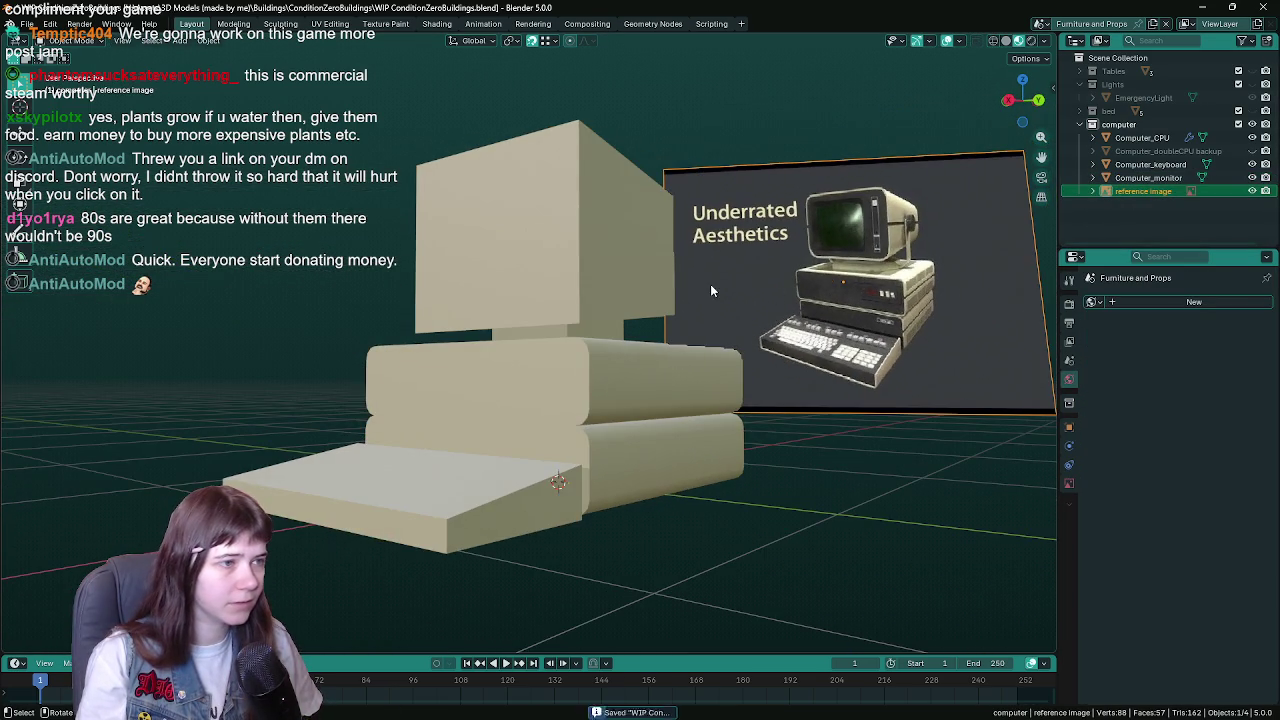
{"action": "left_click", "coordinate": [570, 277]}
{"action": "left_click_drag", "start_coordinate": [570, 277], "coordinate": [563, 305]}
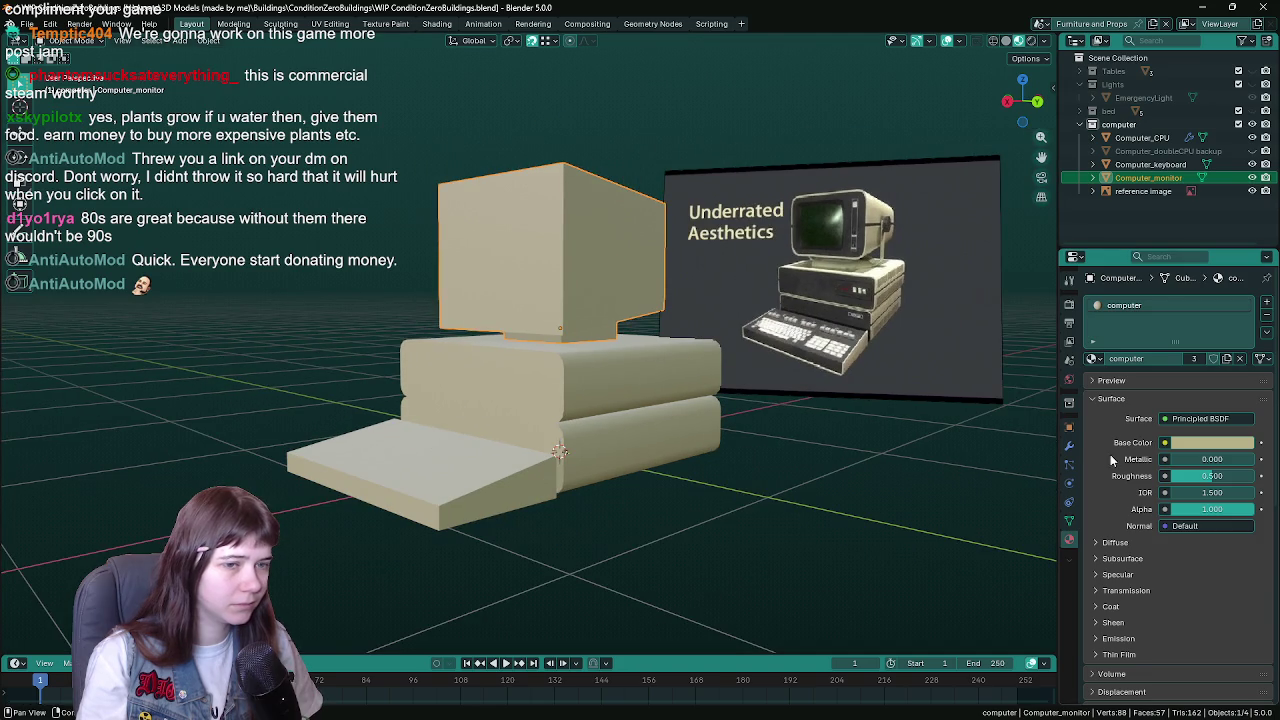
{"action": "left_click", "coordinate": [1069, 427]}
{"action": "left_click_drag", "start_coordinate": [750, 409], "coordinate": [640, 310]}
{"action": "key", "text": "ctrl+s"}
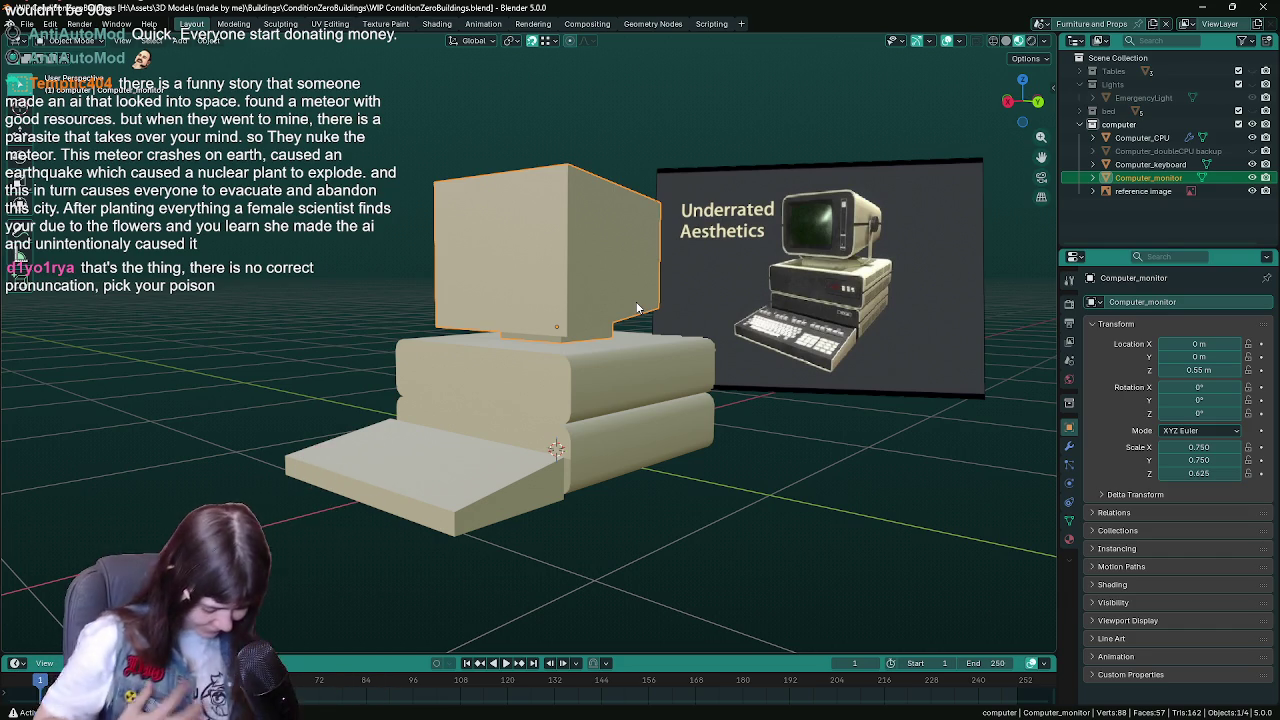
- Save the file while zooming and orbiting around the computer model, then edit the monitor mesh
{"action": "scroll", "coordinate": [638, 387], "scroll_direction": "up", "scroll_amount": 2}
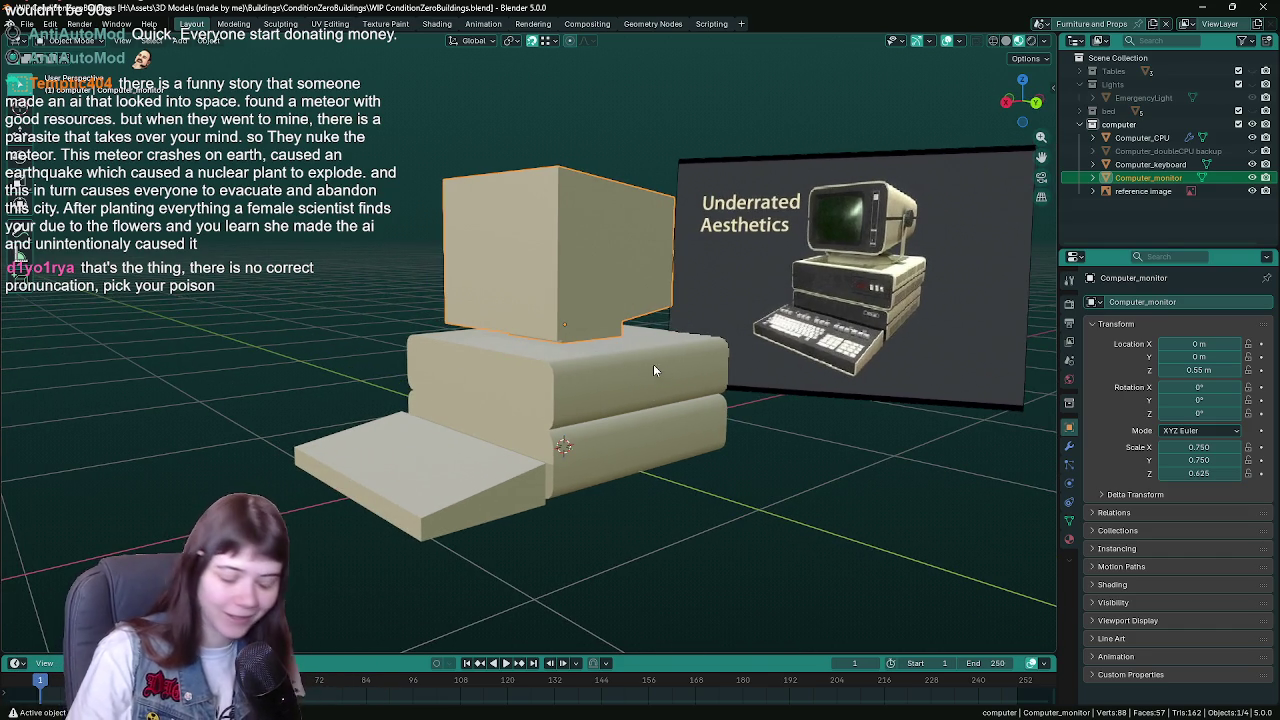
{"action": "scroll", "coordinate": [661, 370], "scroll_direction": "down", "scroll_amount": 2}
{"action": "key", "text": "ctrl+s"}
{"action": "mouse_move", "coordinate": [660, 341]}
{"action": "left_mouse_down"}
{"action": "mouse_move", "coordinate": [594, 350]}
{"action": "mouse_move", "coordinate": [655, 332]}
{"action": "mouse_move", "coordinate": [710, 342]}
{"action": "mouse_move", "coordinate": [670, 355]}
{"action": "mouse_move", "coordinate": [680, 364]}
{"action": "left_mouse_up"}
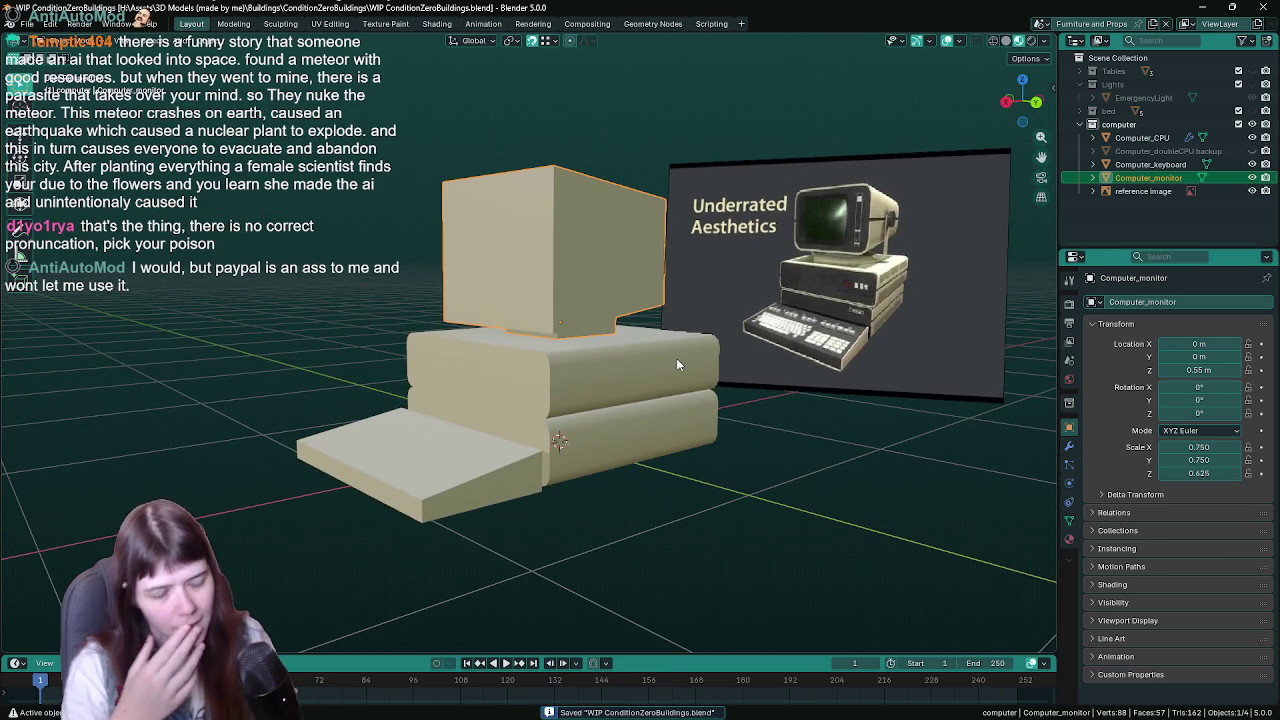
{"action": "scroll", "coordinate": [851, 281], "scroll_direction": "up", "scroll_amount": 1}
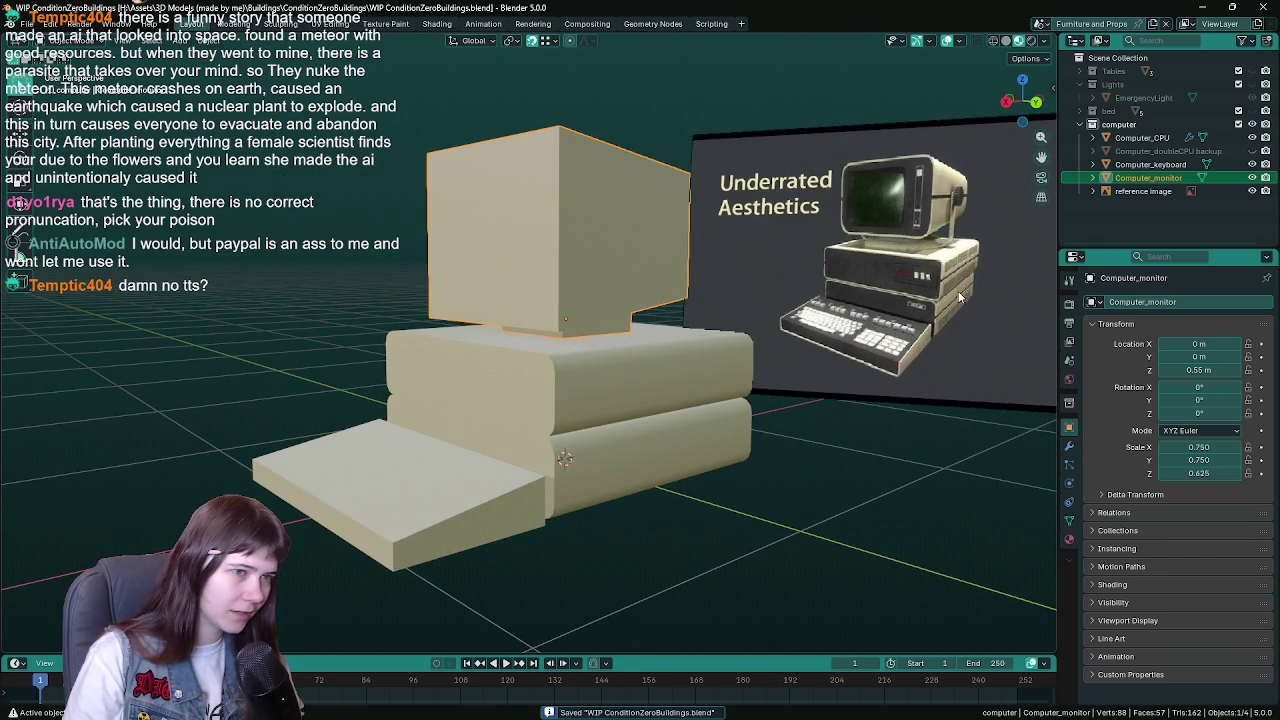
{"action": "scroll", "coordinate": [595, 464], "scroll_direction": "up", "scroll_amount": 1}
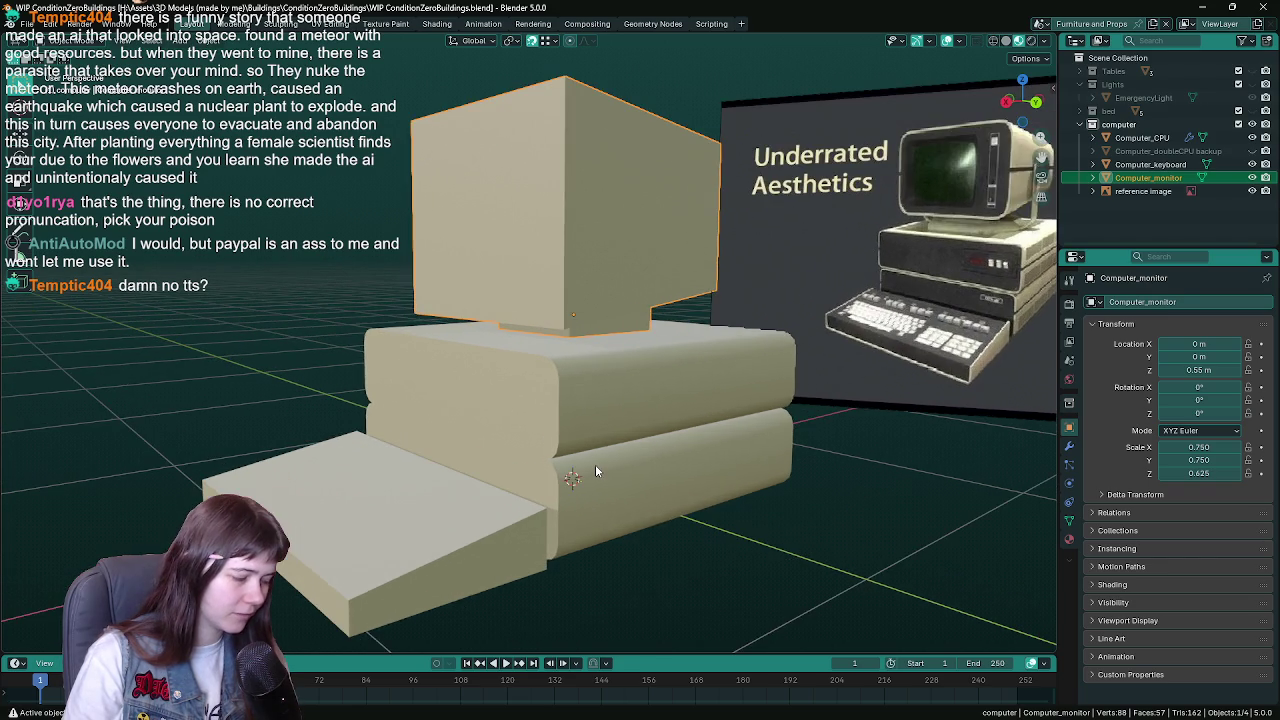
{"action": "scroll", "coordinate": [595, 471], "scroll_direction": "down", "scroll_amount": 1}
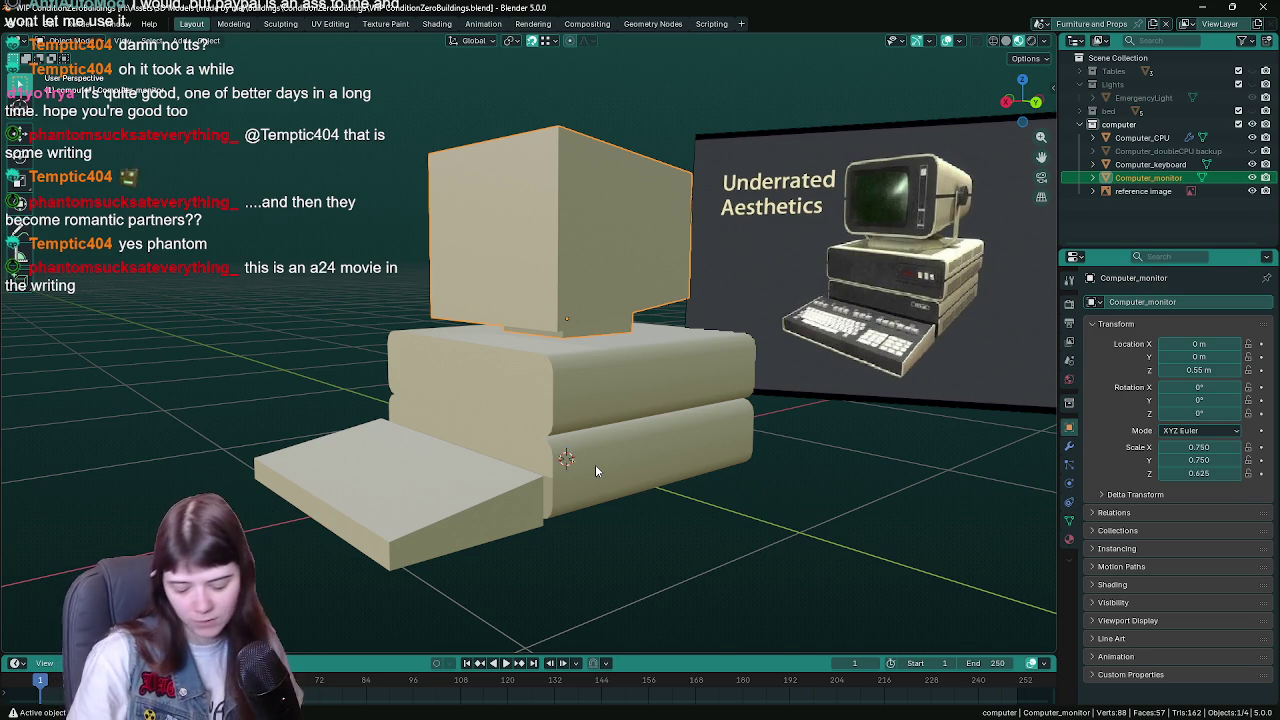
{"action": "key", "text": "Tab"}
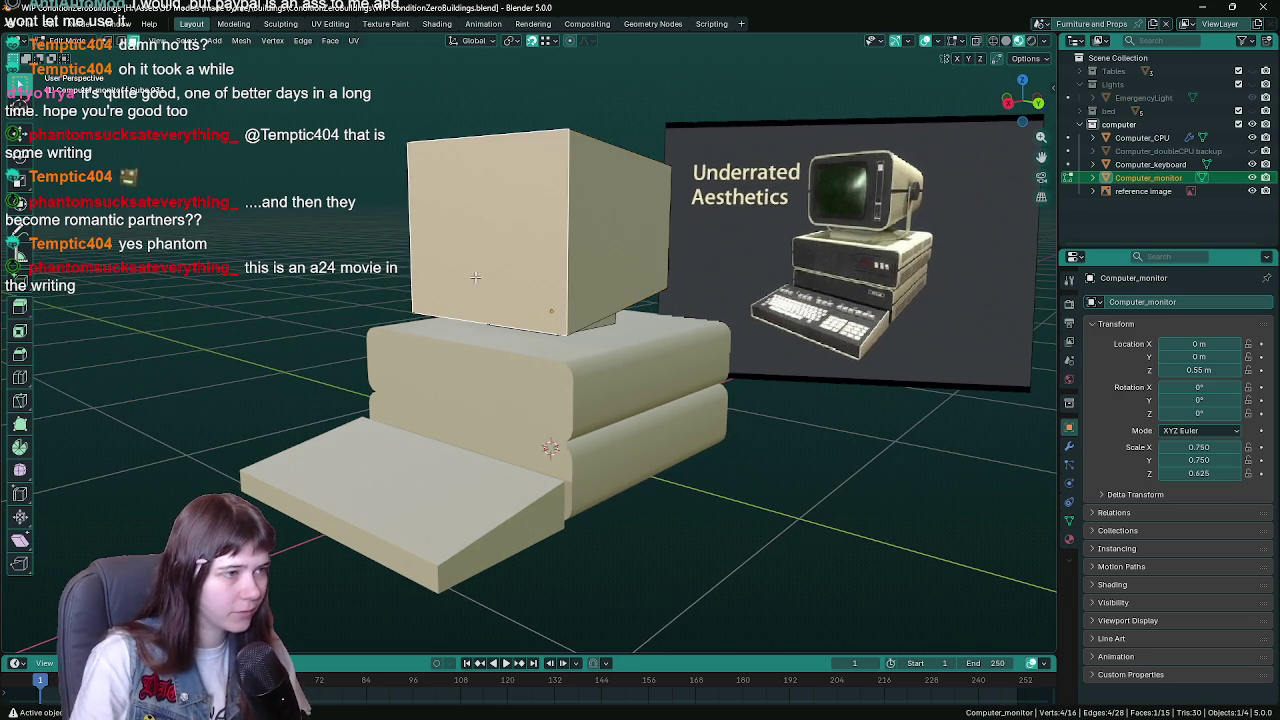
- Save WIP ConditionZeroBuildings.blend twice, toggling Computer_monitor out of and back into Edit Mode
{"action": "key", "text": "ctrl+s"}
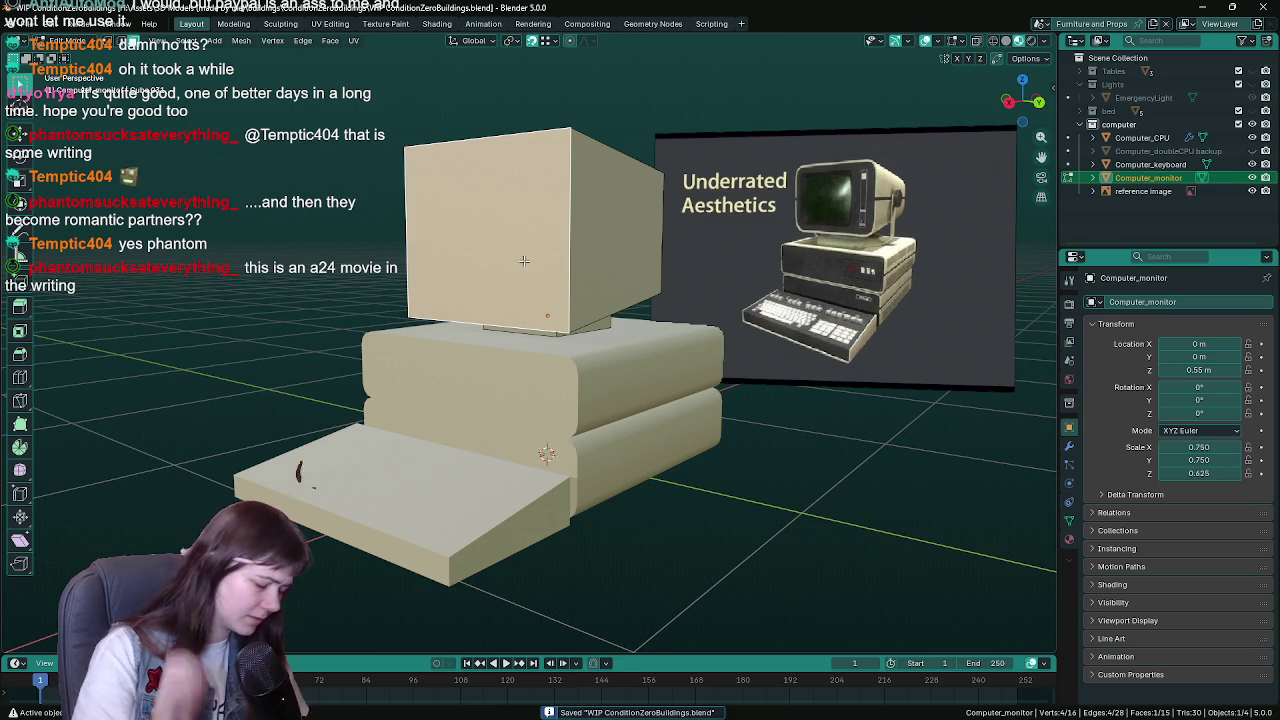
{"action": "scroll", "coordinate": [600, 300], "scroll_direction": "up", "scroll_amount": 1}
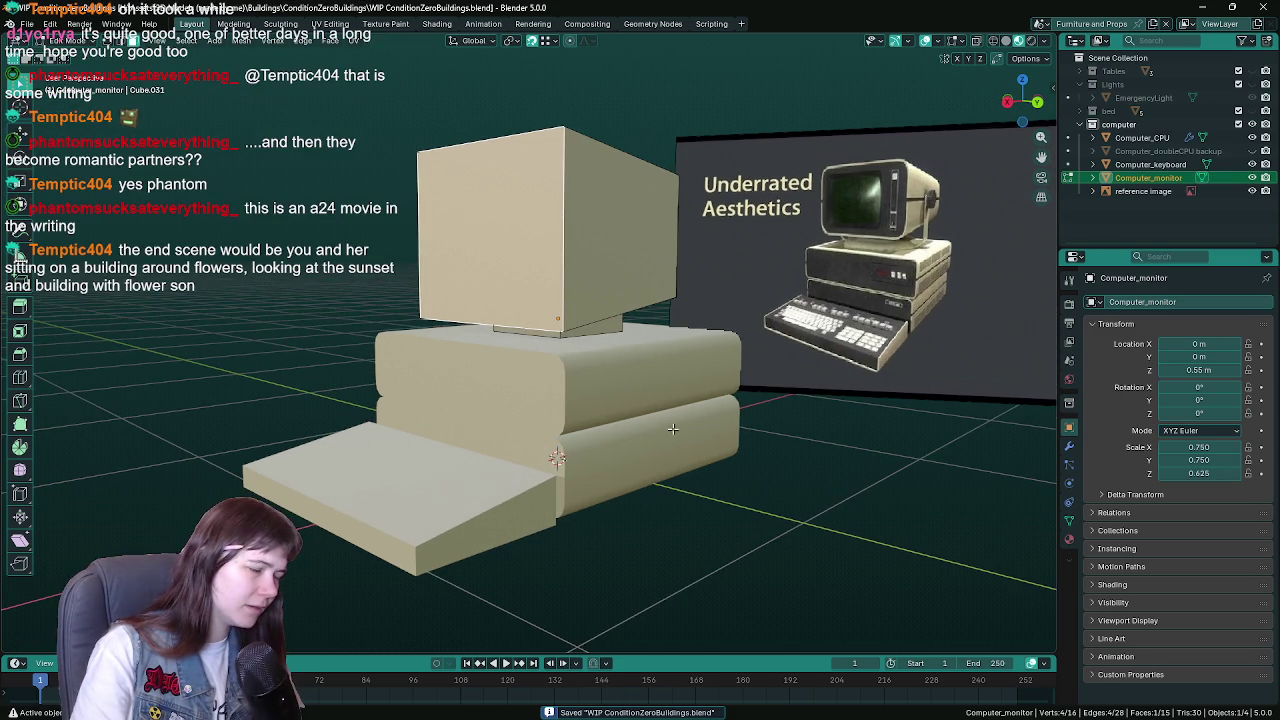
{"action": "scroll", "coordinate": [729, 427], "scroll_direction": "up", "scroll_amount": 2}
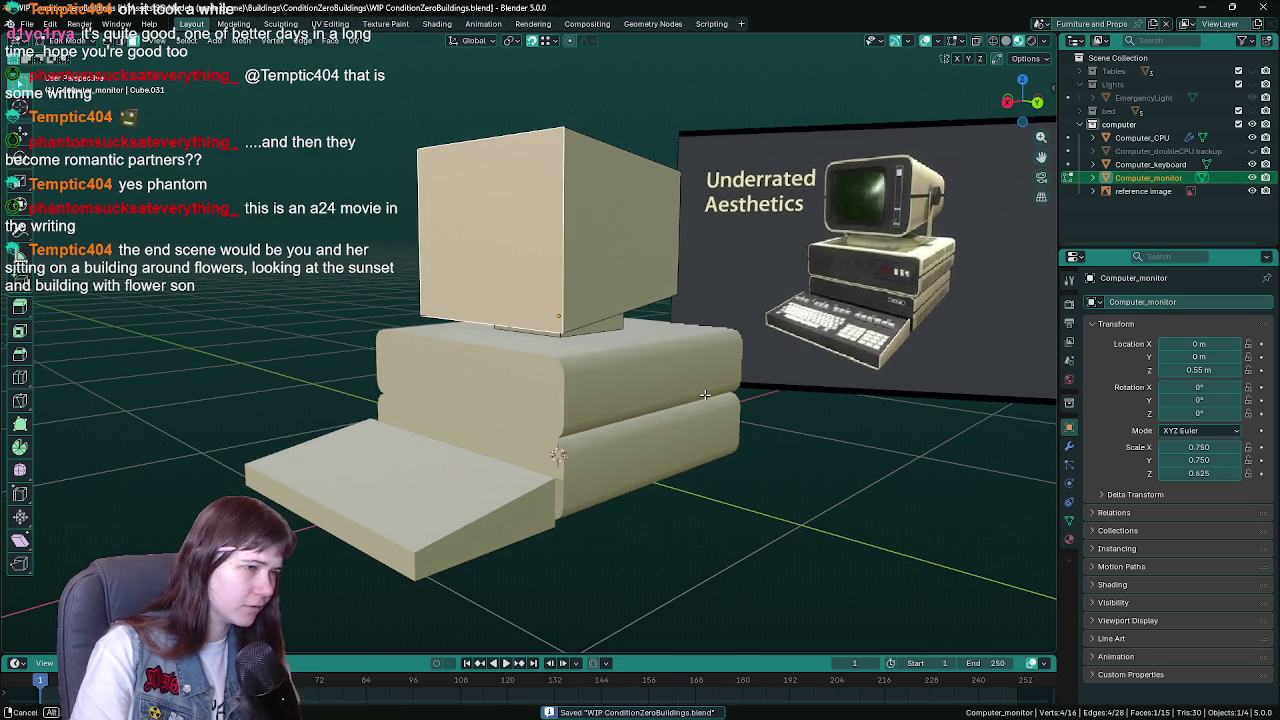
{"action": "key", "text": "Tab"}
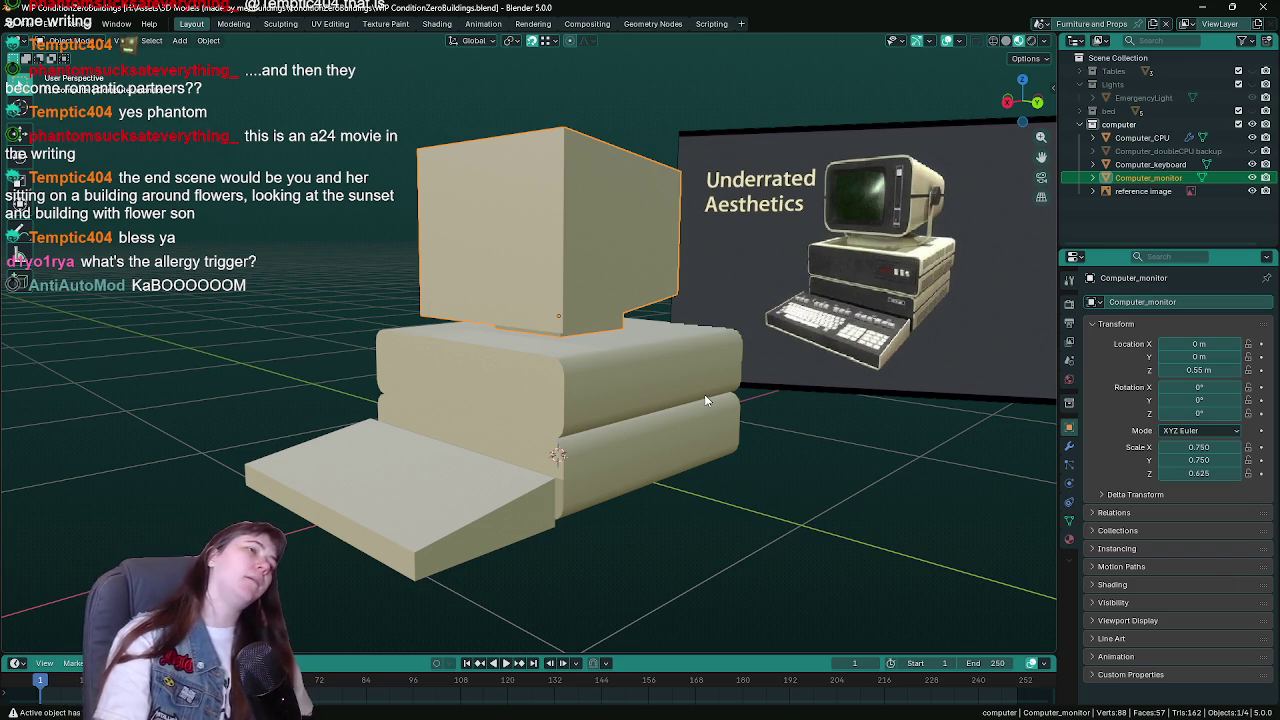
{"action": "key", "text": "ctrl+s"}
{"action": "key", "text": "Tab"}
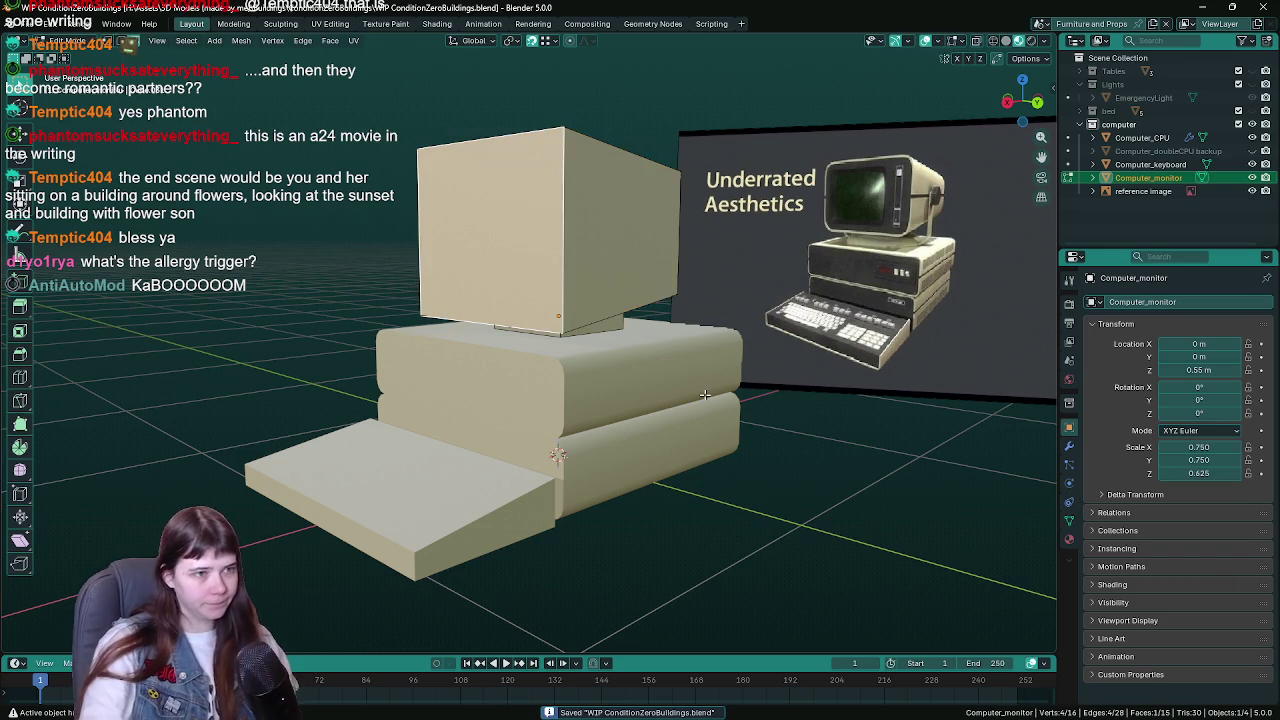
- Duplicate the monitor in place, rename the copy 'Computer_monitor backup' and hide it
{"action": "key", "text": "Tab"}
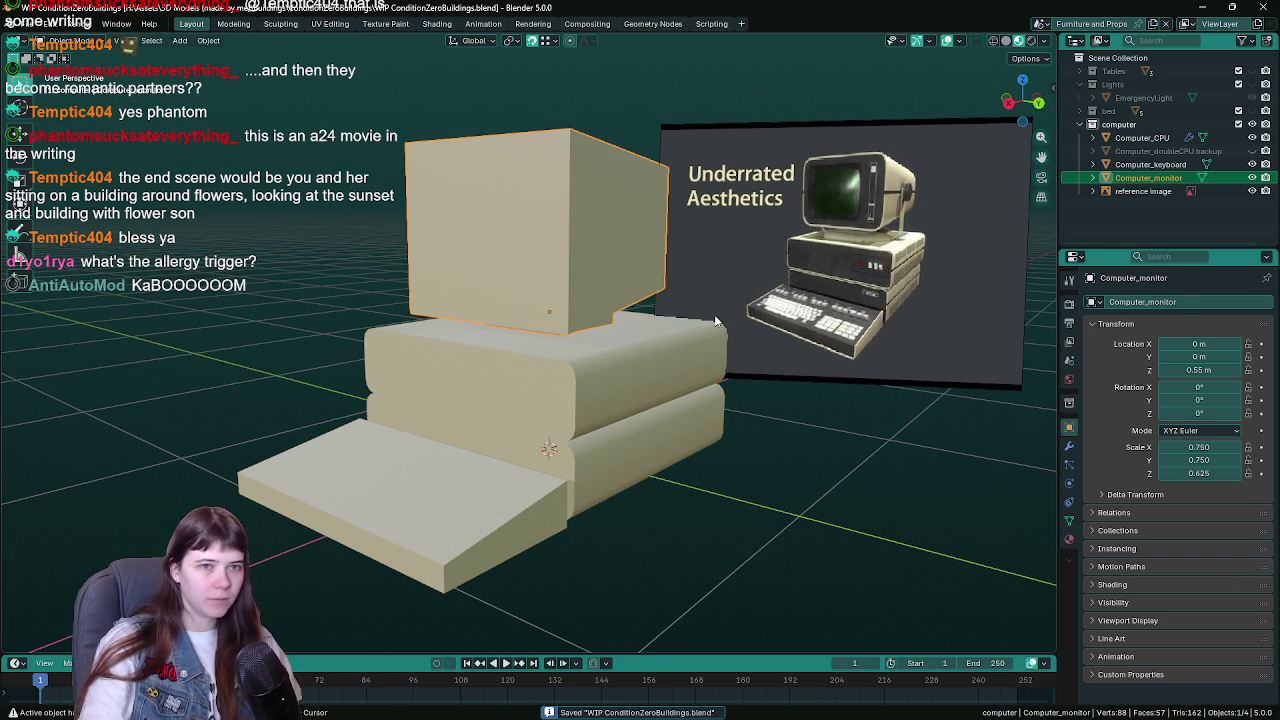
{"action": "key", "text": "shift+d"}
{"action": "key", "text": "Escape"}
{"action": "double_click", "coordinate": [1182, 192]}
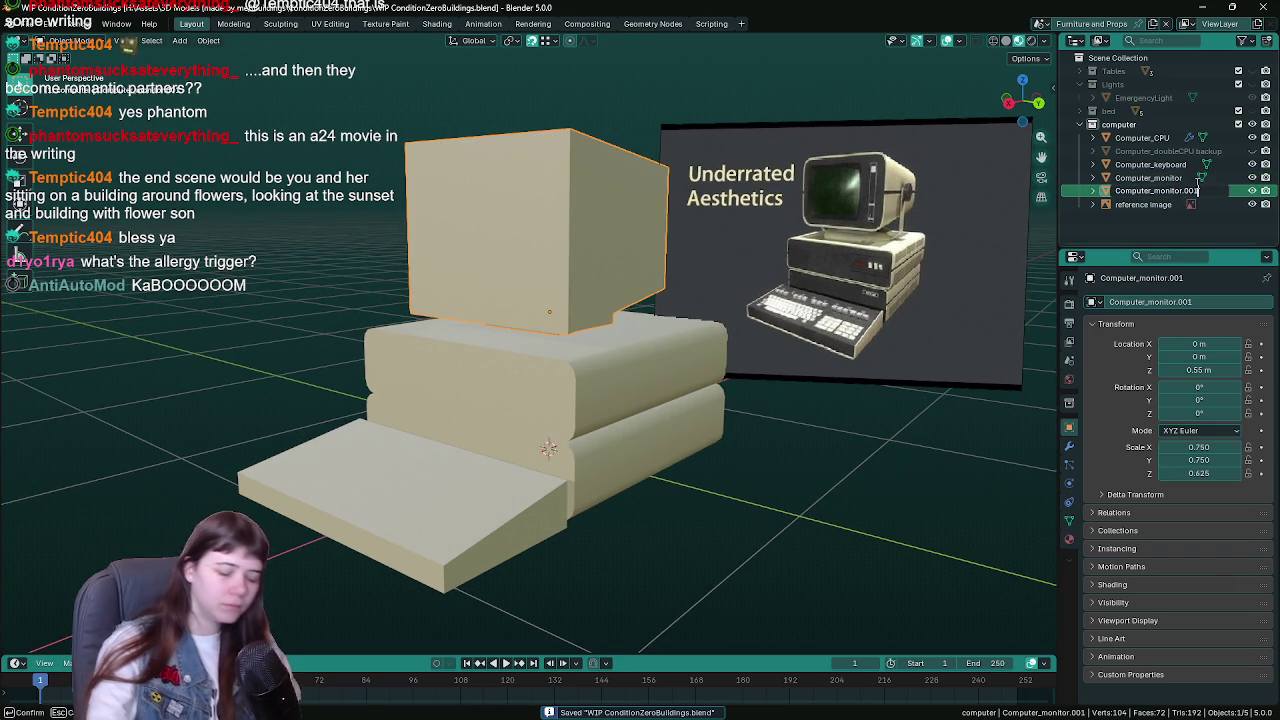
{"action": "key", "text": "BackSpace"}
{"action": "key", "text": "BackSpace"}
{"action": "key", "text": "BackSpace"}
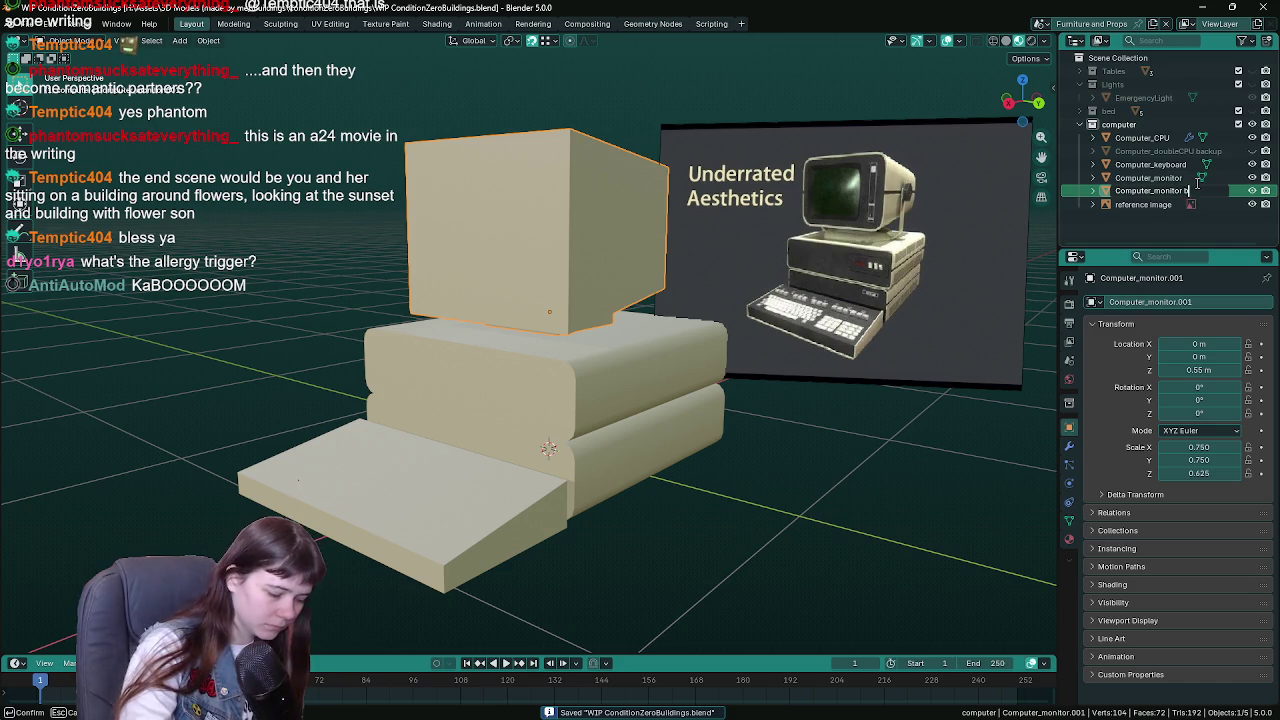
{"action": "type", "text": "backup"}
{"action": "key", "text": "Return"}
{"action": "key", "text": "h"}
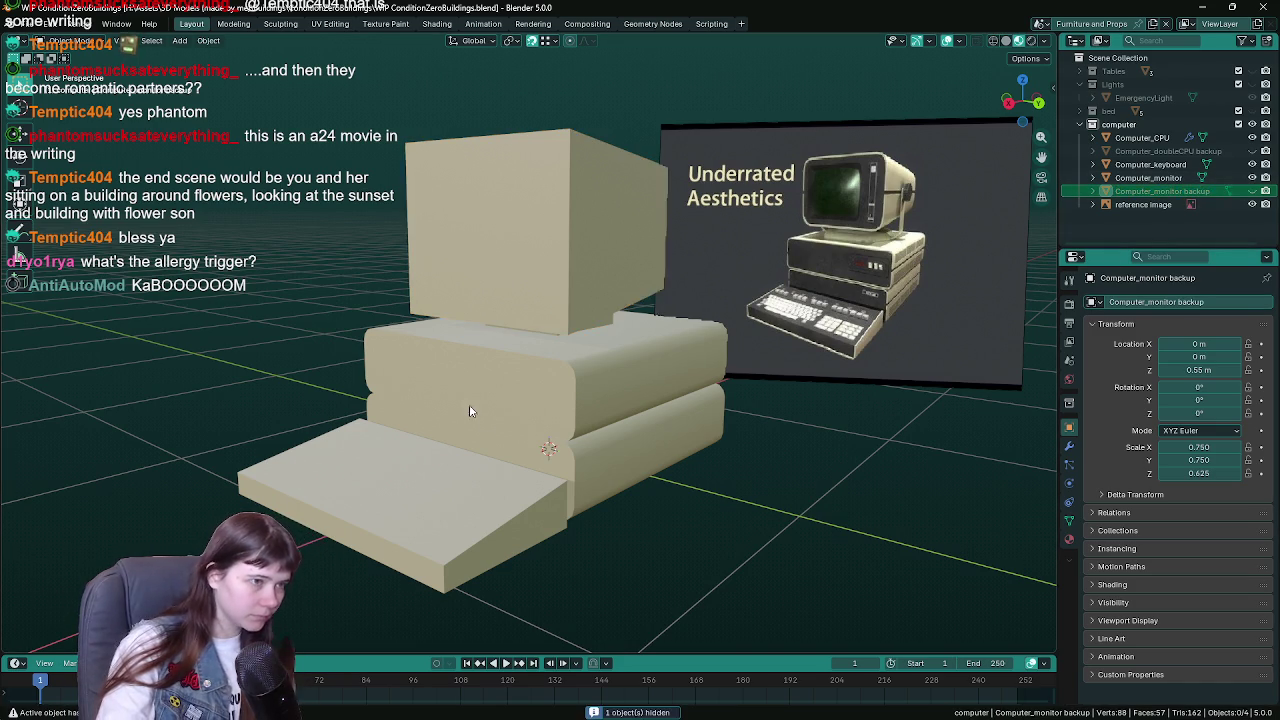
- Reselect the original monitor and save the file
{"action": "left_click", "coordinate": [543, 268]}
{"action": "key", "text": "ctrl+s"}
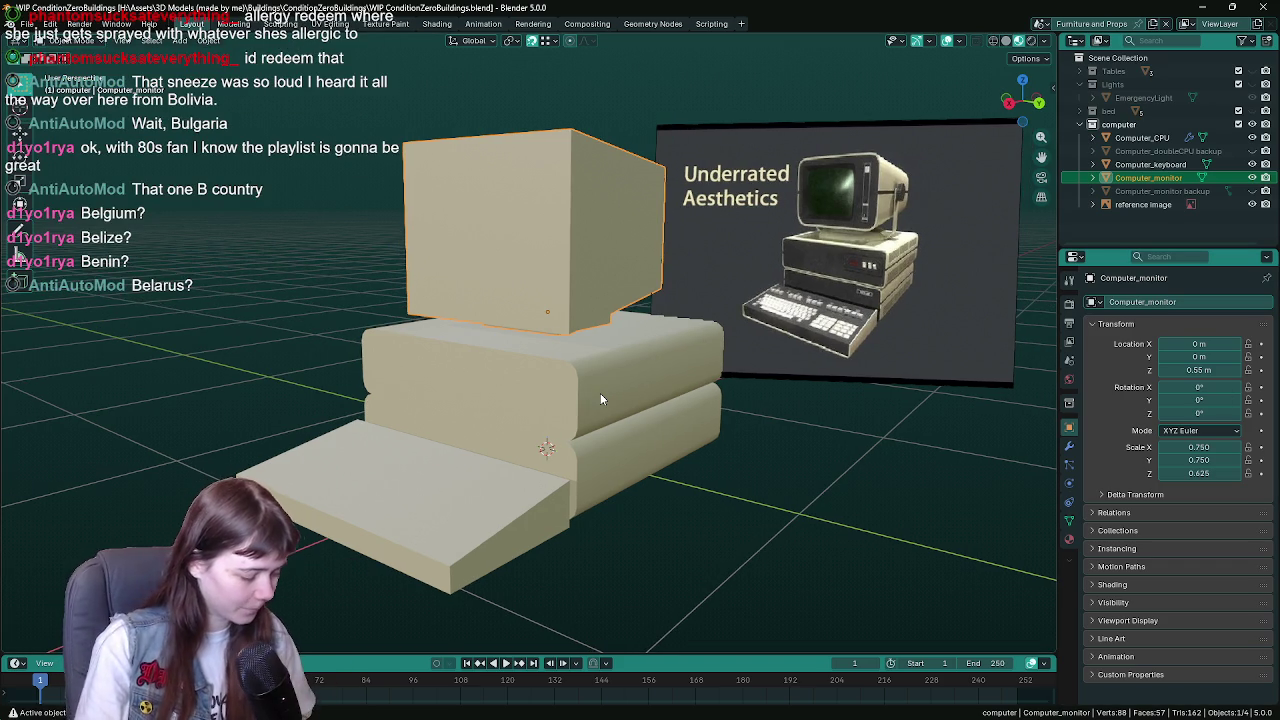
{"action": "key", "text": "ctrl+s"}
{"action": "key", "text": "Tab"}
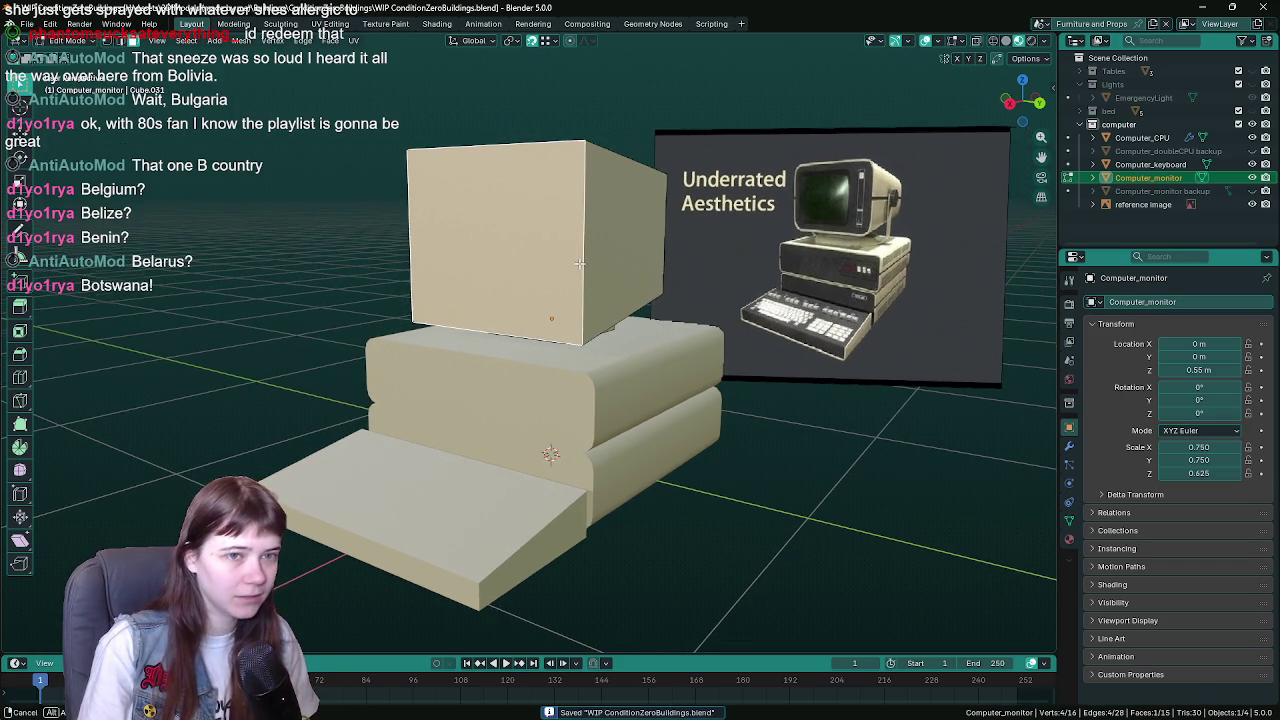
{"action": "key", "text": "Tab"}
- Apply all transforms to Computer_monitor so its scale becomes 1.000
{"action": "key", "text": "ctrl+a"}
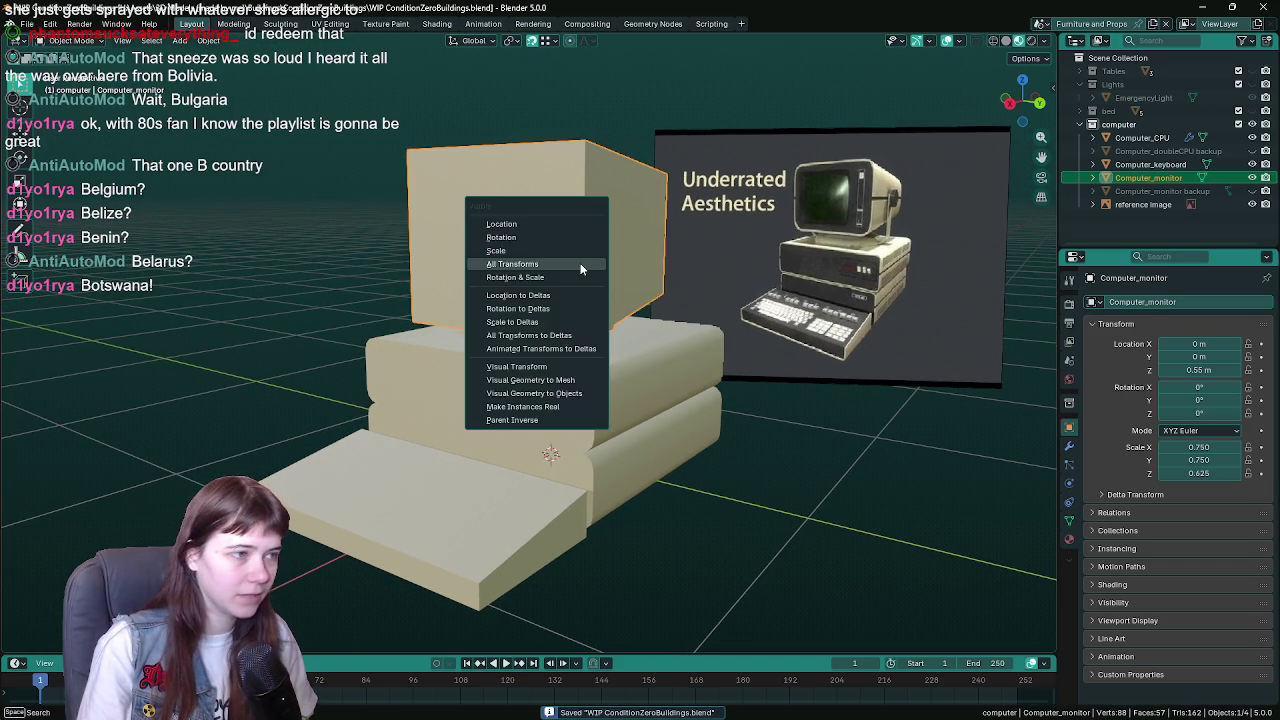
{"action": "left_click", "coordinate": [580, 263]}
{"action": "scroll", "coordinate": [760, 335], "scroll_direction": "up", "scroll_amount": 3}
{"action": "scroll", "coordinate": [703, 349], "scroll_direction": "down", "scroll_amount": 4}
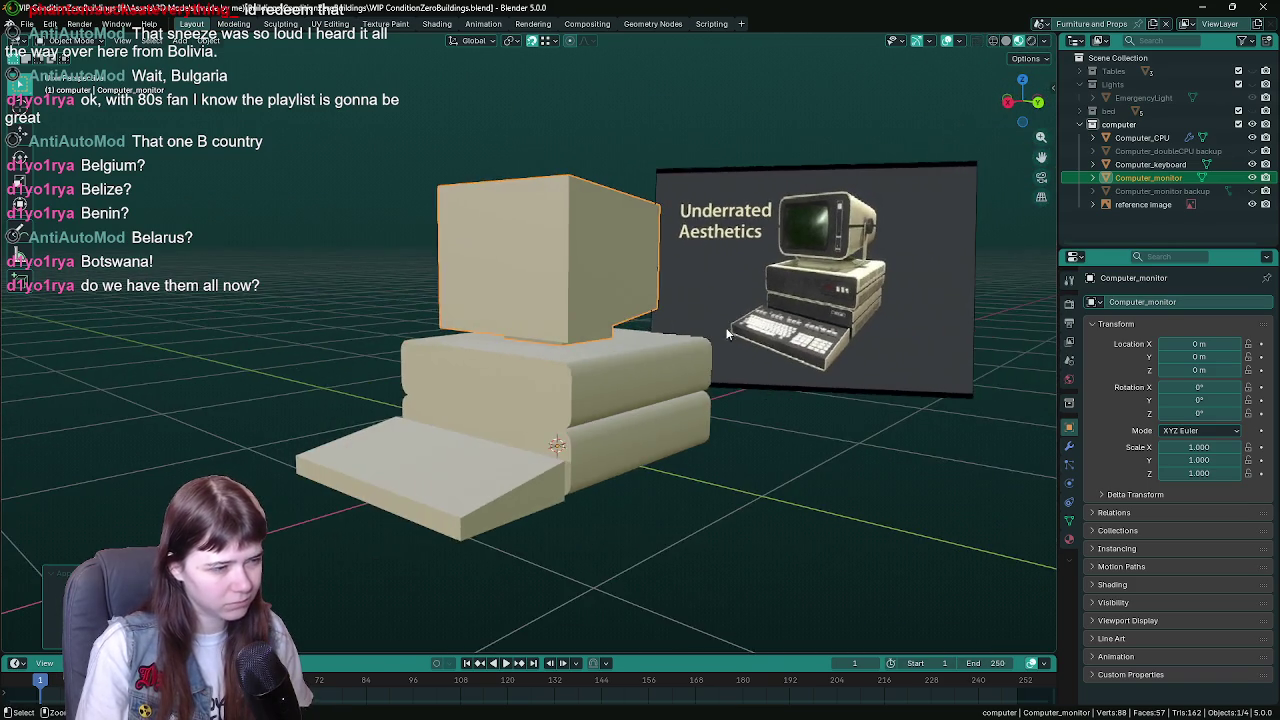
{"action": "scroll", "coordinate": [731, 394], "scroll_direction": "up", "scroll_amount": 3}
- Select the monitor's front face and inset it to form a screen border
{"action": "key", "text": "Tab"}
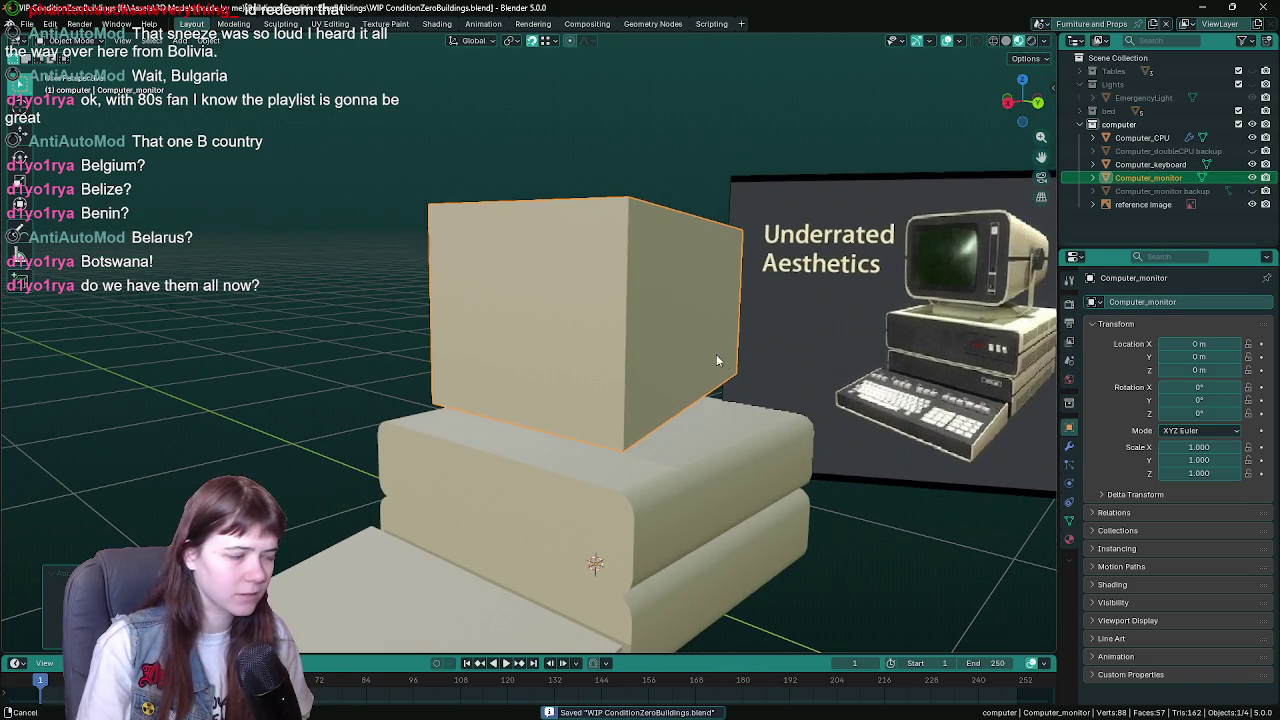
{"action": "left_click", "coordinate": [530, 336]}
{"action": "left_click_drag", "start_coordinate": [683, 327], "coordinate": [774, 323]}
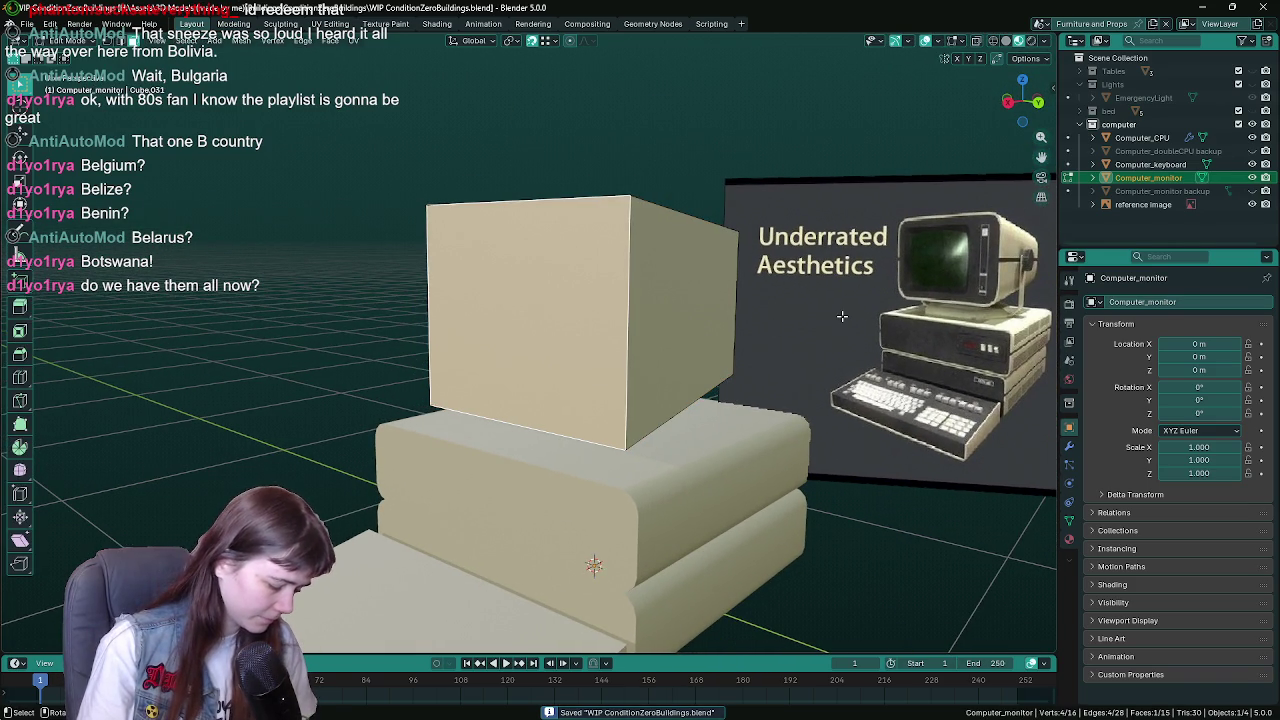
{"action": "key", "text": "i"}
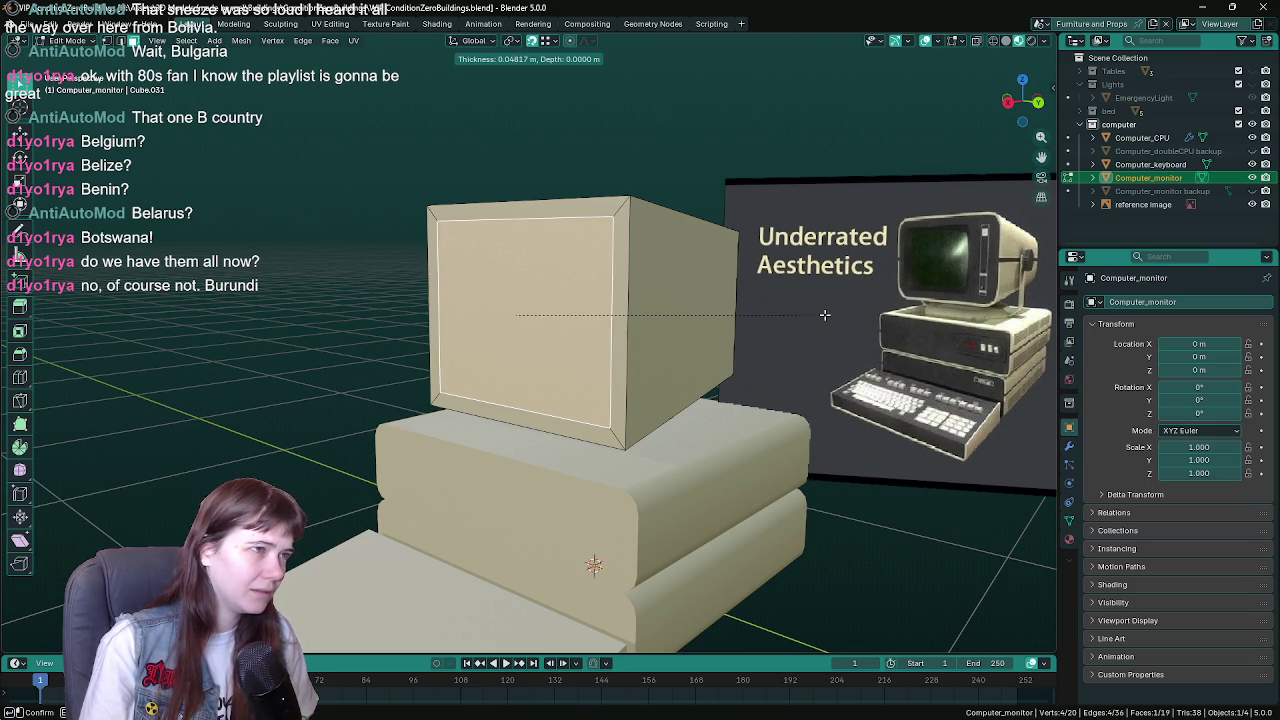
{"action": "key", "text": "Escape"}
{"action": "key", "text": "ctrl+KP_3"}
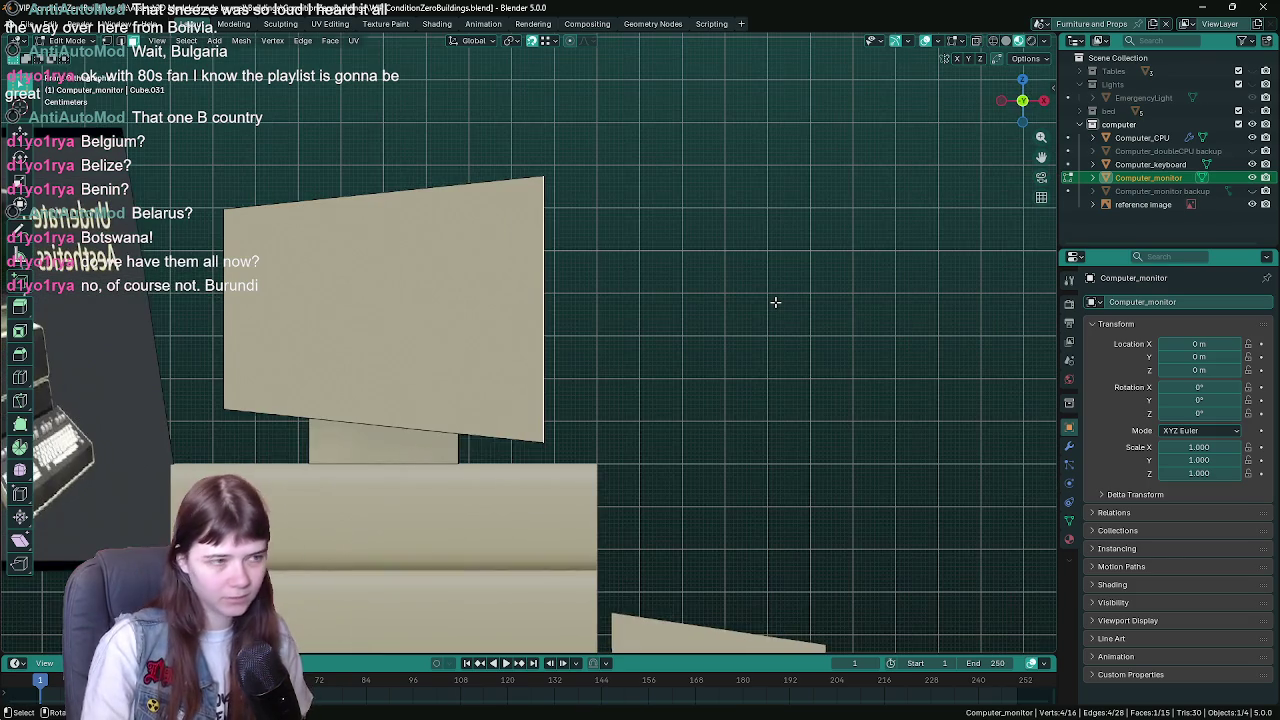
{"action": "key", "text": "ctrl+s"}
{"action": "key", "text": "i"}
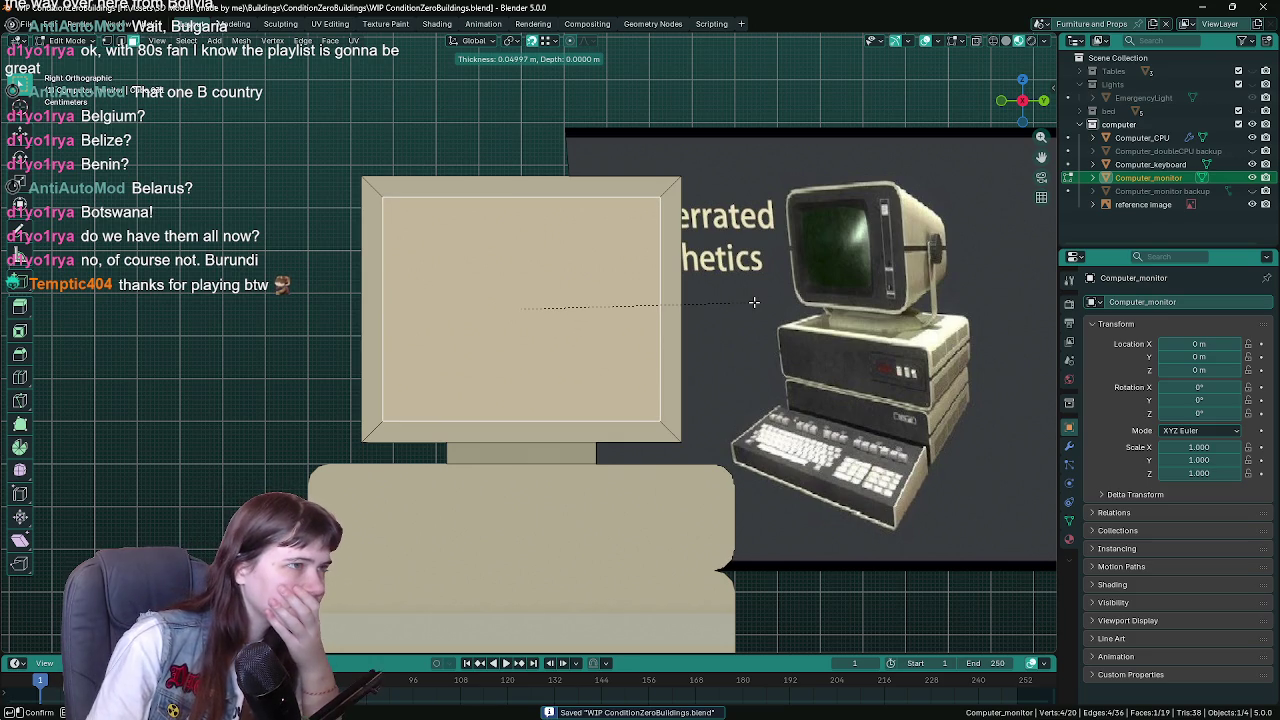
{"action": "key", "text": "Return"}
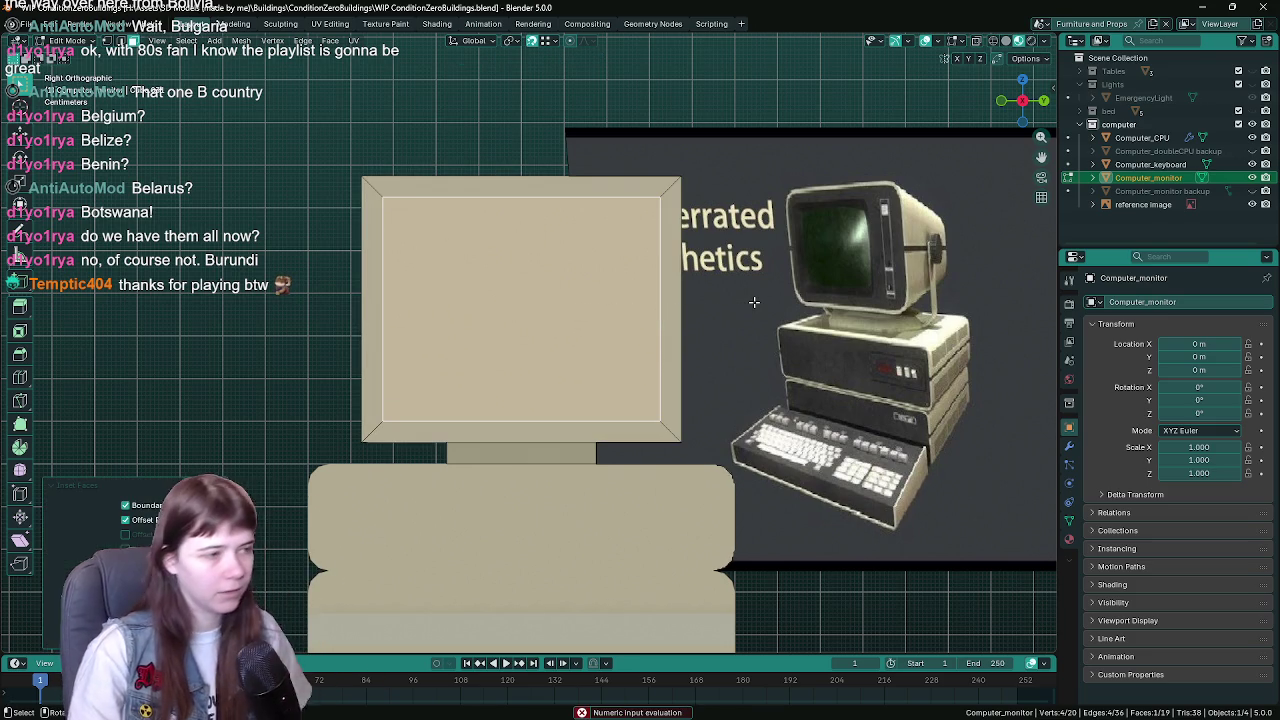
- Extrude the inset screen face inward along its normal and check the result
{"action": "left_click_drag", "start_coordinate": [754, 302], "coordinate": [340, 295]}
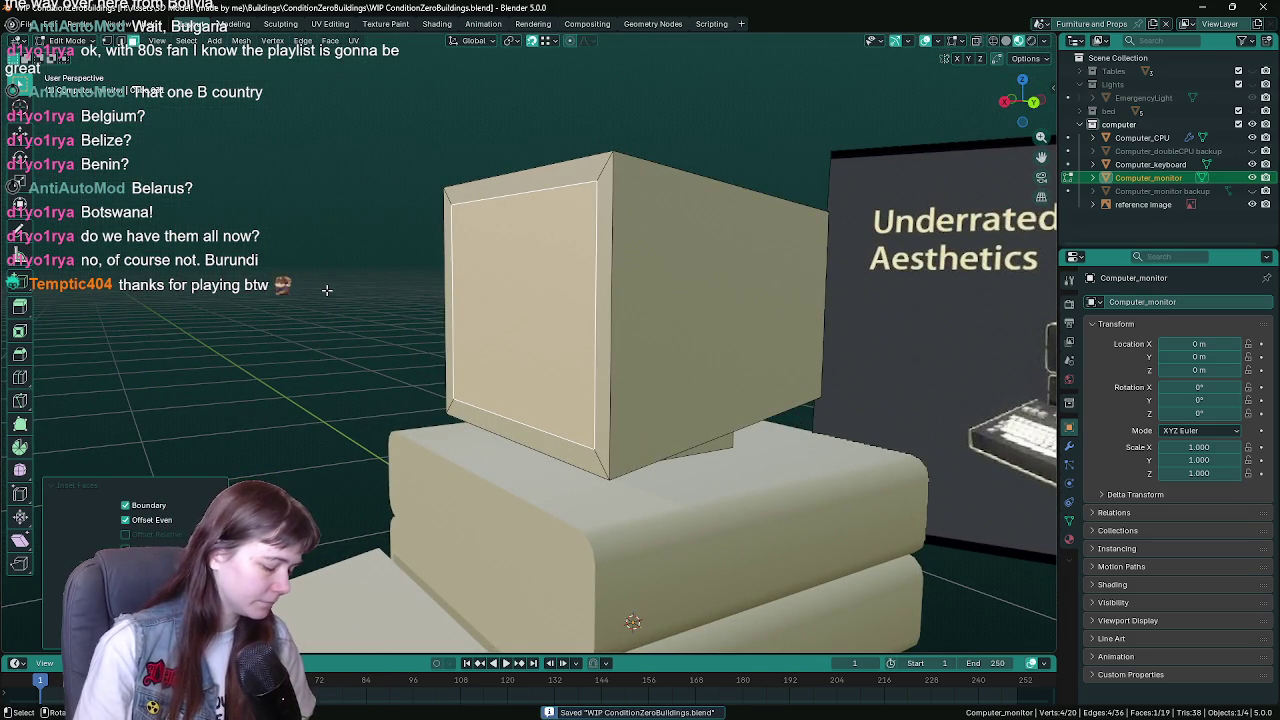
{"action": "key", "text": "ctrl+s"}
{"action": "key", "text": "e"}
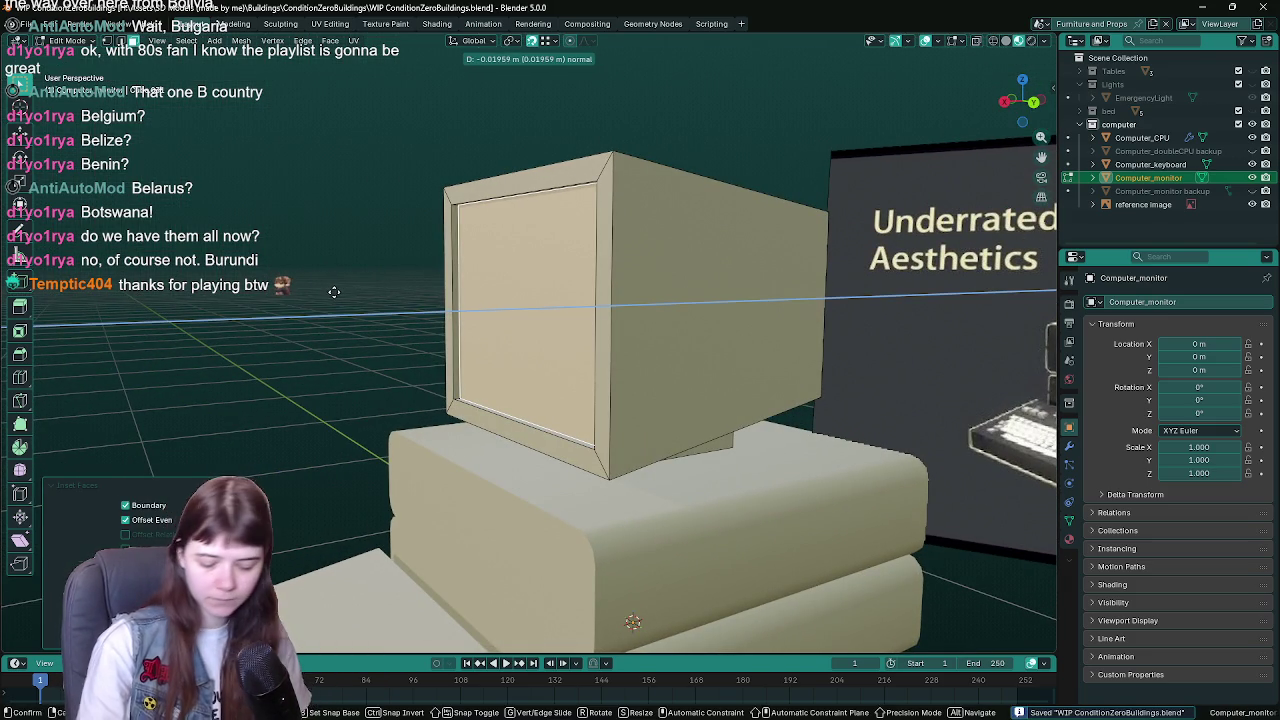
{"action": "left_click", "coordinate": [334, 291]}
{"action": "key", "text": "Tab"}
{"action": "scroll", "coordinate": [333, 321], "scroll_direction": "down", "scroll_amount": 2}
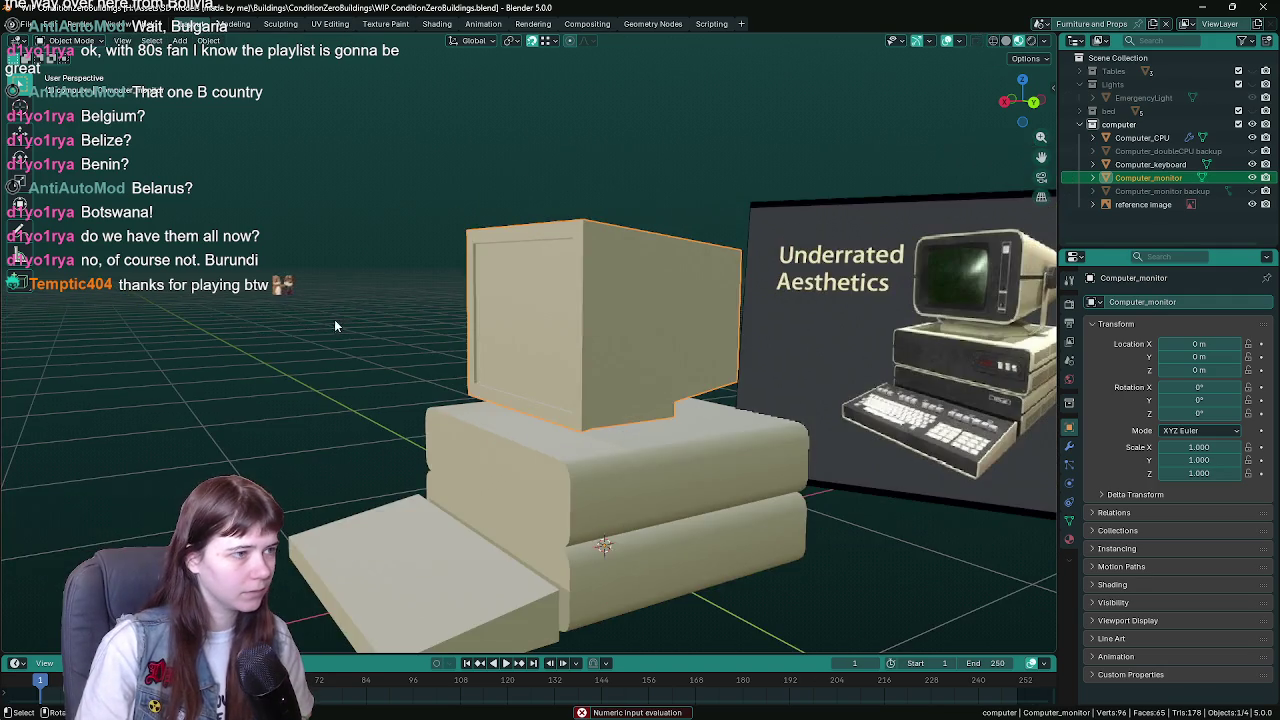
{"action": "scroll", "coordinate": [326, 277], "scroll_direction": "up", "scroll_amount": 3}
{"action": "scroll", "coordinate": [440, 328], "scroll_direction": "down", "scroll_amount": 4}
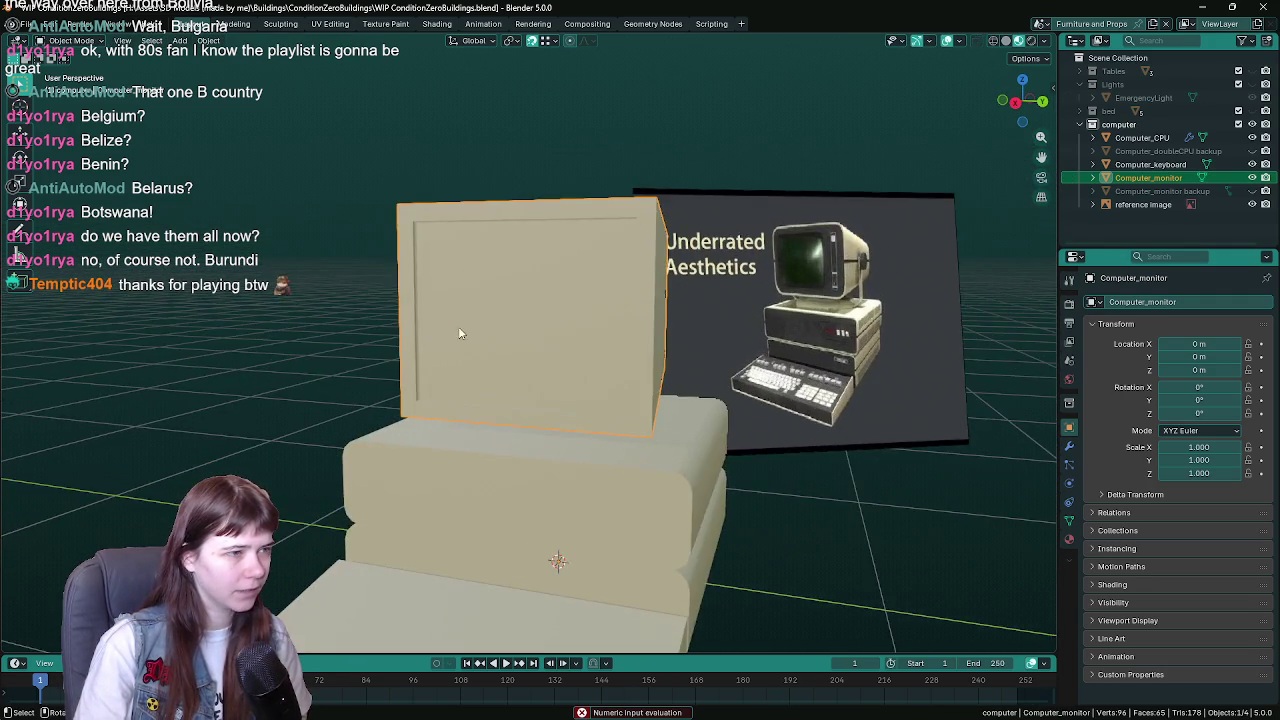
{"action": "scroll", "coordinate": [502, 328], "scroll_direction": "up", "scroll_amount": 2}
{"action": "scroll", "coordinate": [500, 325], "scroll_direction": "up", "scroll_amount": 2}
- Redo the inward extrusion to set the recessed screen depth
{"action": "key", "text": "Tab"}
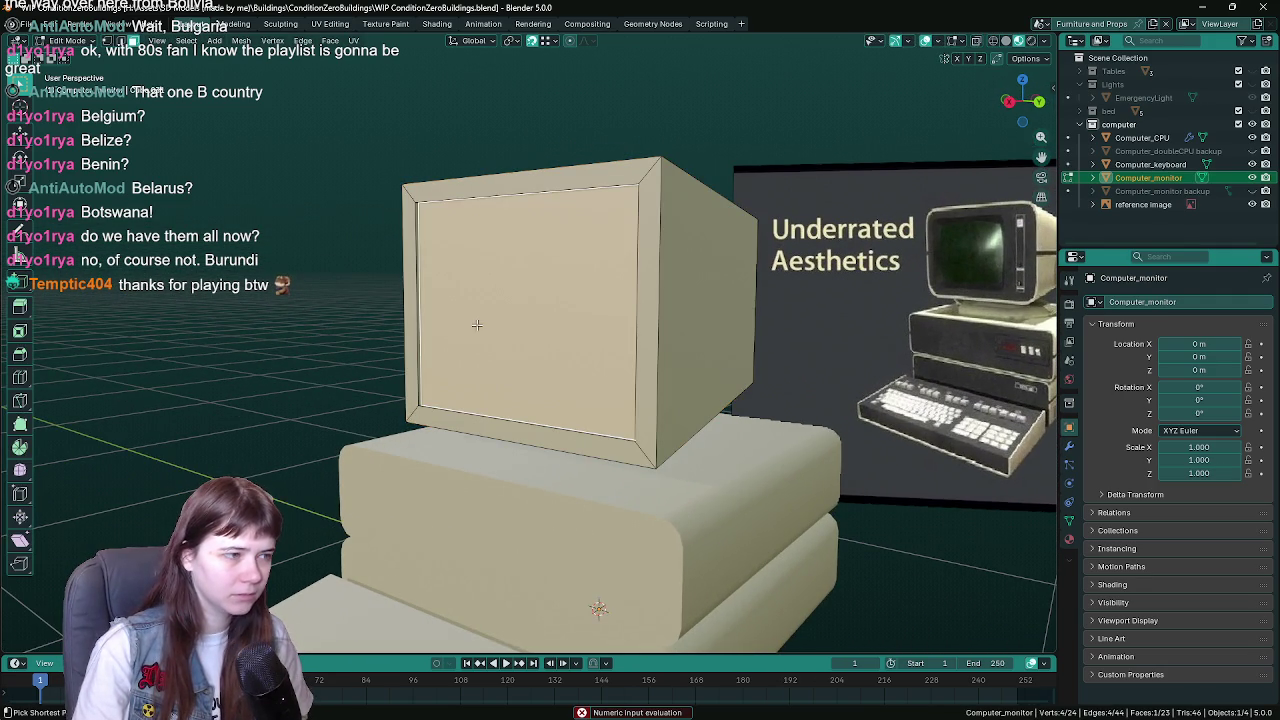
{"action": "scroll", "coordinate": [489, 343], "scroll_direction": "up", "scroll_amount": 1}
{"action": "key", "text": "ctrl+z"}
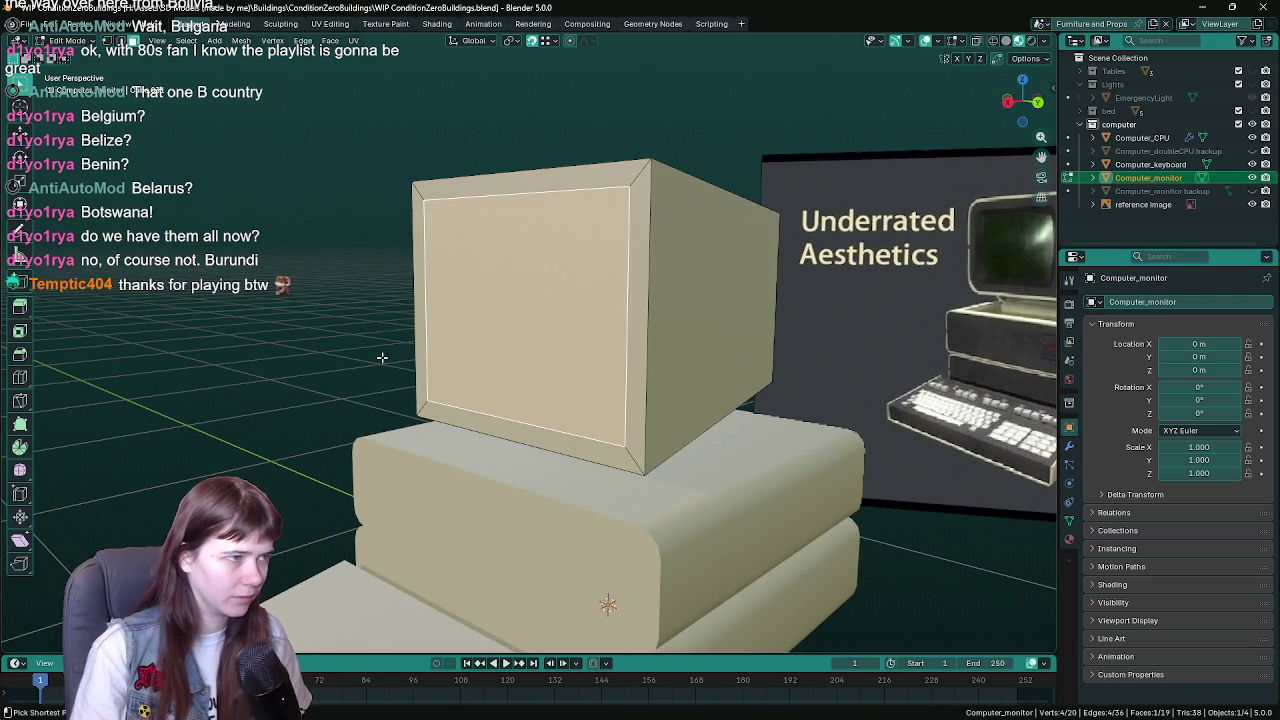
{"action": "key", "text": "e"}
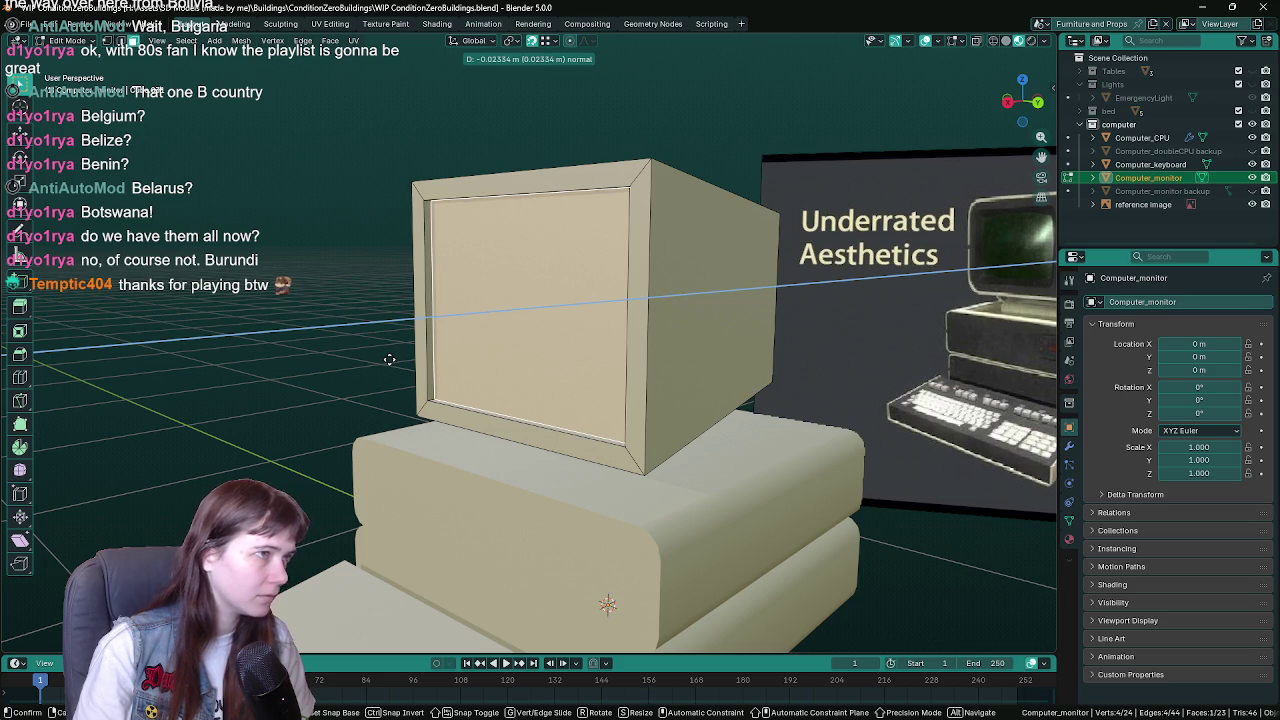
{"action": "left_click", "coordinate": [389, 359]}
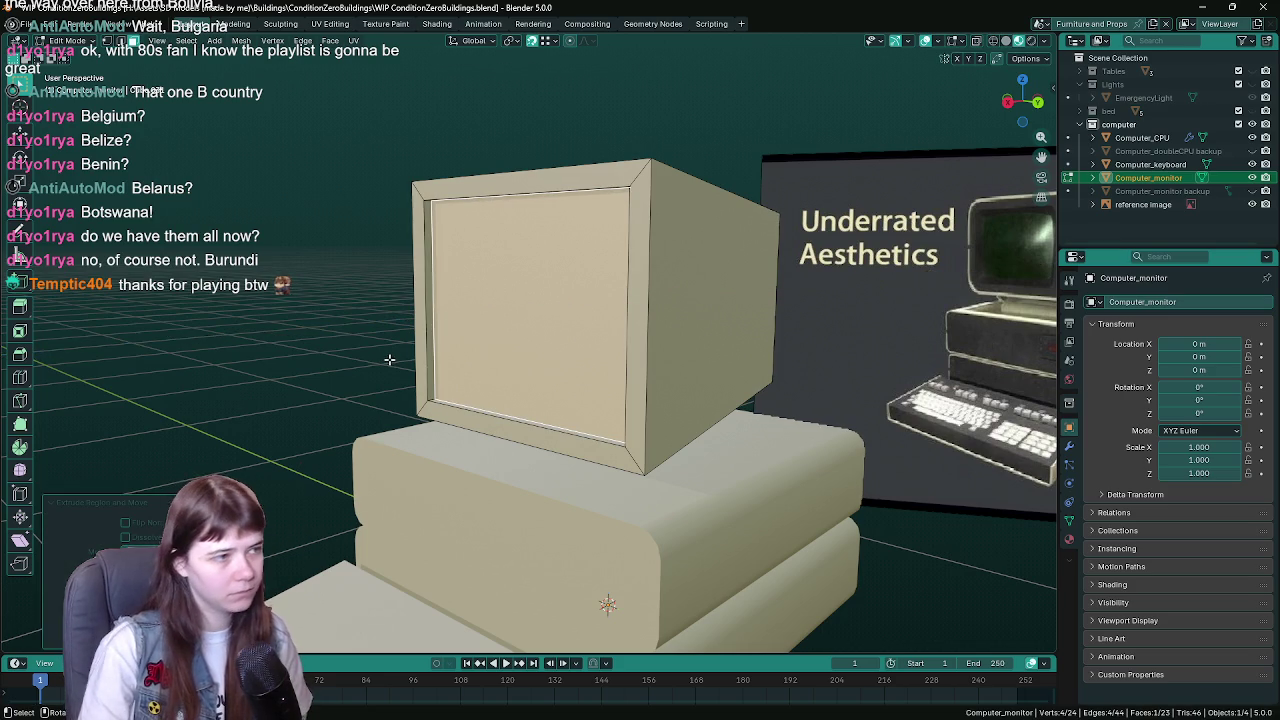
{"action": "key", "text": "Tab"}
- Save the file and orbit around the monitor to inspect the recessed screen
{"action": "key", "text": "ctrl+s"}
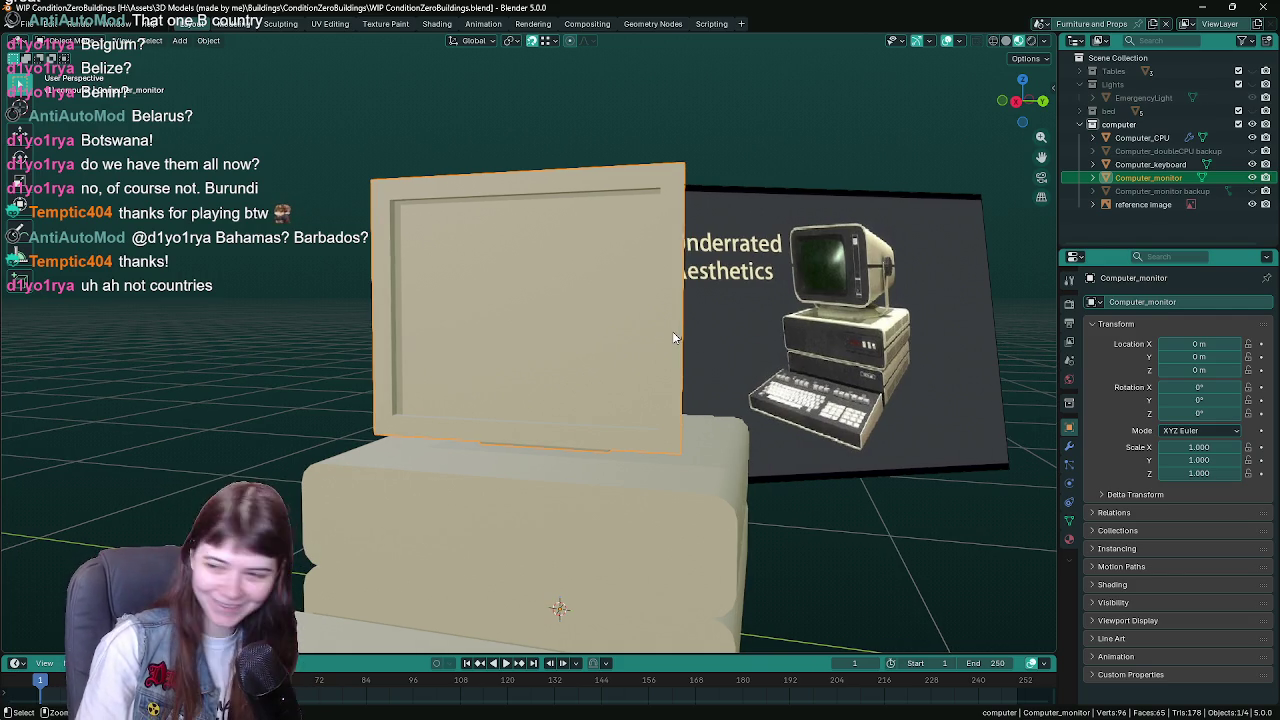
{"action": "key", "text": "ctrl+s"}
{"action": "mouse_move", "coordinate": [620, 378]}
{"action": "left_mouse_down"}
{"action": "mouse_move", "coordinate": [600, 351]}
{"action": "mouse_move", "coordinate": [591, 363]}
{"action": "mouse_move", "coordinate": [592, 342]}
{"action": "left_mouse_up"}
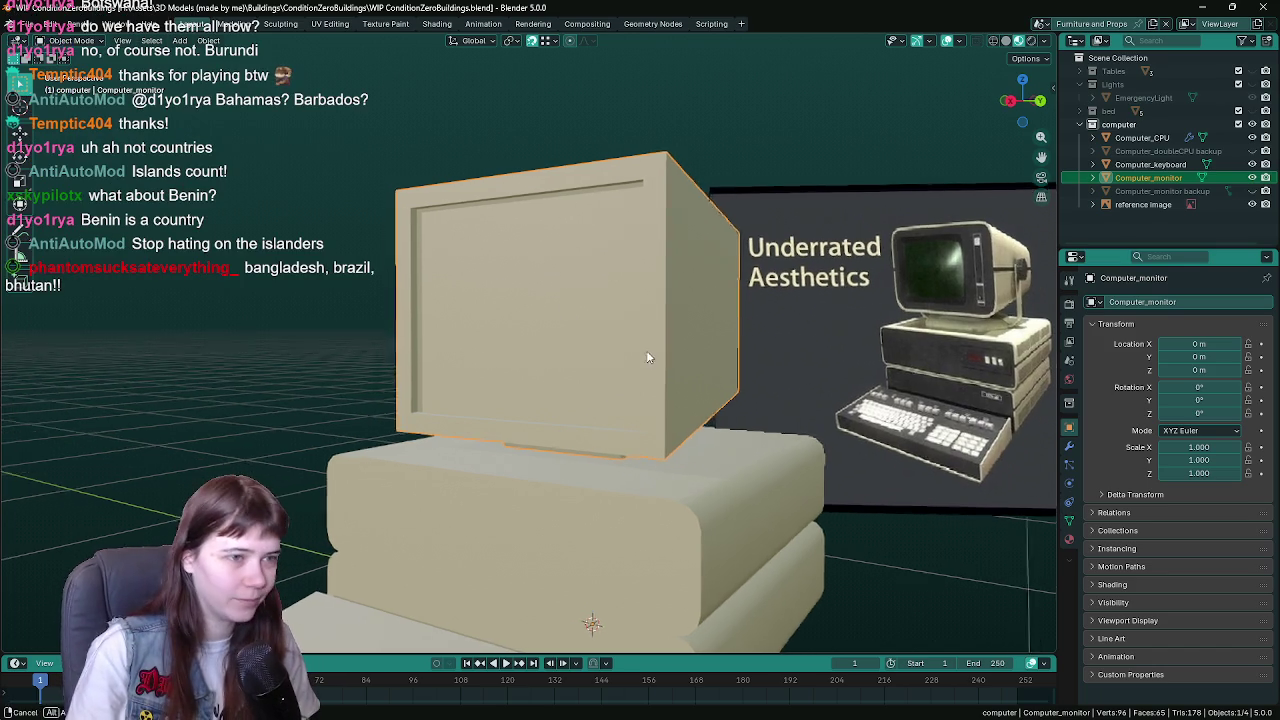
- Add a second material slot on the monitor with a new material named 'screen'
{"action": "key", "text": "ctrl+s"}
{"action": "scroll", "coordinate": [605, 348], "scroll_direction": "down", "scroll_amount": 2}
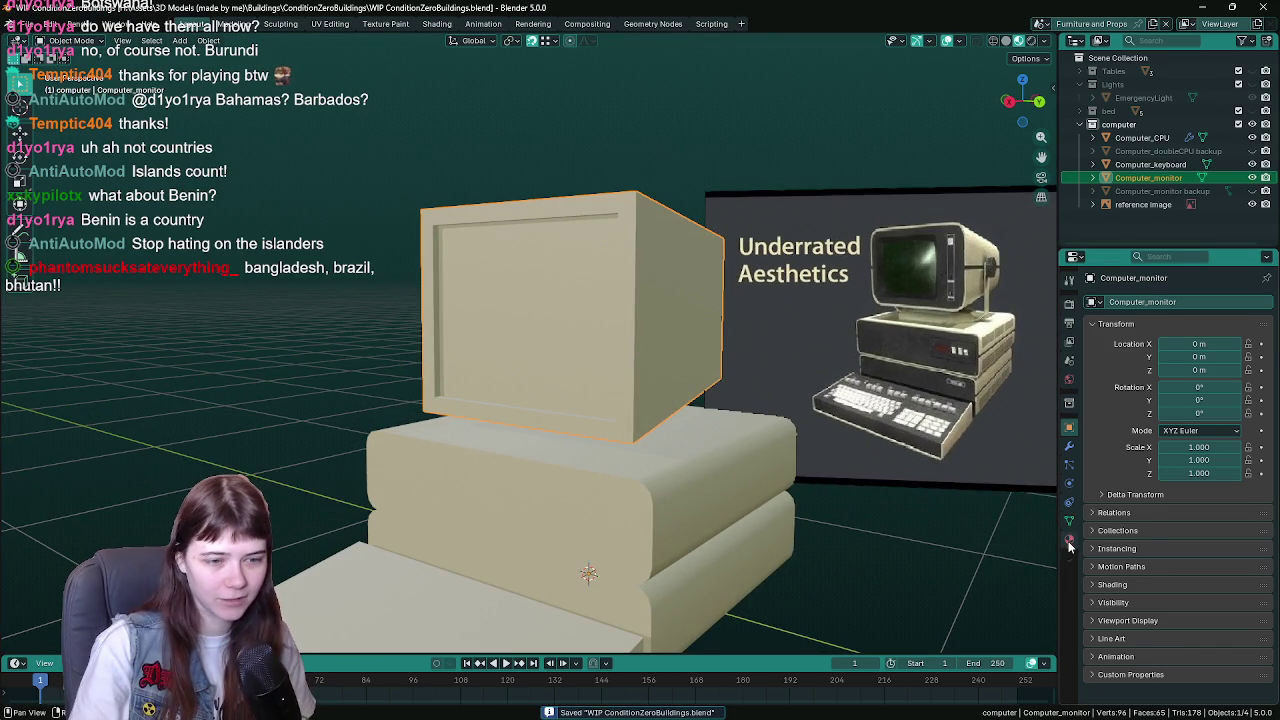
{"action": "left_click", "coordinate": [1069, 538]}
{"action": "scroll", "coordinate": [813, 468], "scroll_direction": "up", "scroll_amount": 1}
{"action": "scroll", "coordinate": [822, 426], "scroll_direction": "up", "scroll_amount": 1}
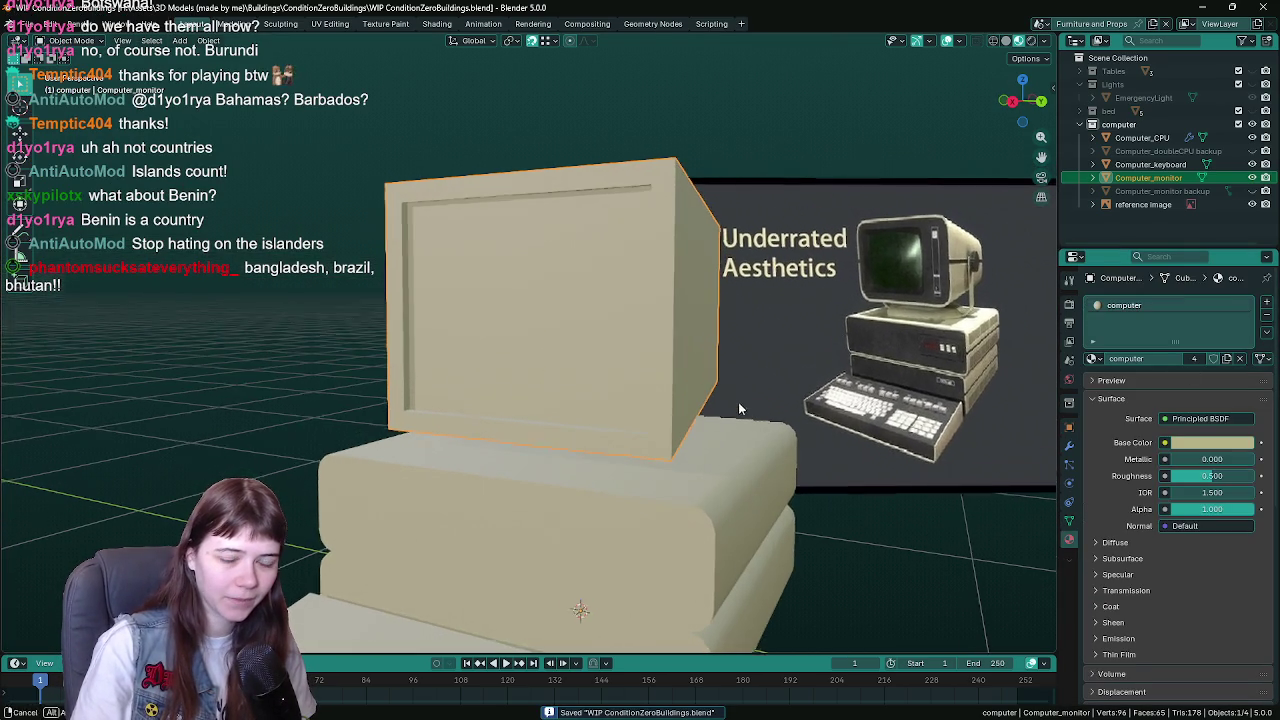
{"action": "left_click", "coordinate": [1266, 302]}
{"action": "left_click", "coordinate": [1160, 385]}
{"action": "double_click", "coordinate": [1131, 385]}
{"action": "type", "text": "screen"}
{"action": "key", "text": "Return"}
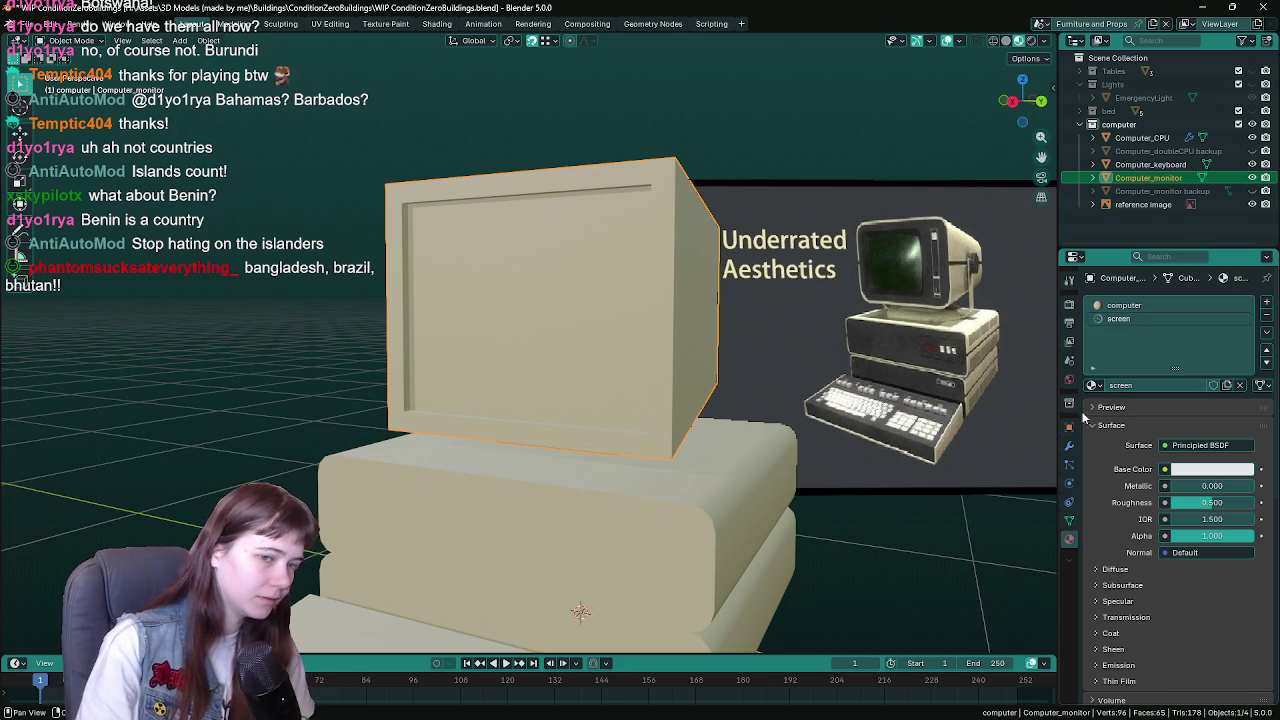
- Assign the screen material to the monitor's front face
{"action": "key", "text": "Tab"}
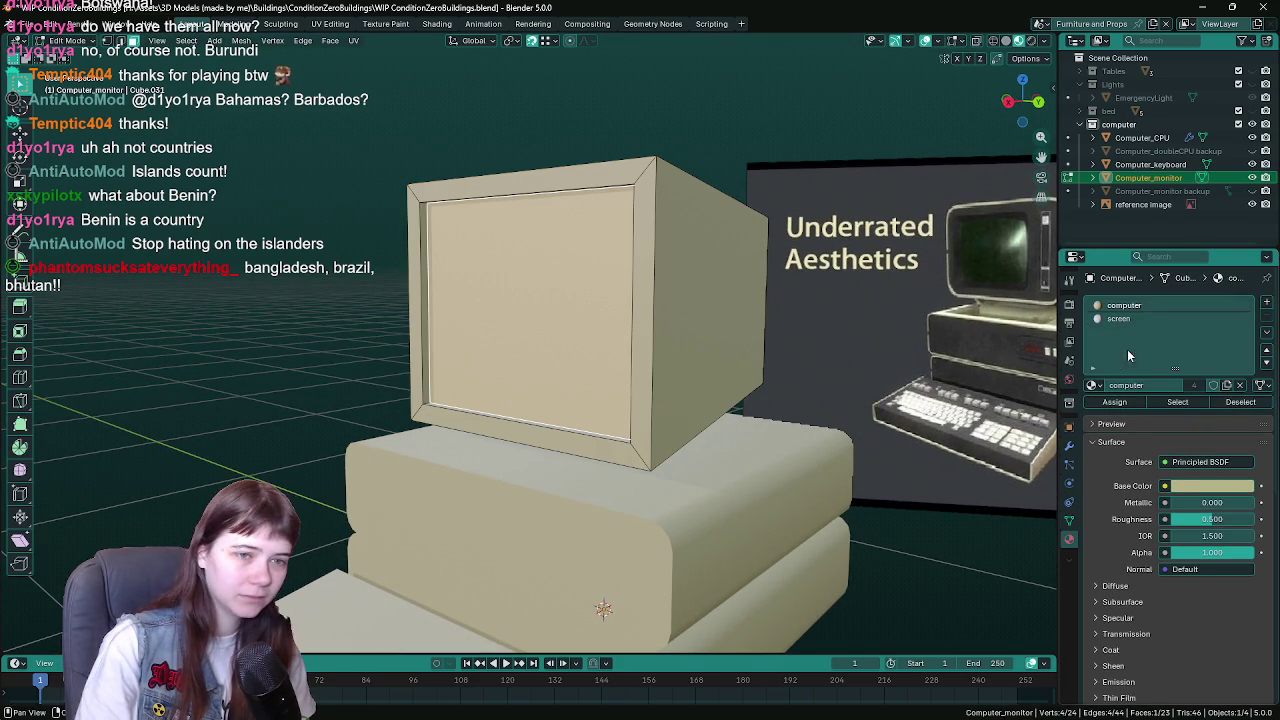
{"action": "left_click", "coordinate": [1114, 401]}
{"action": "key", "text": "Tab"}
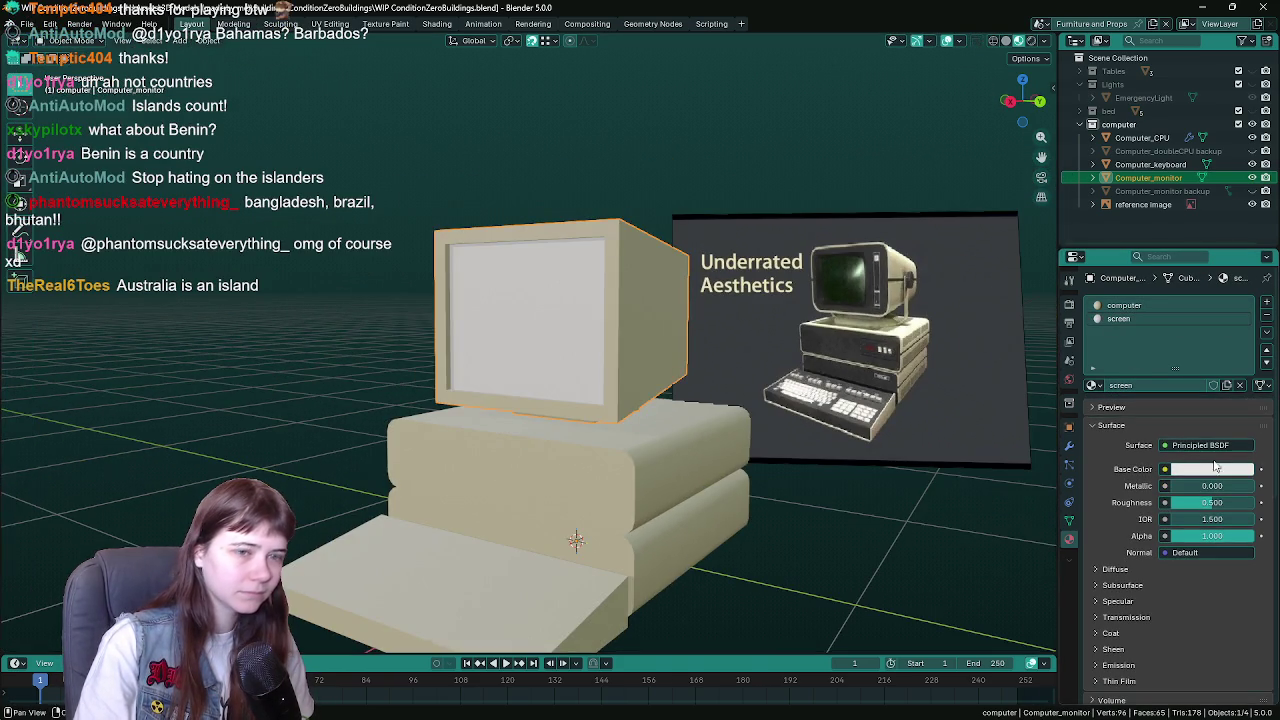
- Sample the green from the reference image's screen as the screen base colour
{"action": "left_click", "coordinate": [1210, 469]}
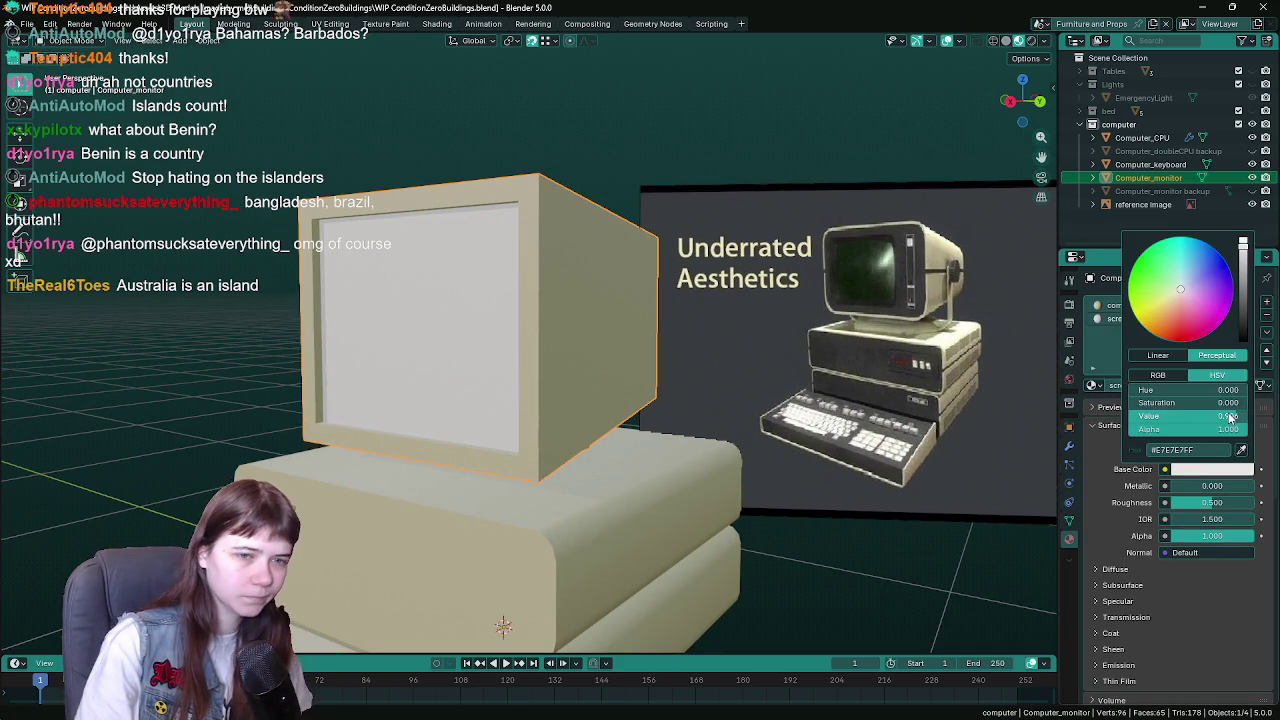
{"action": "left_click", "coordinate": [1243, 453]}
{"action": "left_click", "coordinate": [865, 254]}
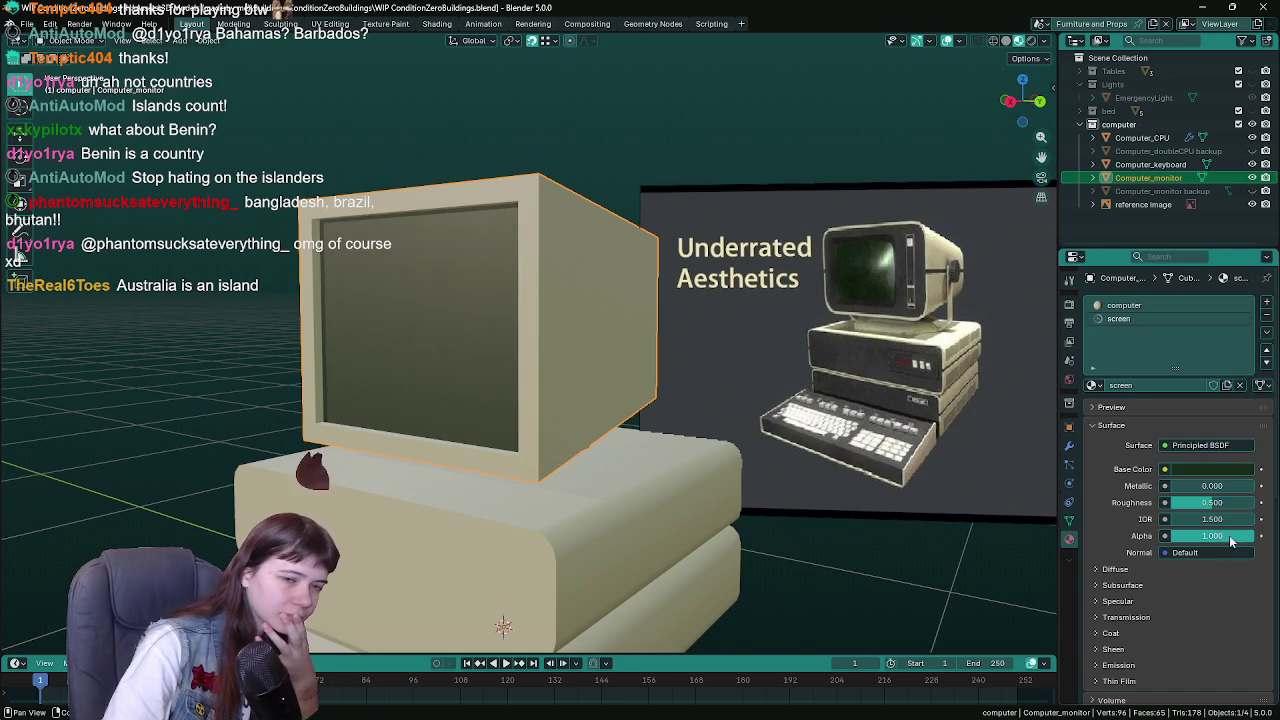
{"action": "left_click", "coordinate": [1220, 468]}
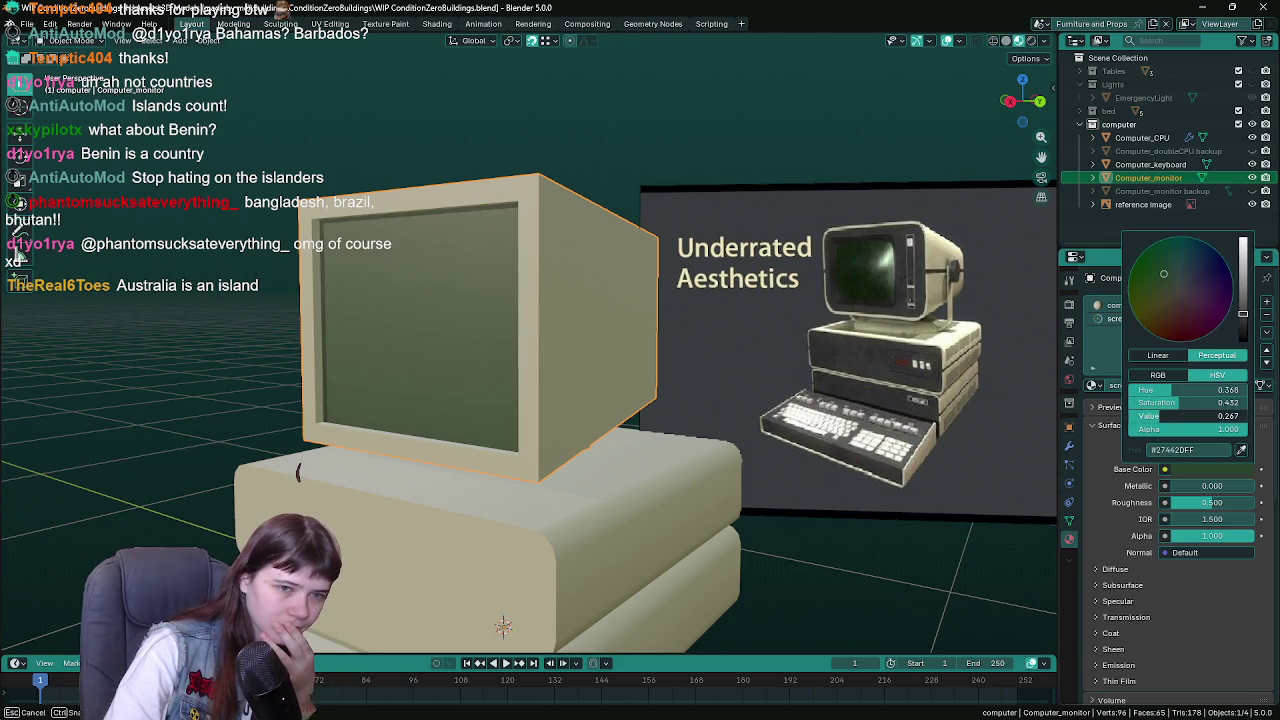
{"action": "left_click_drag", "start_coordinate": [713, 472], "coordinate": [780, 464]}
- Set the screen material's roughness to 0.1
{"action": "left_click_drag", "start_coordinate": [1245, 503], "coordinate": [1186, 503]}
{"action": "left_click", "coordinate": [1210, 502]}
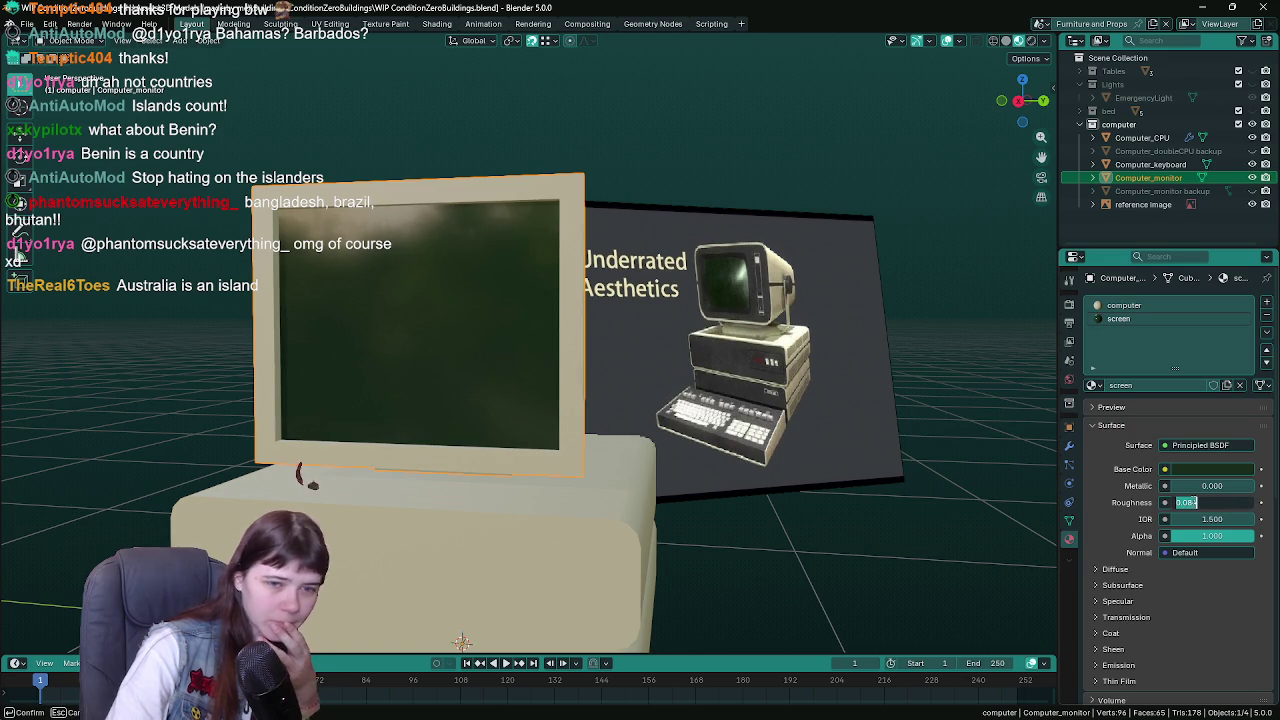
{"action": "type", "text": "0.1"}
{"action": "key", "text": "Return"}
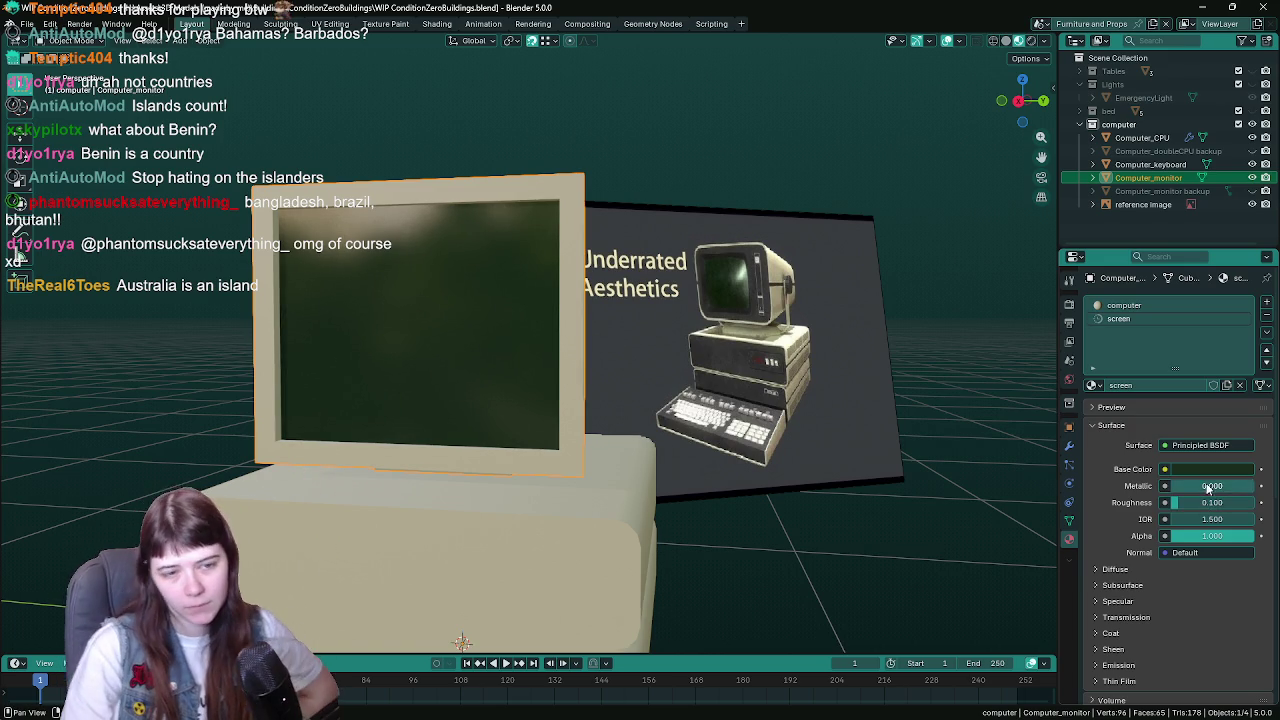
{"action": "scroll", "coordinate": [1114, 570], "scroll_direction": "down", "scroll_amount": 4}
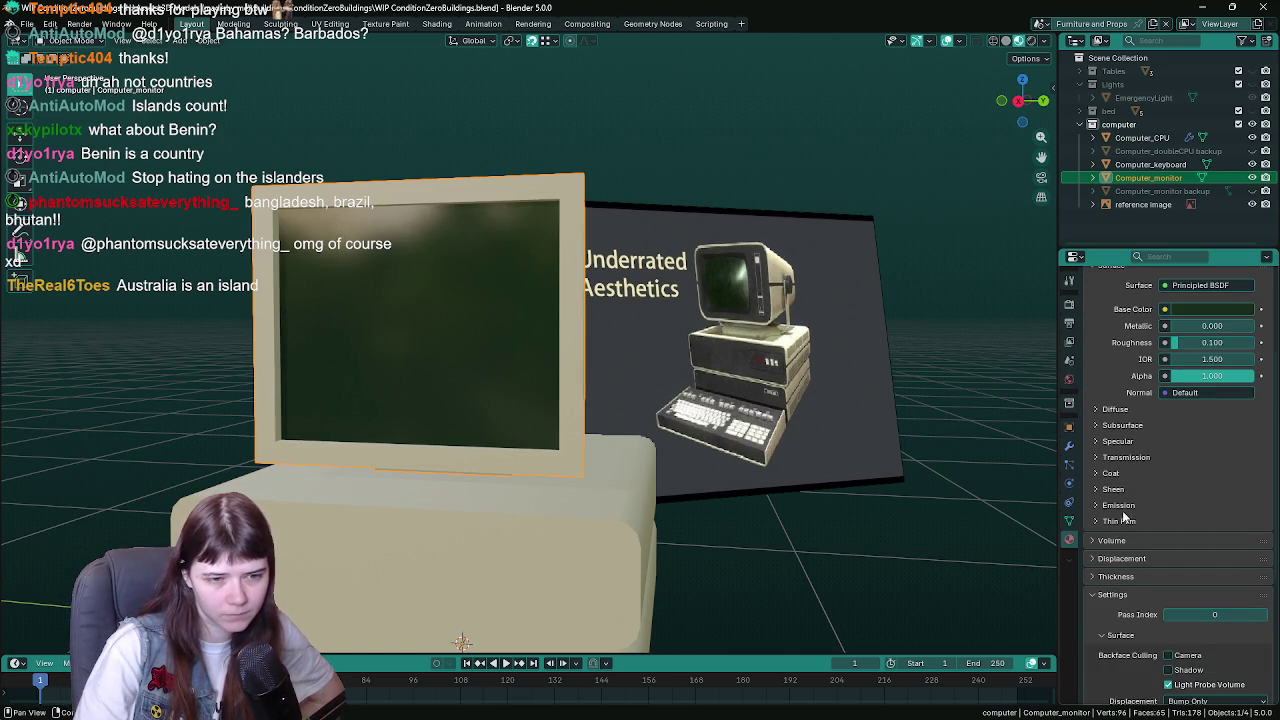
{"action": "scroll", "coordinate": [1135, 482], "scroll_direction": "up", "scroll_amount": 3}
- Fine-tune the screen's dark green shade while viewing the monitor from different angles
{"action": "left_click", "coordinate": [1193, 444]}
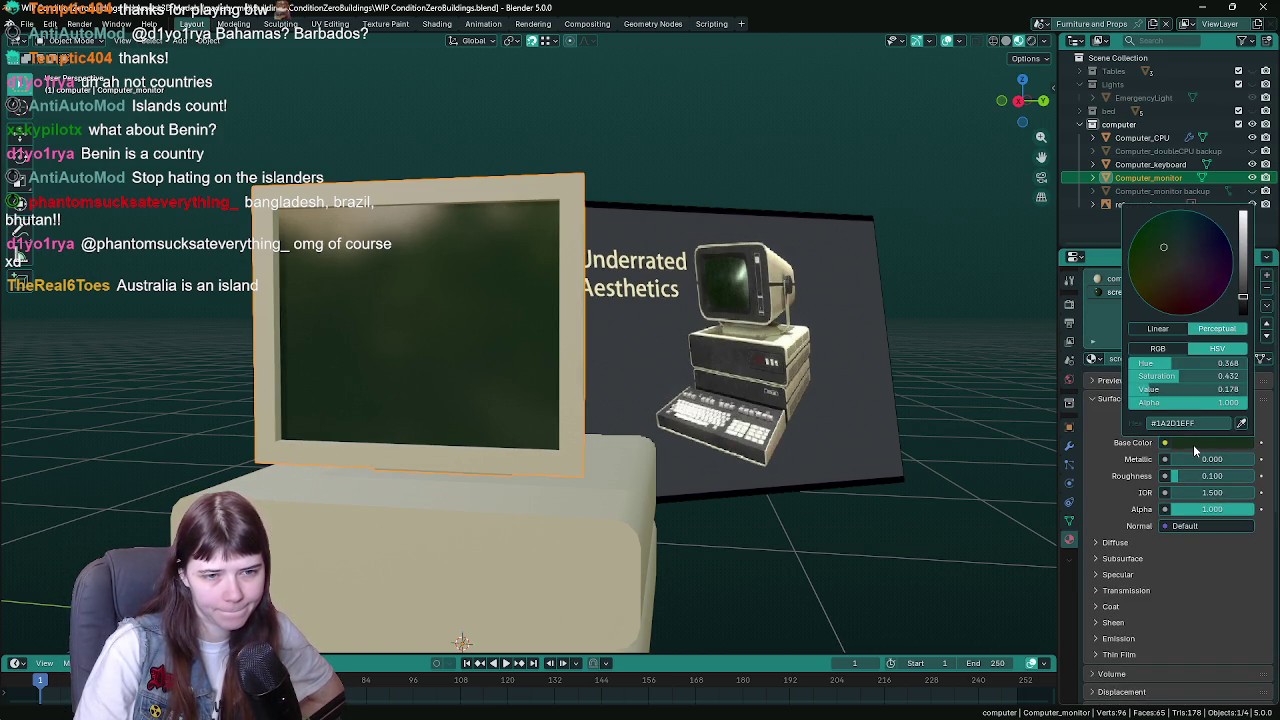
{"action": "mouse_move", "coordinate": [1214, 389]}
{"action": "left_mouse_down"}
{"action": "mouse_move", "coordinate": [1232, 389]}
{"action": "mouse_move", "coordinate": [1196, 375]}
{"action": "left_mouse_up"}
{"action": "left_click_drag", "start_coordinate": [820, 495], "coordinate": [760, 486]}
{"action": "left_click", "coordinate": [1210, 443]}
{"action": "left_click_drag", "start_coordinate": [1190, 389], "coordinate": [1185, 389]}
{"action": "mouse_move", "coordinate": [754, 600]}
{"action": "left_mouse_down"}
{"action": "mouse_move", "coordinate": [768, 549]}
{"action": "mouse_move", "coordinate": [743, 549]}
{"action": "left_mouse_up"}
{"action": "left_click", "coordinate": [805, 452]}
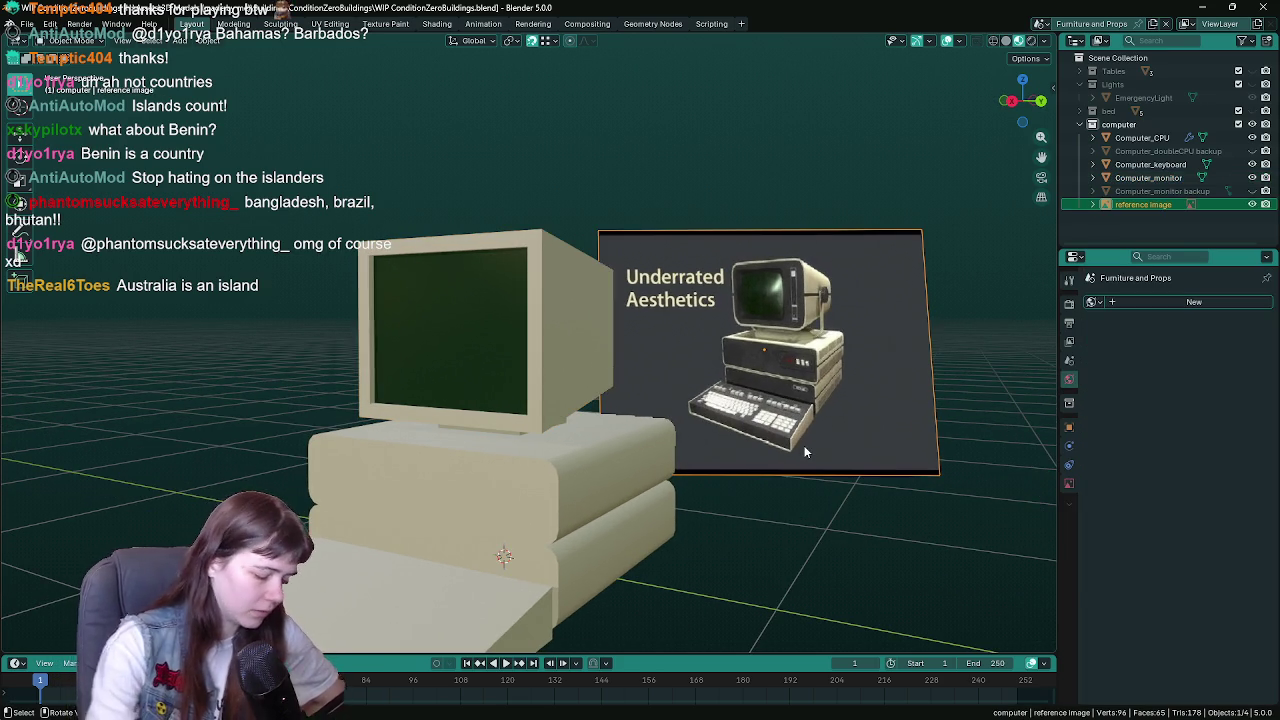
- Hide the reference image plane and save the Blender file
{"action": "key", "text": "h"}
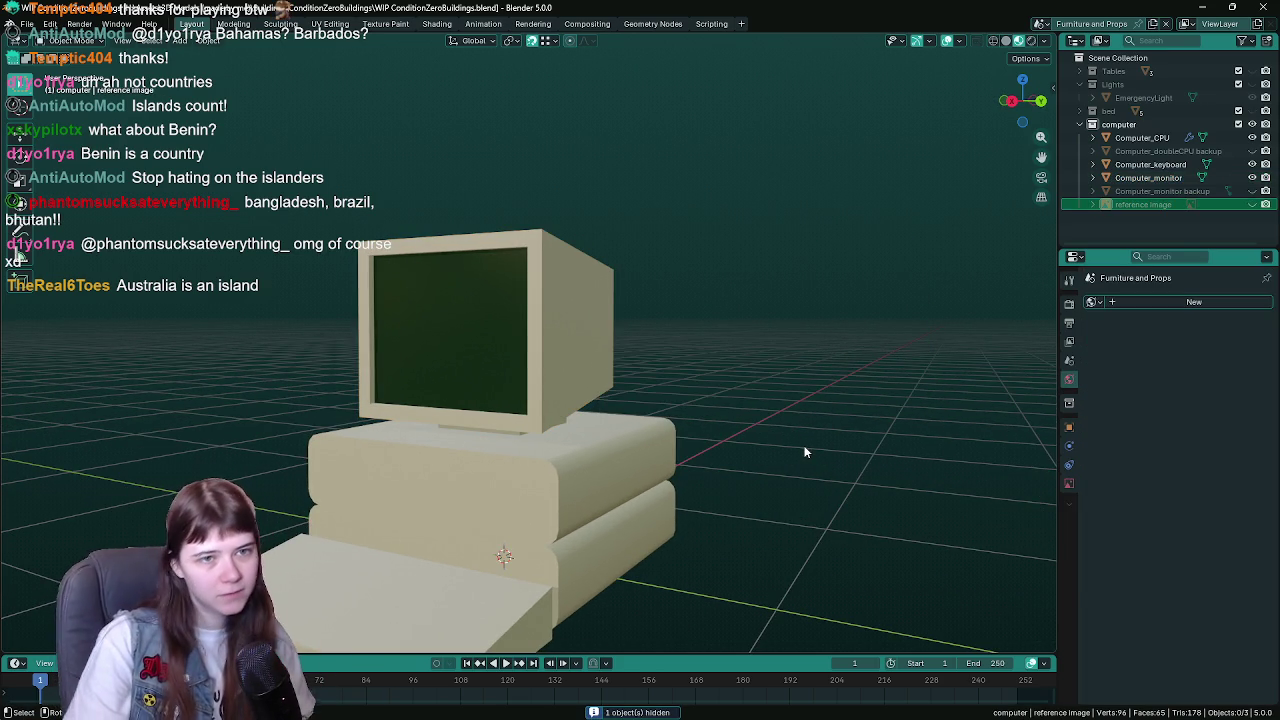
{"action": "mouse_move", "coordinate": [720, 443]}
{"action": "left_mouse_down"}
{"action": "mouse_move", "coordinate": [703, 430]}
{"action": "mouse_move", "coordinate": [790, 387]}
{"action": "mouse_move", "coordinate": [778, 393]}
{"action": "left_mouse_up"}
{"action": "key", "text": "ctrl+s"}
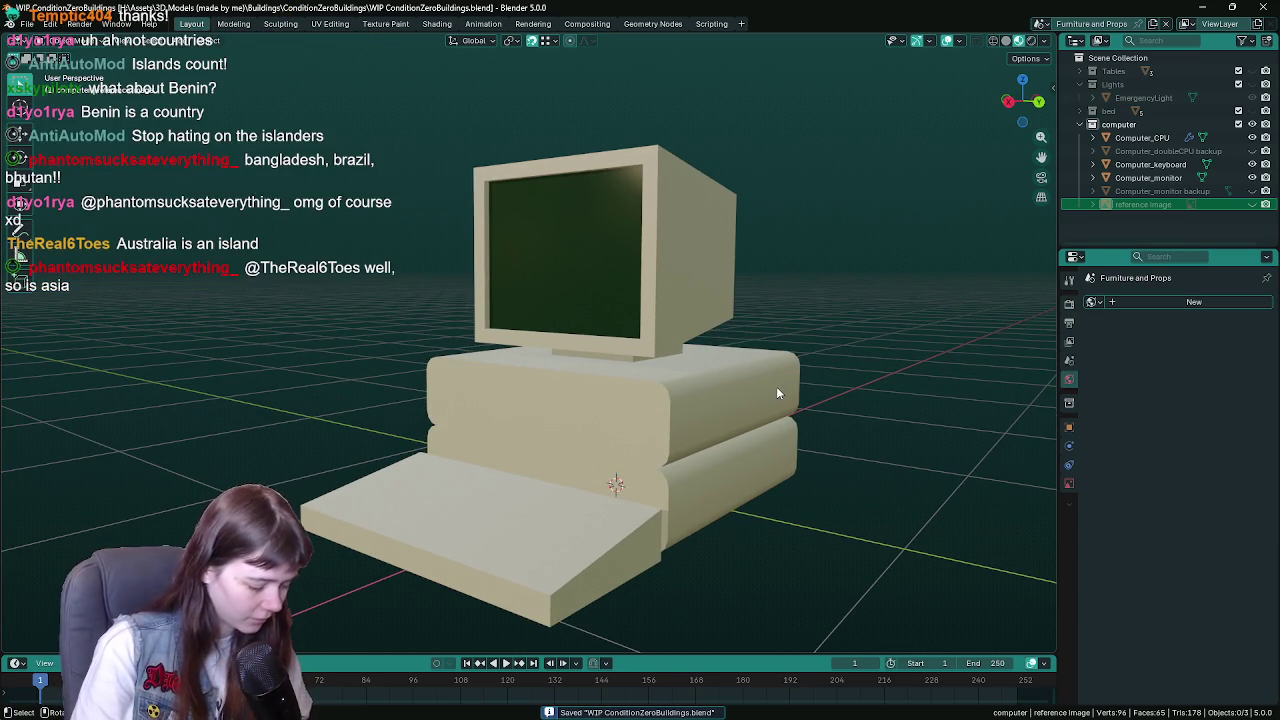
- Orbit around the computer, selecting the CPU body, keyboard and monitor in turn to check them
{"action": "mouse_move", "coordinate": [778, 393]}
{"action": "left_mouse_down"}
{"action": "mouse_move", "coordinate": [790, 381]}
{"action": "mouse_move", "coordinate": [778, 345]}
{"action": "mouse_move", "coordinate": [624, 421]}
{"action": "mouse_move", "coordinate": [591, 419]}
{"action": "mouse_move", "coordinate": [662, 430]}
{"action": "left_mouse_up"}
{"action": "left_click", "coordinate": [778, 341]}
{"action": "left_click", "coordinate": [555, 479]}
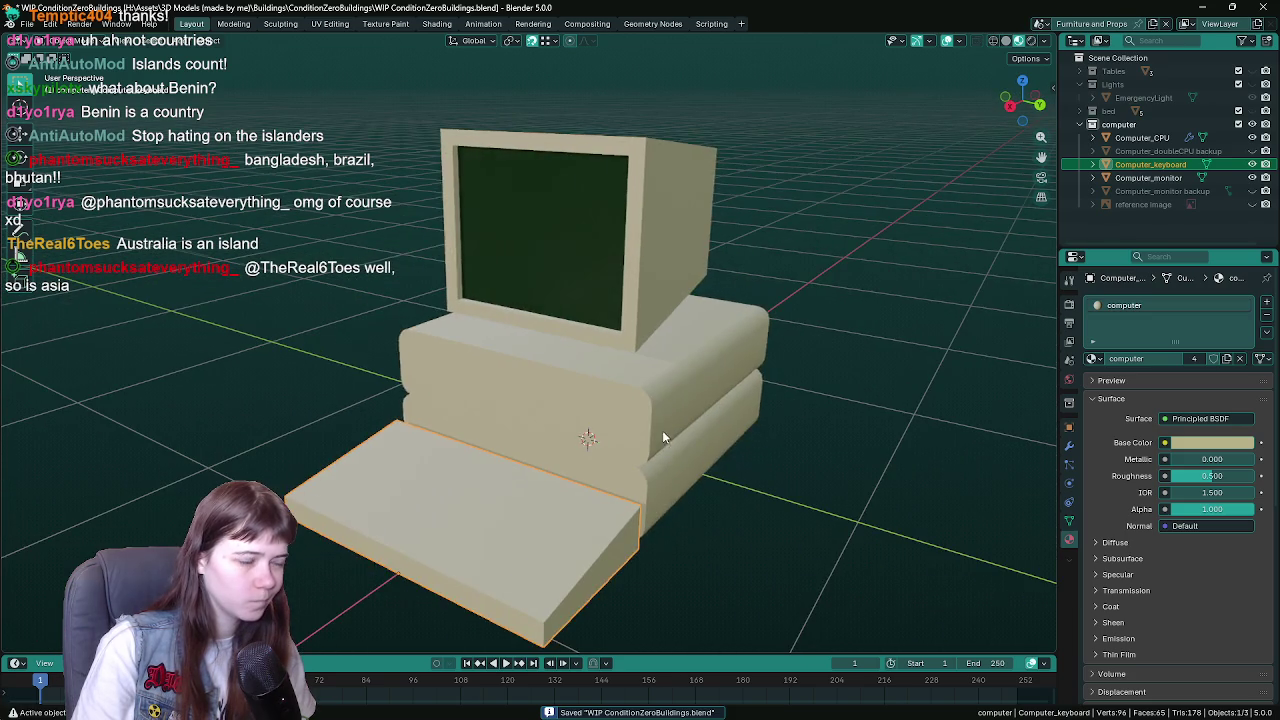
{"action": "left_click", "coordinate": [661, 304]}
{"action": "left_click_drag", "start_coordinate": [661, 304], "coordinate": [846, 461]}
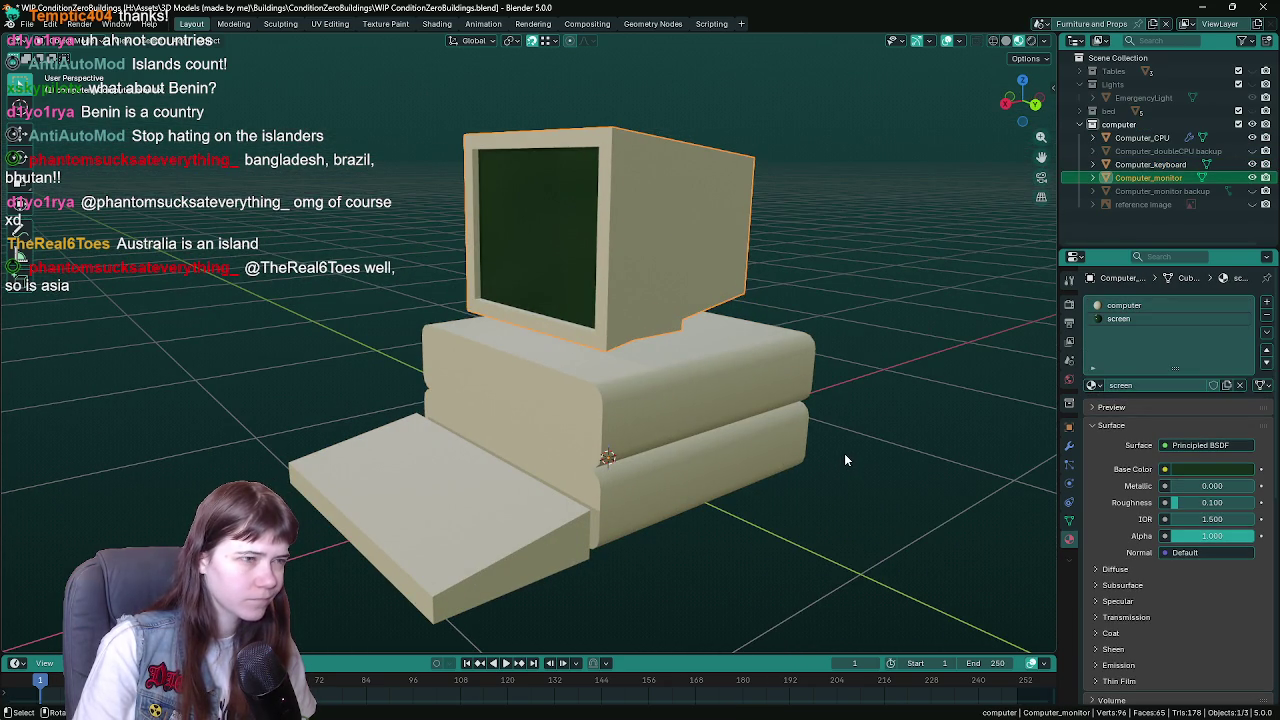
{"action": "left_click", "coordinate": [717, 438]}
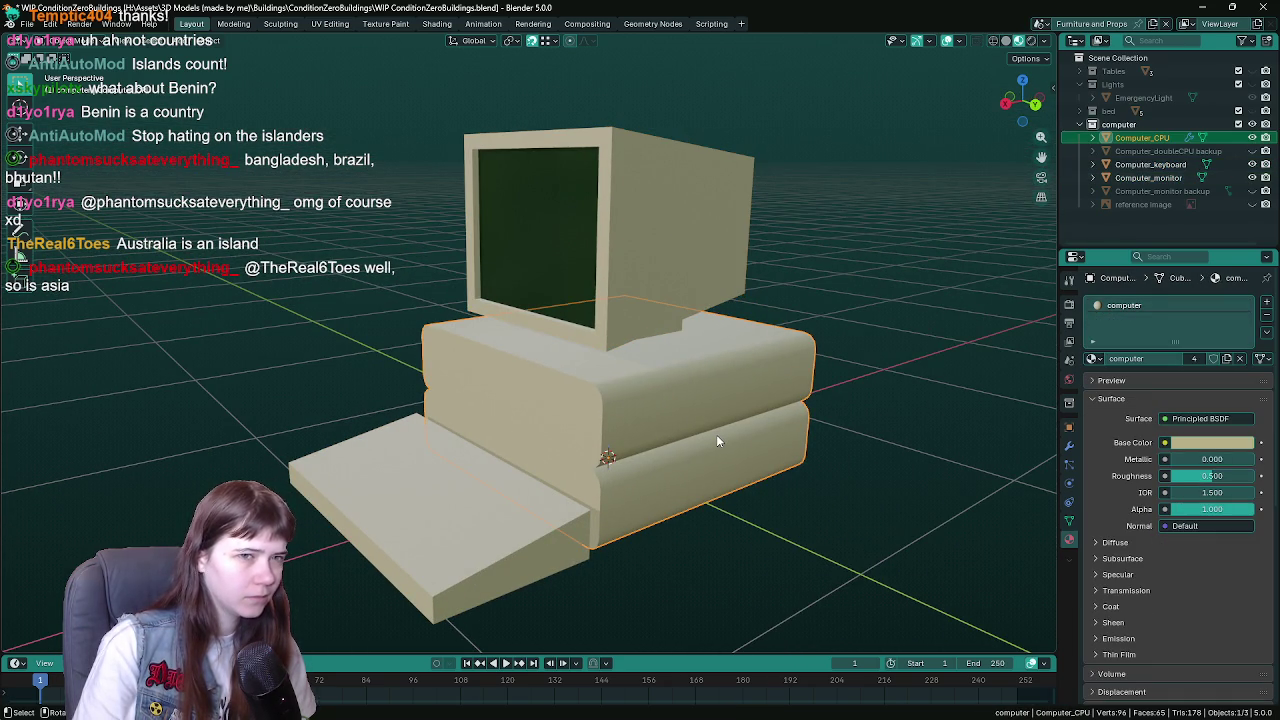
- Duplicate the CPU in place, rename the copy 'Computer_CPU backup' and hide it
{"action": "left_click_drag", "start_coordinate": [830, 408], "coordinate": [837, 403]}
{"action": "key", "text": "shift+d"}
{"action": "key", "text": "Escape"}
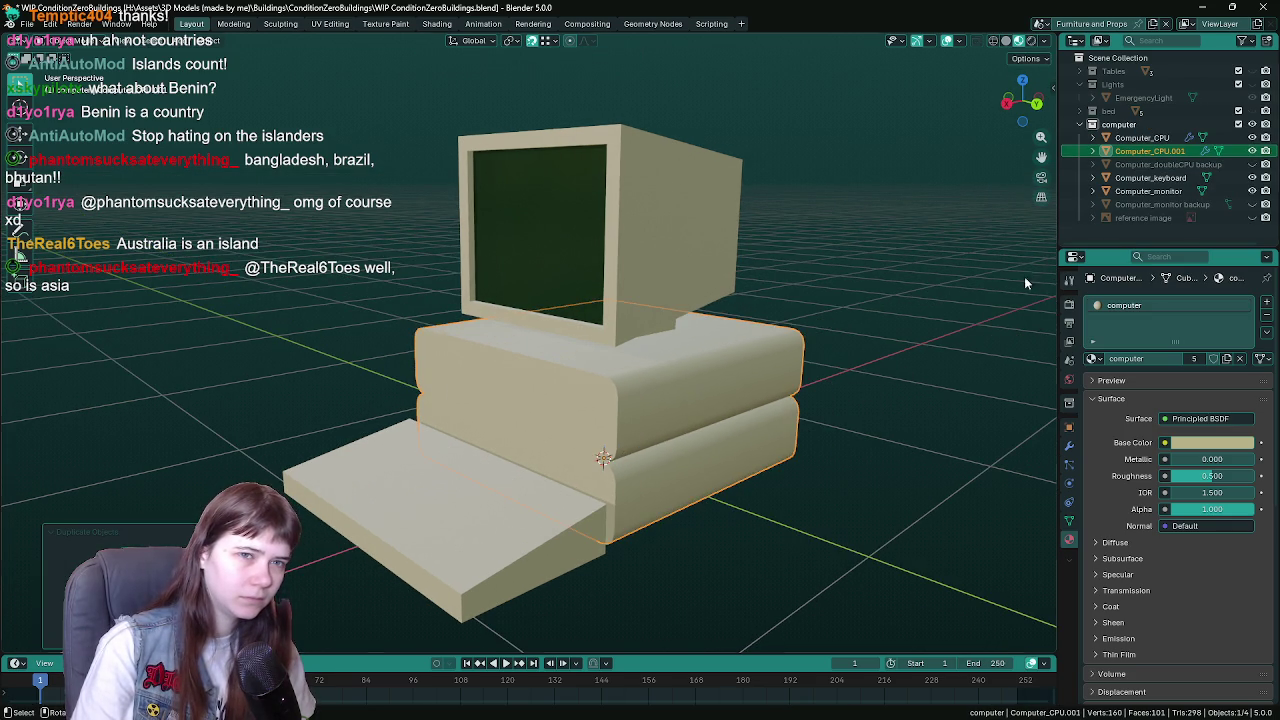
{"action": "double_click", "coordinate": [1150, 150]}
{"action": "key", "text": "End"}
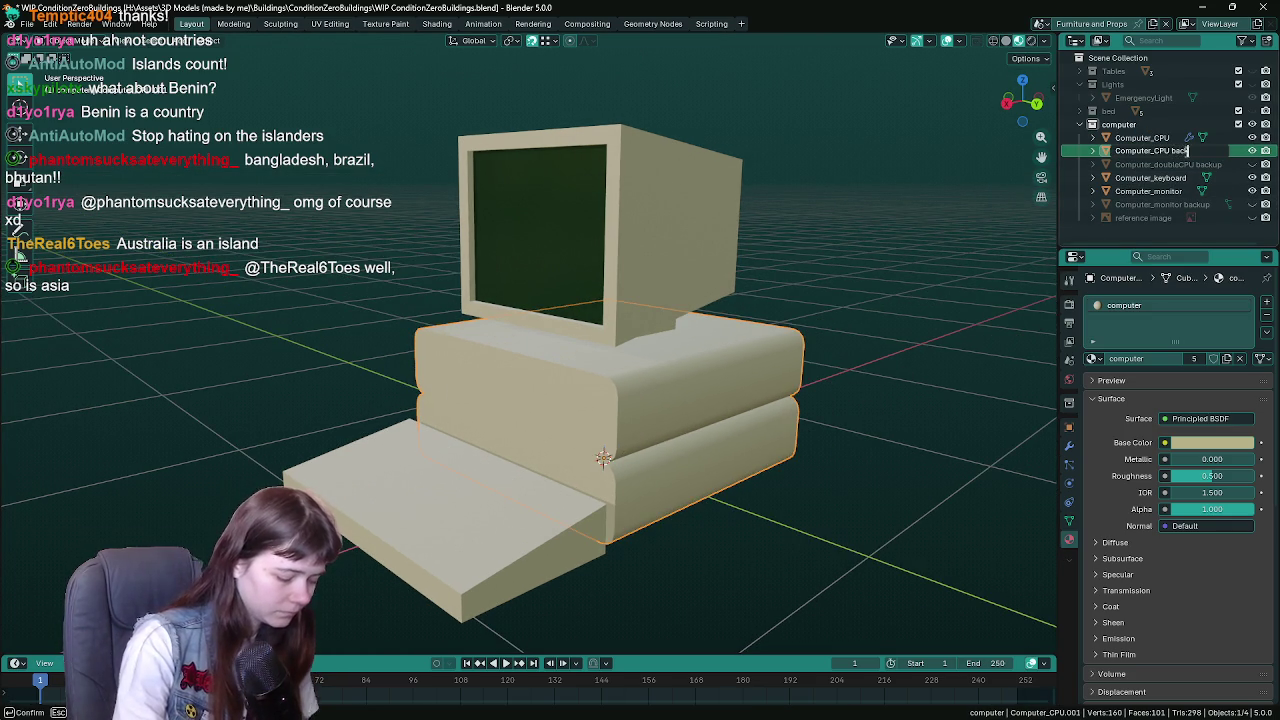
{"action": "type", "text": "up"}
{"action": "key", "text": "Return"}
{"action": "key", "text": "h"}
- Add a new empty collection, Collection 5, from the Outliner
{"action": "left_click", "coordinate": [503, 520]}
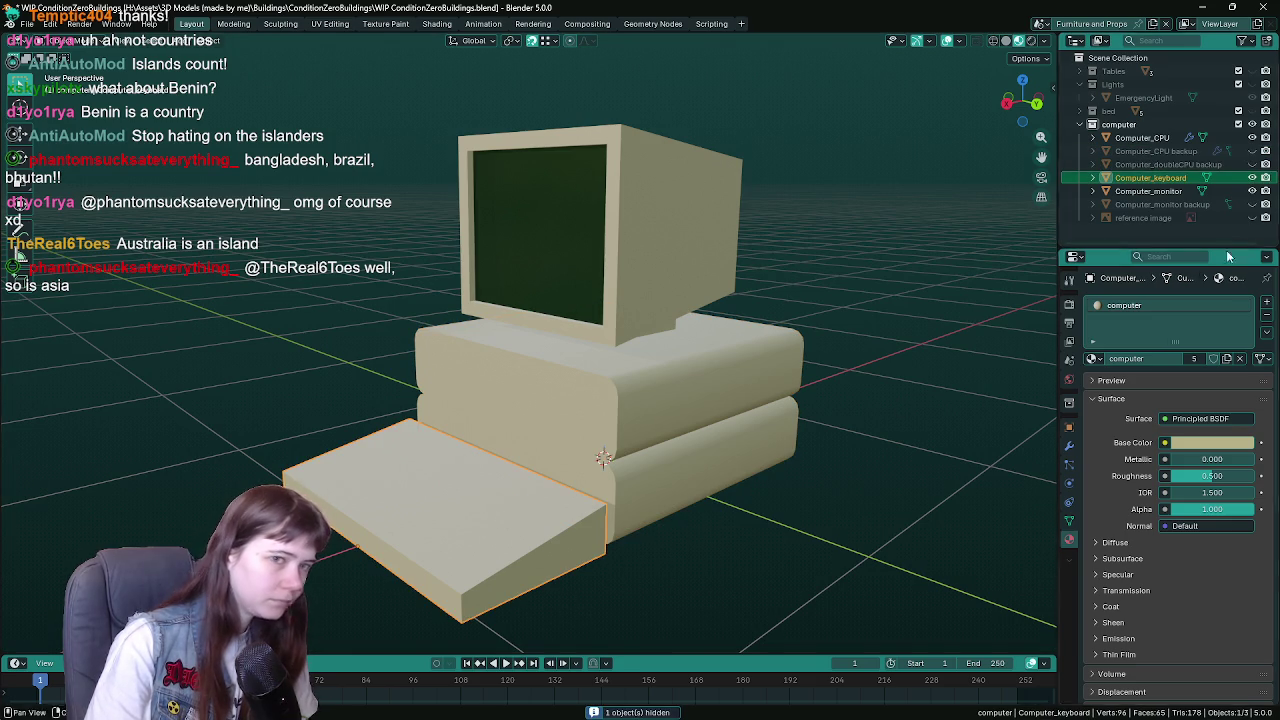
{"action": "right_click", "coordinate": [1143, 228]}
{"action": "left_click", "coordinate": [1140, 215]}
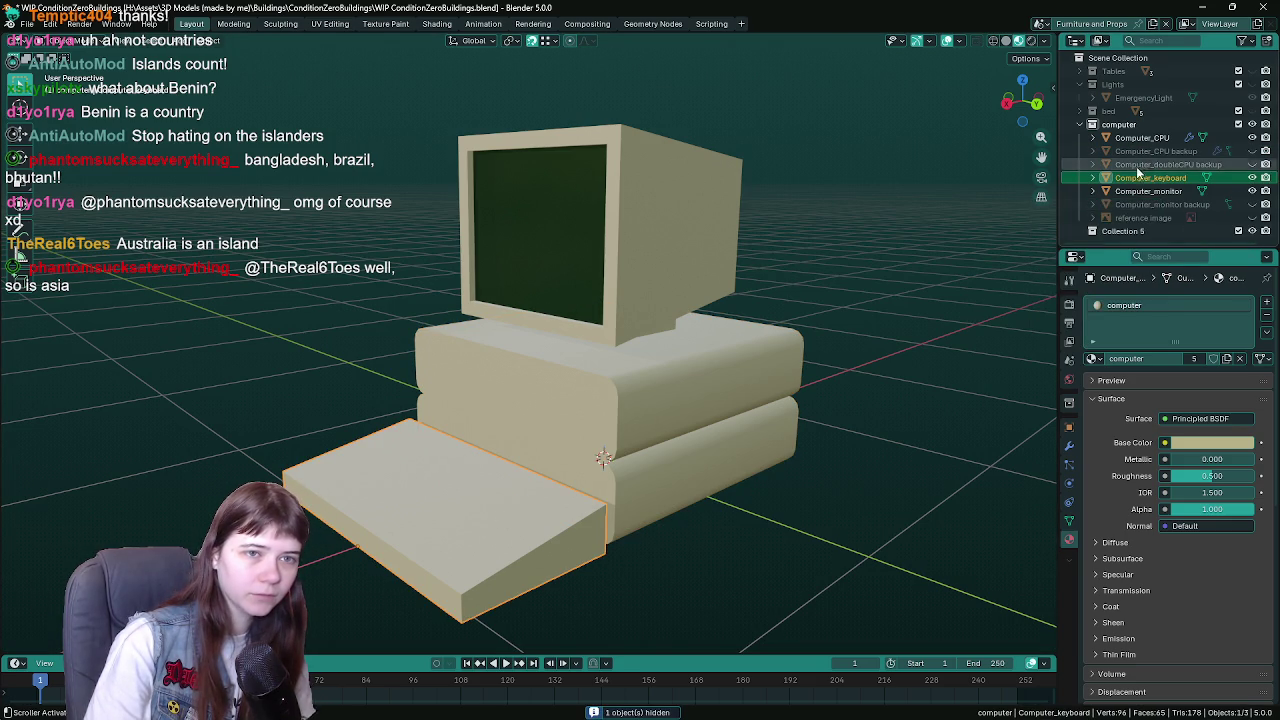
- Nest the new collection under computer as 'backup' and move the CPU and monitor backups into it
{"action": "left_click_drag", "start_coordinate": [1144, 234], "coordinate": [1120, 125]}
{"action": "double_click", "coordinate": [1136, 137]}
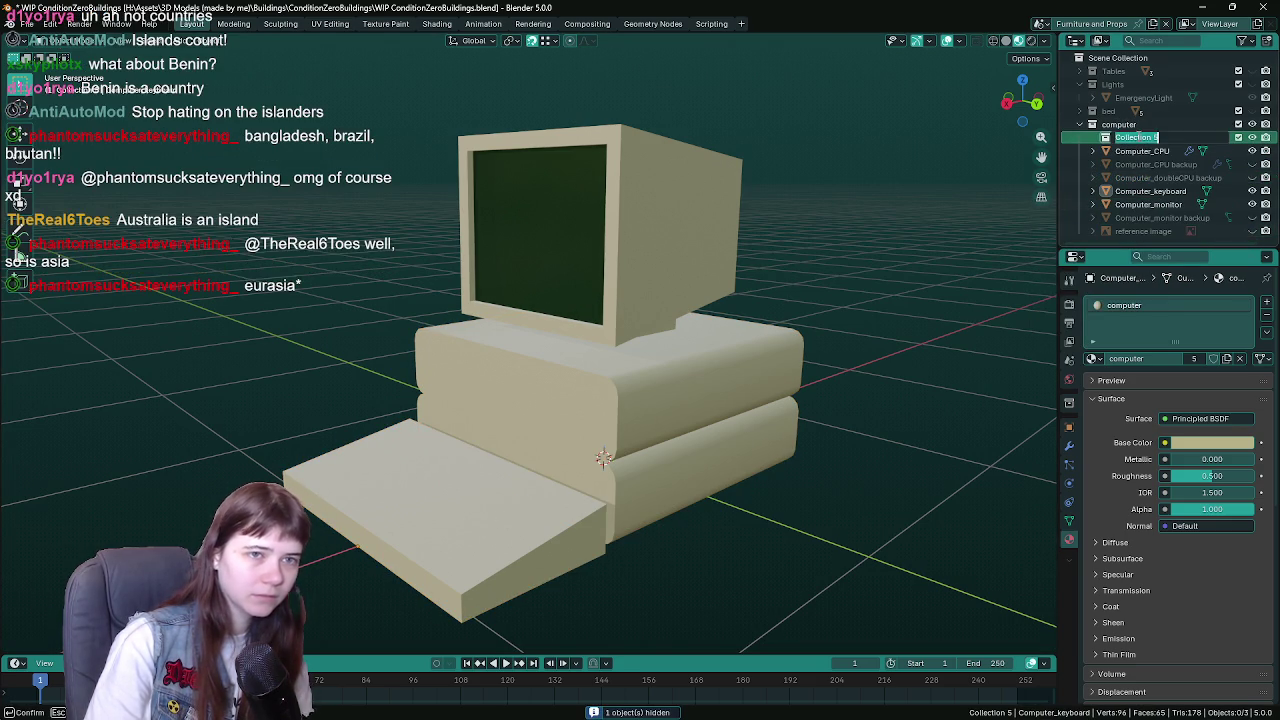
{"action": "type", "text": "backup"}
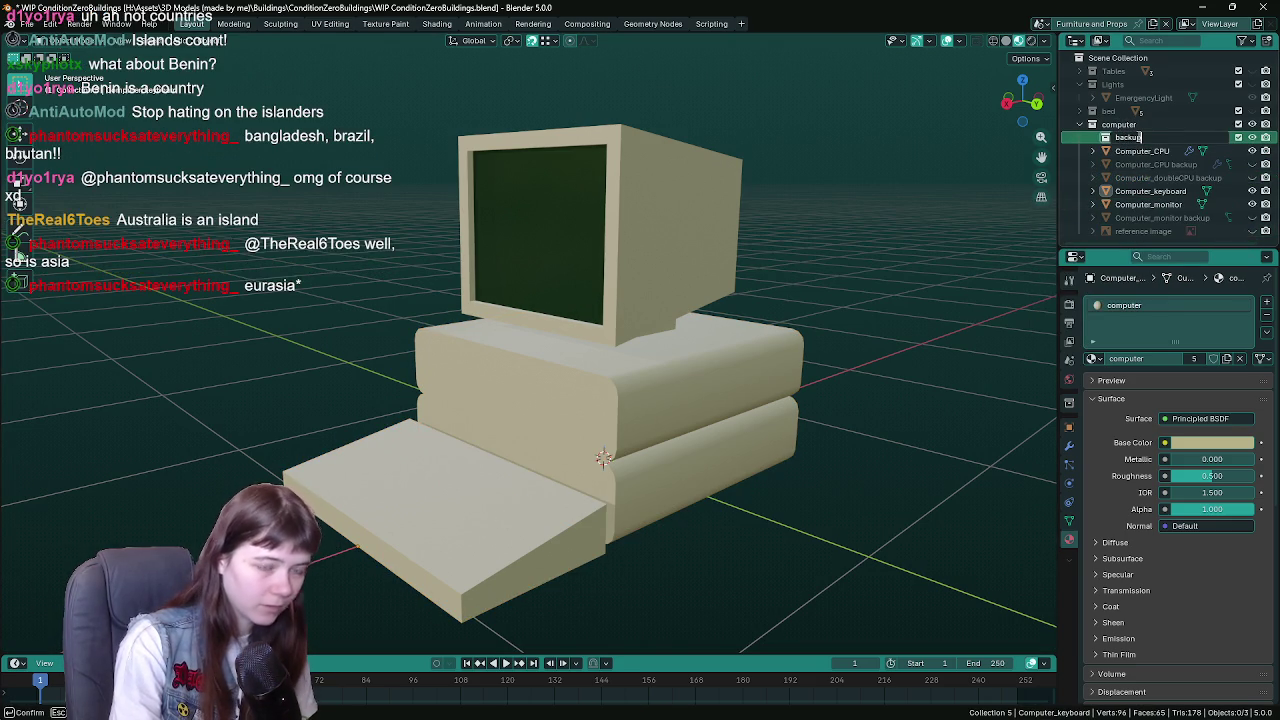
{"action": "key", "text": "Return"}
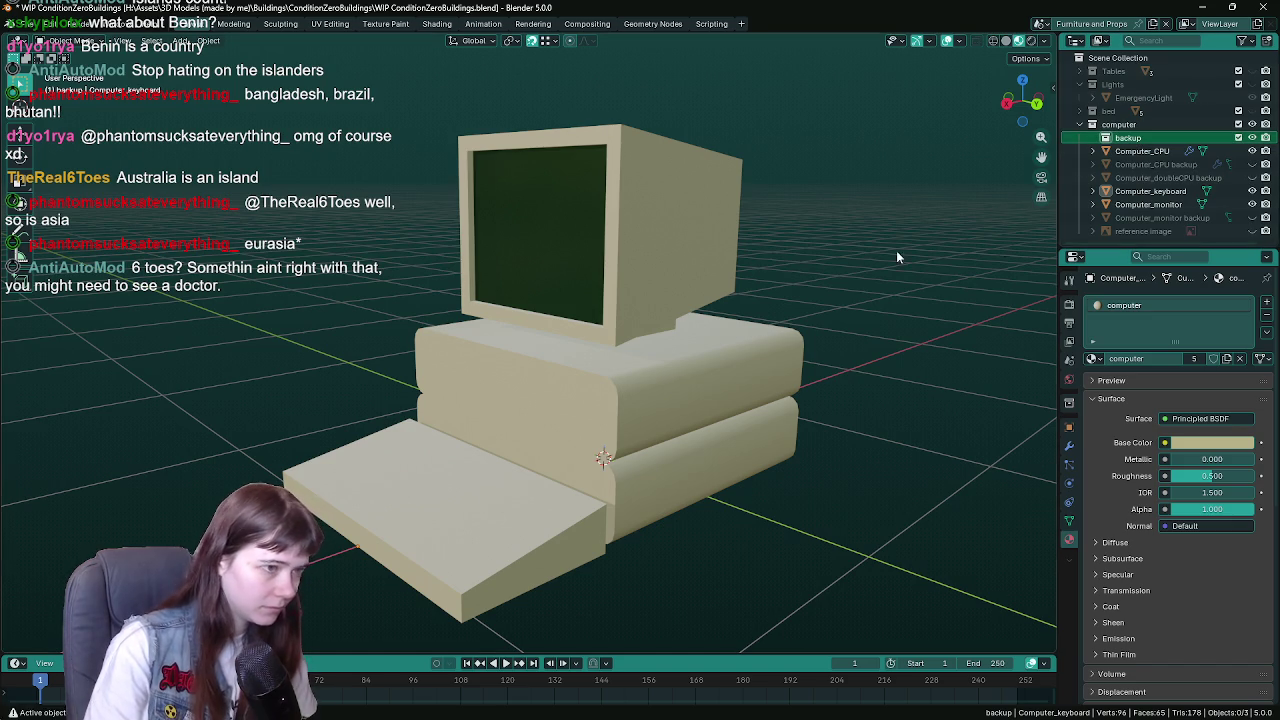
{"action": "left_click_drag", "start_coordinate": [1178, 164], "coordinate": [1135, 140]}
{"action": "left_click_drag", "start_coordinate": [1168, 213], "coordinate": [1135, 138]}
- Duplicate the monitor in place, name the copy as a monitor backup, and move it into backup
{"action": "left_click", "coordinate": [627, 250]}
{"action": "key", "text": "shift+d"}
{"action": "right_click", "coordinate": [702, 320]}
{"action": "double_click", "coordinate": [1160, 230]}
{"action": "left_click", "coordinate": [1212, 226]}
{"action": "key", "text": "BackSpace"}
{"action": "key", "text": "BackSpace"}
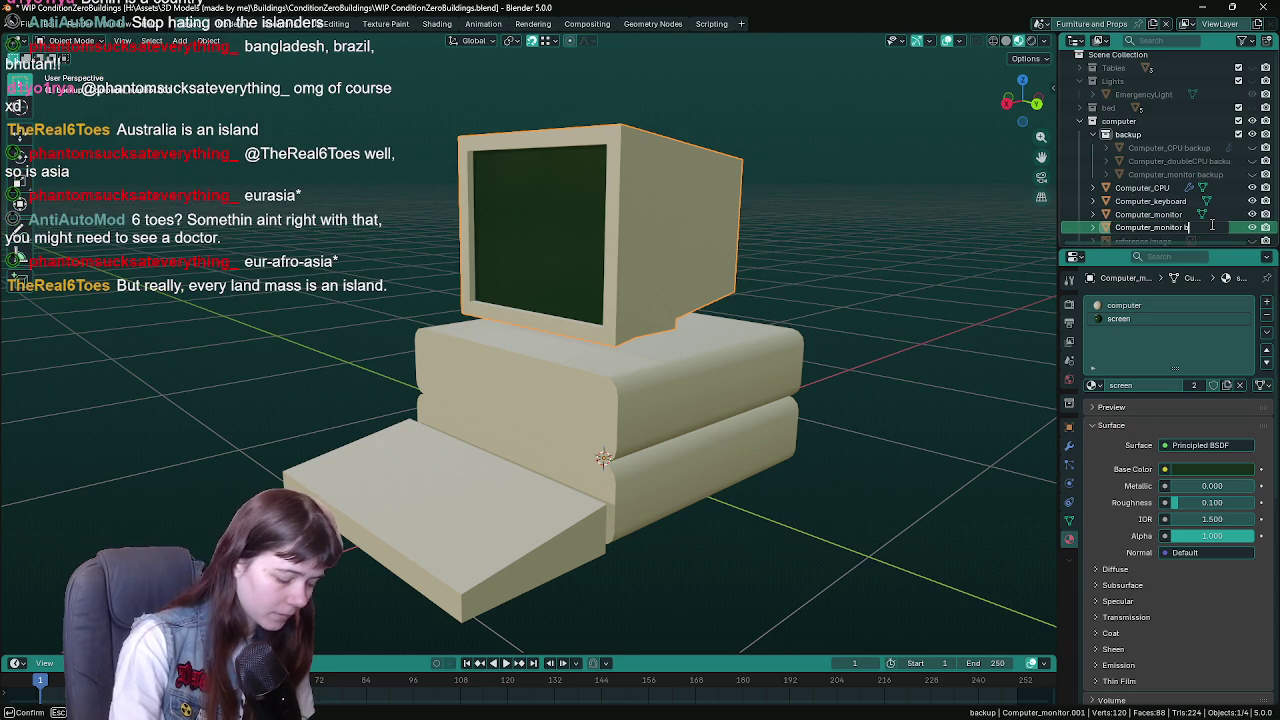
{"action": "key", "text": "Return"}
{"action": "mouse_move", "coordinate": [1196, 237]}
{"action": "left_mouse_down"}
{"action": "mouse_move", "coordinate": [1162, 124]}
{"action": "mouse_move", "coordinate": [1165, 135]}
{"action": "left_mouse_up"}
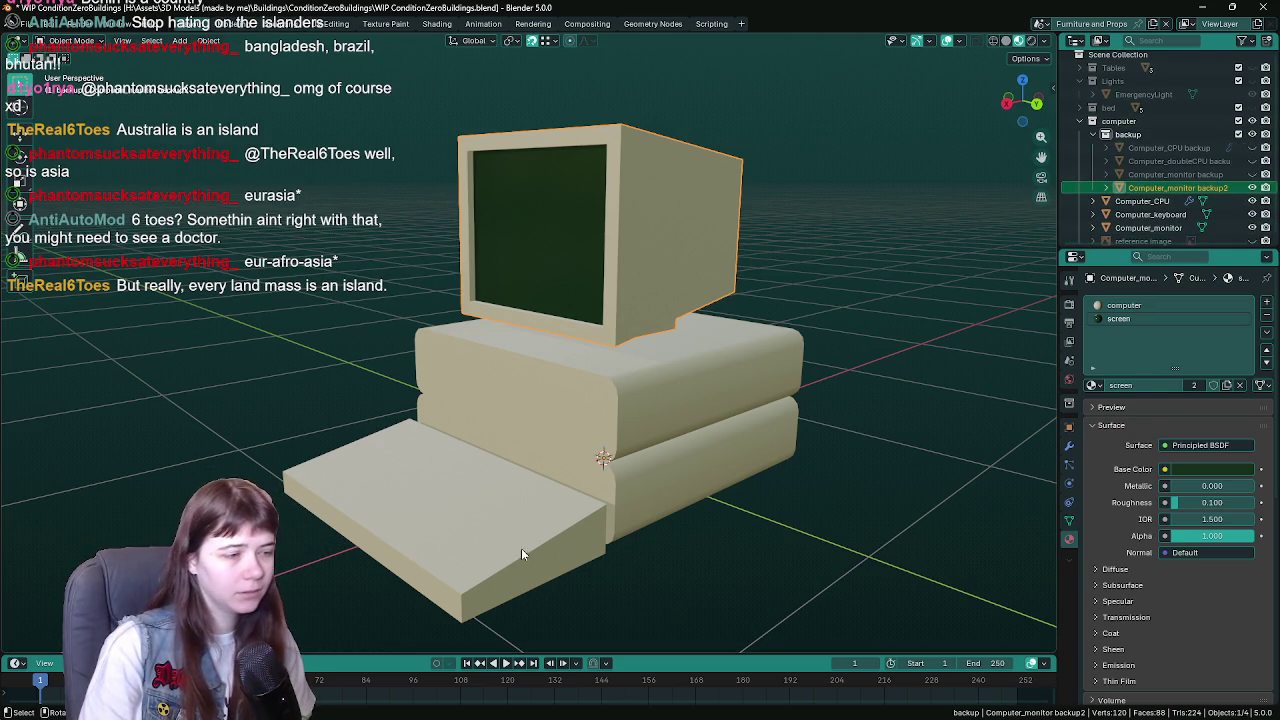
- Duplicate the keyboard in place, name it 'Computer_keyboard backup', and move it into backup
{"action": "left_click", "coordinate": [521, 548]}
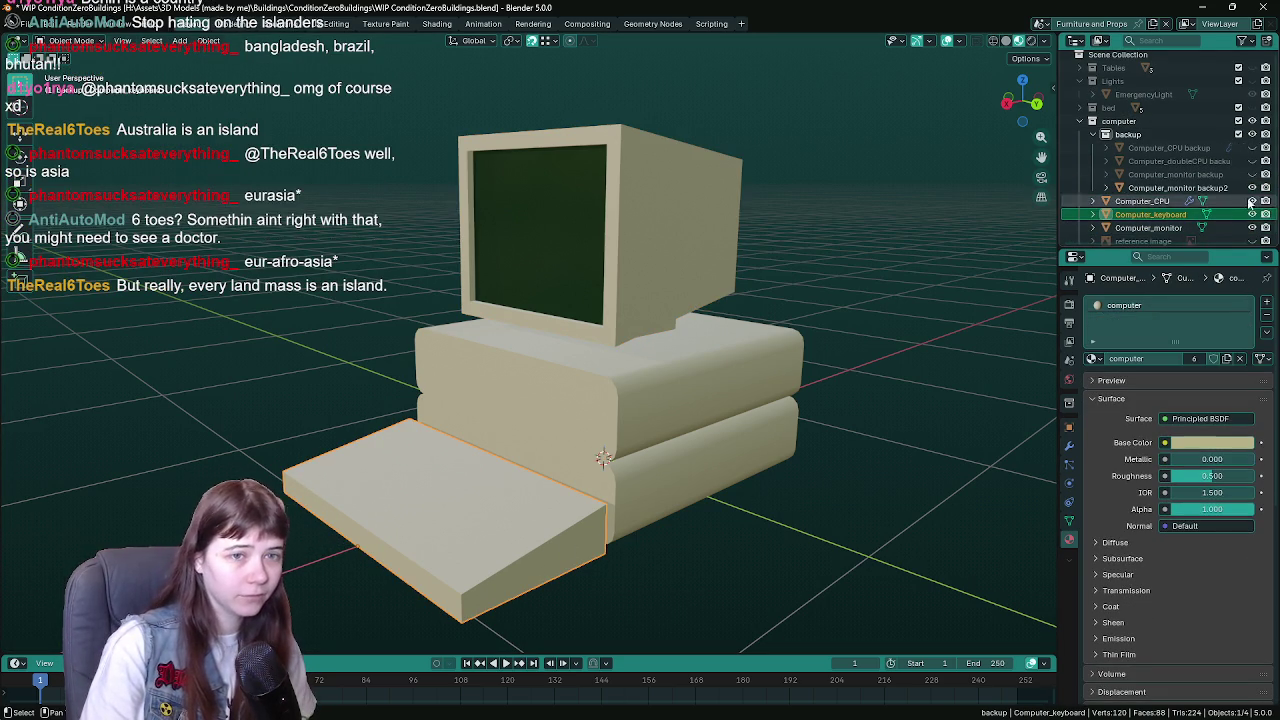
{"action": "key", "text": "shift+d"}
{"action": "right_click", "coordinate": [623, 490]}
{"action": "scroll", "coordinate": [1223, 200], "scroll_direction": "down", "scroll_amount": 1}
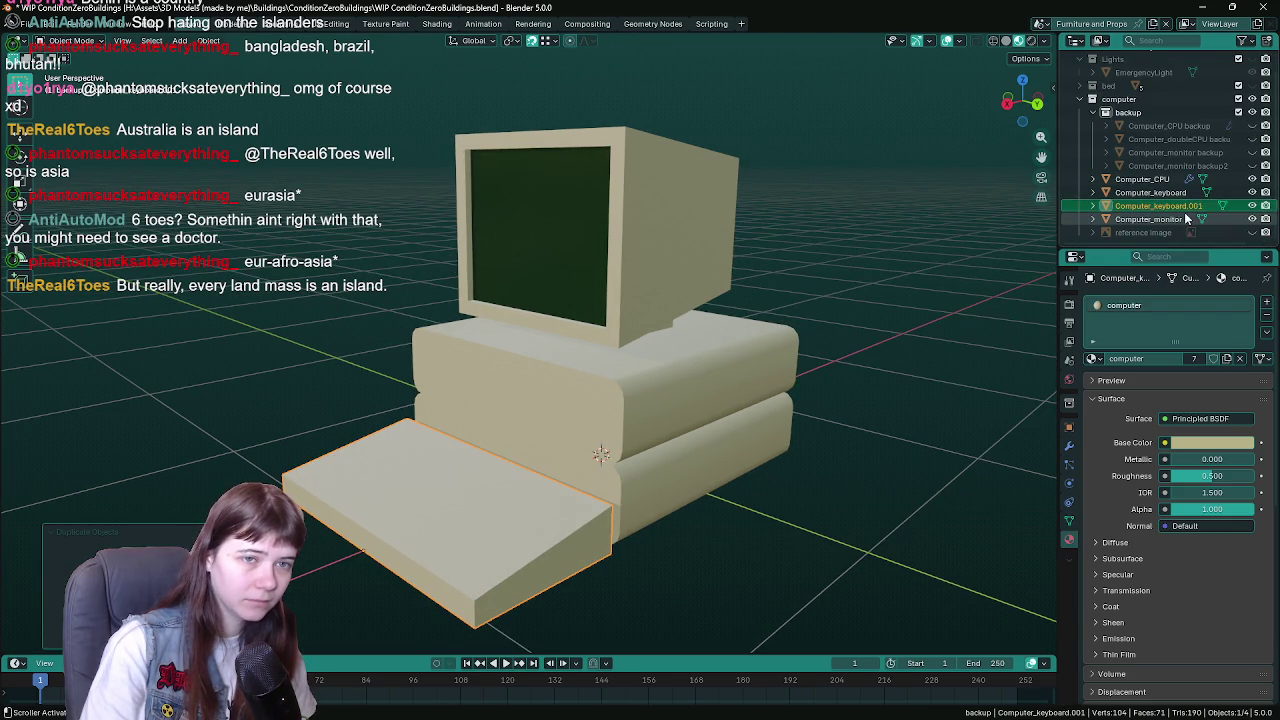
{"action": "double_click", "coordinate": [1187, 206]}
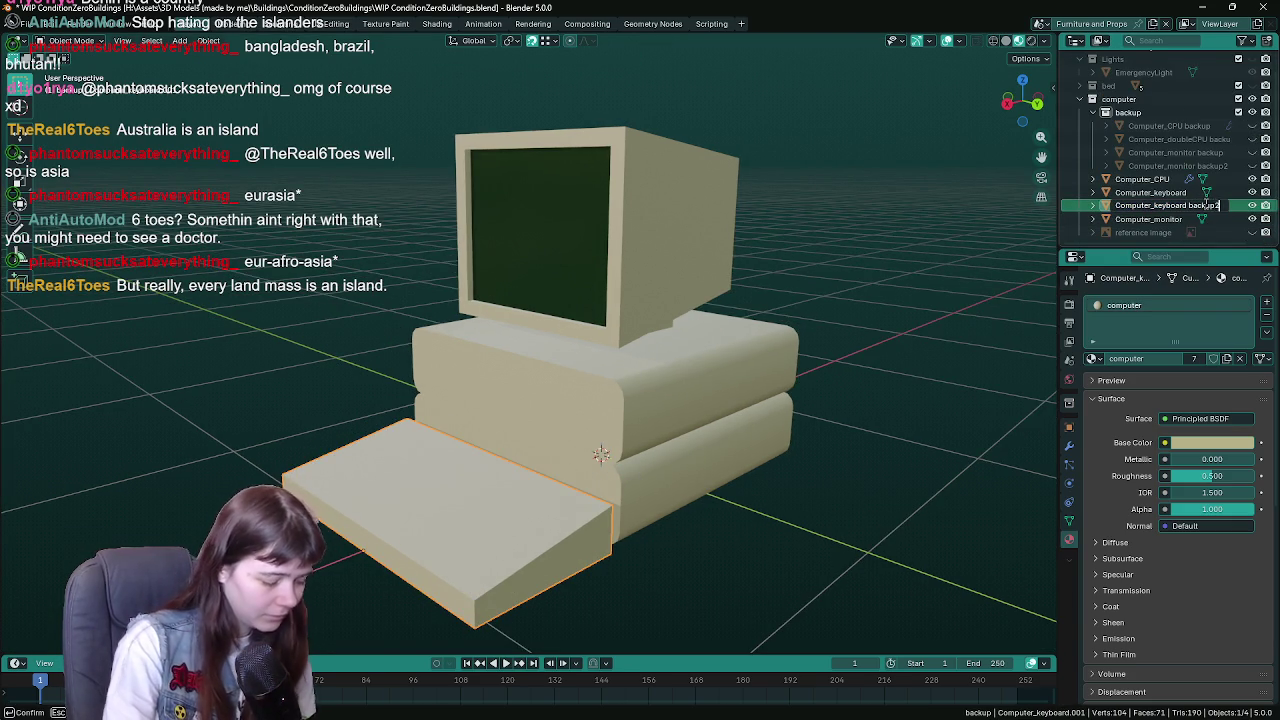
{"action": "key", "text": "Return"}
{"action": "double_click", "coordinate": [1204, 207]}
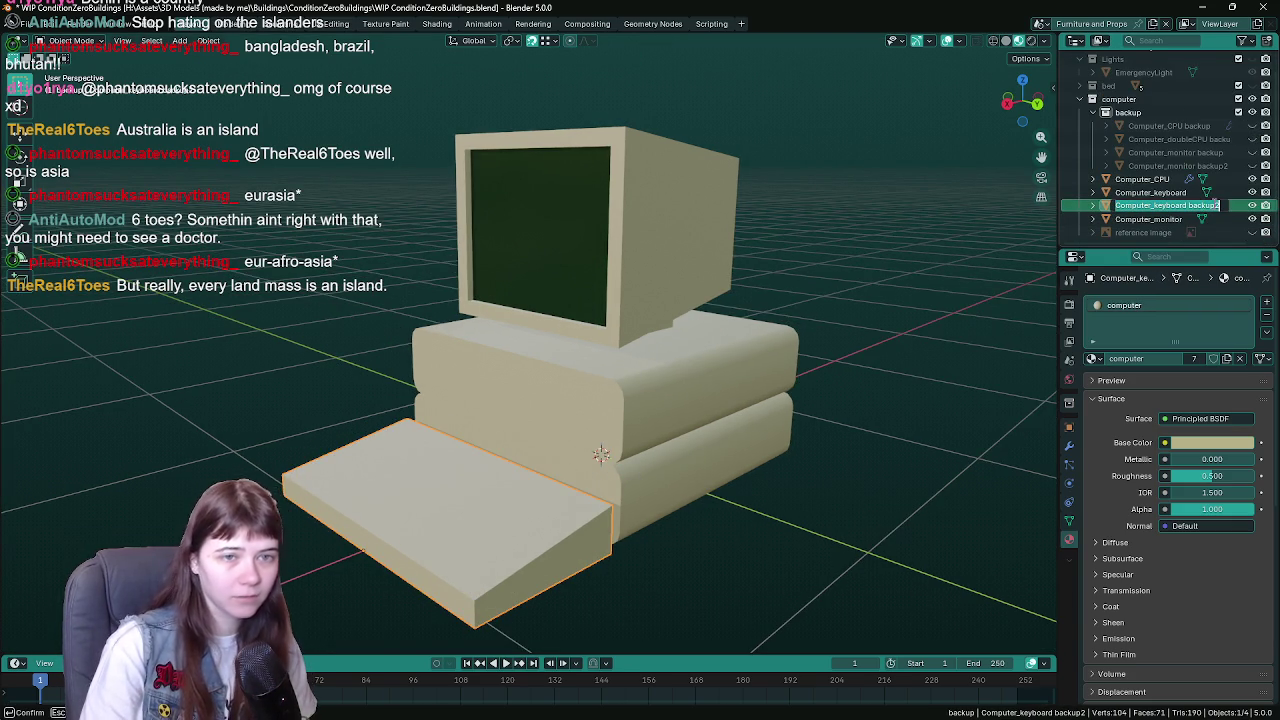
{"action": "key", "text": "End"}
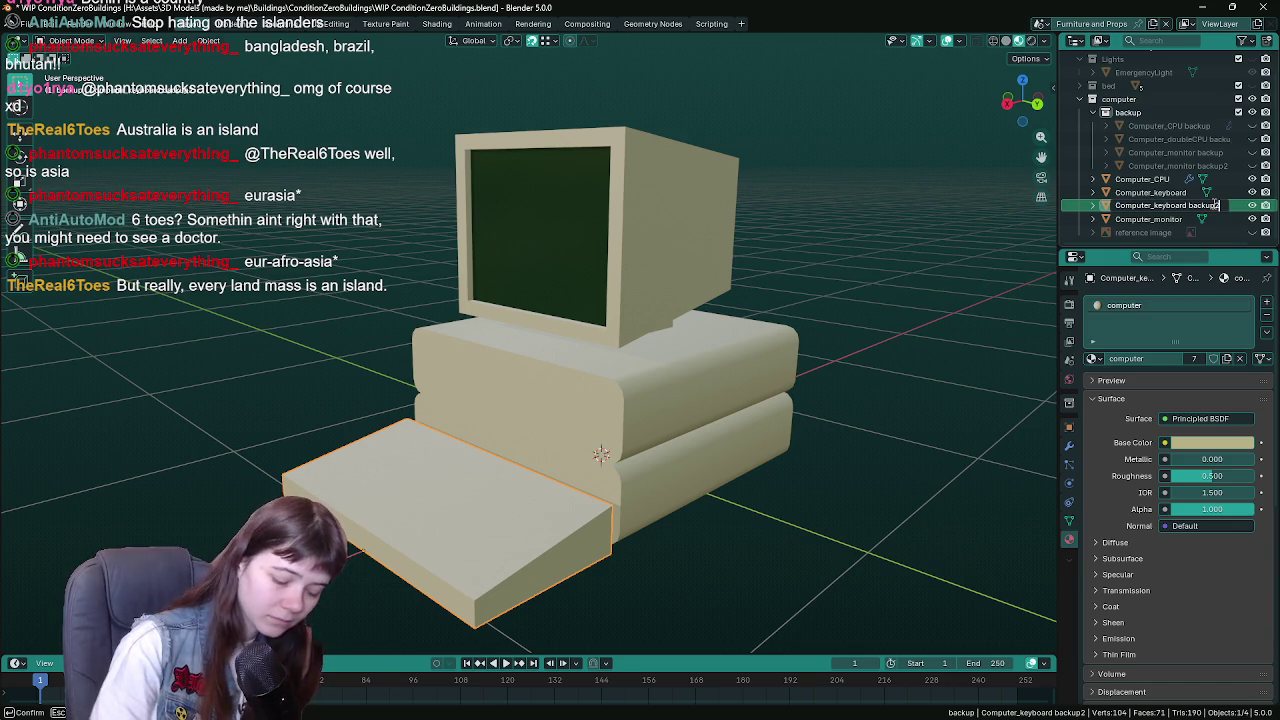
{"action": "key", "text": "BackSpace"}
{"action": "key", "text": "Return"}
{"action": "left_click_drag", "start_coordinate": [1207, 197], "coordinate": [1190, 113]}
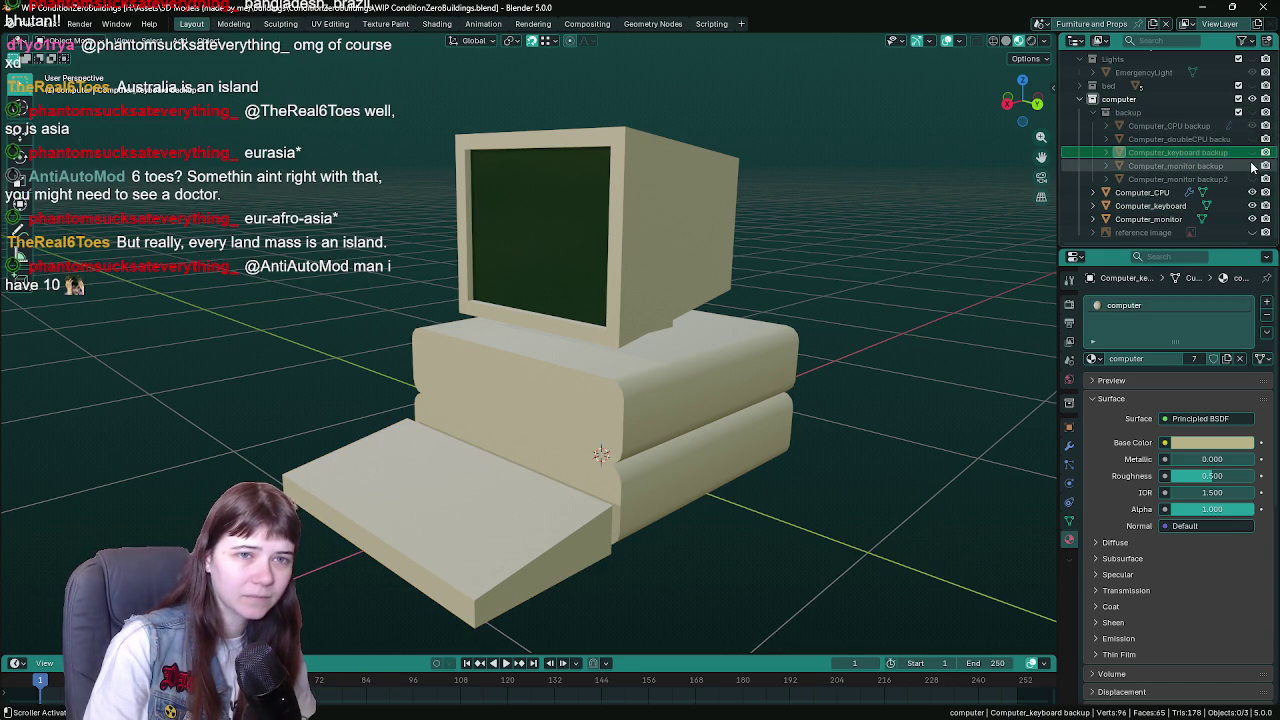
- Save, then join the keyboard, monitor and case into Computer_CPU (the active object) with Ctrl+J
{"action": "left_click_drag", "start_coordinate": [800, 340], "coordinate": [827, 333]}
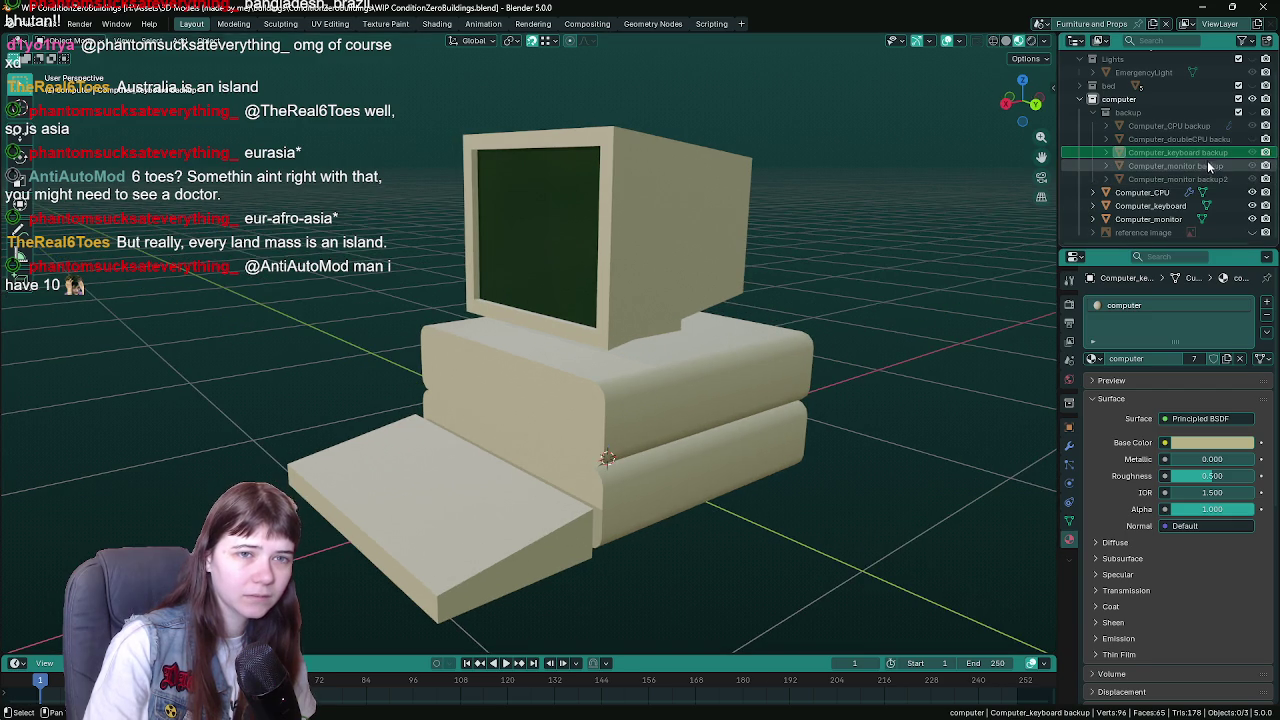
{"action": "mouse_move", "coordinate": [674, 380]}
{"action": "left_mouse_down"}
{"action": "mouse_move", "coordinate": [737, 304]}
{"action": "mouse_move", "coordinate": [726, 294]}
{"action": "left_mouse_up"}
{"action": "left_click", "coordinate": [608, 428]}
{"action": "key", "text": "ctrl+s"}
{"action": "left_click", "coordinate": [691, 342]}
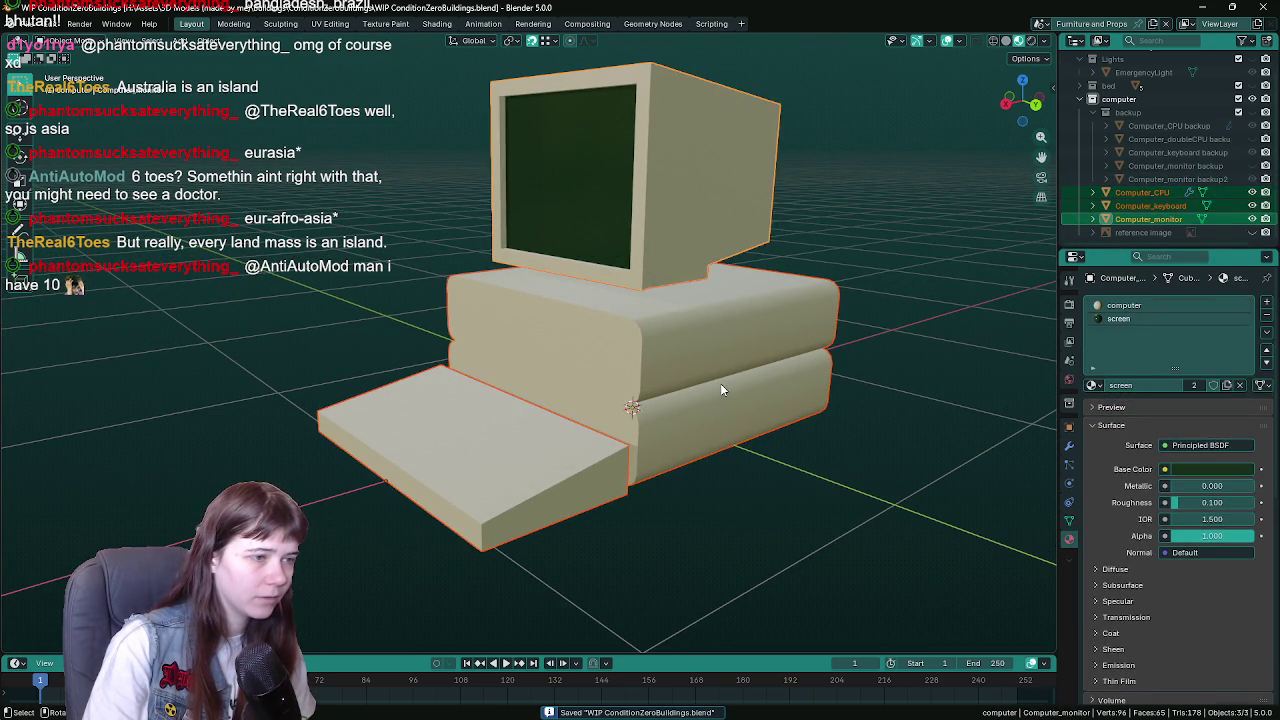
{"action": "left_click_drag", "start_coordinate": [720, 383], "coordinate": [778, 368]}
{"action": "left_click", "coordinate": [704, 219]}
{"action": "left_click", "coordinate": [714, 368]}
{"action": "key", "text": "a"}
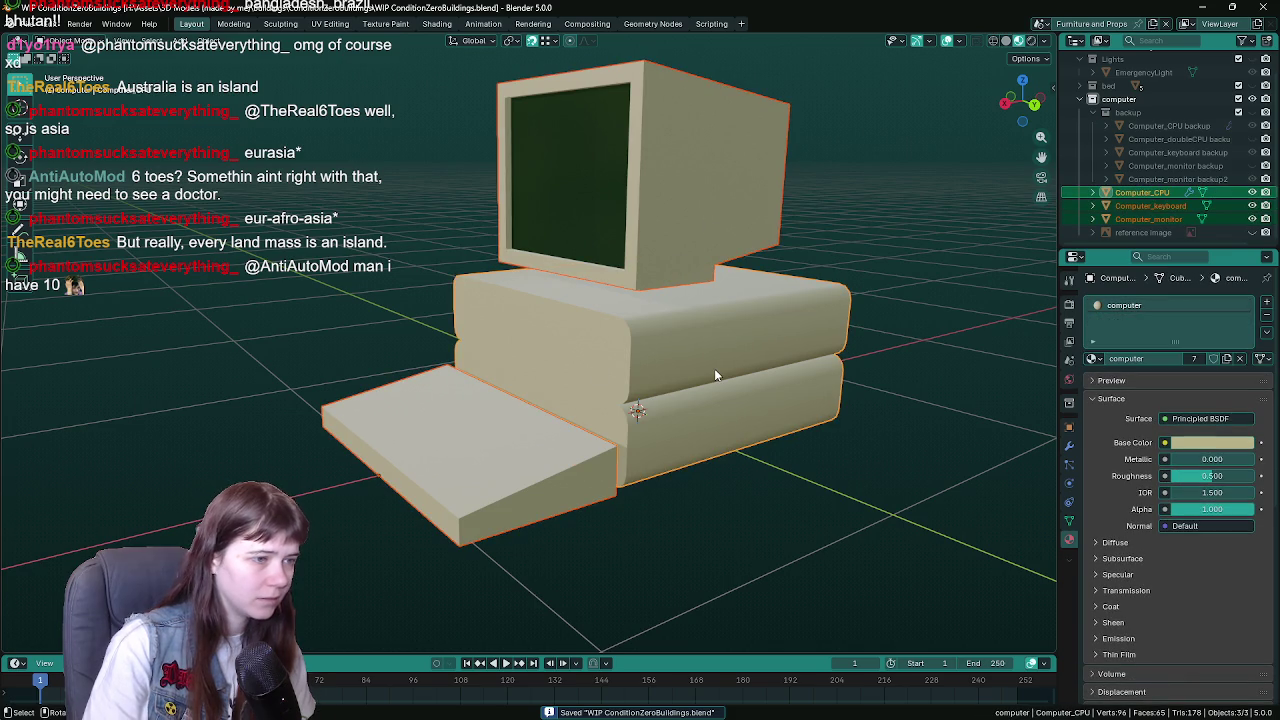
{"action": "key", "text": "ctrl+j"}
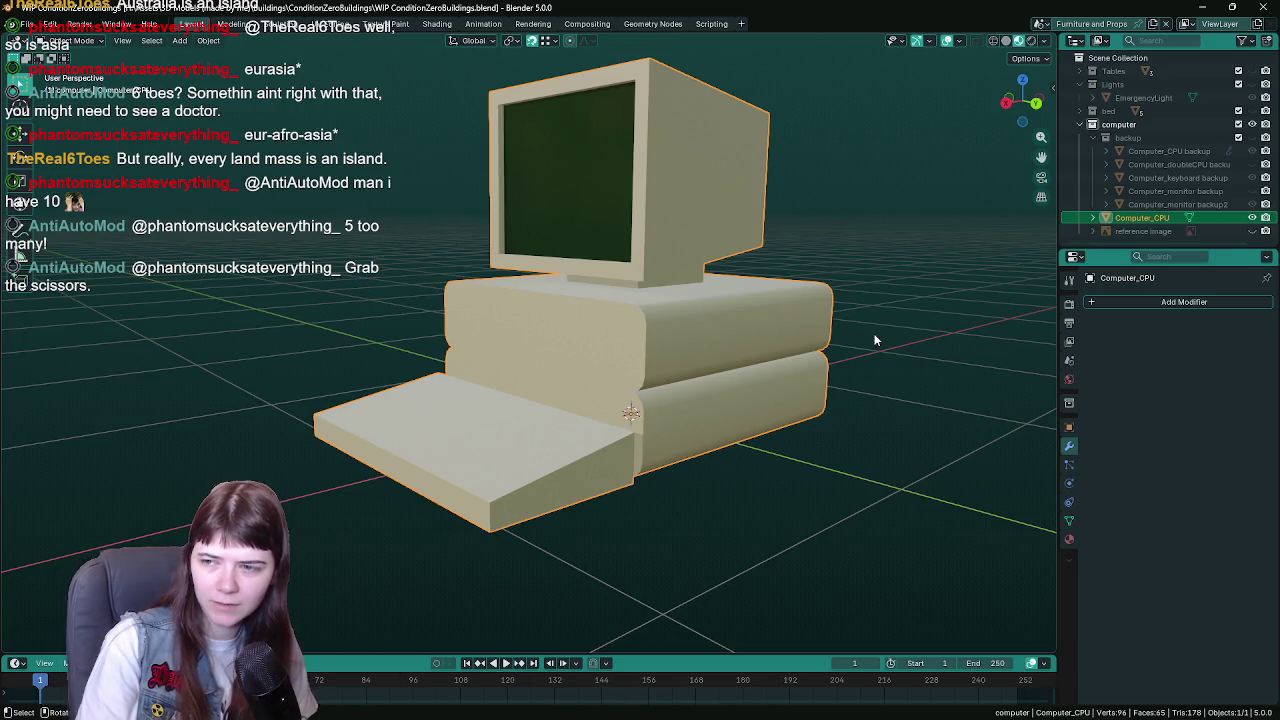
{"action": "scroll", "coordinate": [843, 350], "scroll_direction": "left", "scroll_amount": 3}
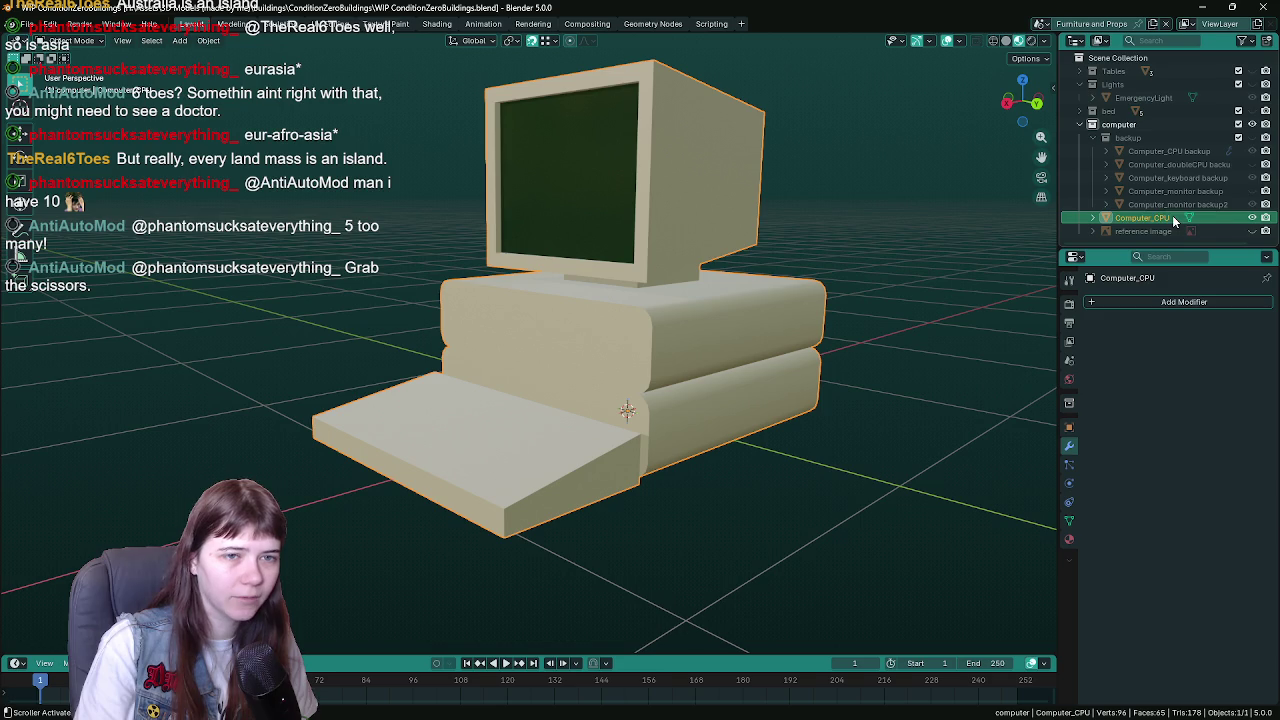
- Rename the joined Computer_CPU object to 'Computer' and save the blend file
{"action": "key", "text": "BackSpace"}
{"action": "key", "text": "BackSpace"}
{"action": "key", "text": "BackSpace"}
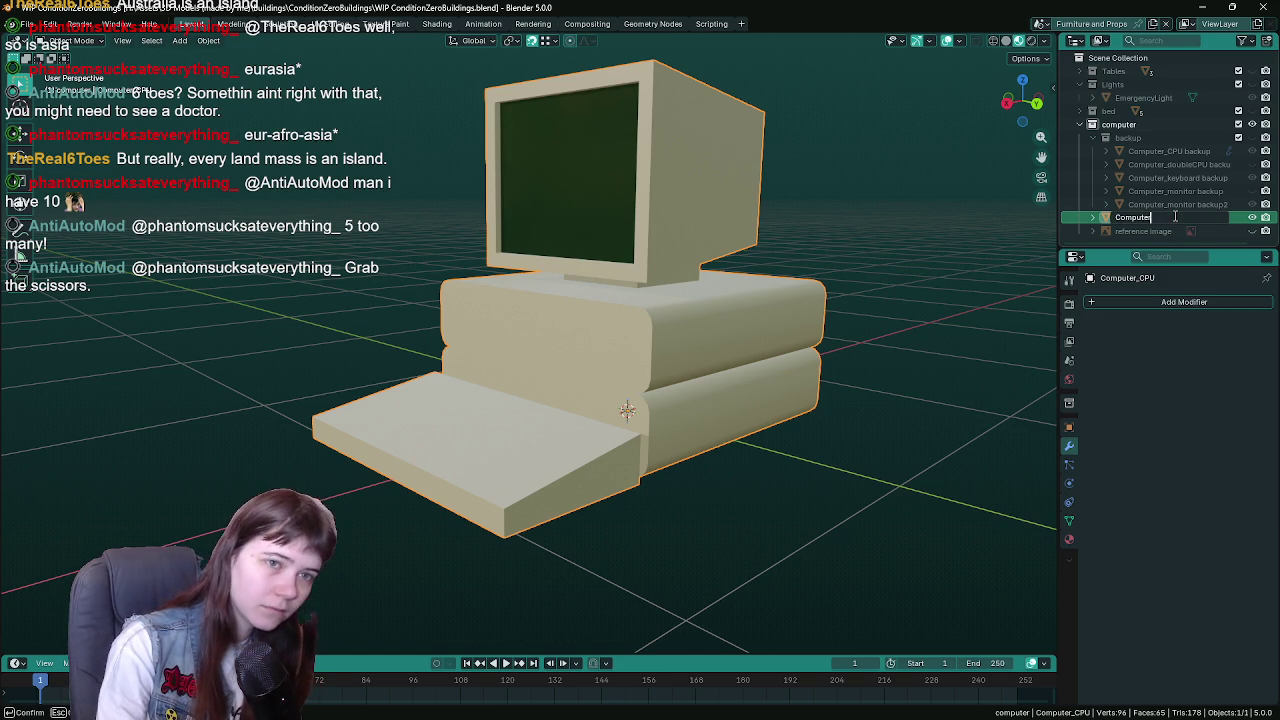
{"action": "key", "text": "Return"}
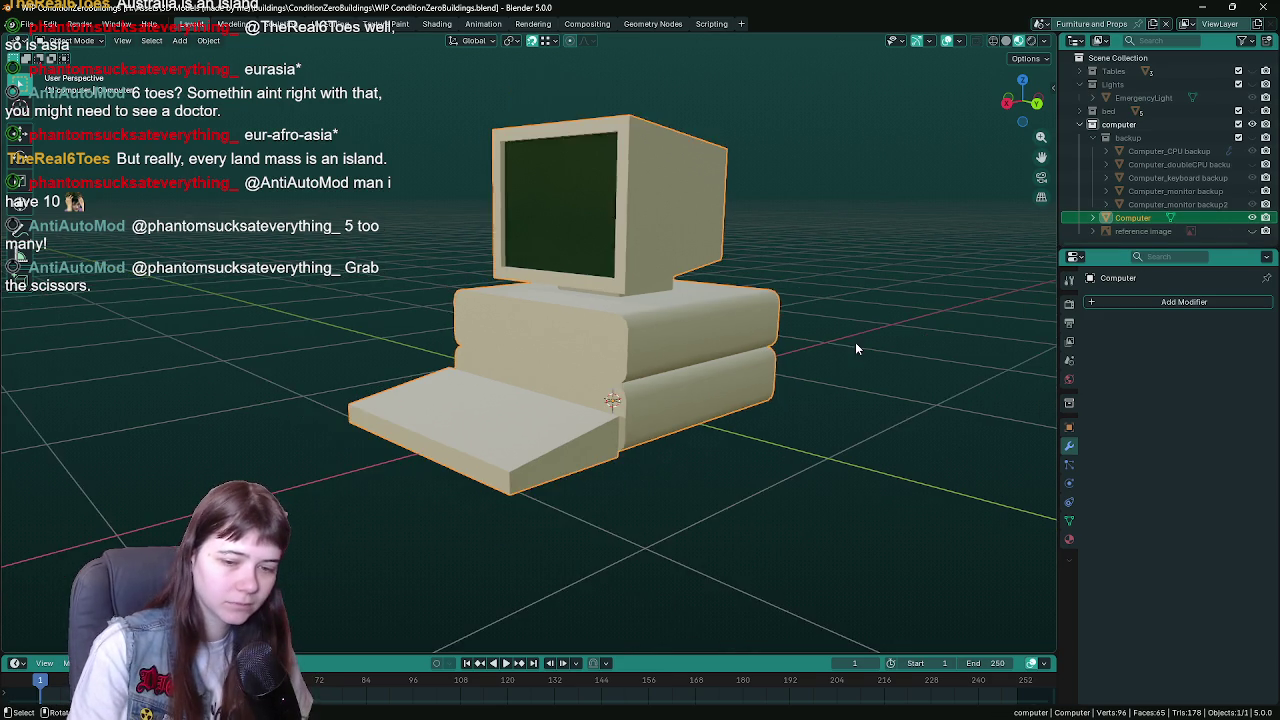
{"action": "scroll", "coordinate": [855, 342], "scroll_direction": "left", "scroll_amount": 3}
{"action": "scroll", "coordinate": [826, 340], "scroll_direction": "up", "scroll_amount": 3}
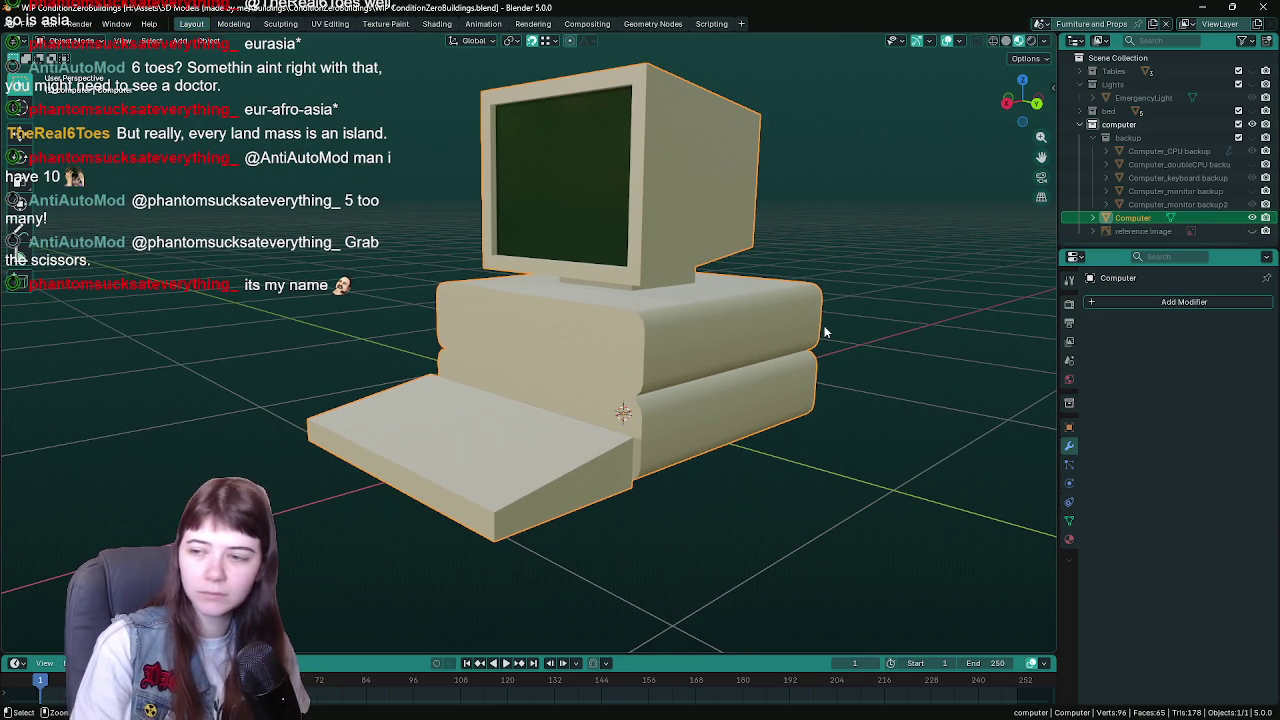
{"action": "key", "text": "ctrl+s"}
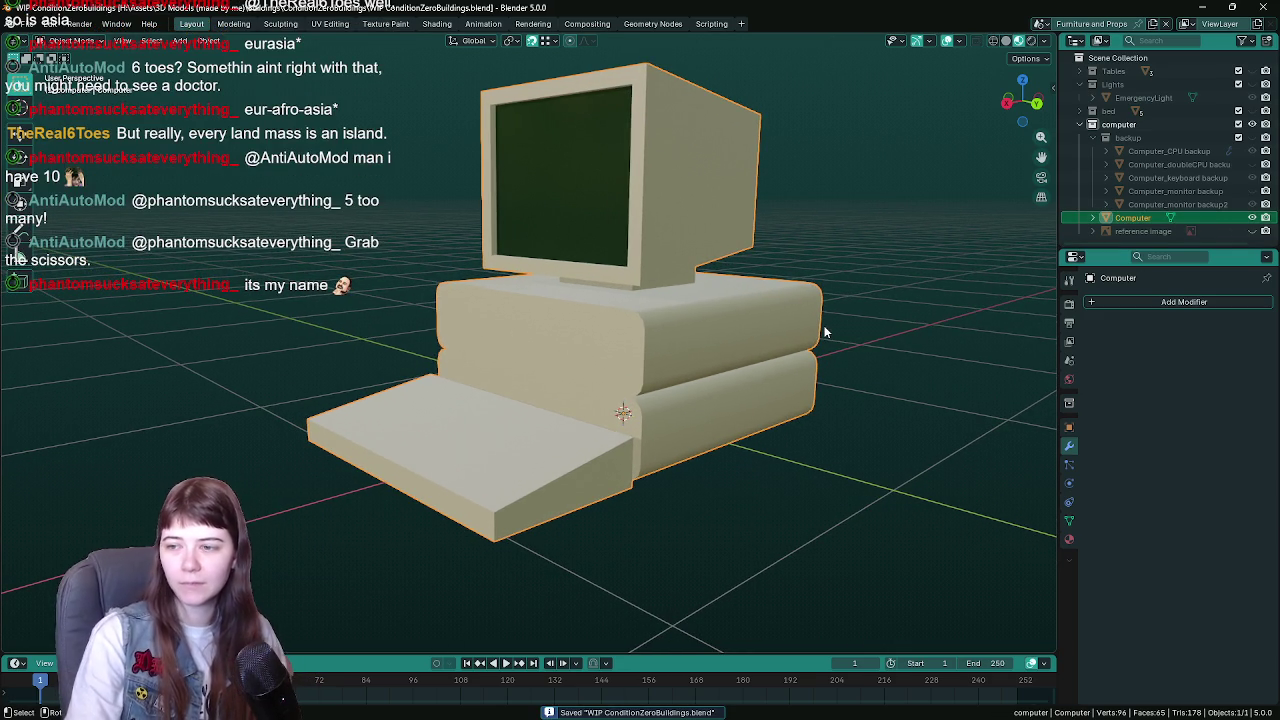
- Bring up the FBX export dialog from Quick Favorites
{"action": "scroll", "coordinate": [811, 336], "scroll_direction": "up", "scroll_amount": 3}
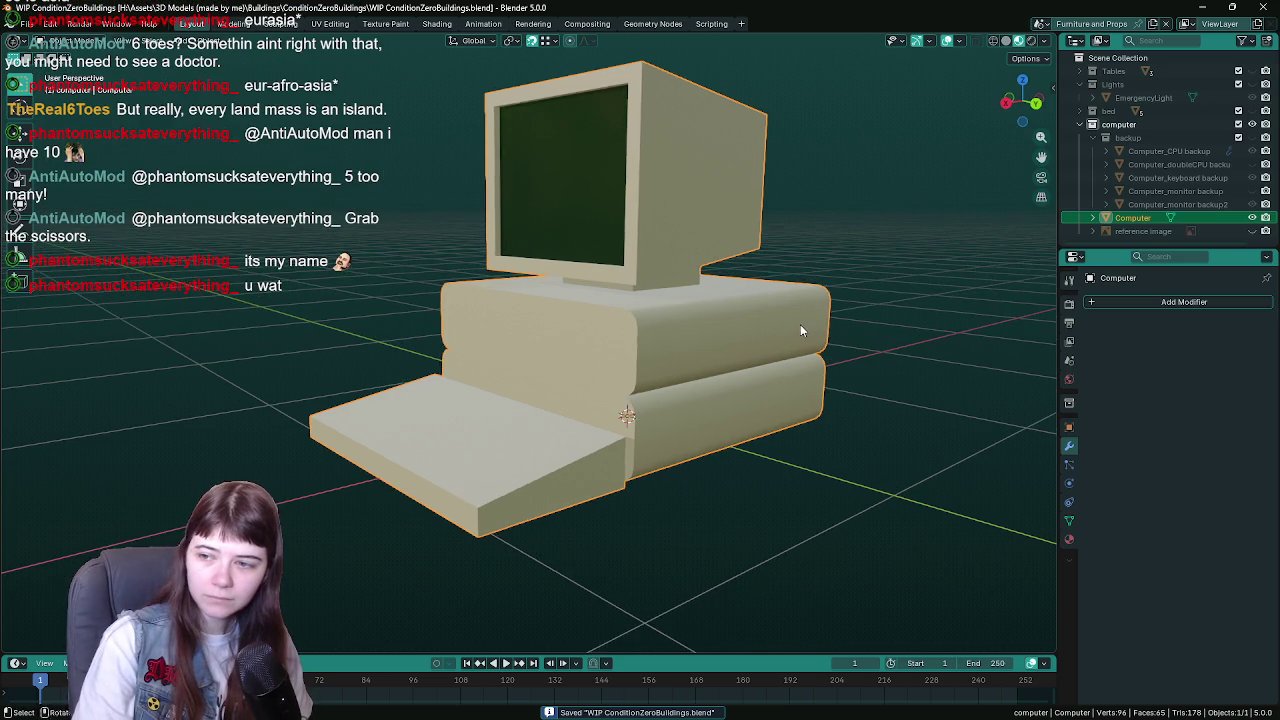
{"action": "scroll", "coordinate": [811, 344], "scroll_direction": "up", "scroll_amount": 5}
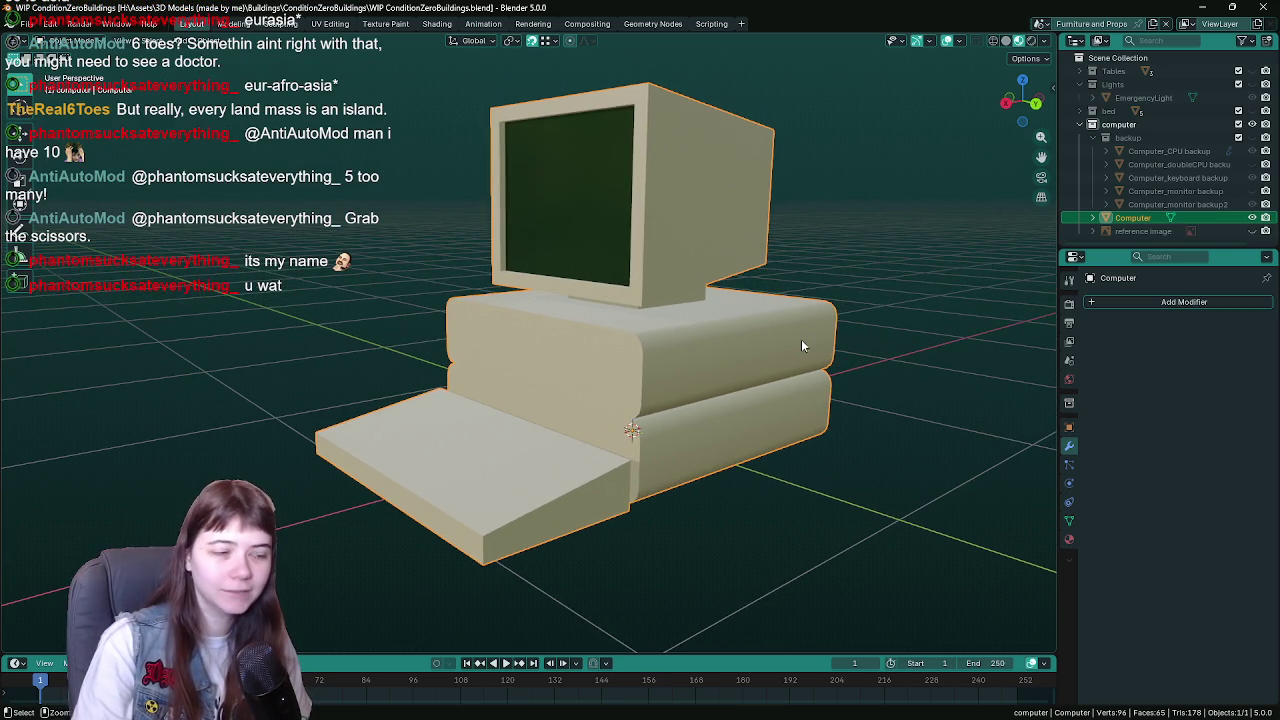
{"action": "scroll", "coordinate": [824, 342], "scroll_direction": "up", "scroll_amount": 3}
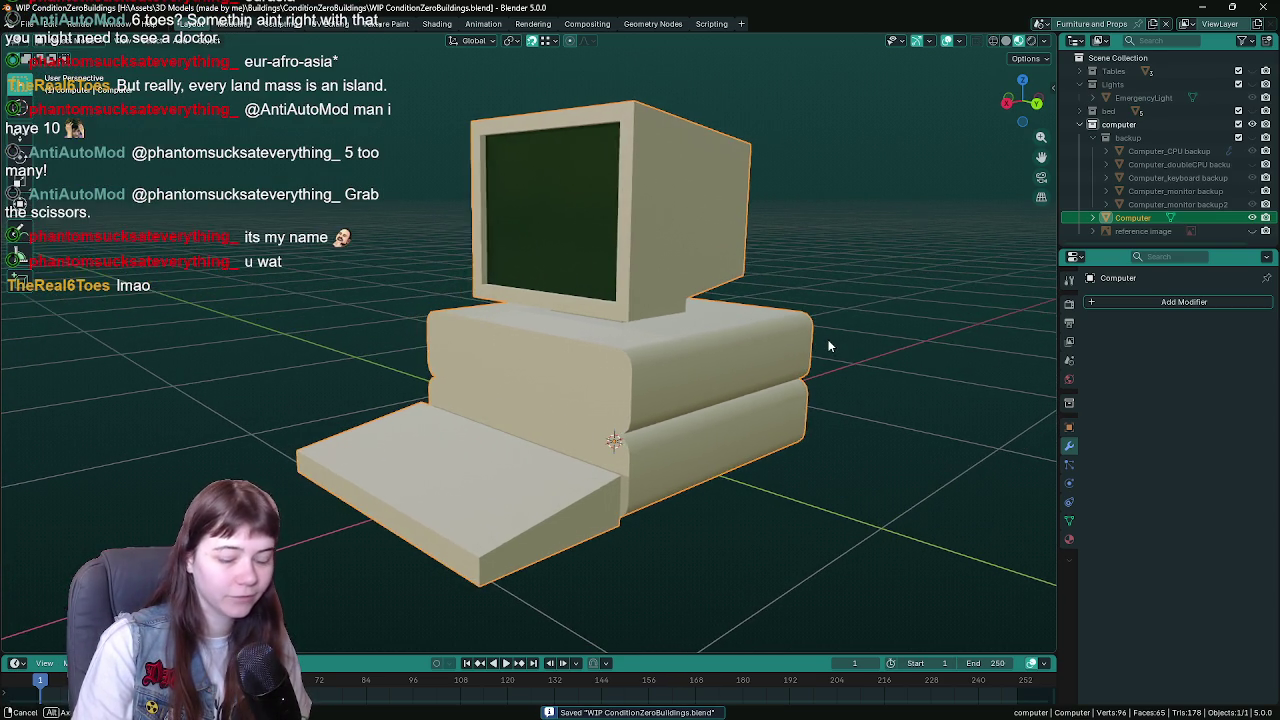
{"action": "scroll", "coordinate": [787, 344], "scroll_direction": "up", "scroll_amount": 2}
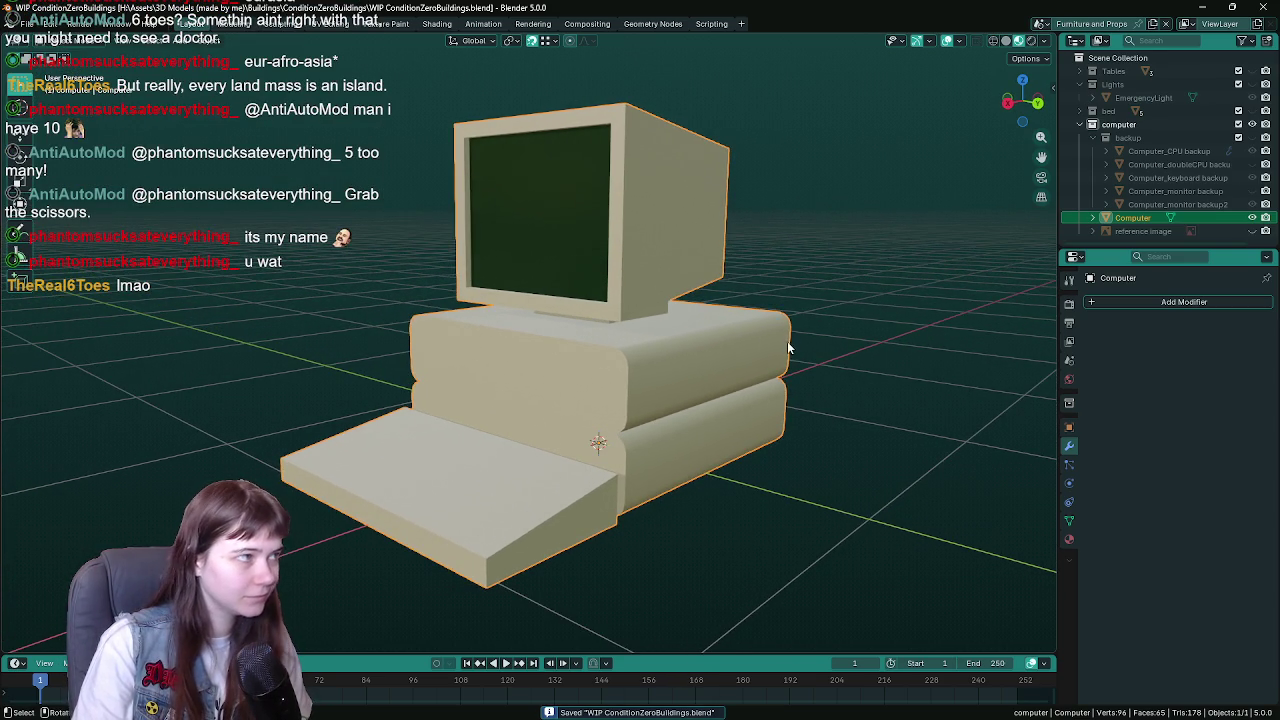
{"action": "scroll", "coordinate": [770, 350], "scroll_direction": "up", "scroll_amount": 3}
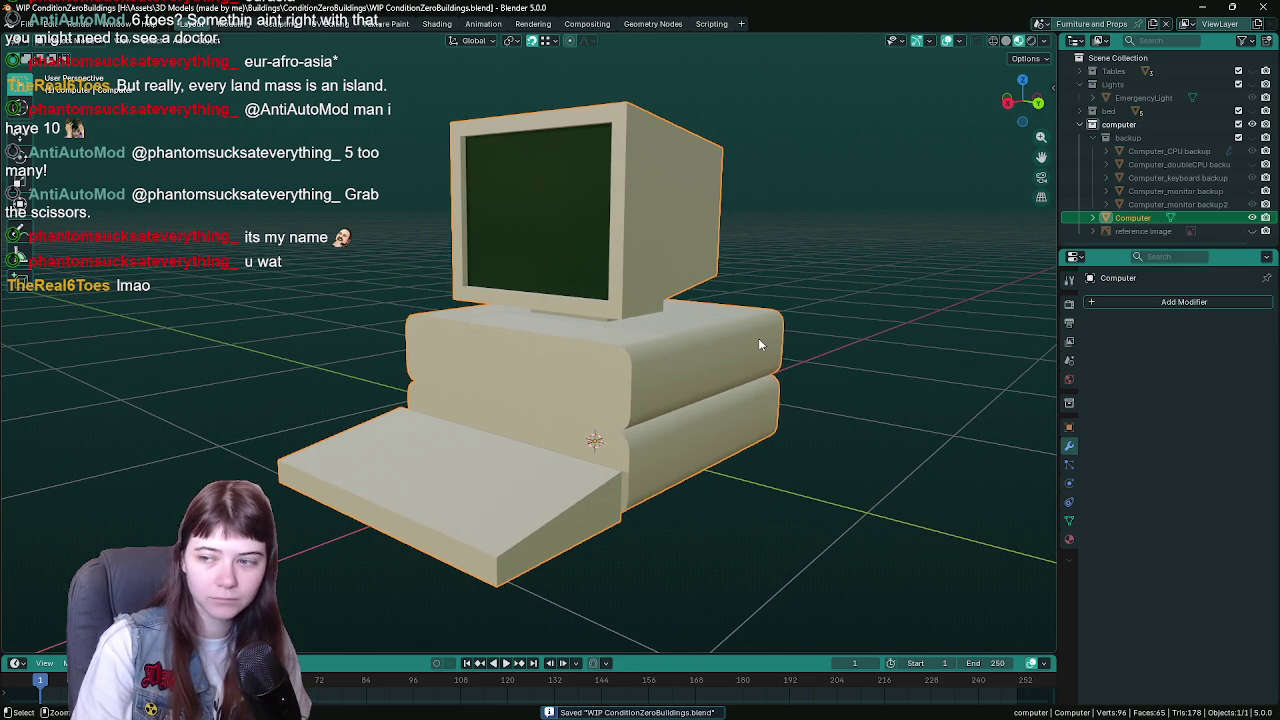
{"action": "scroll", "coordinate": [758, 338], "scroll_direction": "up", "scroll_amount": 2}
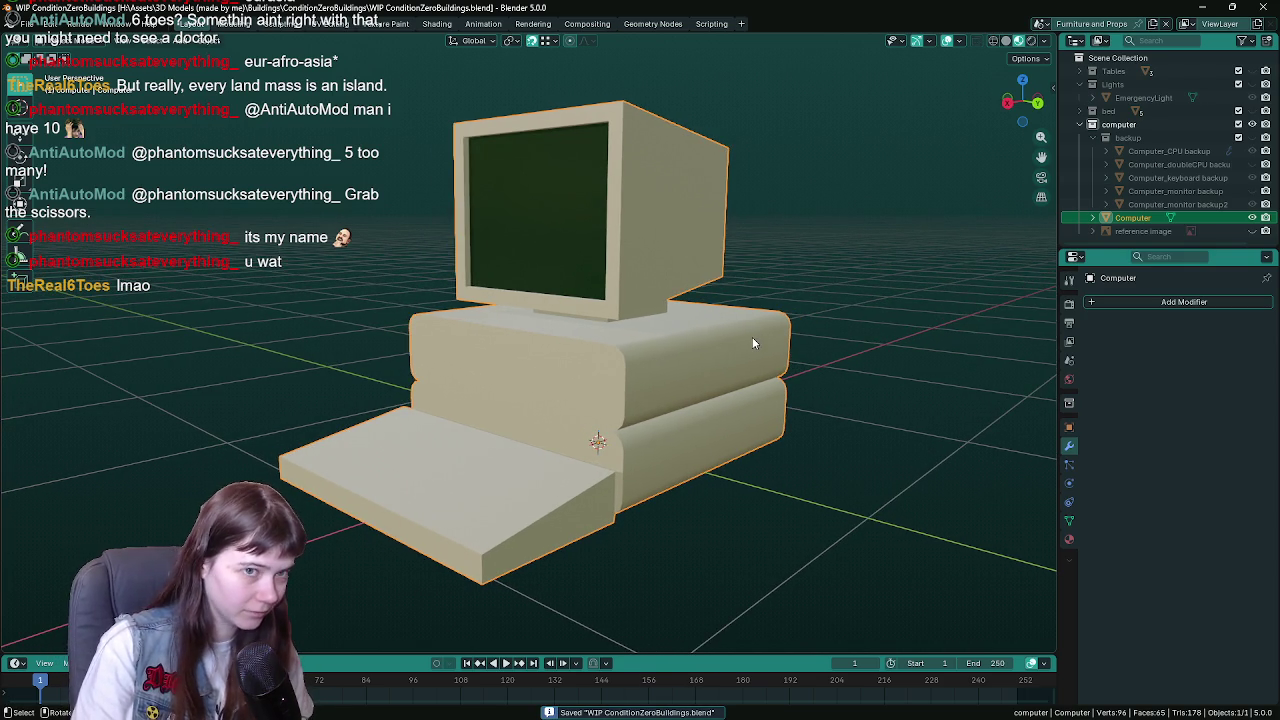
{"action": "key", "text": "q"}
{"action": "left_click", "coordinate": [753, 335]}
- Export the mesh only, using the saved preset, as Computer.fbx into Furniture and Props, then save
{"action": "left_click", "coordinate": [880, 136]}
{"action": "left_click", "coordinate": [872, 168]}
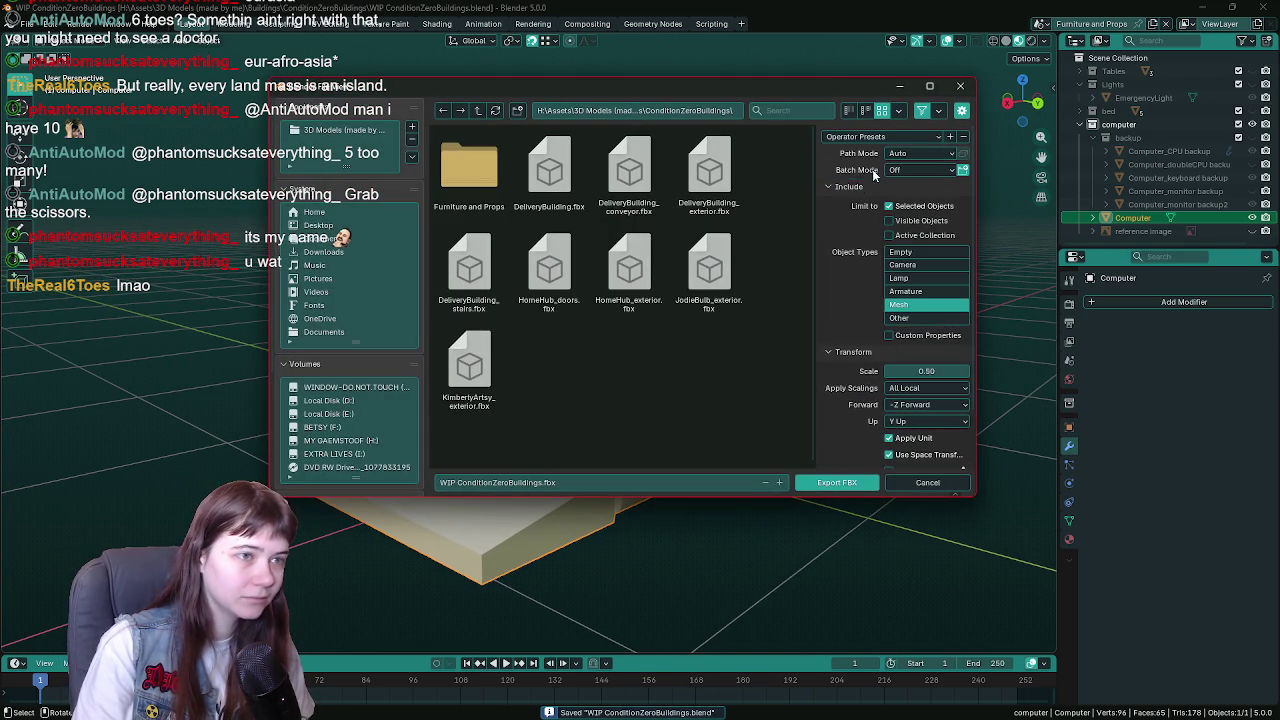
{"action": "left_click", "coordinate": [514, 482]}
{"action": "left_click_drag", "start_coordinate": [542, 482], "coordinate": [432, 476]}
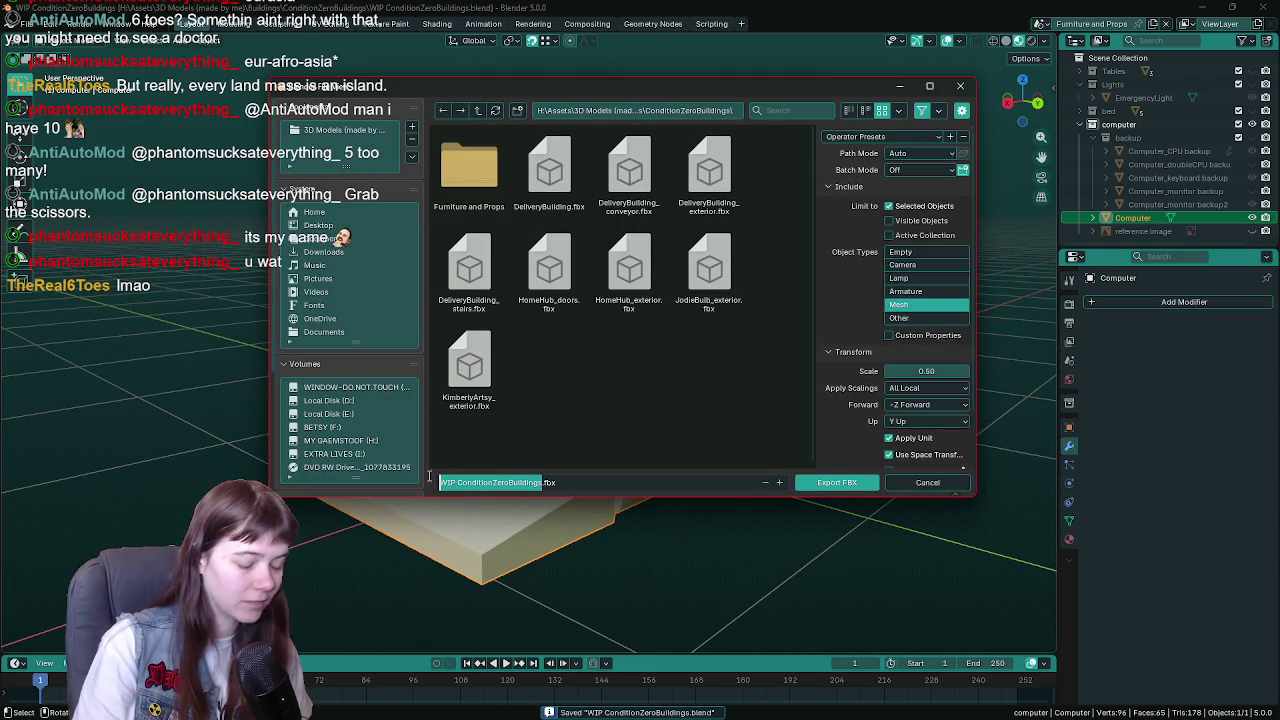
{"action": "key", "text": "BackSpace"}
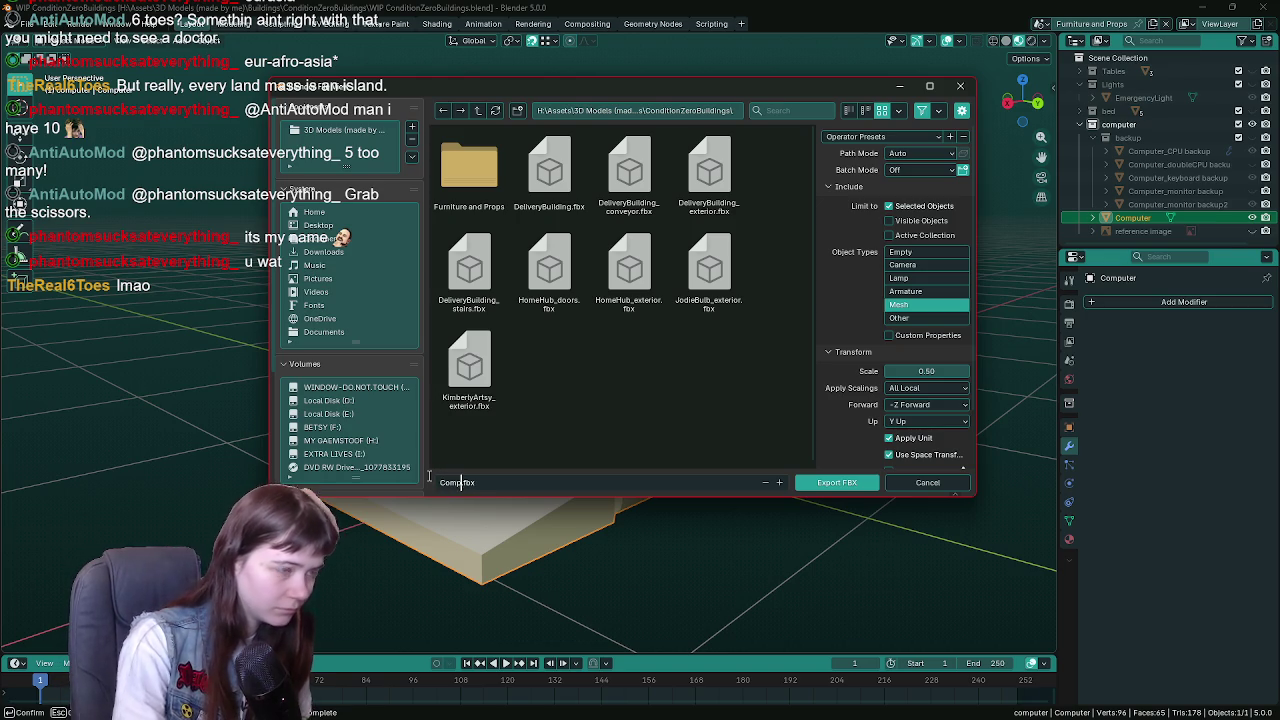
{"action": "type", "text": "uter"}
{"action": "left_click", "coordinate": [620, 386]}
{"action": "double_click", "coordinate": [479, 184]}
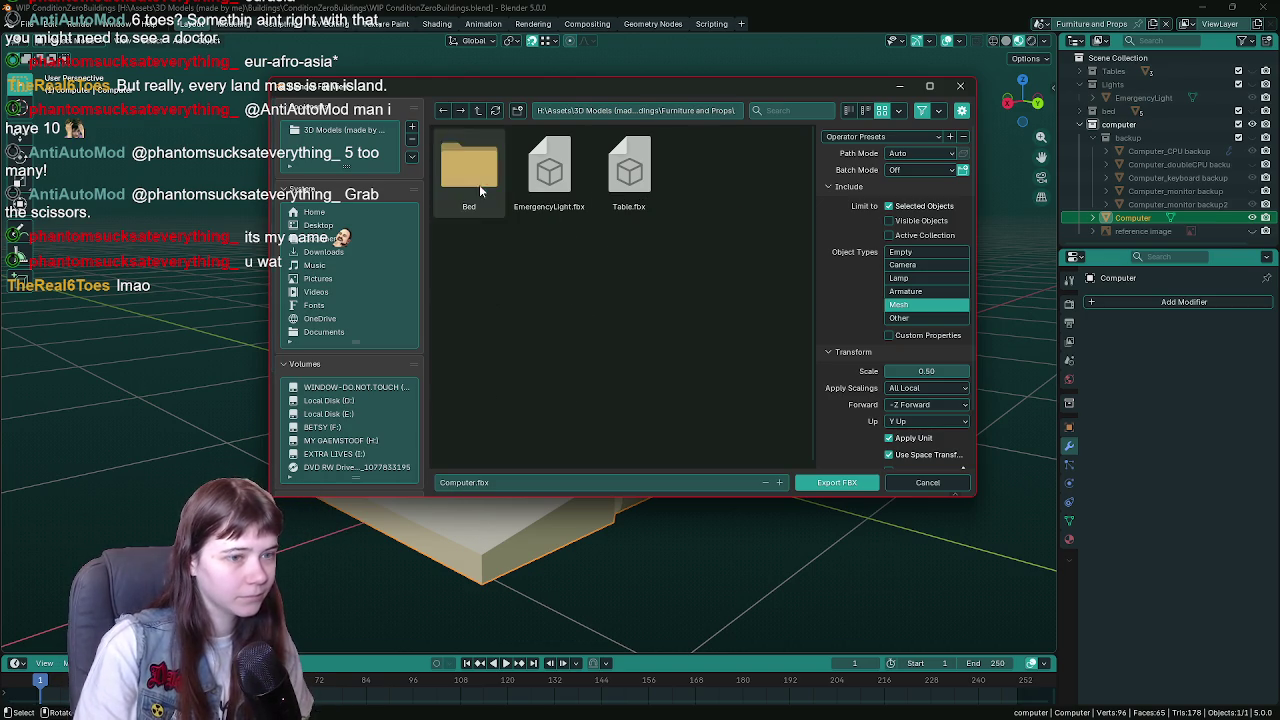
{"action": "left_click", "coordinate": [868, 482]}
{"action": "scroll", "coordinate": [892, 408], "scroll_direction": "down", "scroll_amount": 2}
{"action": "key", "text": "ctrl+s"}
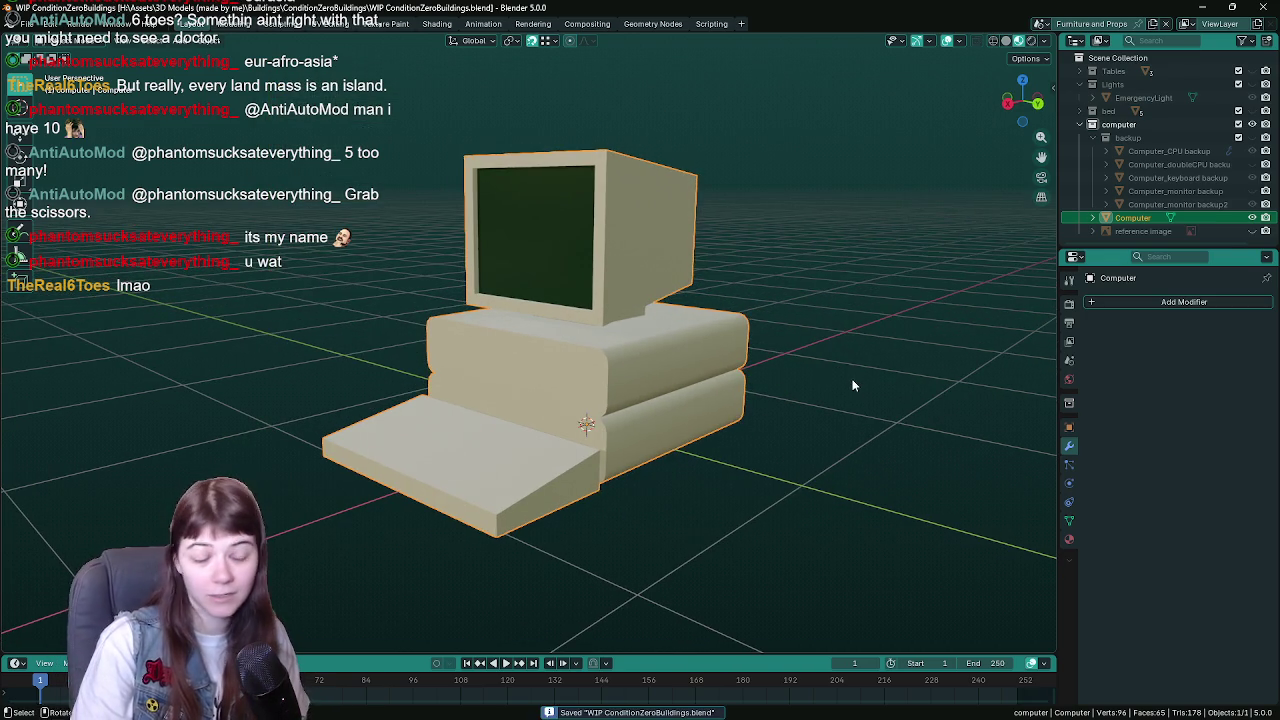
- Inspect the model from a few angles and save, then switch to Unreal's Content Drawer
{"action": "mouse_move", "coordinate": [971, 509]}
{"action": "left_mouse_down"}
{"action": "mouse_move", "coordinate": [763, 374]}
{"action": "mouse_move", "coordinate": [758, 398]}
{"action": "left_mouse_up"}
{"action": "key", "text": "ctrl+s"}
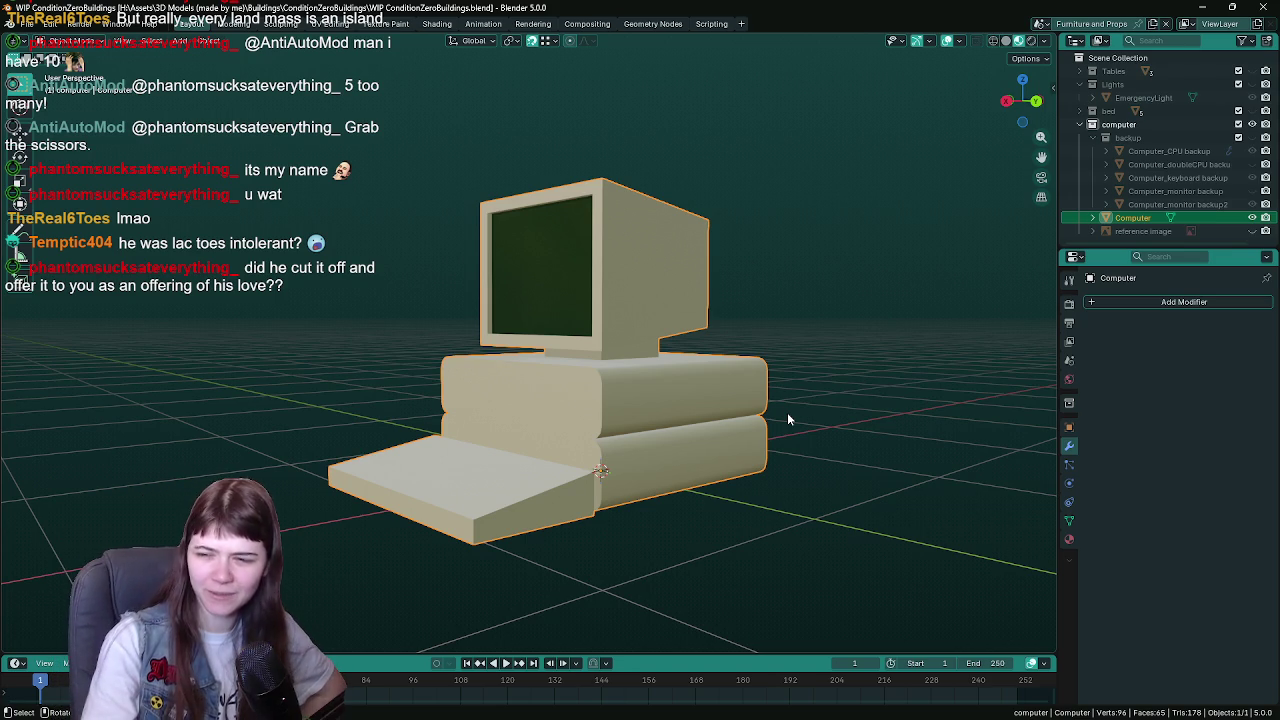
{"action": "mouse_move", "coordinate": [770, 418]}
{"action": "left_mouse_down"}
{"action": "mouse_move", "coordinate": [779, 426]}
{"action": "mouse_move", "coordinate": [823, 380]}
{"action": "mouse_move", "coordinate": [795, 375]}
{"action": "left_mouse_up"}
{"action": "key", "text": "ctrl+s"}
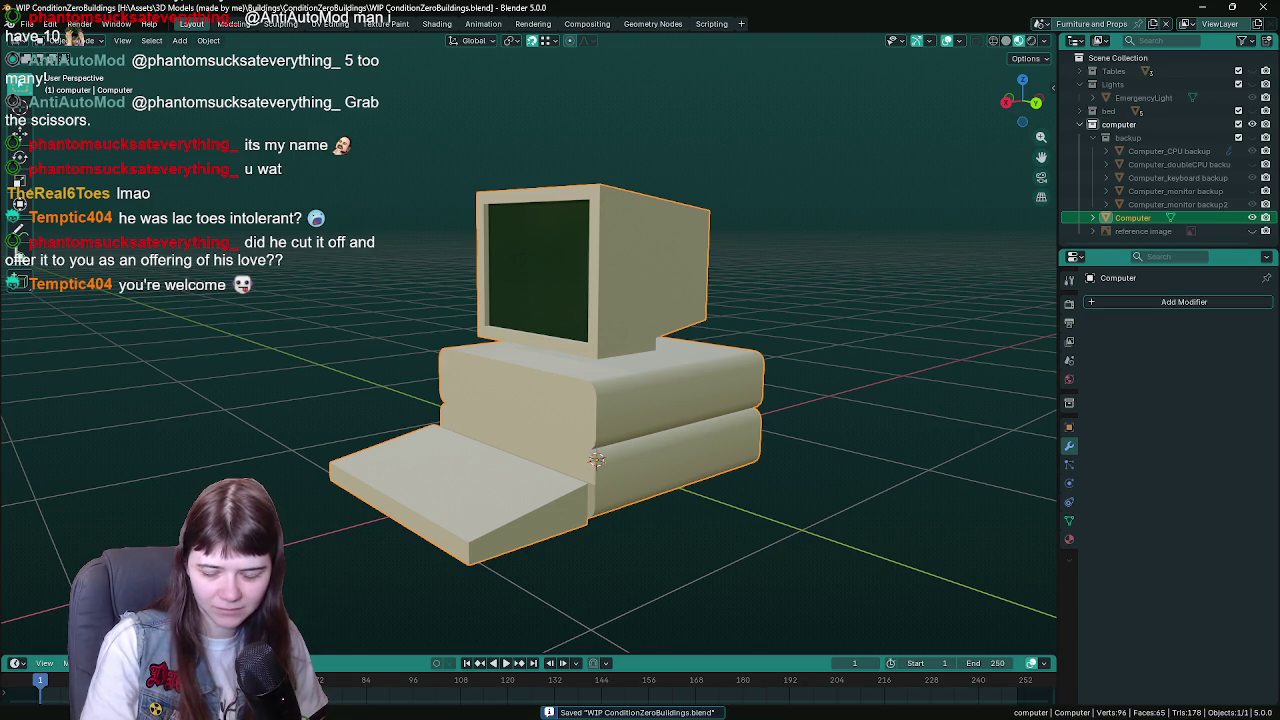
{"action": "left_click_drag", "start_coordinate": [884, 438], "coordinate": [866, 427]}
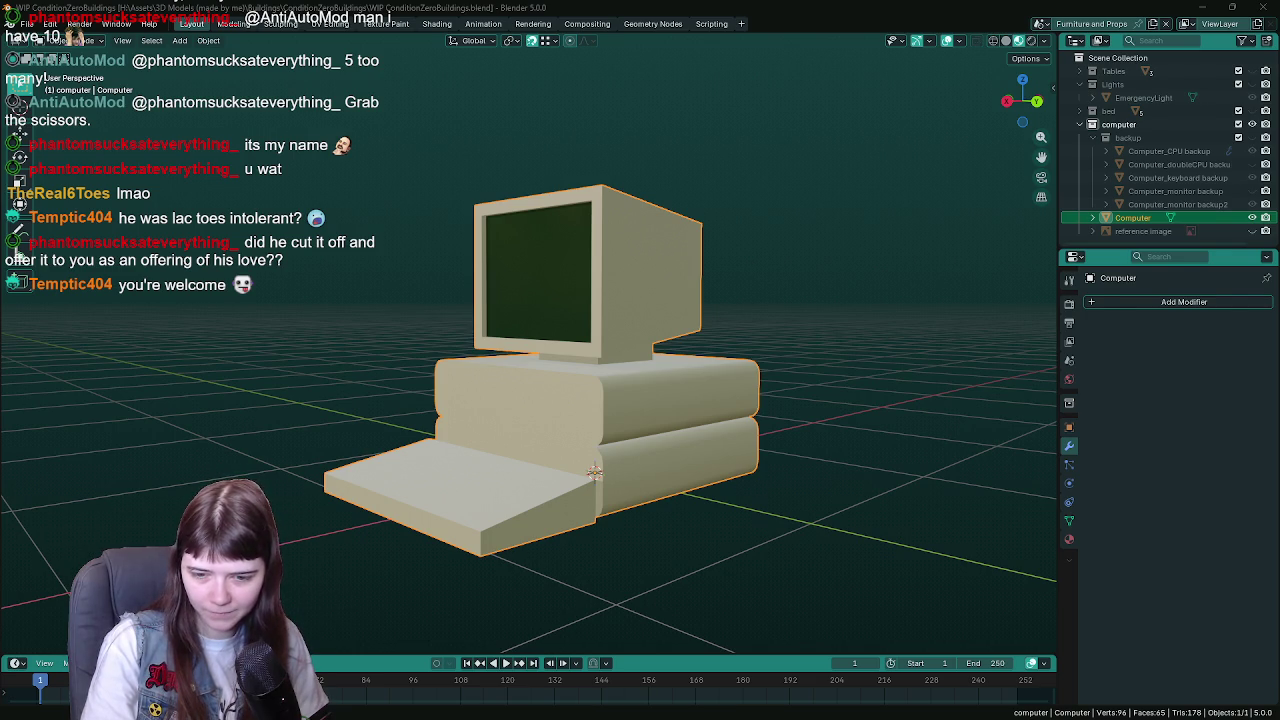
{"action": "key", "text": "alt+Tab"}
{"action": "key", "text": "ctrl+space"}
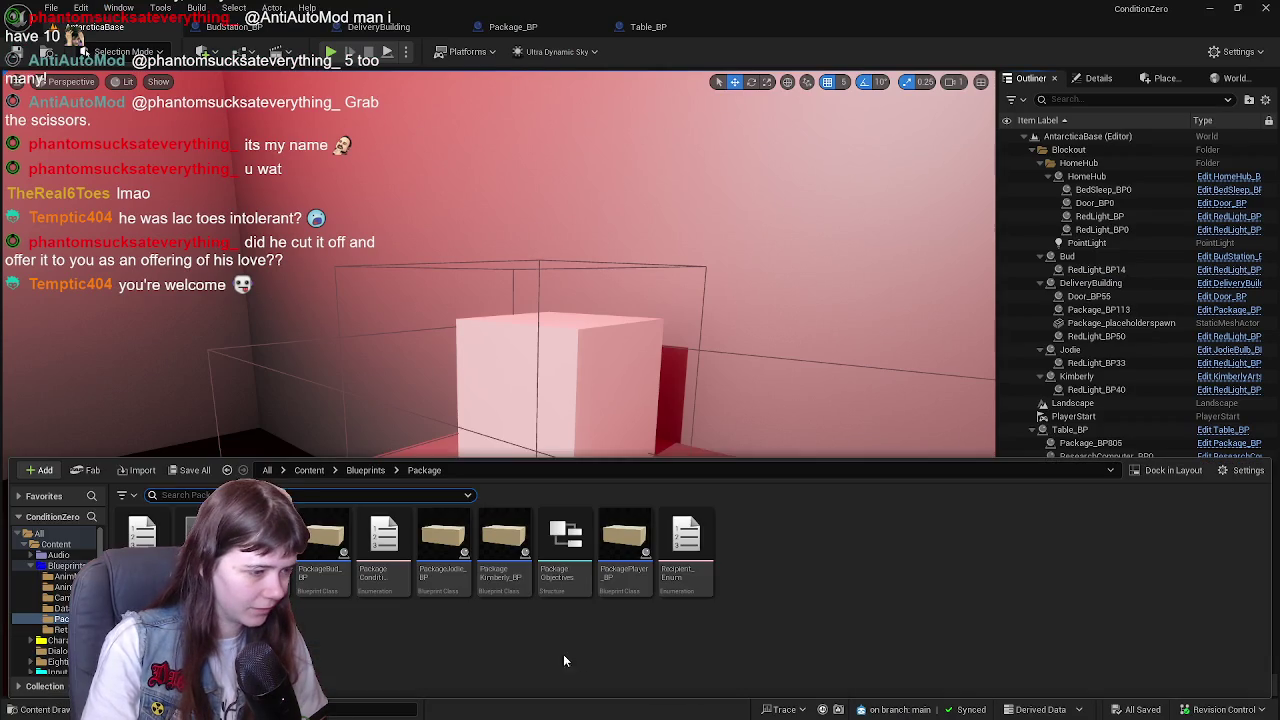
- Import Computer.fbx into the Content/Meshes/FurnitureAndProps folder
{"action": "left_click", "coordinate": [309, 470]}
{"action": "double_click", "coordinate": [890, 546]}
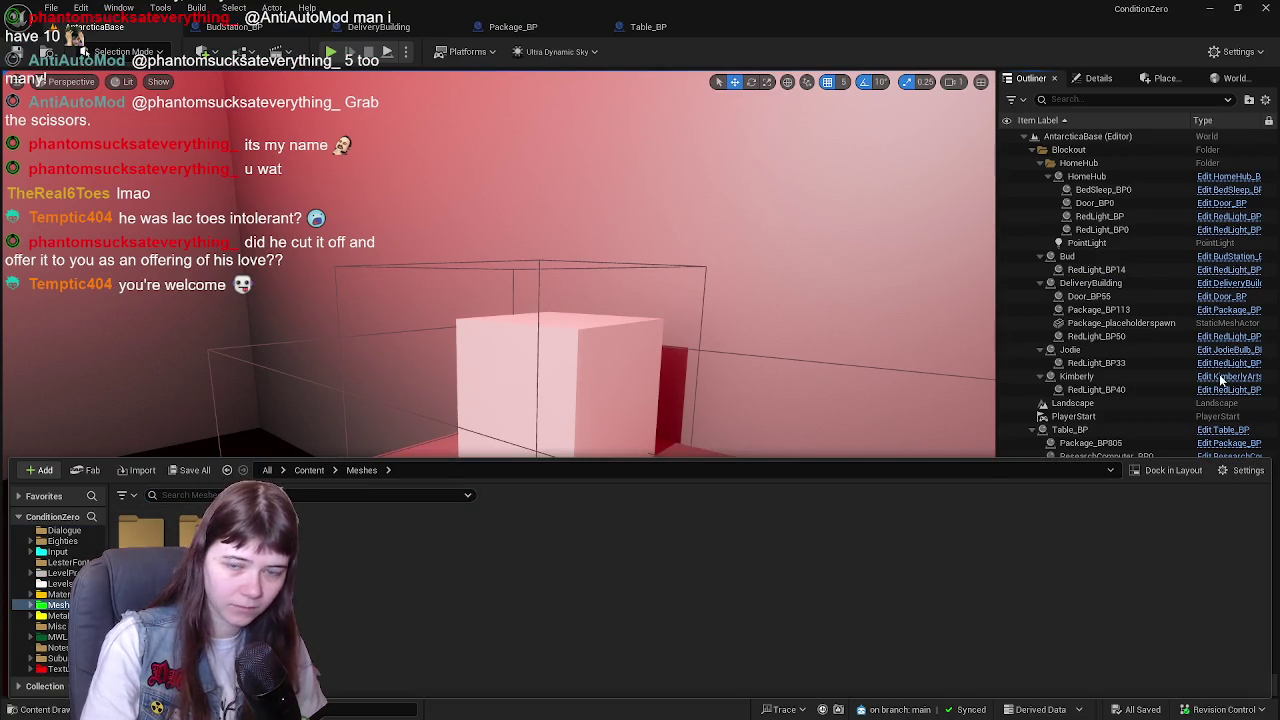
{"action": "double_click", "coordinate": [192, 530]}
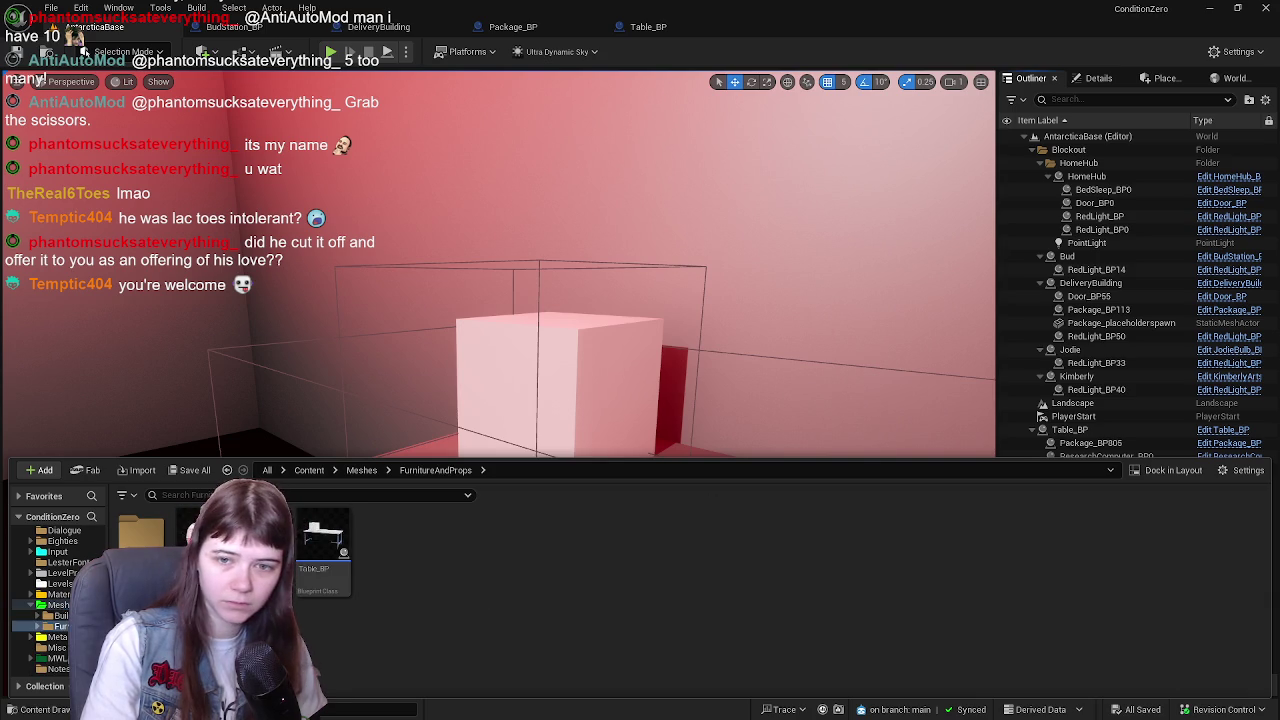
{"action": "left_click_drag", "start_coordinate": [430, 588], "coordinate": [432, 586]}
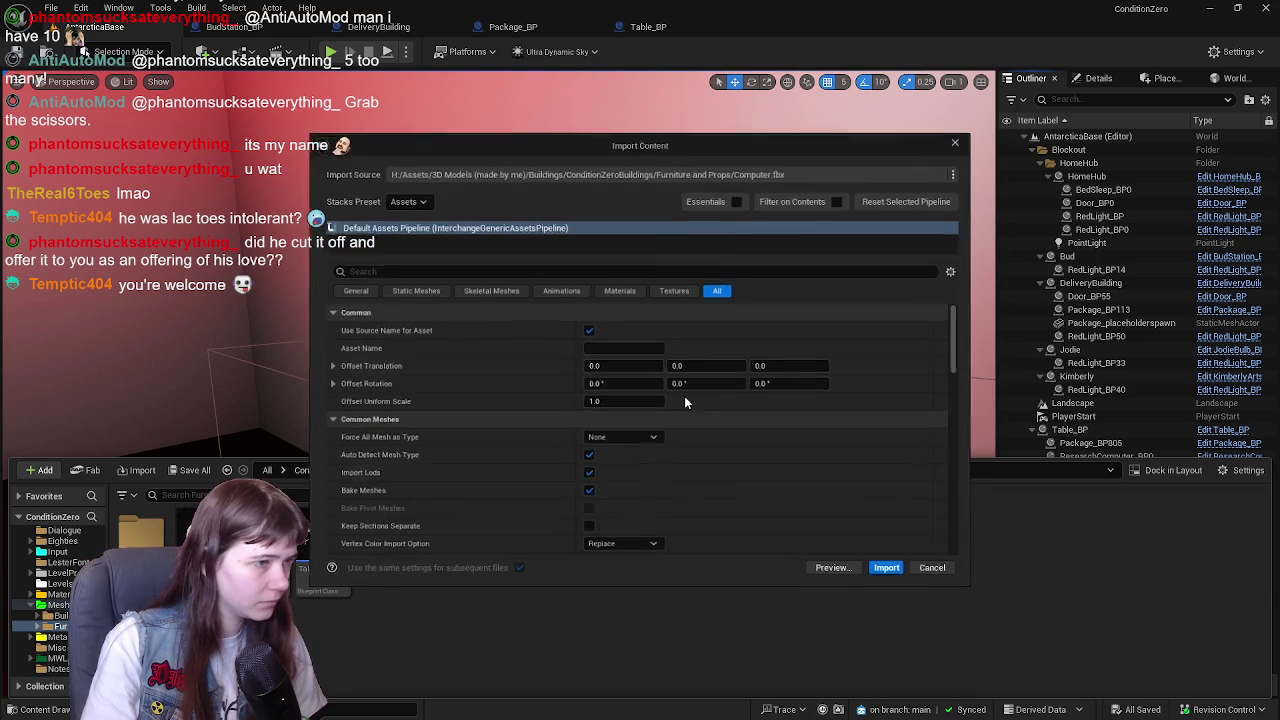
{"action": "left_click", "coordinate": [889, 570]}
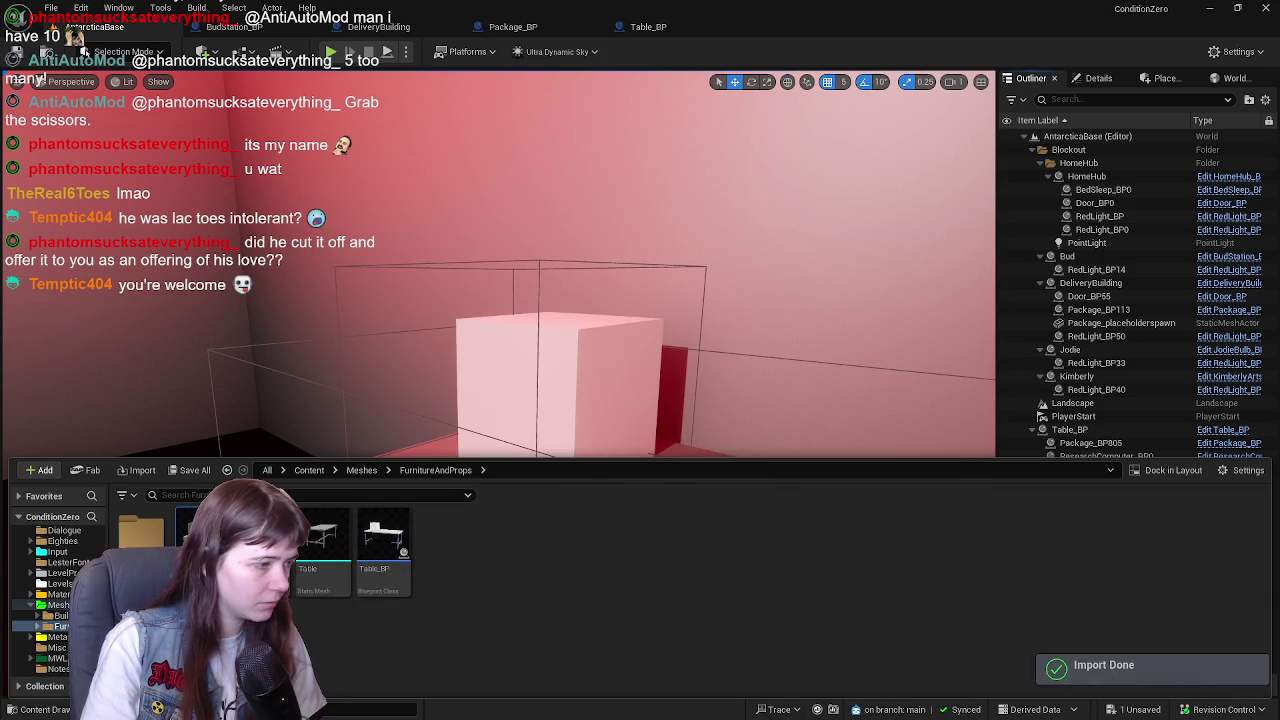
- Open the imported Computer static mesh in its editor and view it from the front
{"action": "key", "text": "ctrl+space"}
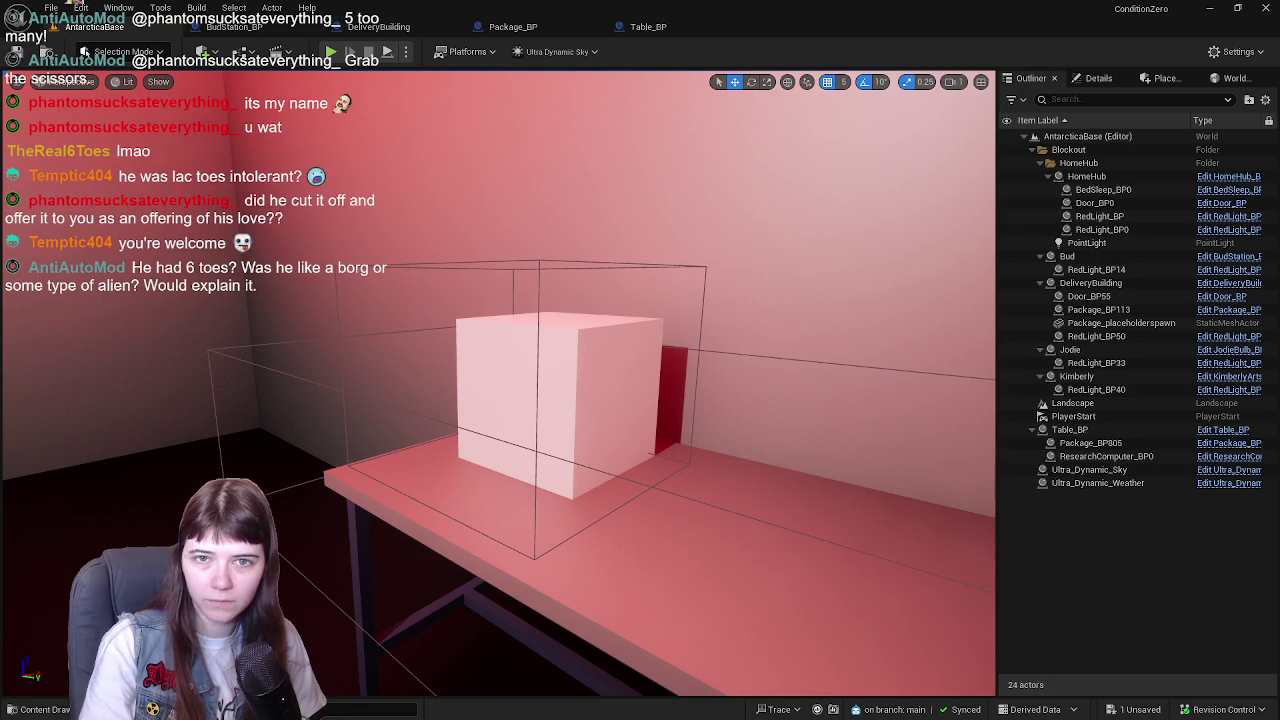
{"action": "key", "text": "ctrl+e"}
{"action": "left_click_drag", "start_coordinate": [700, 243], "coordinate": [680, 258]}
{"action": "scroll", "coordinate": [555, 415], "scroll_direction": "up", "scroll_amount": 10}
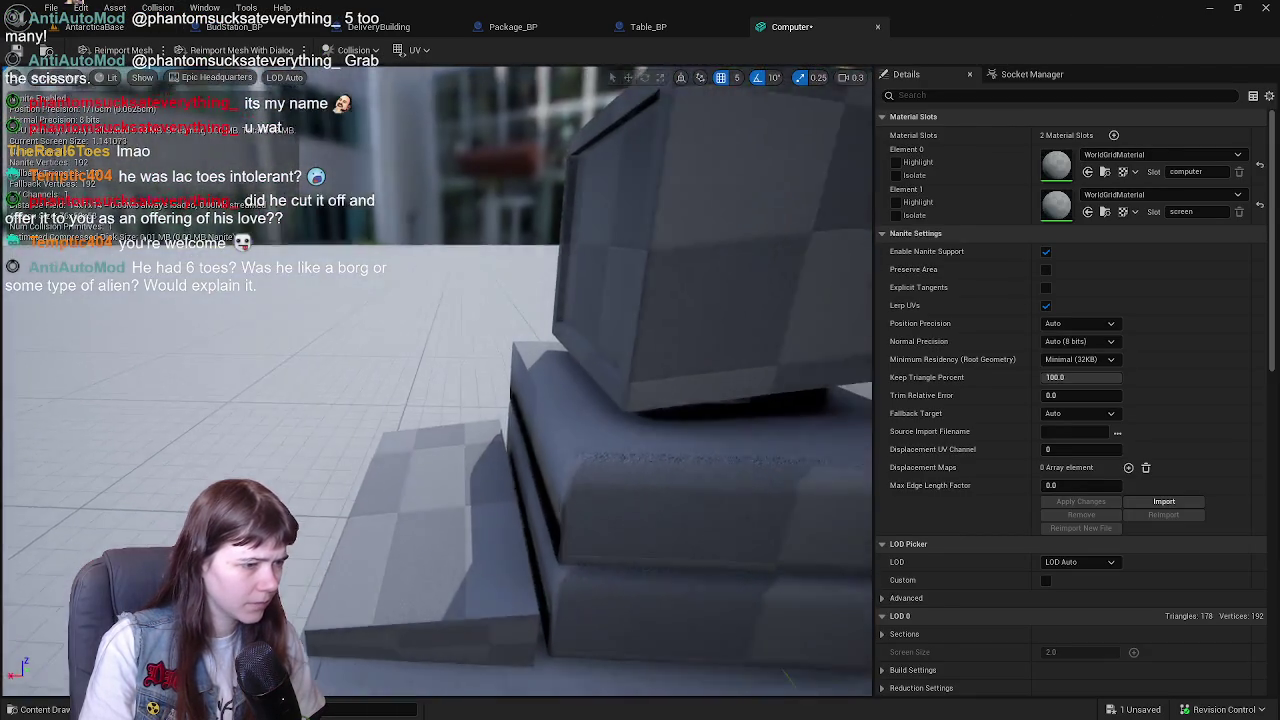
{"action": "mouse_move", "coordinate": [555, 415]}
{"action": "left_mouse_down"}
{"action": "mouse_move", "coordinate": [415, 427]}
{"action": "mouse_move", "coordinate": [666, 417]}
{"action": "left_mouse_up"}
{"action": "key", "text": "ctrl+space"}
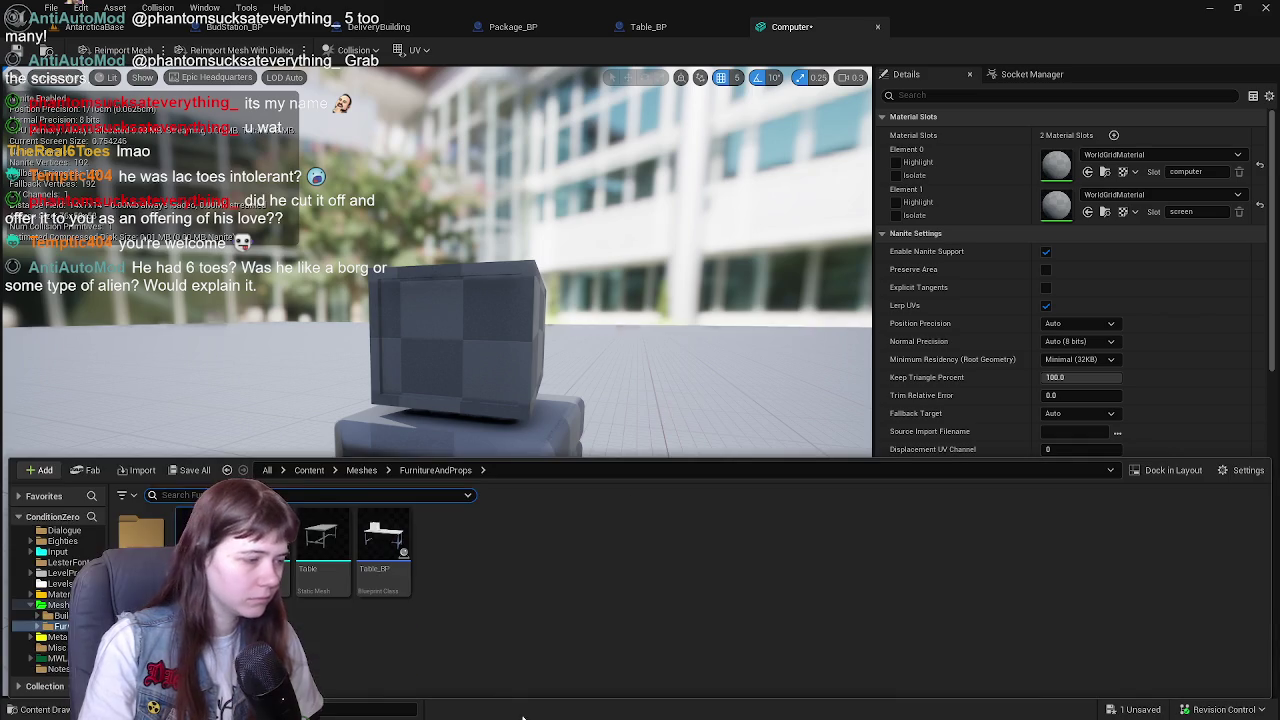
- Save the Computer mesh and create a new 'Computer' folder inside Content/Materials
{"action": "left_click", "coordinate": [196, 470]}
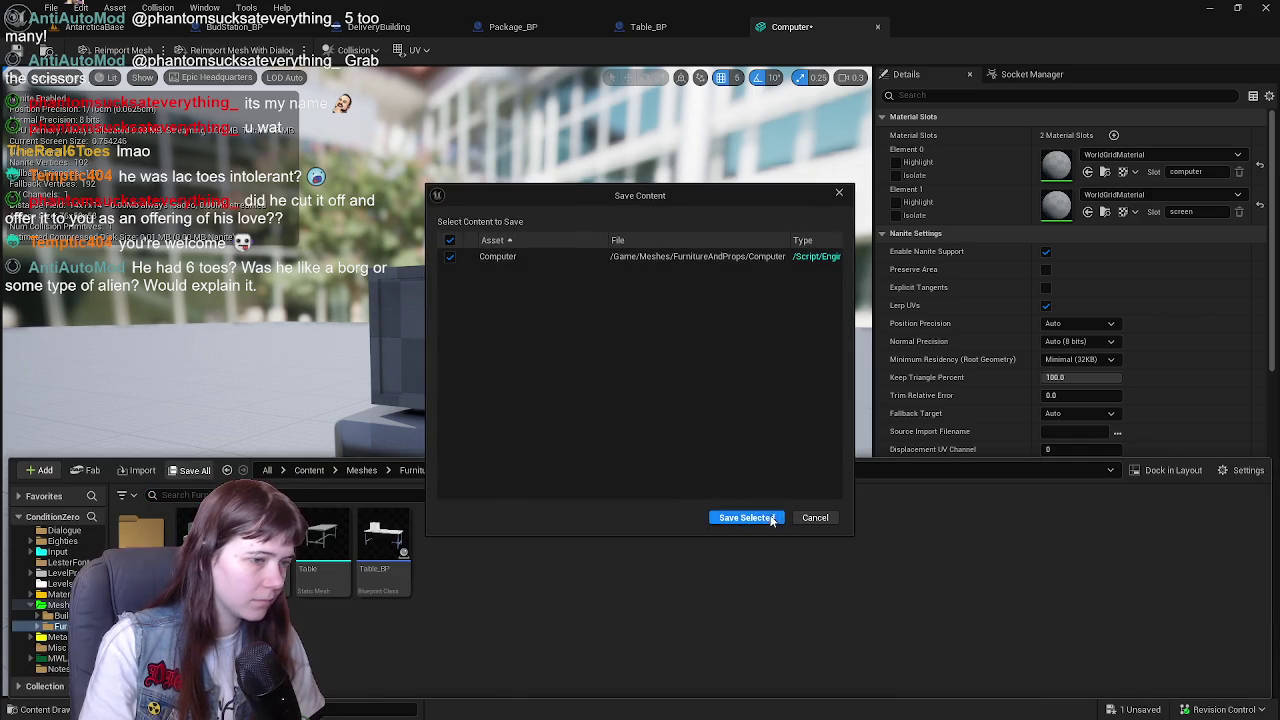
{"action": "left_click", "coordinate": [745, 518]}
{"action": "left_click", "coordinate": [309, 470]}
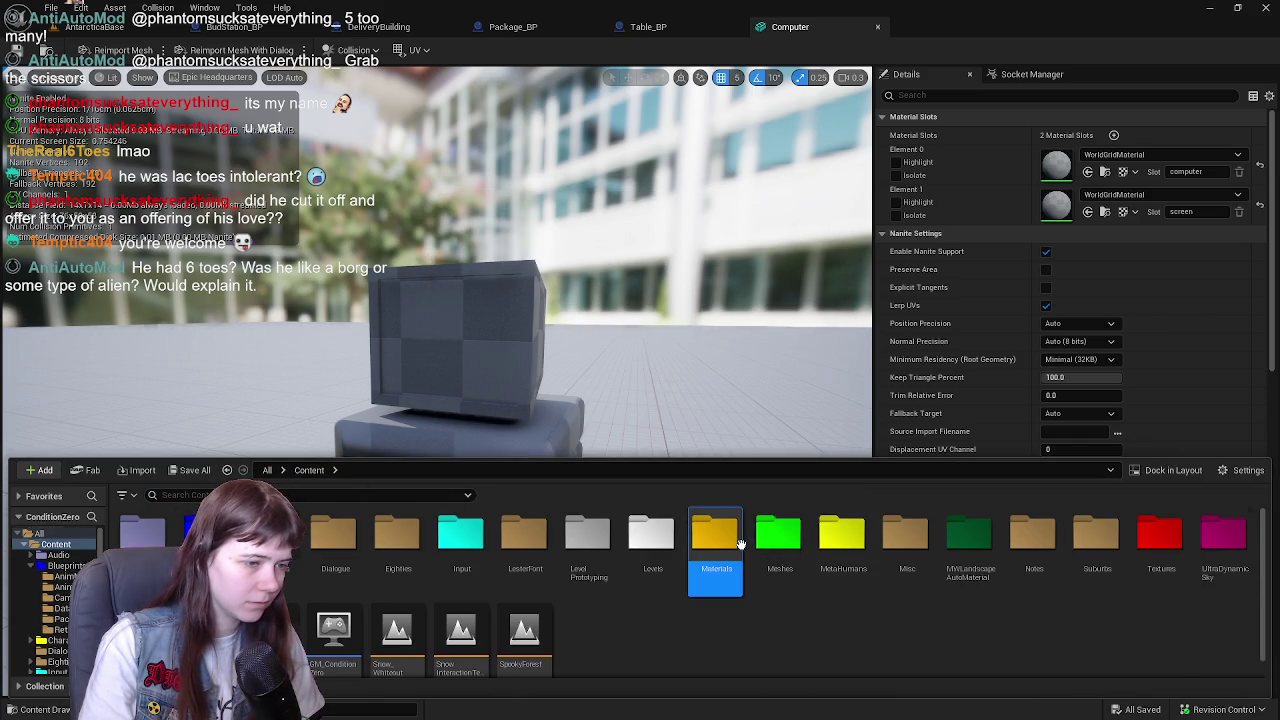
{"action": "double_click", "coordinate": [714, 535]}
{"action": "right_click", "coordinate": [516, 639]}
{"action": "left_click", "coordinate": [933, 640]}
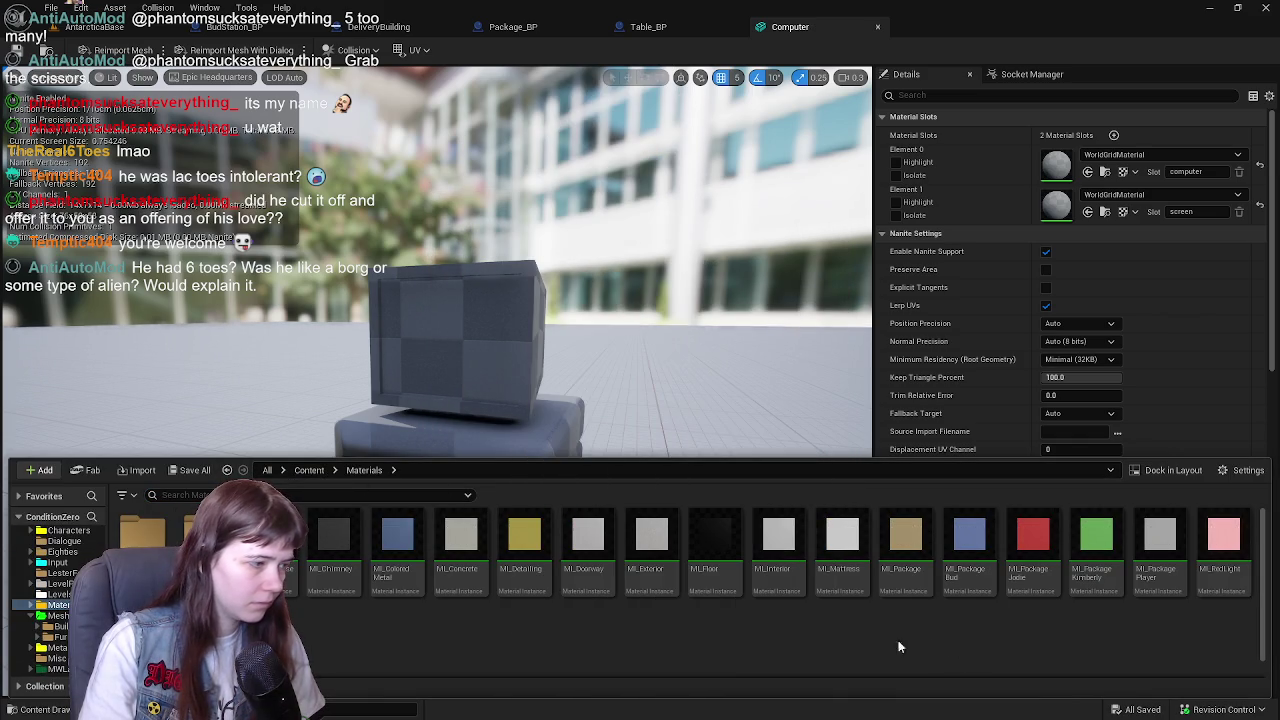
{"action": "right_click", "coordinate": [516, 624]}
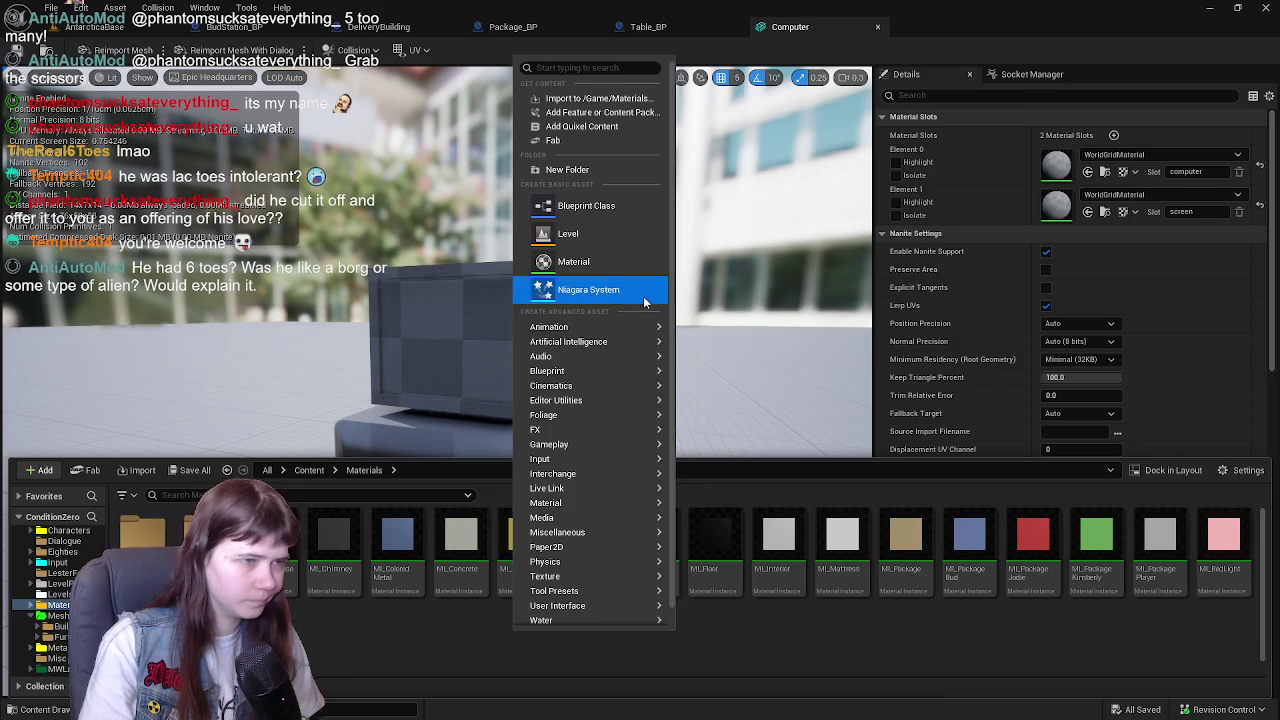
{"action": "left_click", "coordinate": [597, 168]}
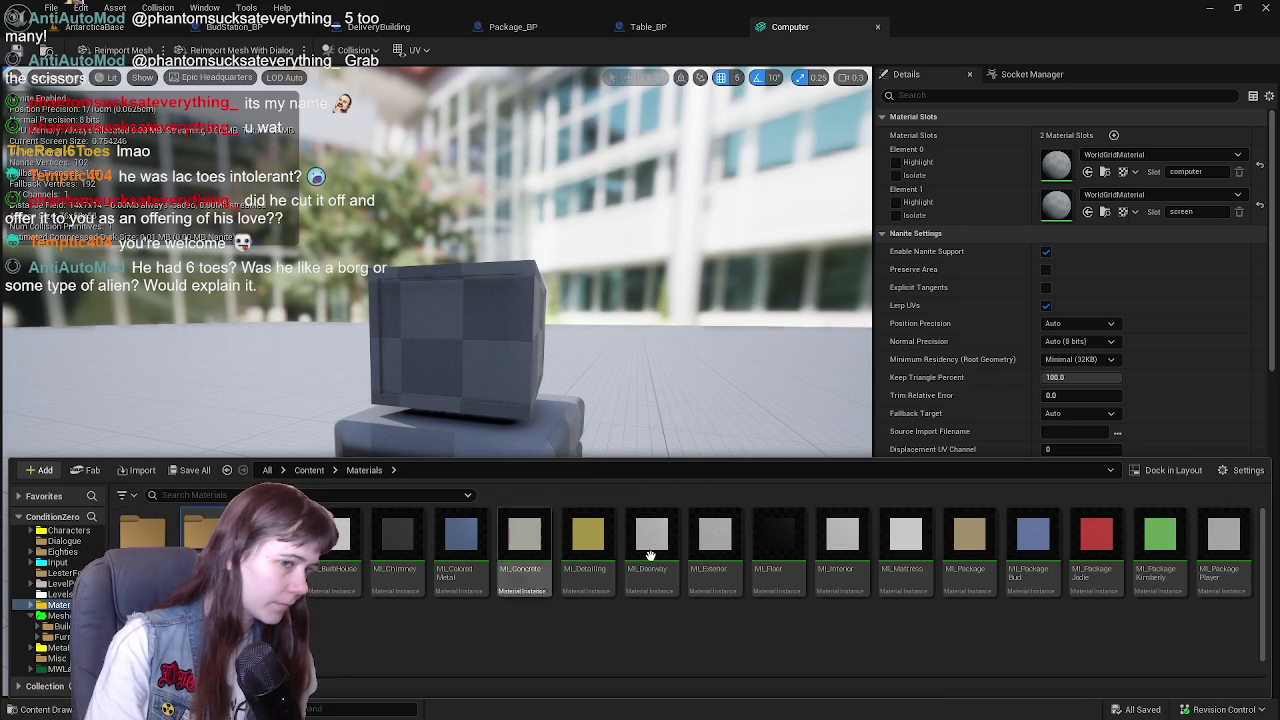
- Duplicate MI_Detailing as MI_Computer and move it into the Materials/Computer folder
{"action": "left_click", "coordinate": [586, 581]}
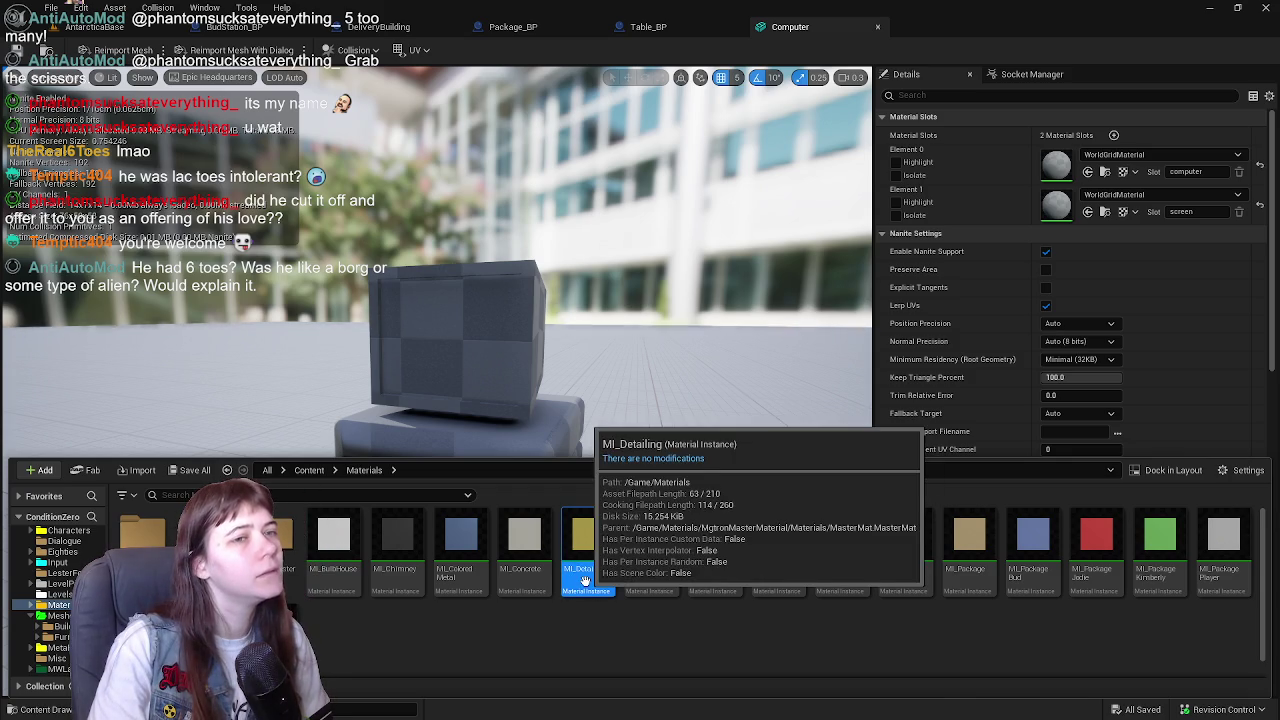
{"action": "key", "text": "ctrl+d"}
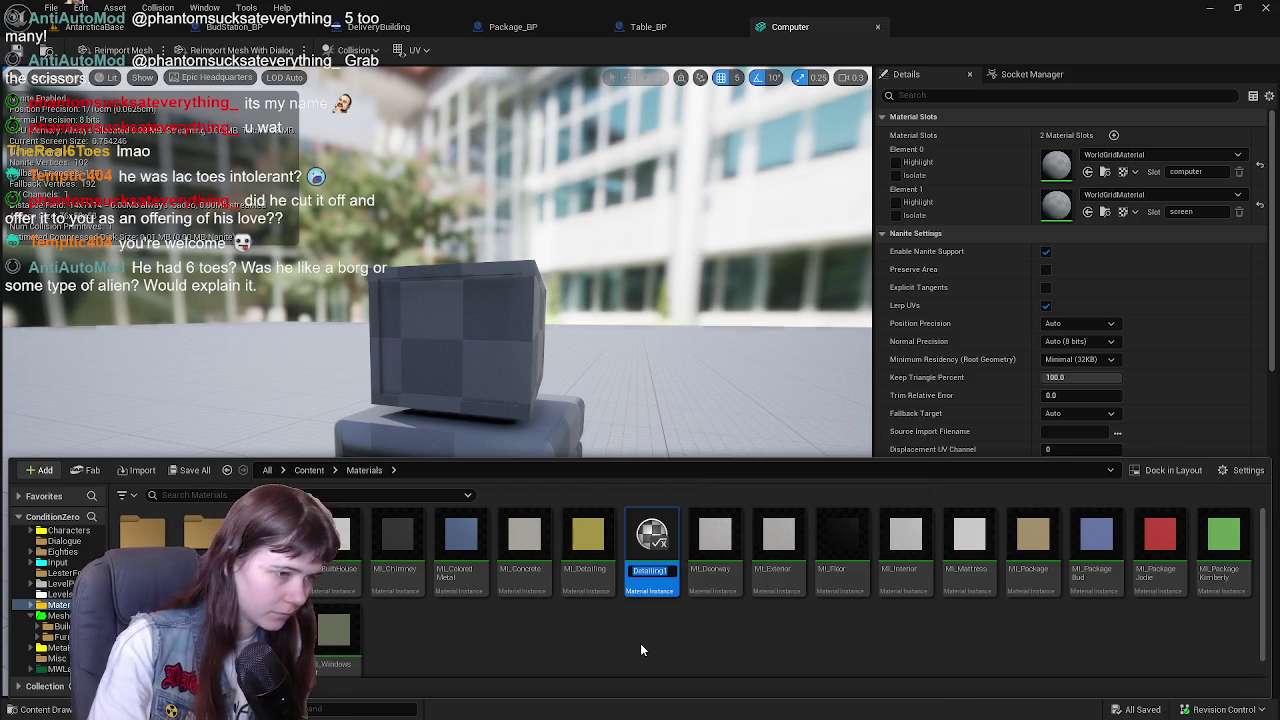
{"action": "type", "text": "MI_C"}
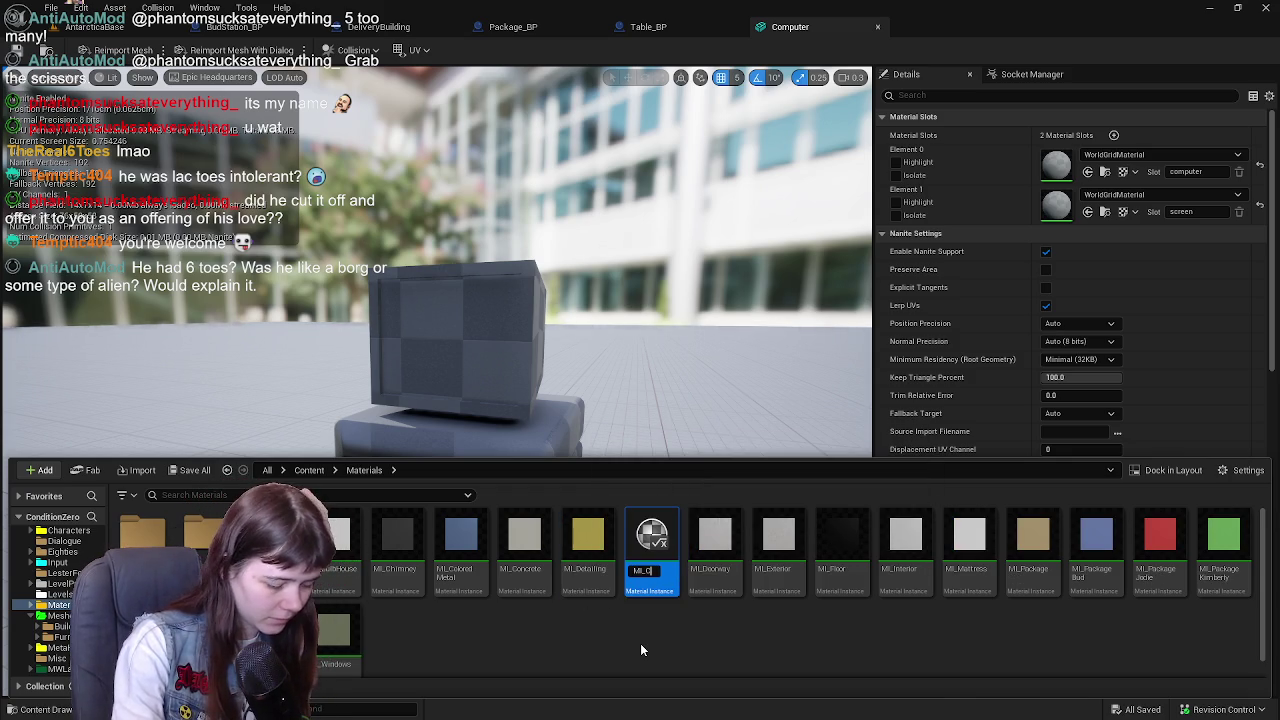
{"action": "type", "text": "omputer"}
{"action": "key", "text": "Return"}
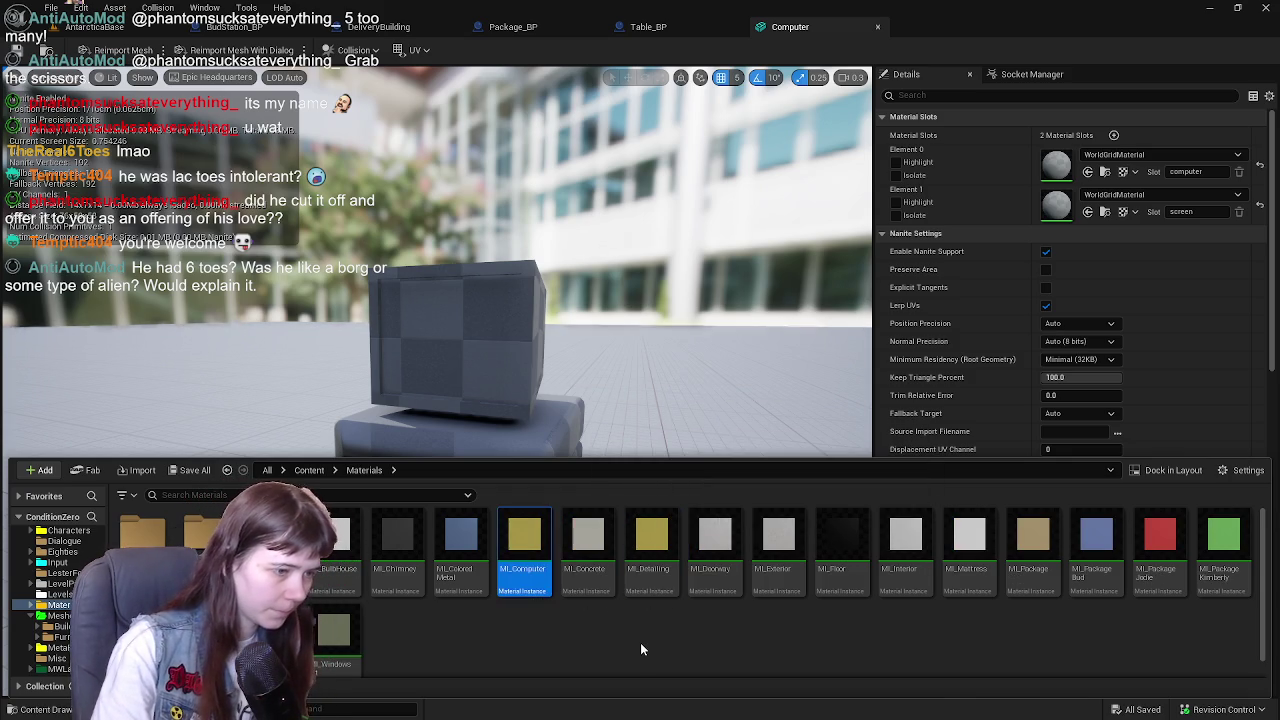
{"action": "mouse_move", "coordinate": [491, 567]}
{"action": "left_mouse_down"}
{"action": "mouse_move", "coordinate": [320, 560]}
{"action": "mouse_move", "coordinate": [300, 580]}
{"action": "left_mouse_up"}
{"action": "left_click", "coordinate": [318, 591]}
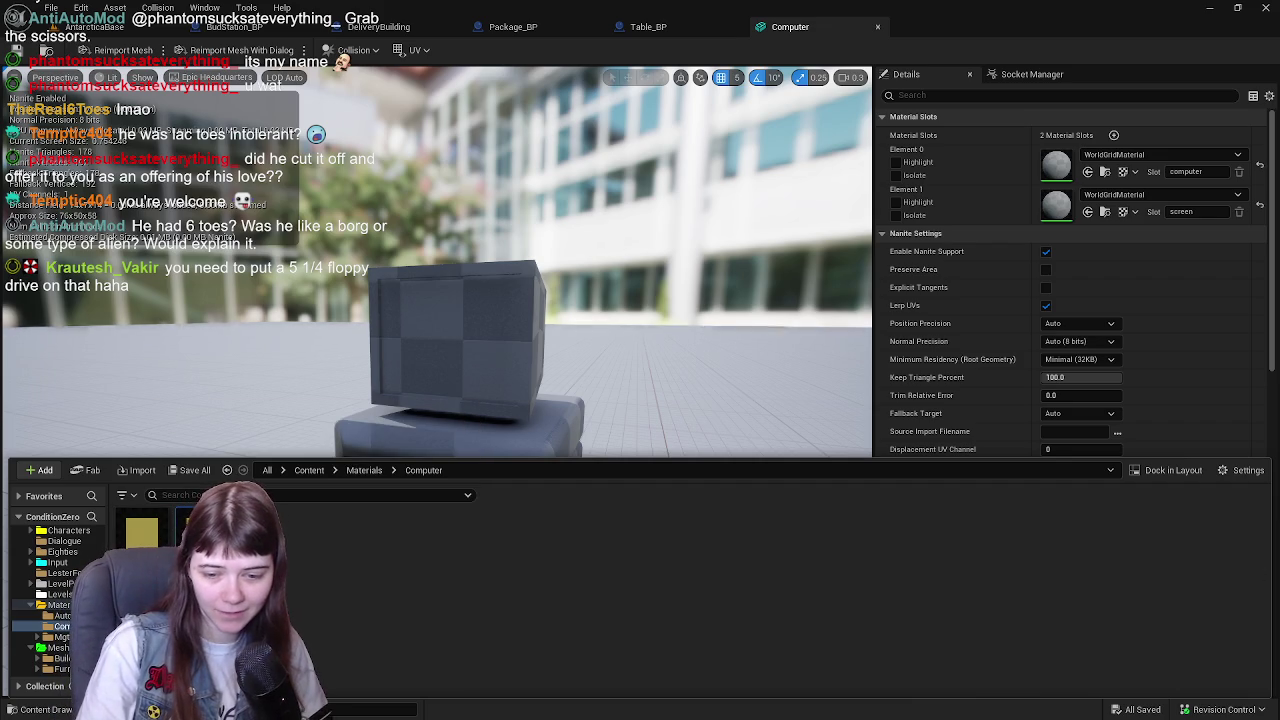
{"action": "key", "text": "alt+Tab"}
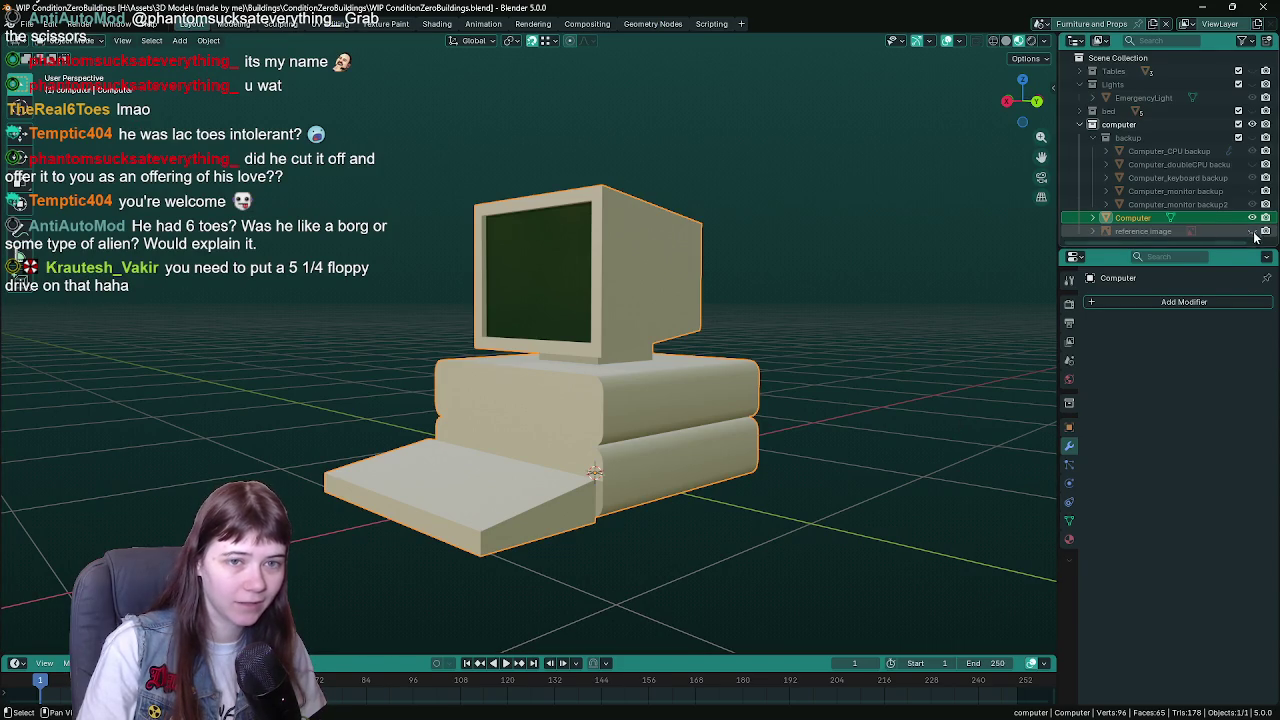
- Compare the model with the reference, save, and collapse the backup collection before returning to Unreal
{"action": "scroll", "coordinate": [845, 386], "scroll_direction": "up", "scroll_amount": 5}
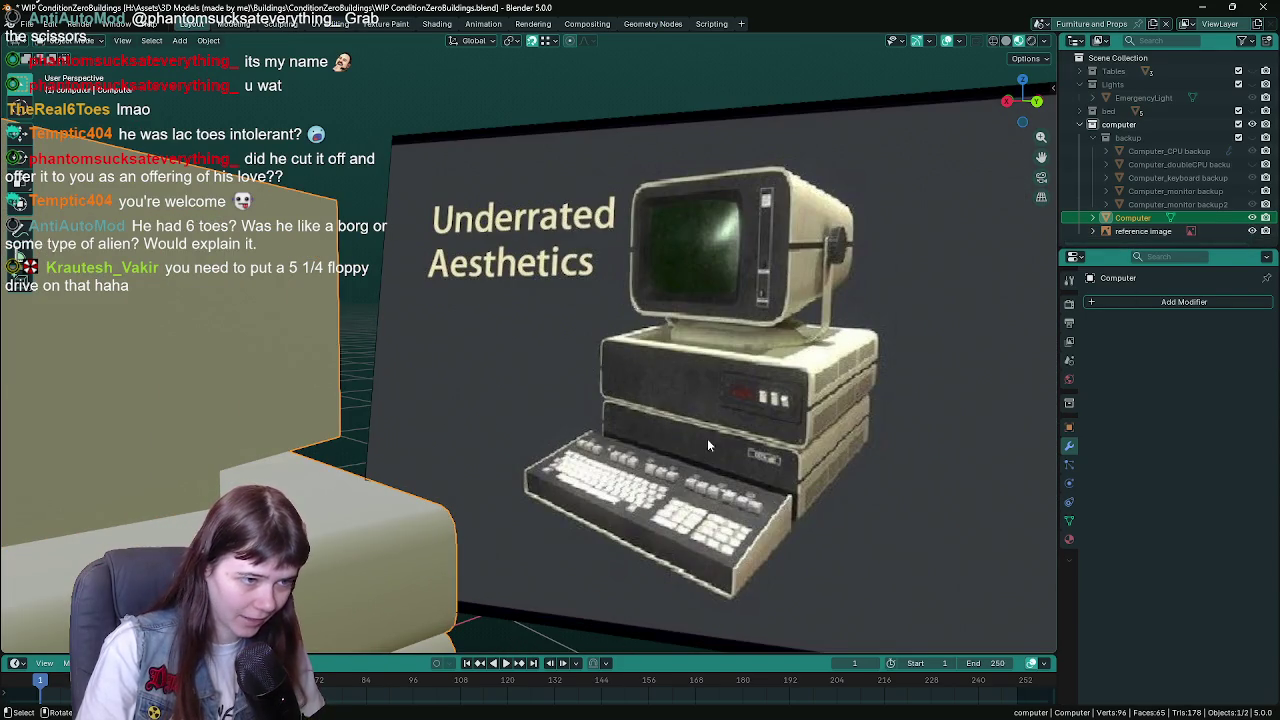
{"action": "scroll", "coordinate": [525, 501], "scroll_direction": "down", "scroll_amount": 3}
{"action": "mouse_move", "coordinate": [782, 427]}
{"action": "left_mouse_down"}
{"action": "mouse_move", "coordinate": [713, 428]}
{"action": "mouse_move", "coordinate": [820, 341]}
{"action": "mouse_move", "coordinate": [742, 397]}
{"action": "mouse_move", "coordinate": [756, 373]}
{"action": "left_mouse_up"}
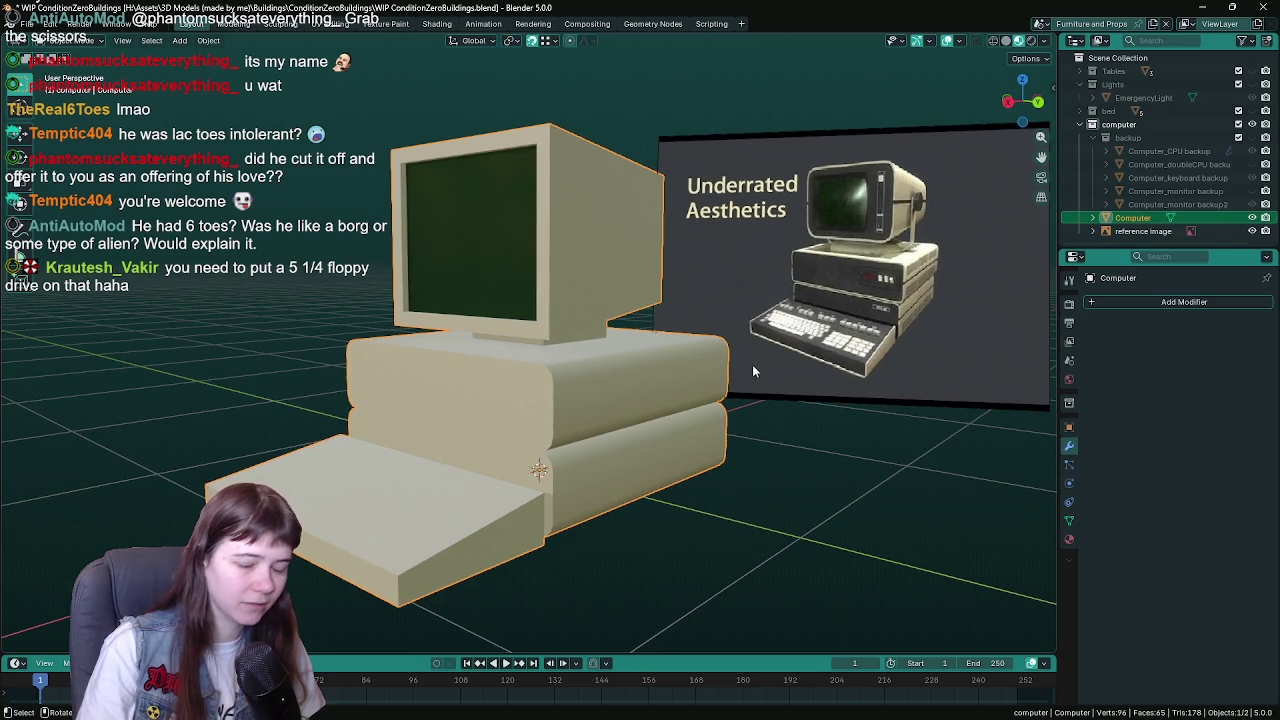
{"action": "key", "text": "ctrl+s"}
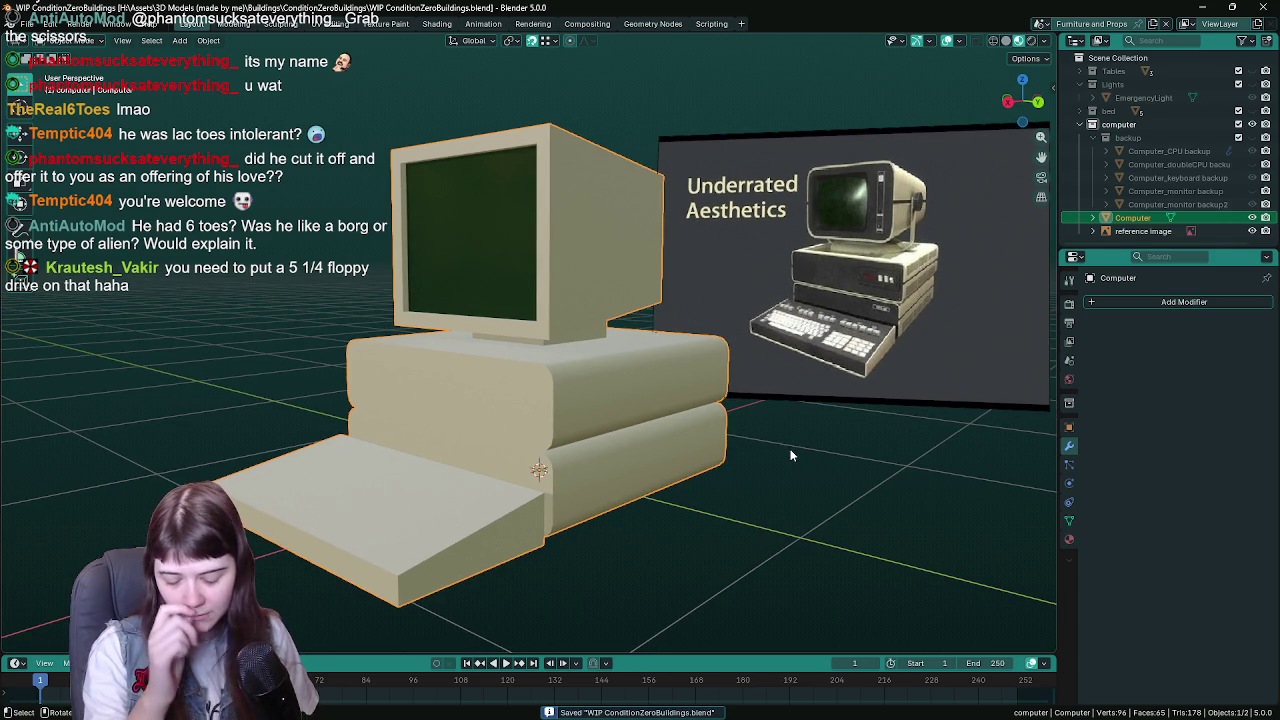
{"action": "mouse_move", "coordinate": [773, 444]}
{"action": "left_mouse_down"}
{"action": "mouse_move", "coordinate": [700, 445]}
{"action": "mouse_move", "coordinate": [756, 442]}
{"action": "mouse_move", "coordinate": [759, 429]}
{"action": "mouse_move", "coordinate": [742, 433]}
{"action": "left_mouse_up"}
{"action": "key", "text": "ctrl+s"}
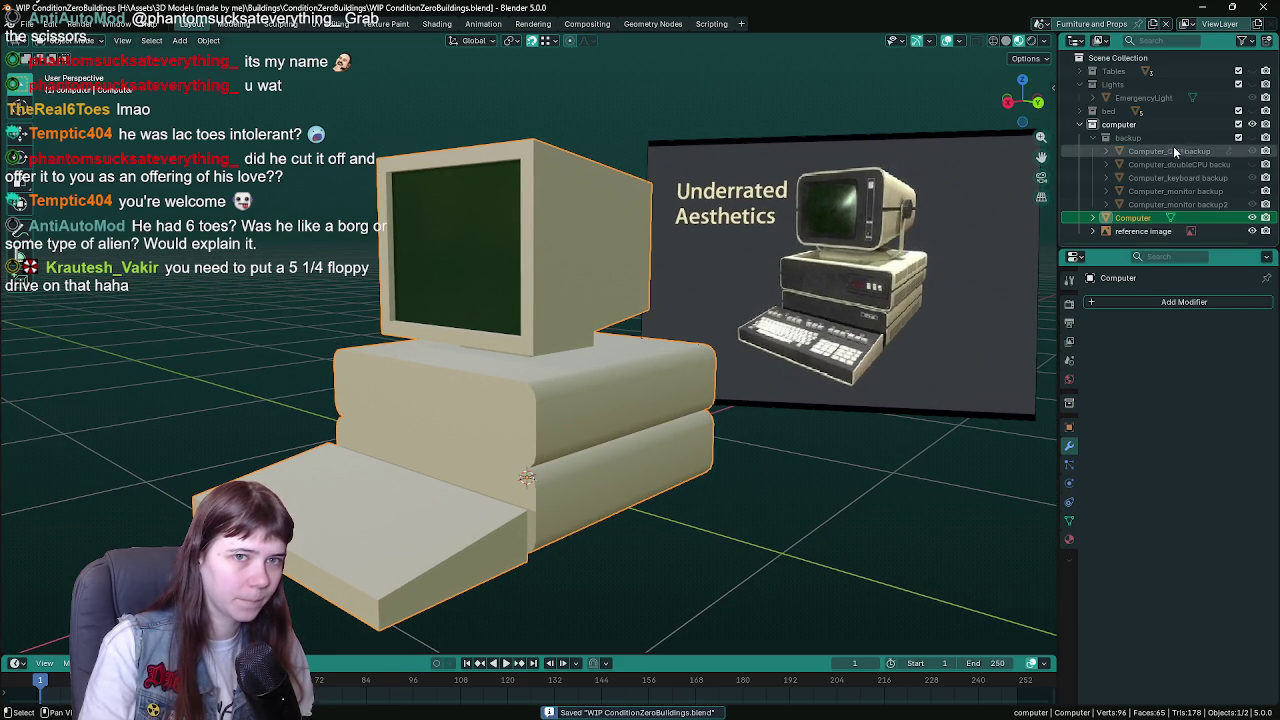
{"action": "left_click", "coordinate": [1094, 137]}
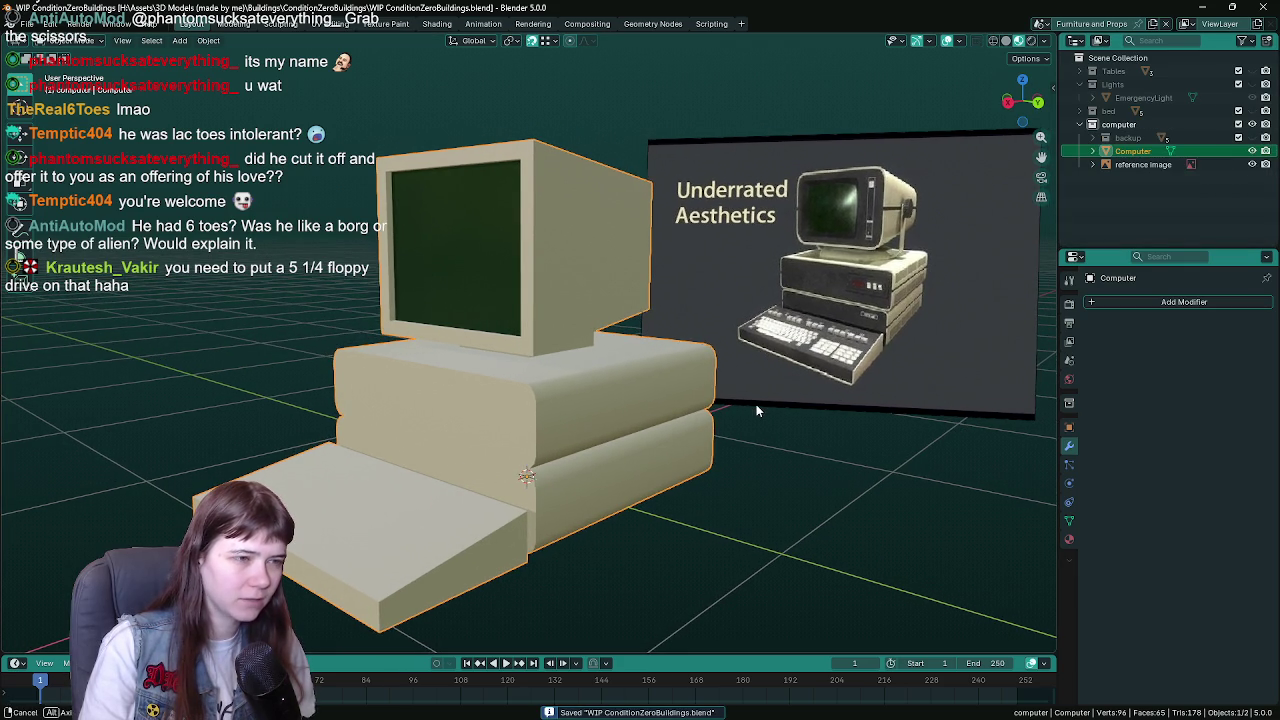
{"action": "mouse_move", "coordinate": [757, 406]}
{"action": "left_mouse_down"}
{"action": "mouse_move", "coordinate": [766, 389]}
{"action": "mouse_move", "coordinate": [751, 381]}
{"action": "left_mouse_up"}
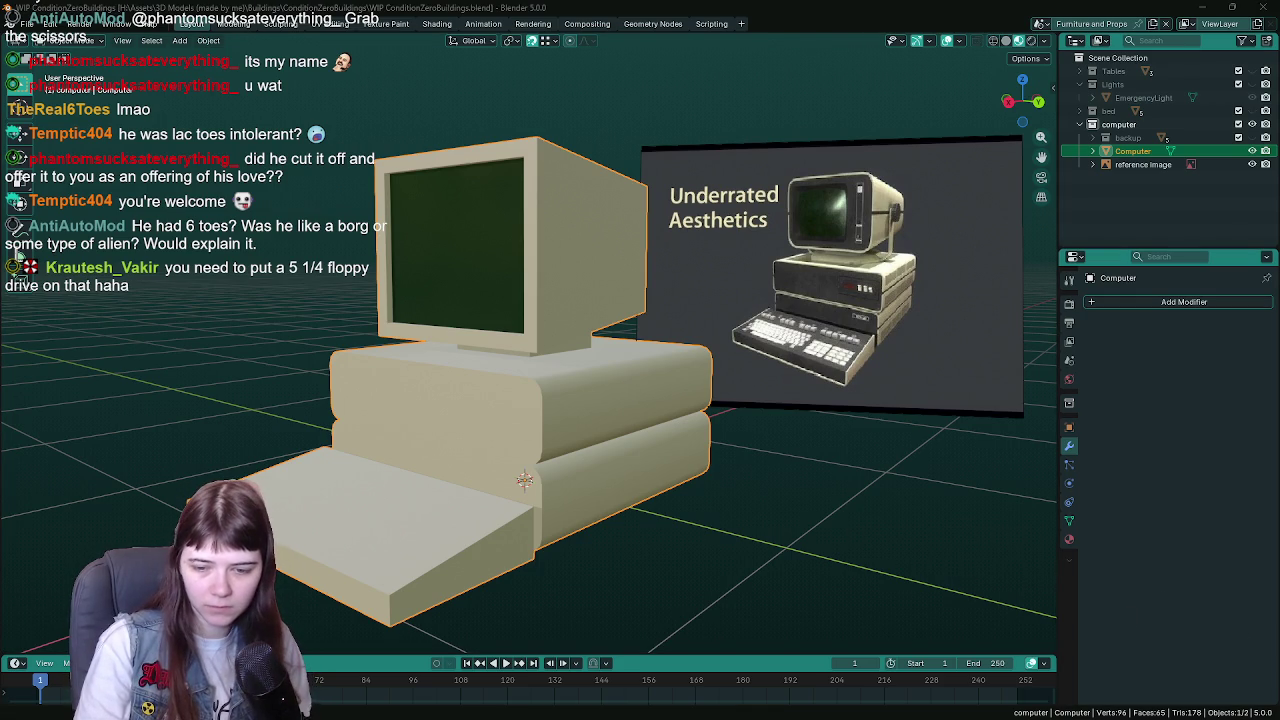
{"action": "key", "text": "alt+Tab"}
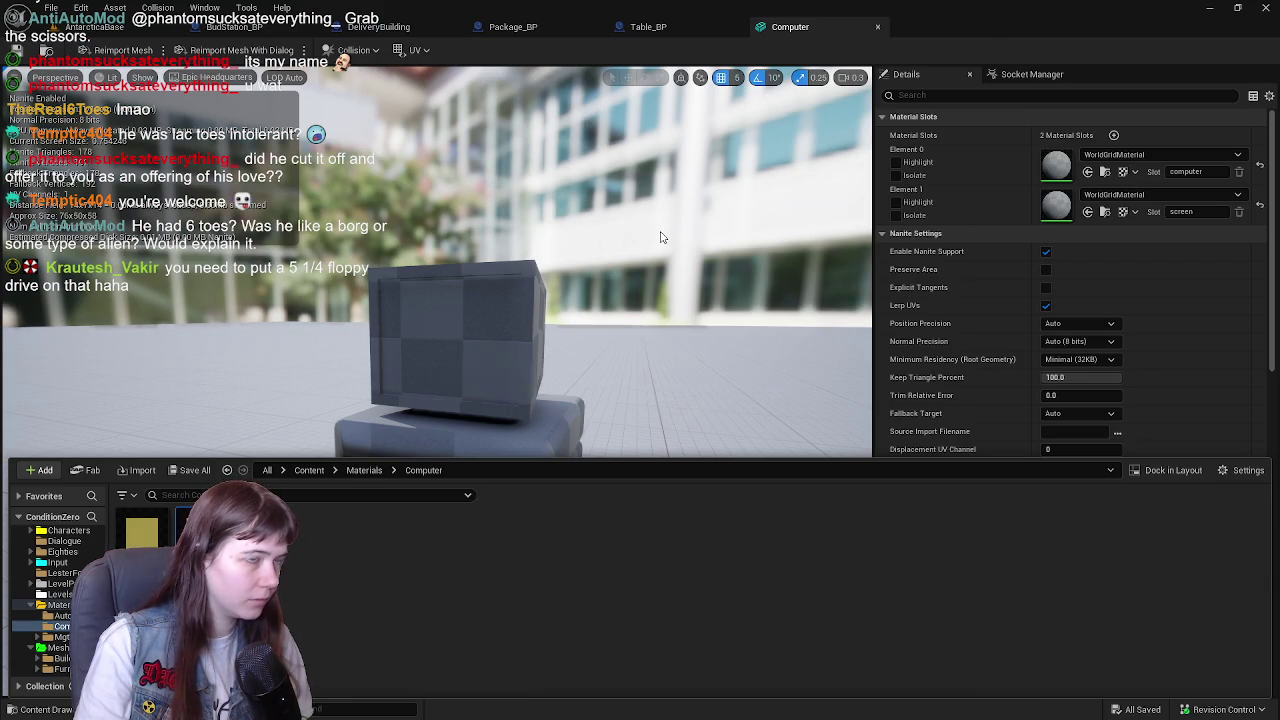
- Open MI_ComputerScreen and switch off its Base Emissive and Emissive Color overrides
{"action": "double_click", "coordinate": [188, 530]}
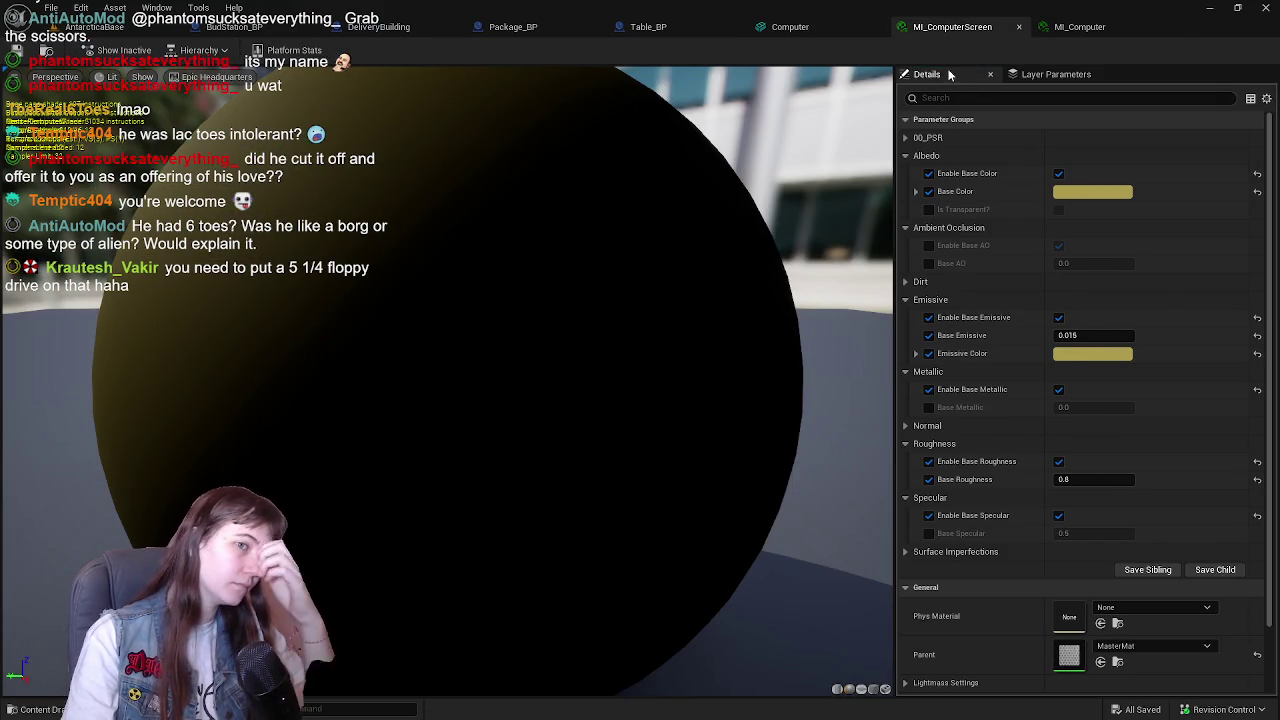
{"action": "scroll", "coordinate": [626, 359], "scroll_direction": "down", "scroll_amount": 5}
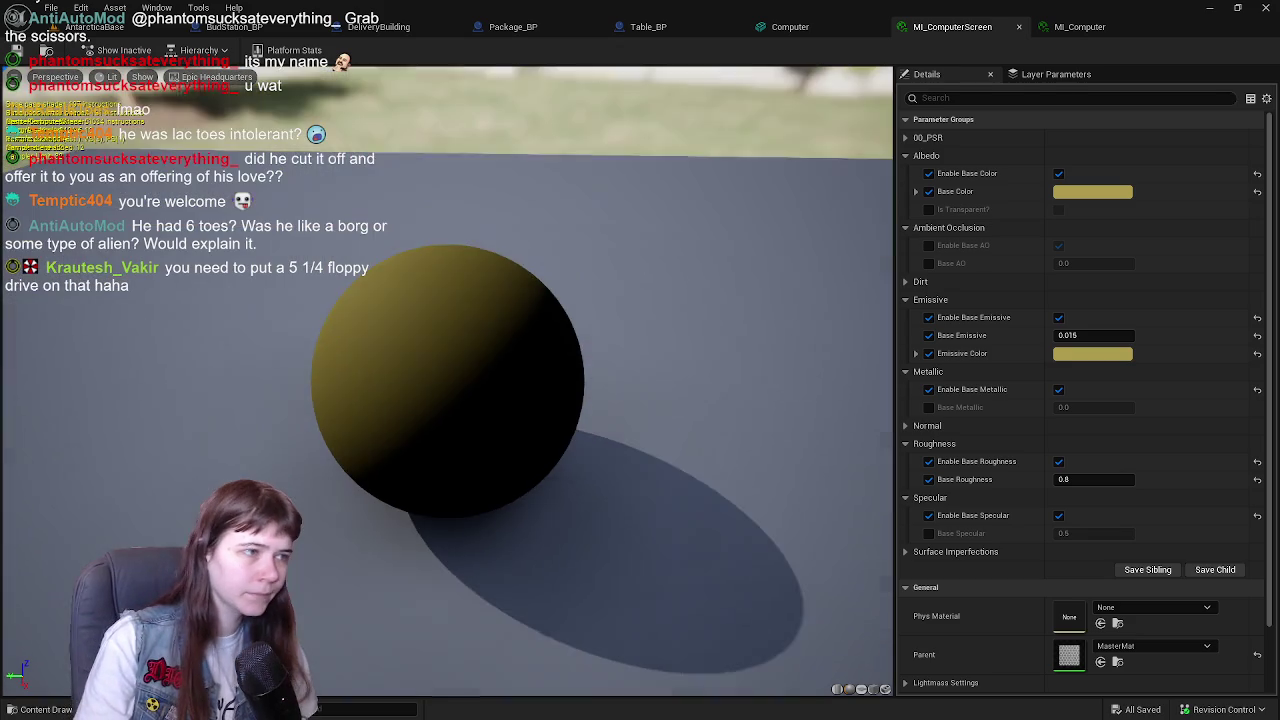
{"action": "scroll", "coordinate": [515, 357], "scroll_direction": "up", "scroll_amount": 2}
{"action": "left_click_drag", "start_coordinate": [515, 357], "coordinate": [560, 349]}
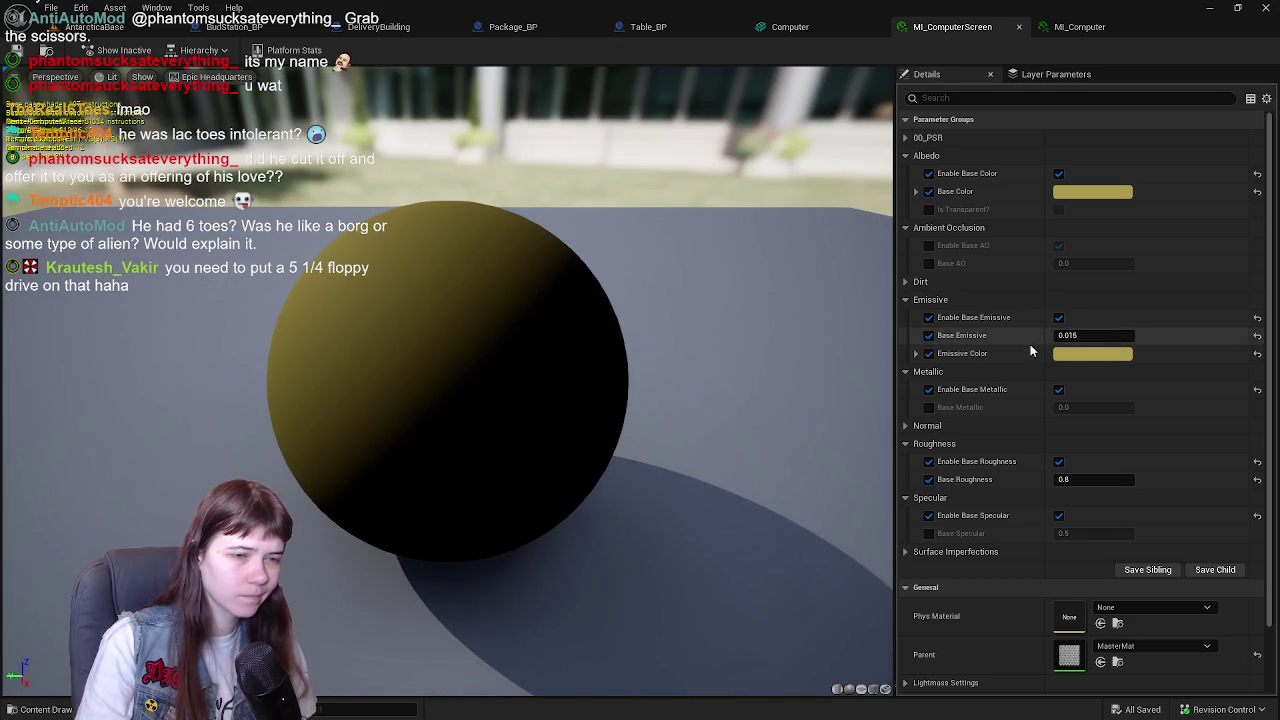
{"action": "left_click", "coordinate": [1073, 355]}
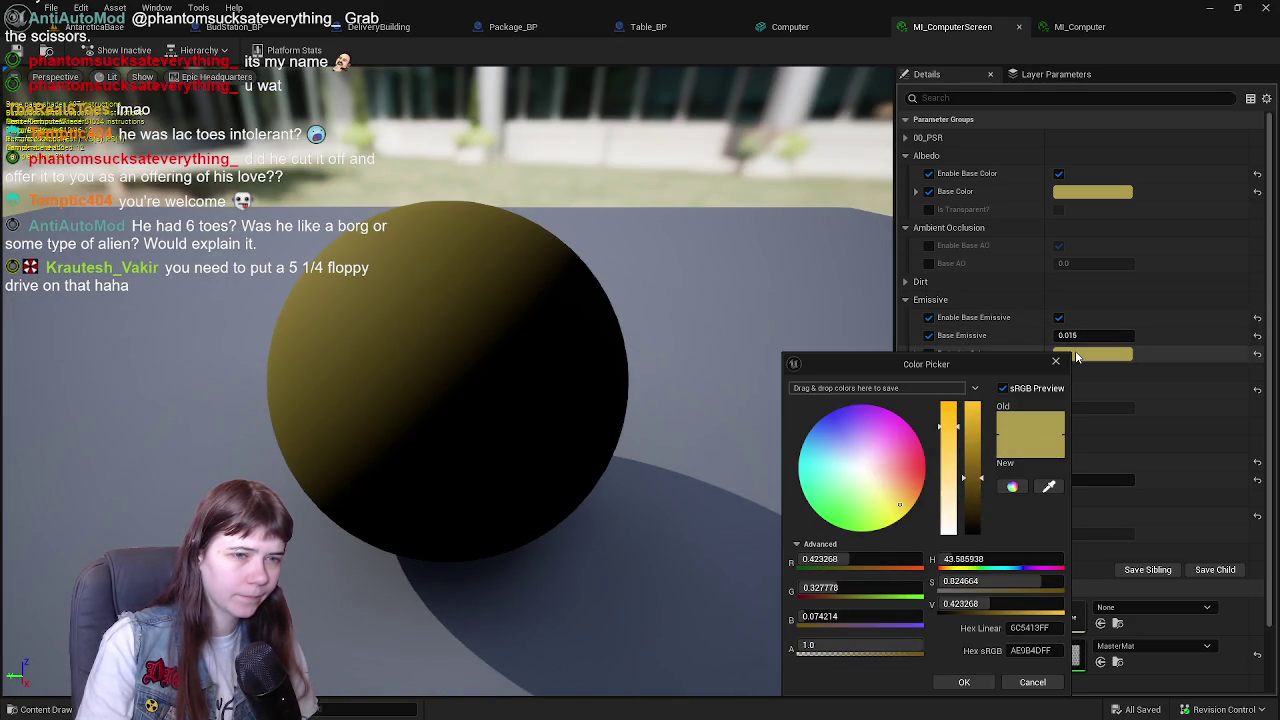
{"action": "left_click", "coordinate": [1044, 686]}
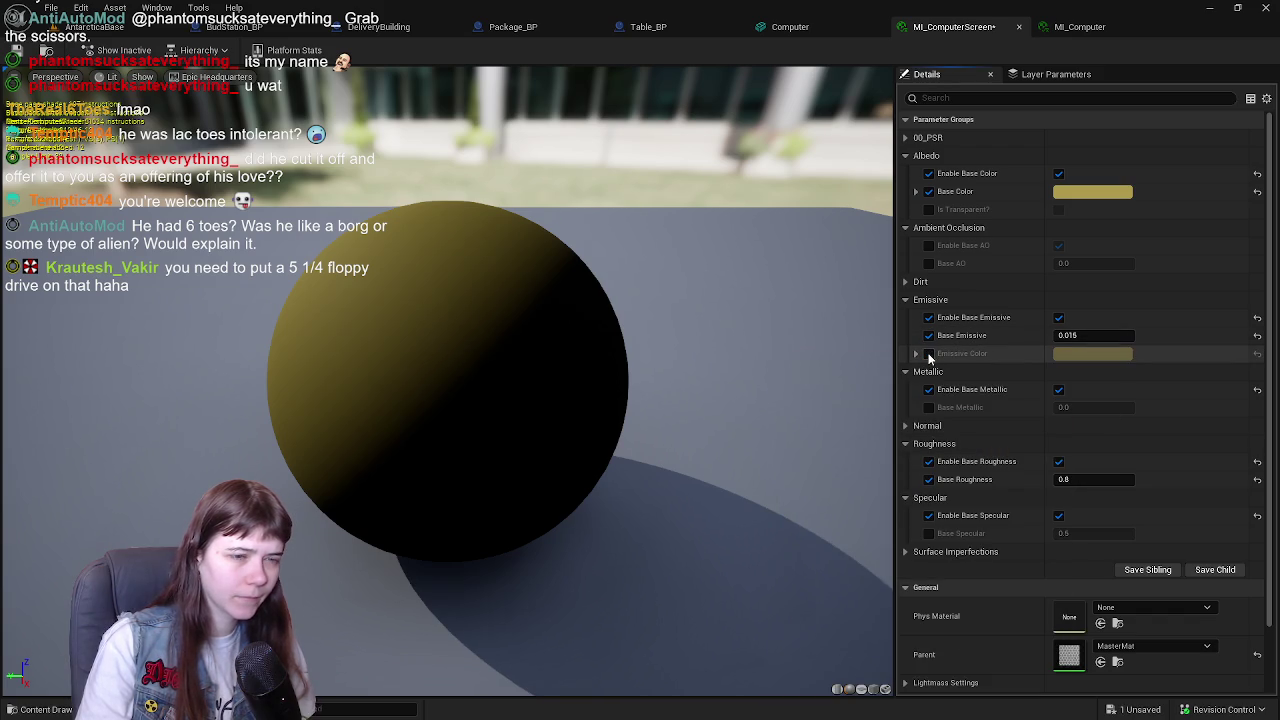
{"action": "left_click", "coordinate": [929, 353]}
{"action": "left_click", "coordinate": [929, 335]}
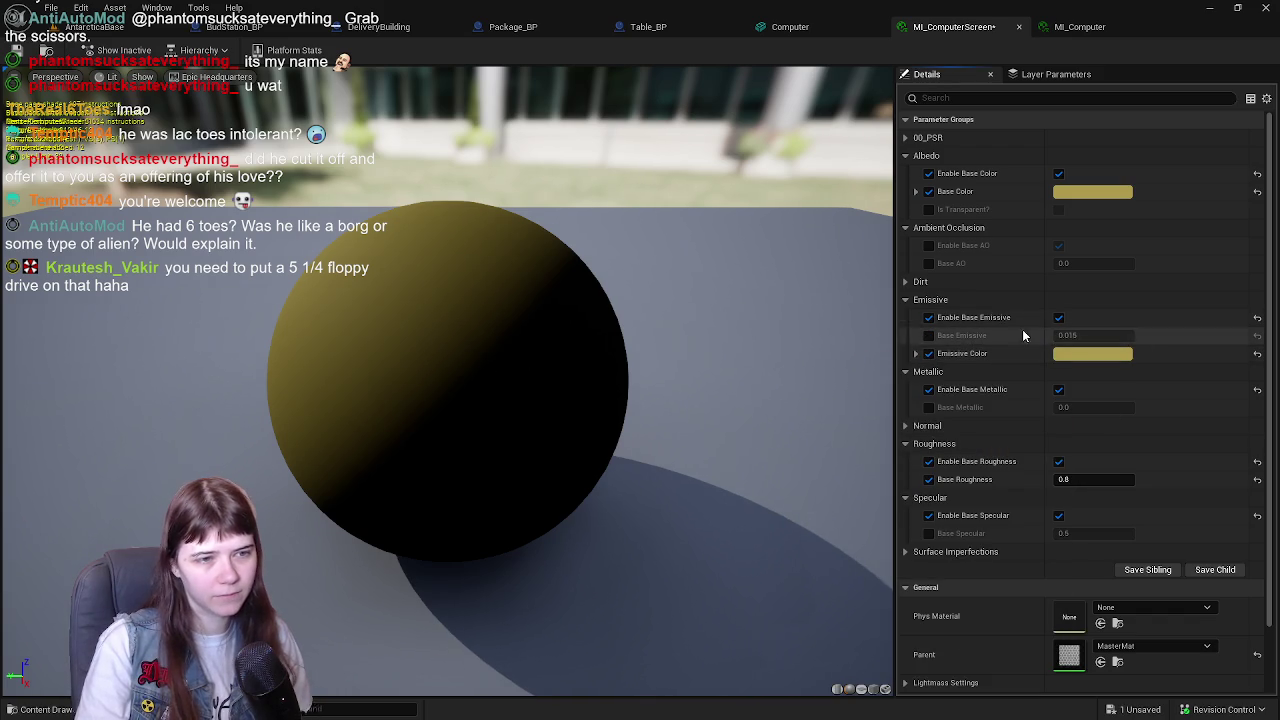
{"action": "left_click", "coordinate": [929, 353]}
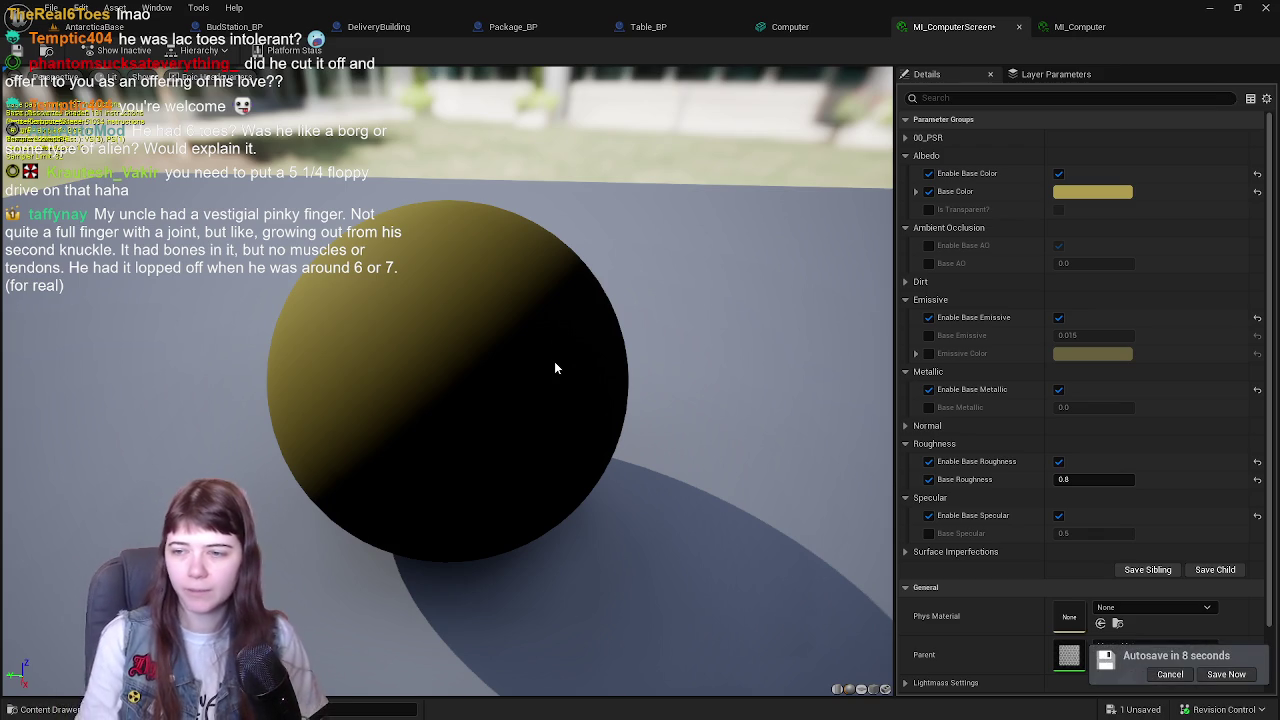
- Trial a near-black base colour on the preview, then cancel to keep the yellow
{"action": "left_click", "coordinate": [1092, 191]}
{"action": "left_click_drag", "start_coordinate": [995, 354], "coordinate": [988, 356]}
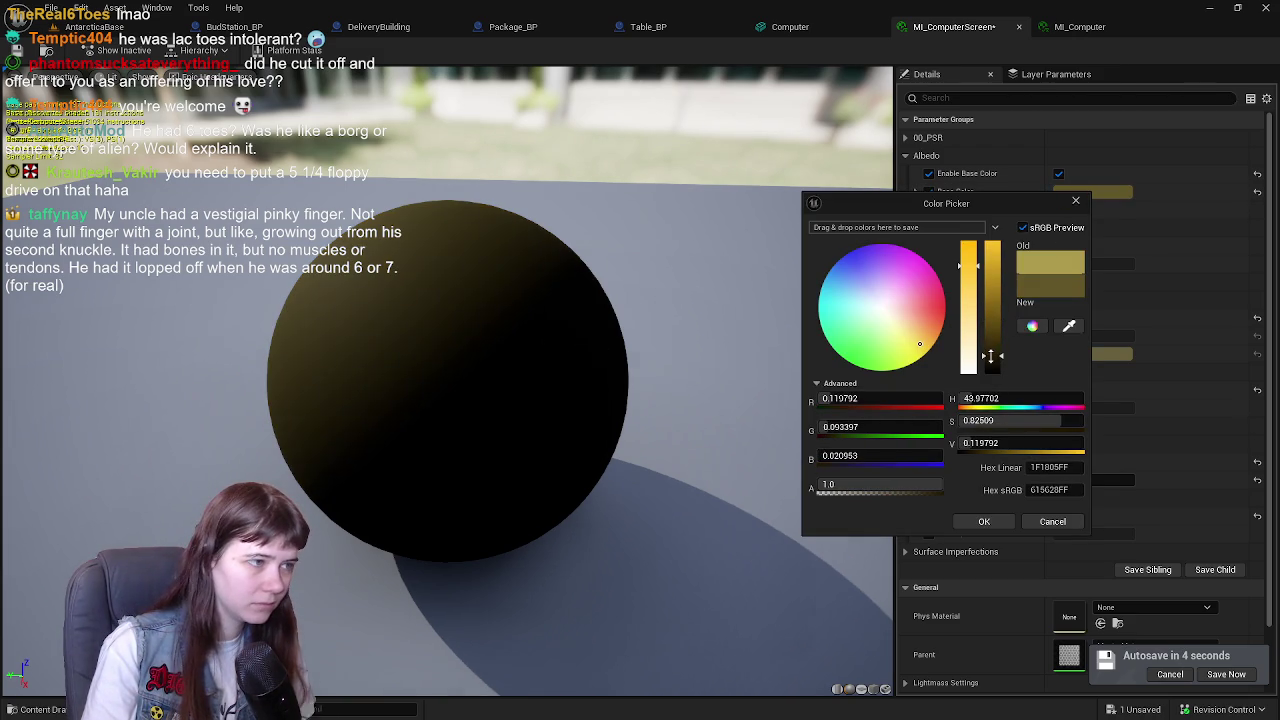
{"action": "left_click_drag", "start_coordinate": [426, 438], "coordinate": [500, 430]}
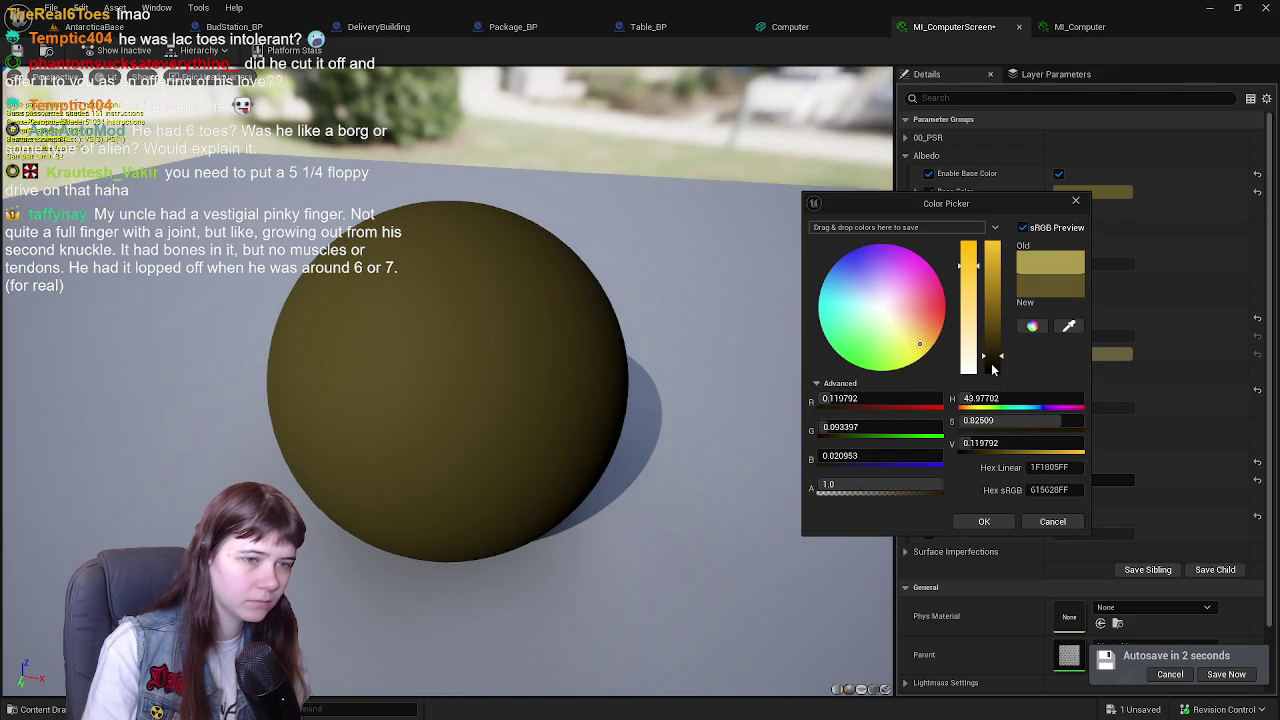
{"action": "left_click_drag", "start_coordinate": [990, 369], "coordinate": [991, 362]}
{"action": "left_click", "coordinate": [1052, 520]}
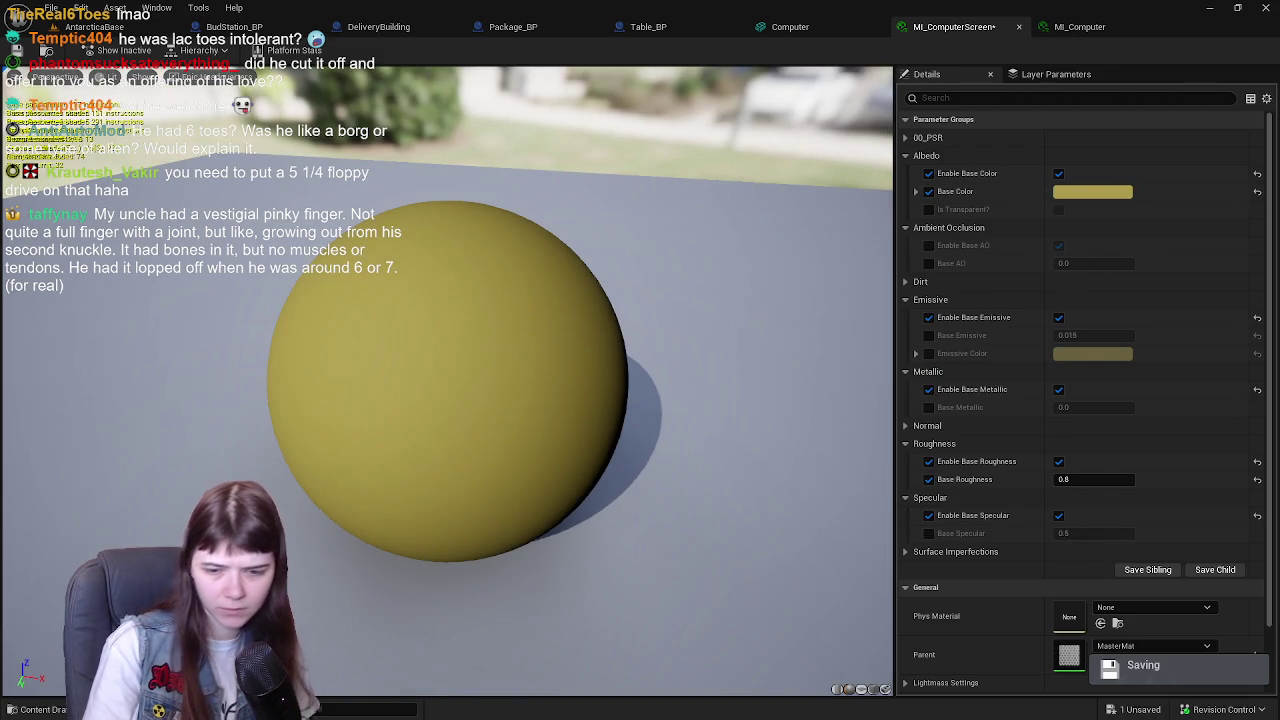
{"action": "key", "text": "alt+Tab"}
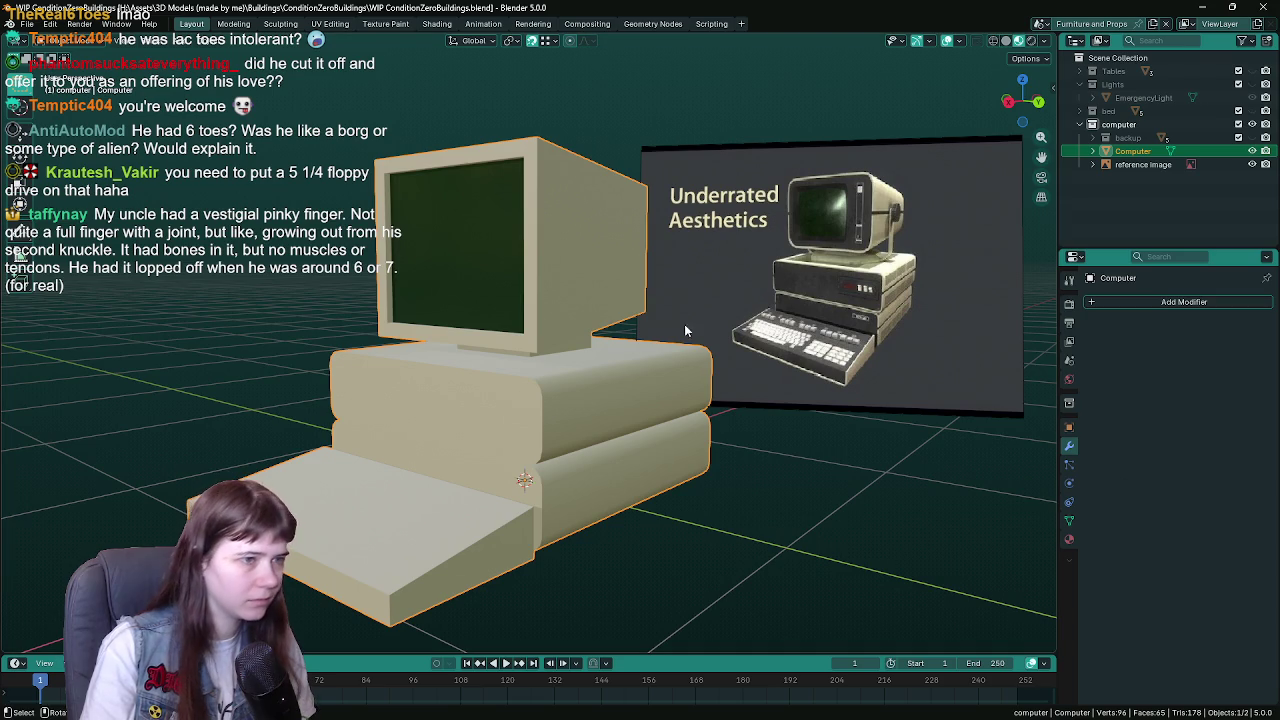
- In Blender, select the screen material slot and copy its dark green base colour hex value
{"action": "left_click", "coordinate": [1071, 541]}
{"action": "left_click", "coordinate": [1117, 320]}
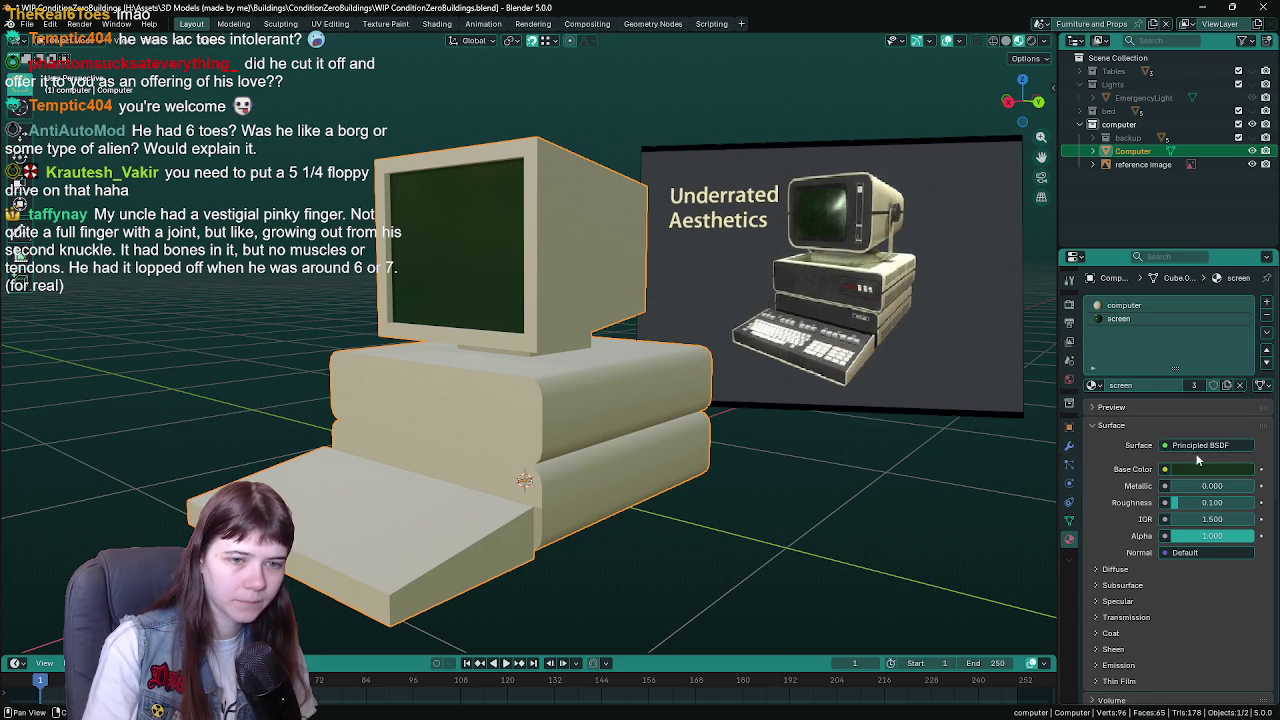
{"action": "left_click", "coordinate": [1207, 469]}
{"action": "left_click", "coordinate": [1201, 450]}
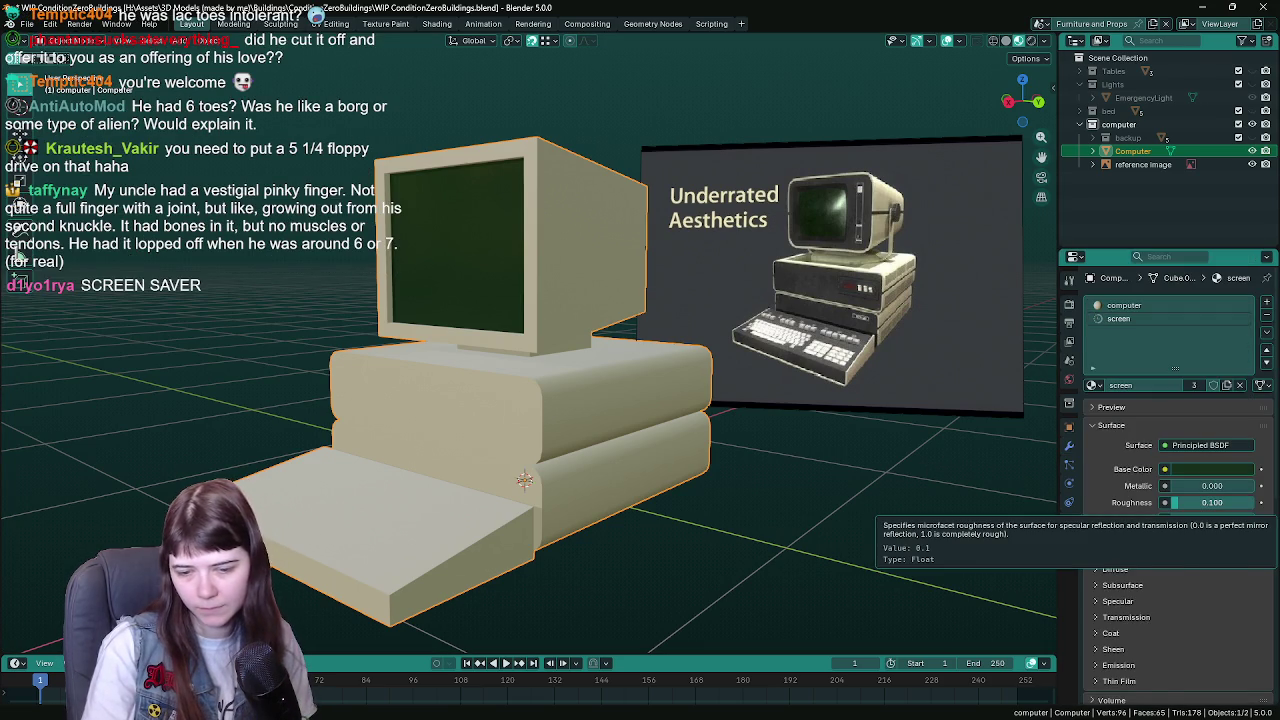
{"action": "key", "text": "alt+Tab"}
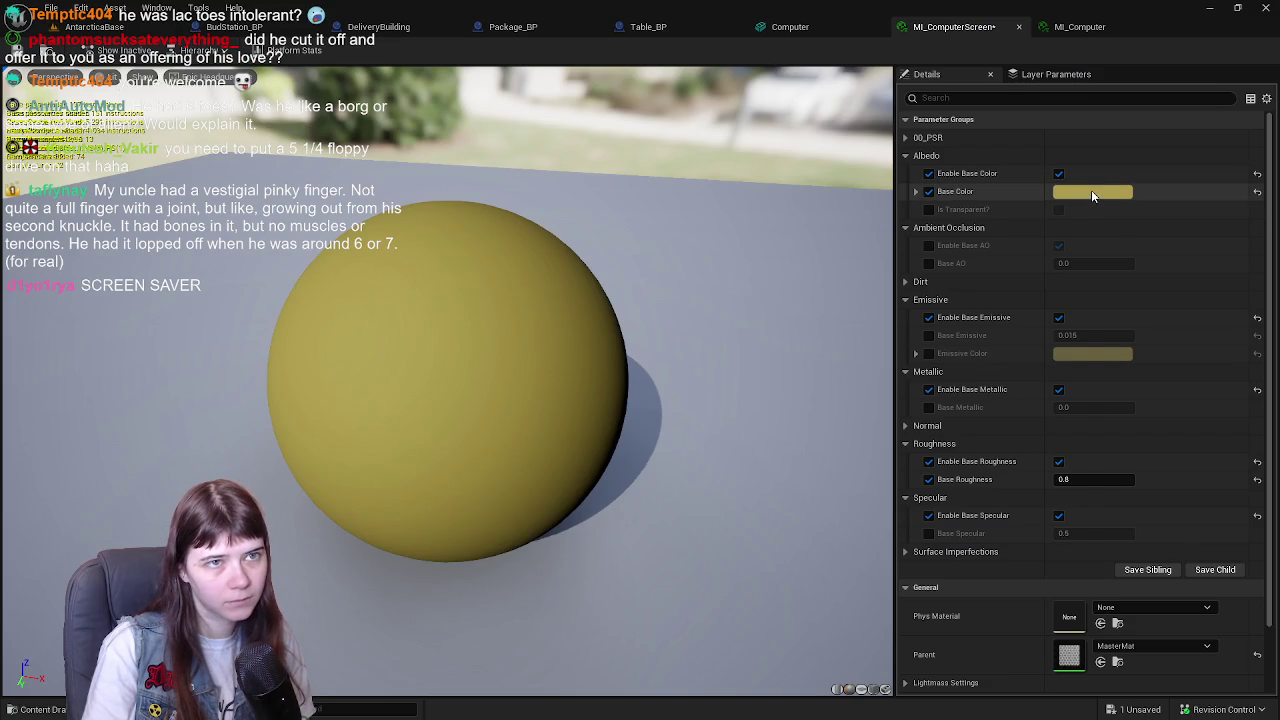
- Give MI_ComputerScreen the pasted dark green base colour and roughness 0.3, and save it
{"action": "left_click", "coordinate": [1092, 194]}
{"action": "left_click", "coordinate": [1065, 490]}
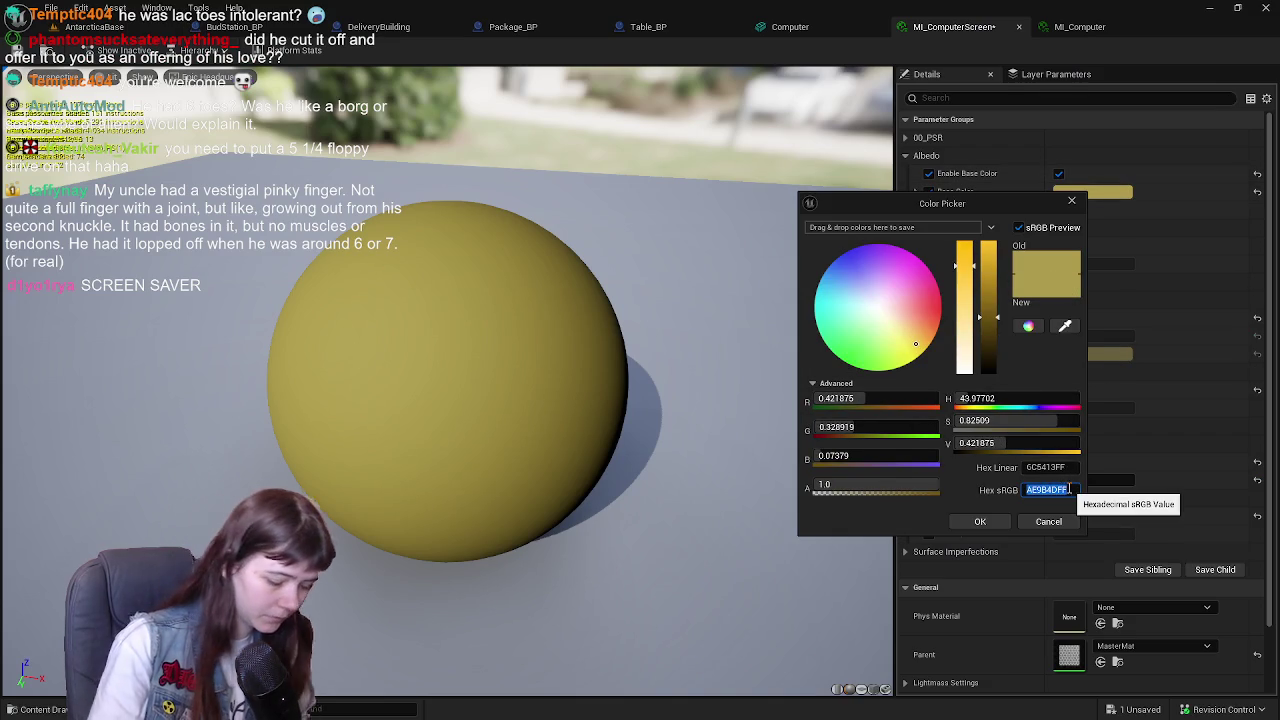
{"action": "key", "text": "ctrl+v"}
{"action": "key", "text": "Return"}
{"action": "left_click", "coordinate": [975, 522]}
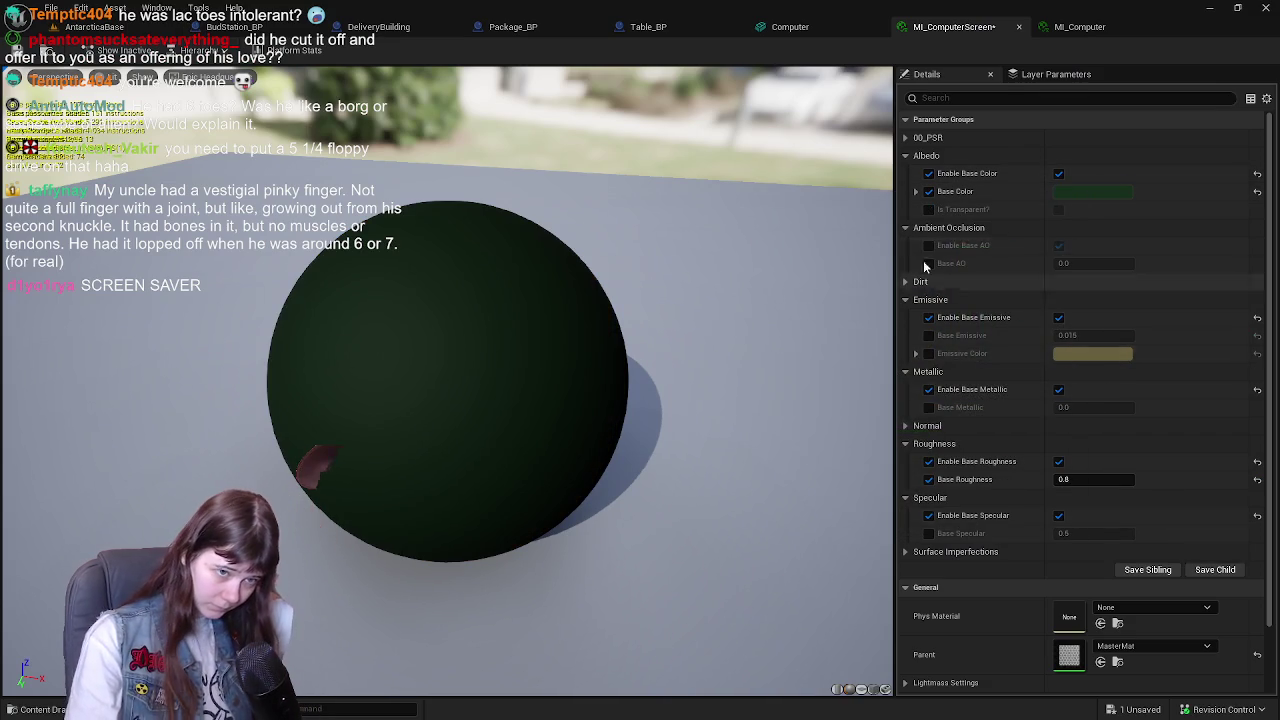
{"action": "left_click", "coordinate": [1100, 480]}
{"action": "type", "text": "0.2"}
{"action": "key", "text": "Return"}
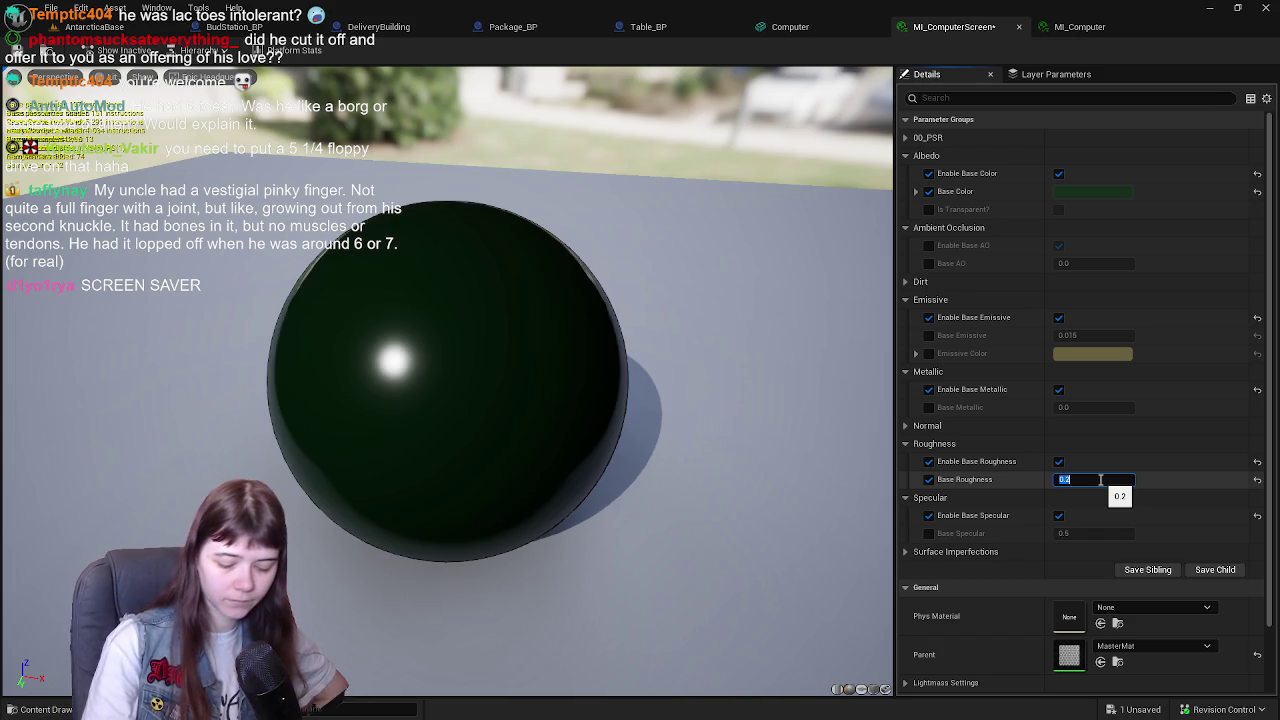
{"action": "type", "text": "0.3"}
{"action": "left_click_drag", "start_coordinate": [480, 370], "coordinate": [371, 371]}
{"action": "key", "text": "ctrl+s"}
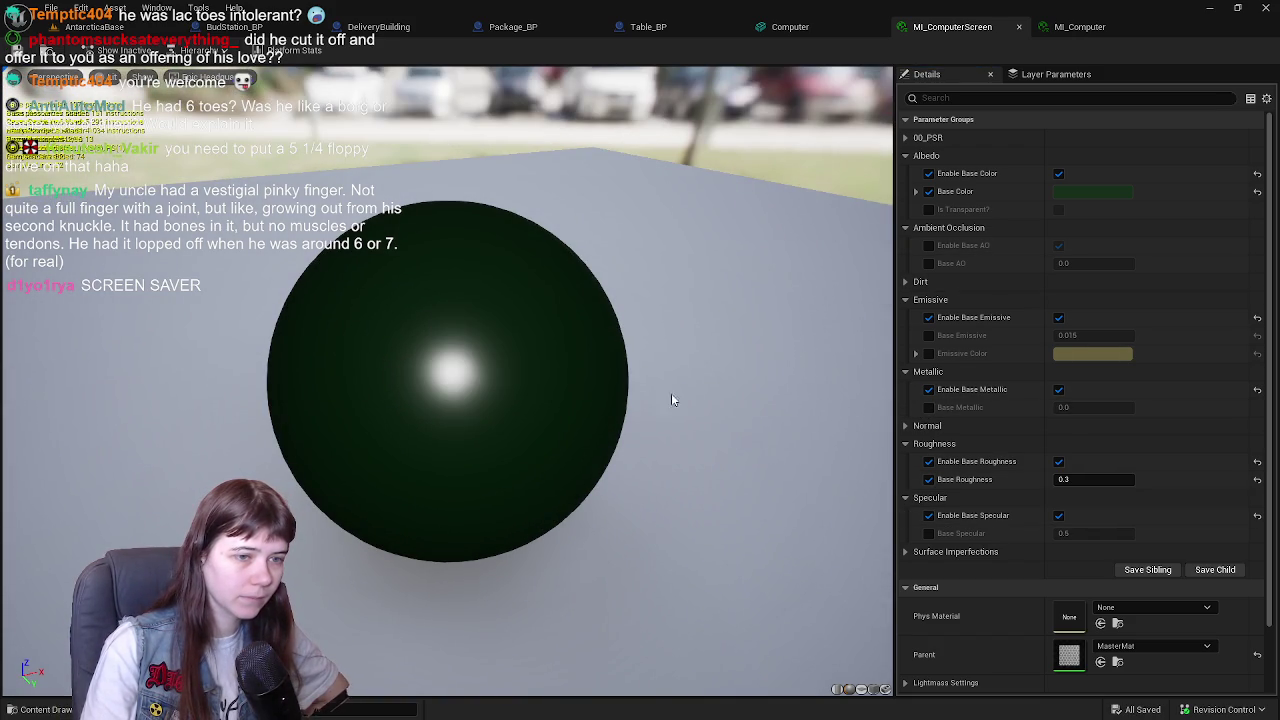
{"action": "left_click_drag", "start_coordinate": [686, 394], "coordinate": [638, 396]}
- Assign MI_ComputerScreen to the Computer mesh's screen material slot, Element 1
{"action": "left_click", "coordinate": [790, 27]}
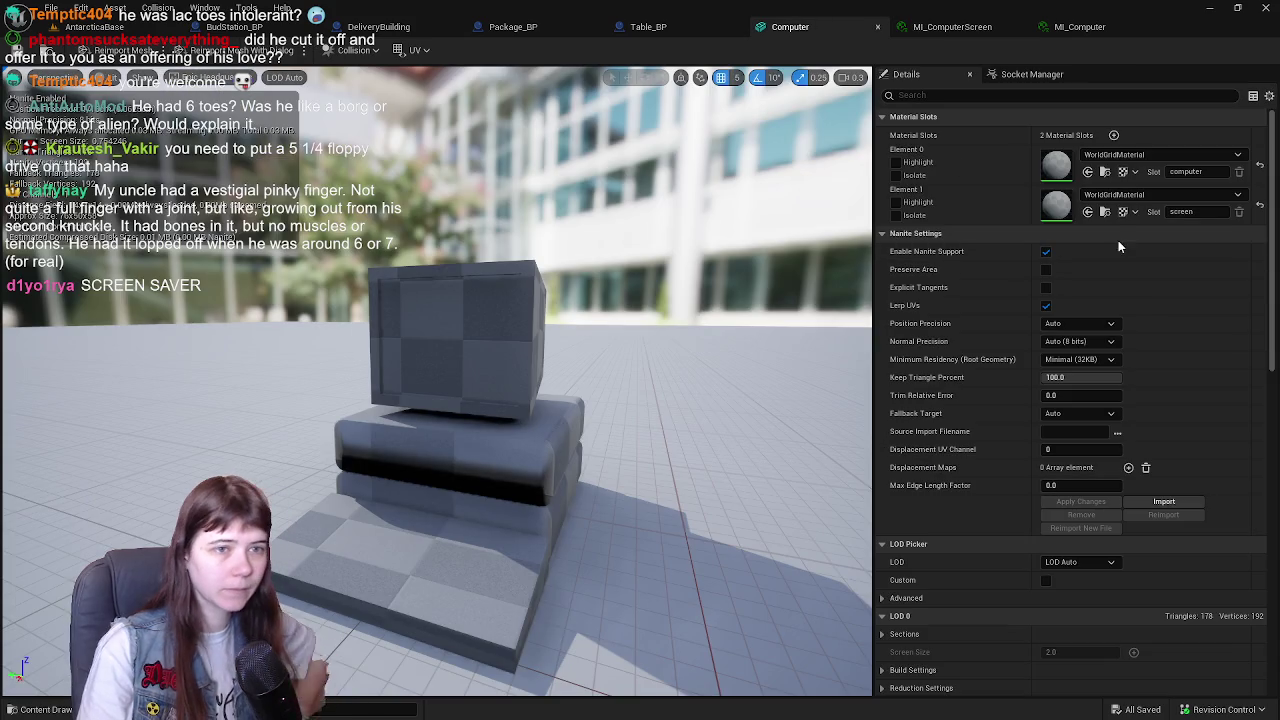
{"action": "key", "text": "ctrl+space"}
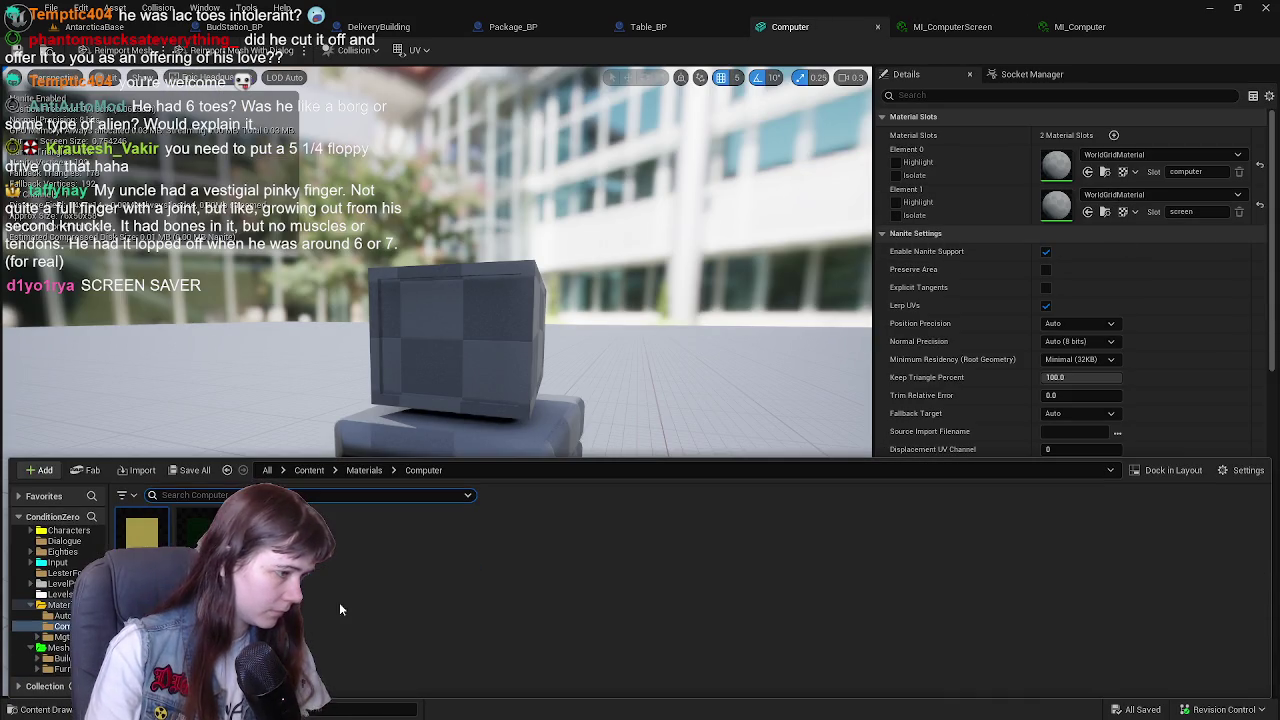
{"action": "left_click_drag", "start_coordinate": [196, 528], "coordinate": [1105, 200]}
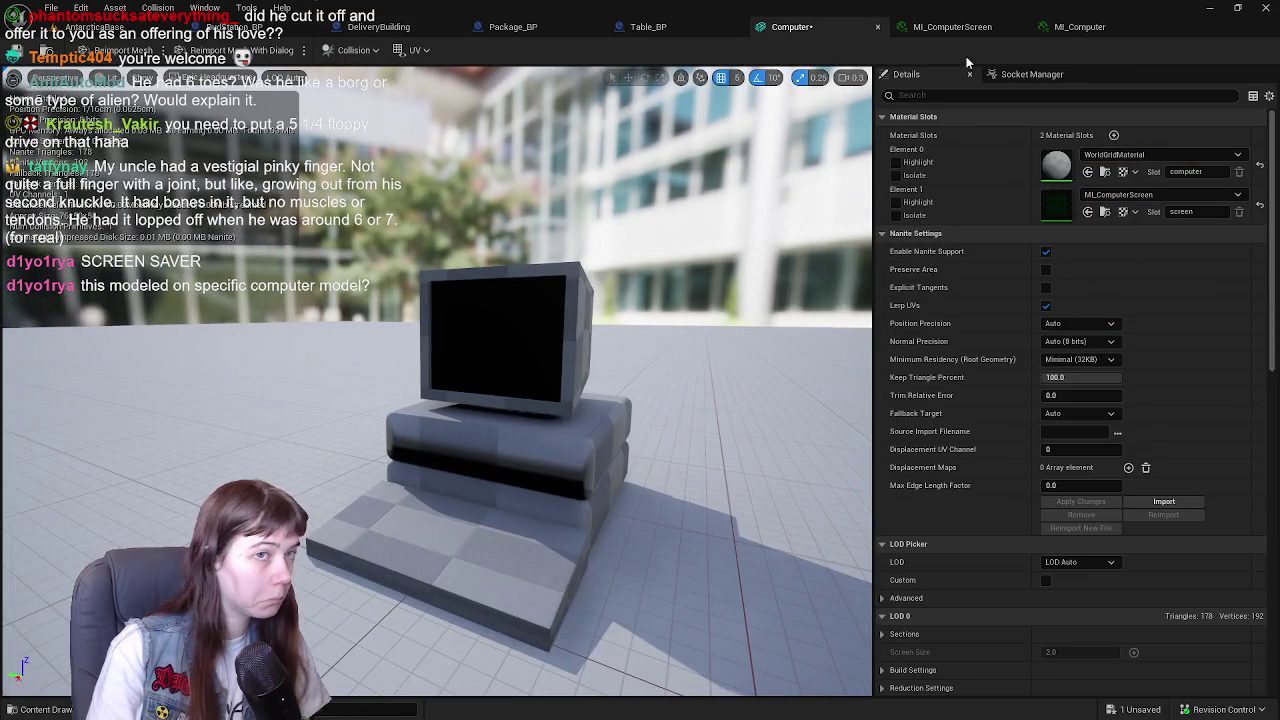
{"action": "left_click", "coordinate": [1079, 27]}
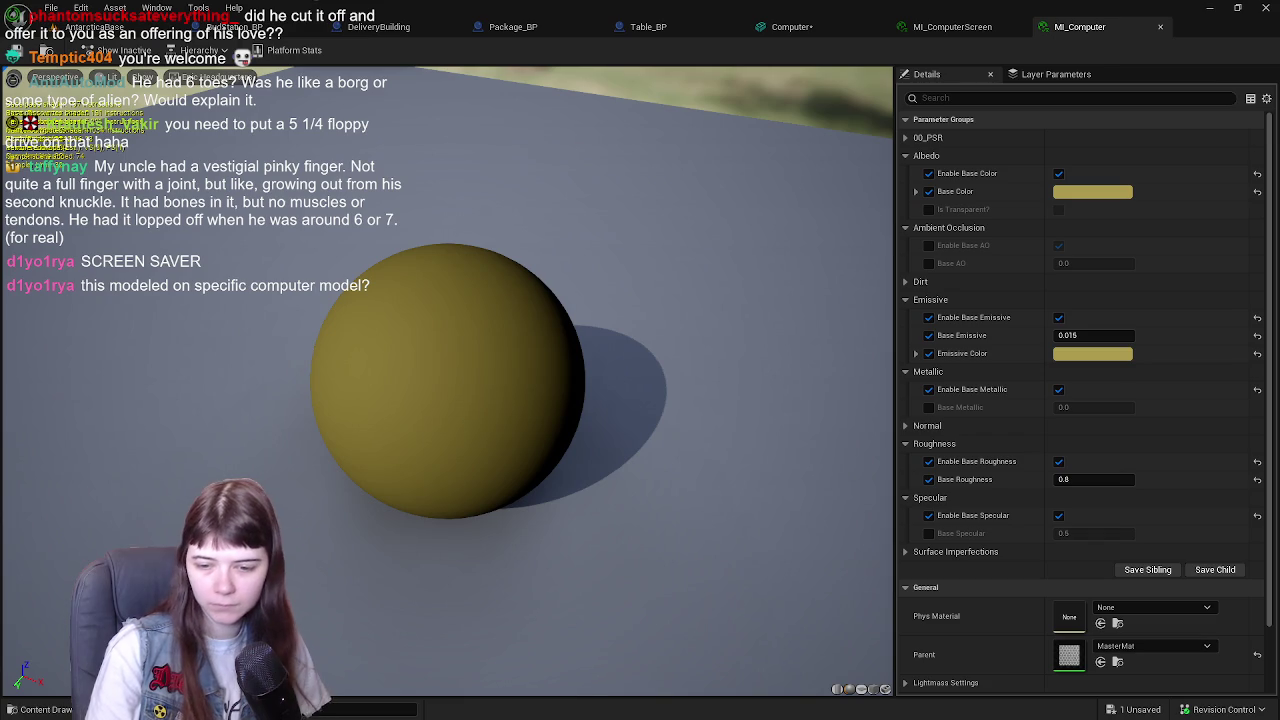
- In Blender, read the computer body's beige base colour value
{"action": "key", "text": "alt+Tab"}
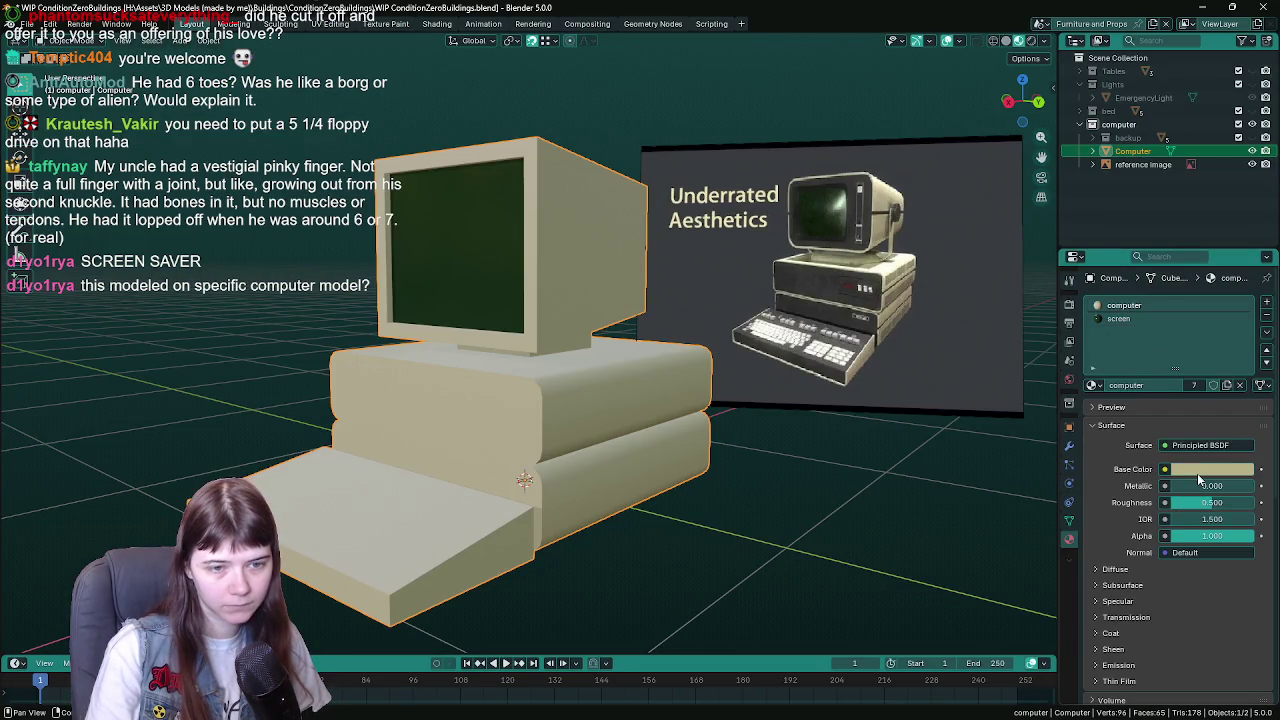
{"action": "left_click", "coordinate": [1180, 469]}
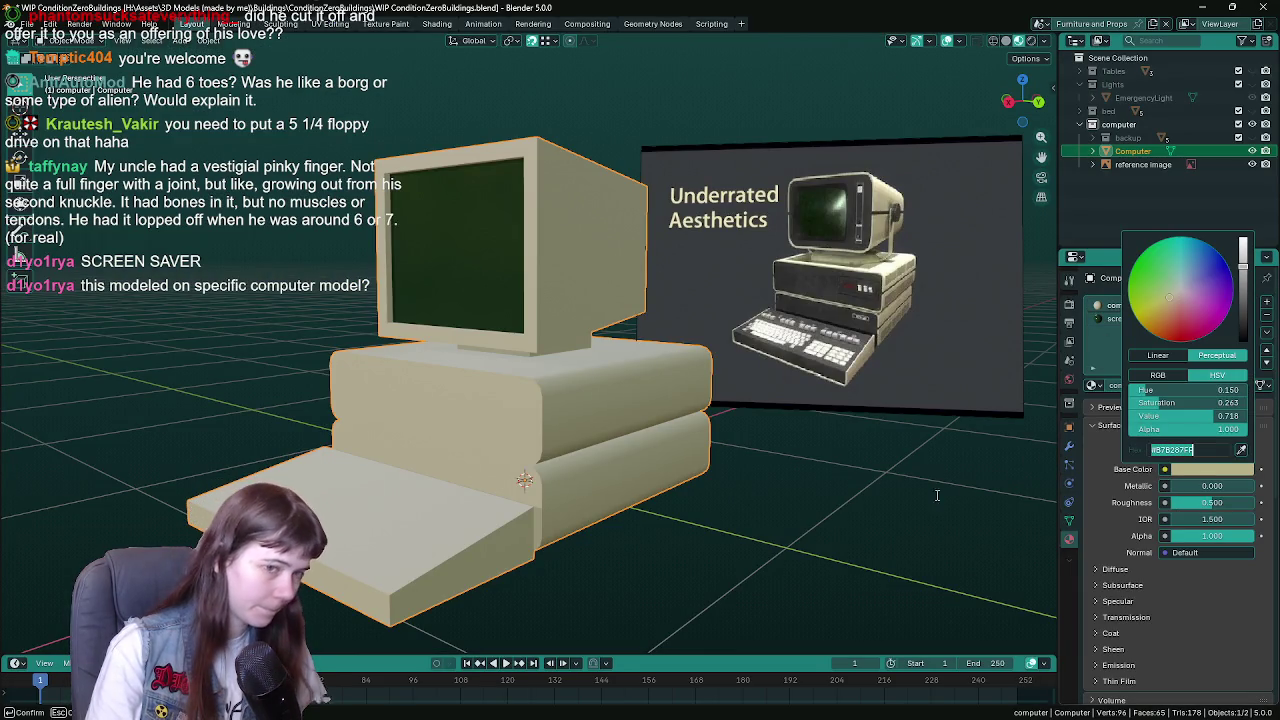
{"action": "key", "text": "alt+a"}
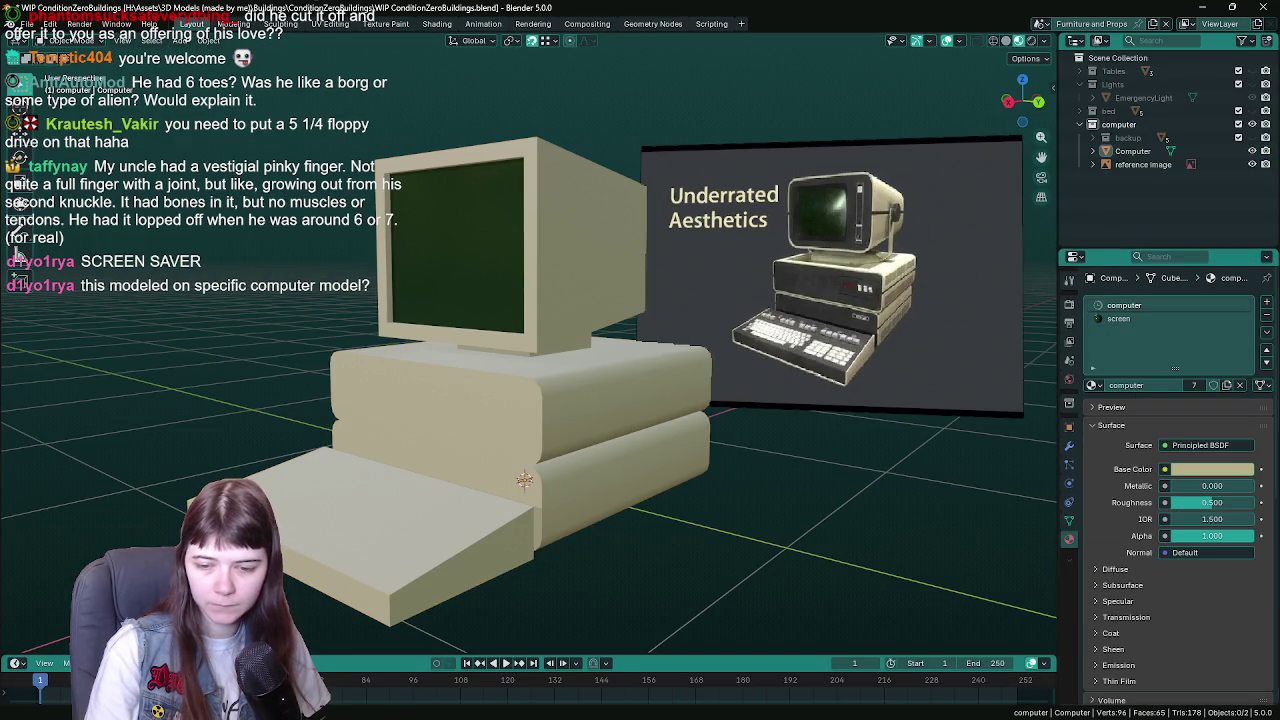
{"action": "key", "text": "alt+Tab"}
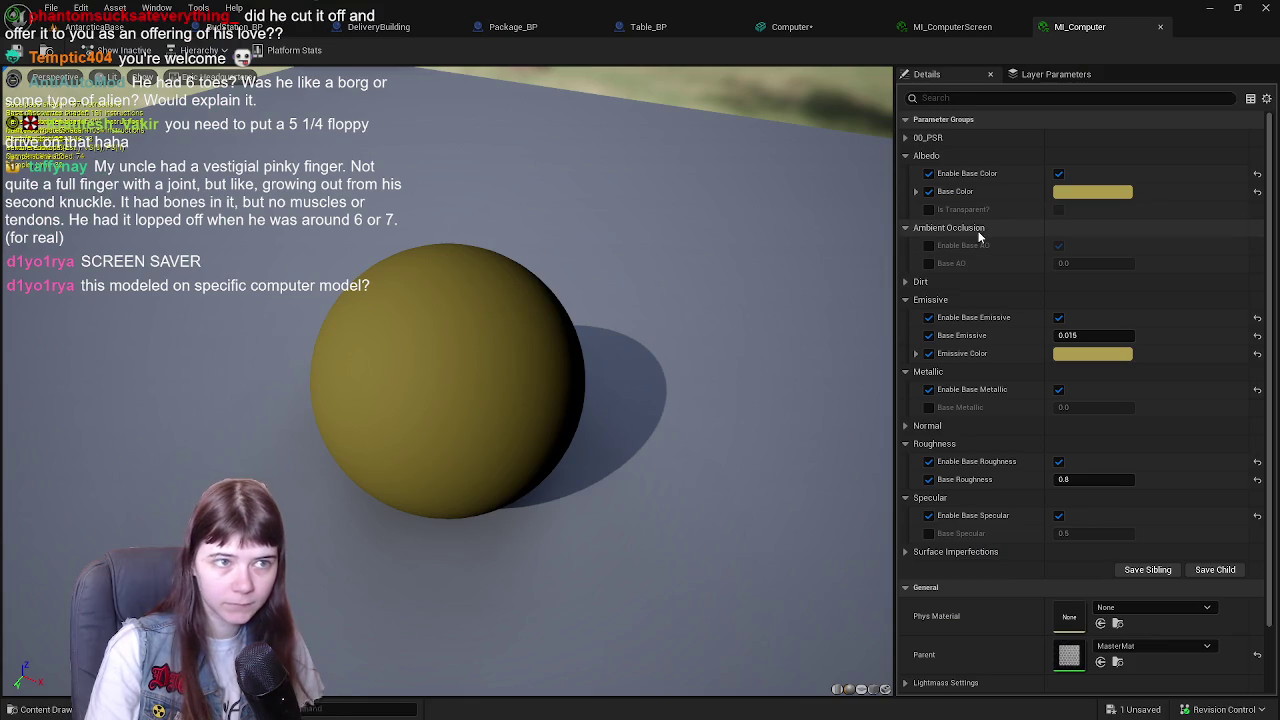
- Turn off MI_Computer's emissive overrides, set base colour B7B287 and roughness 0.6
{"action": "left_click", "coordinate": [928, 335]}
{"action": "left_click", "coordinate": [928, 353]}
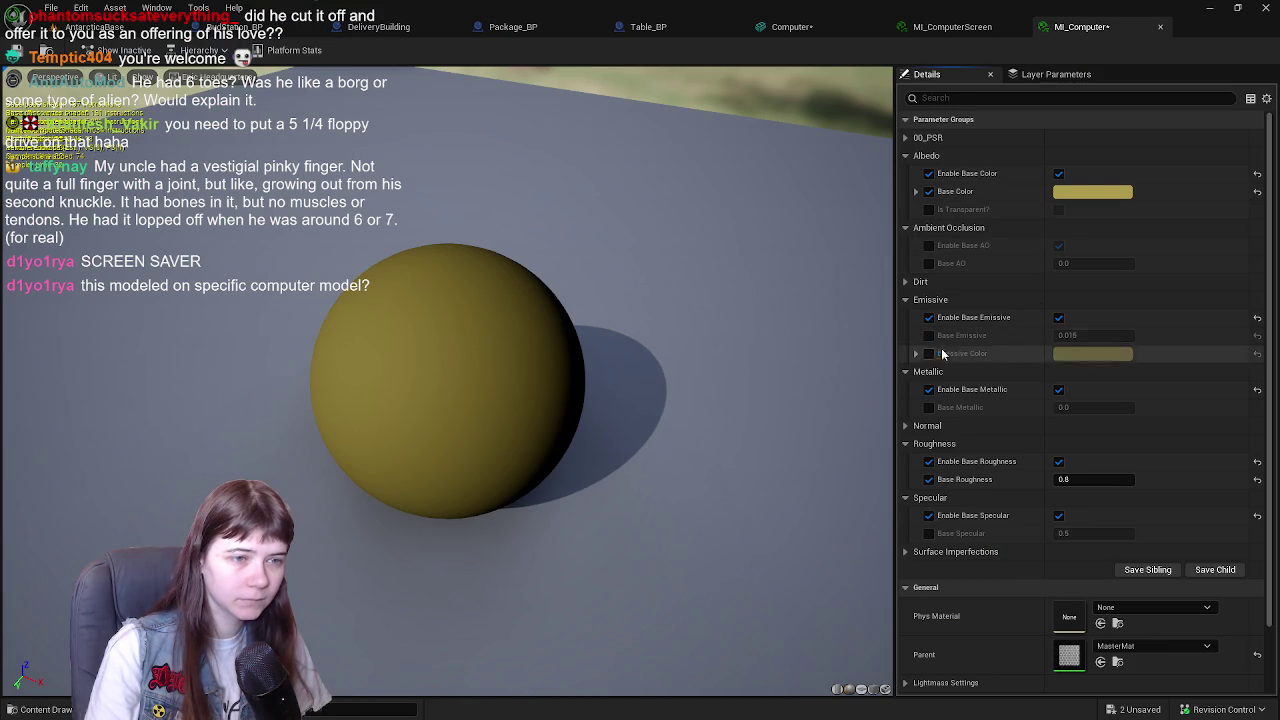
{"action": "left_click", "coordinate": [1096, 194]}
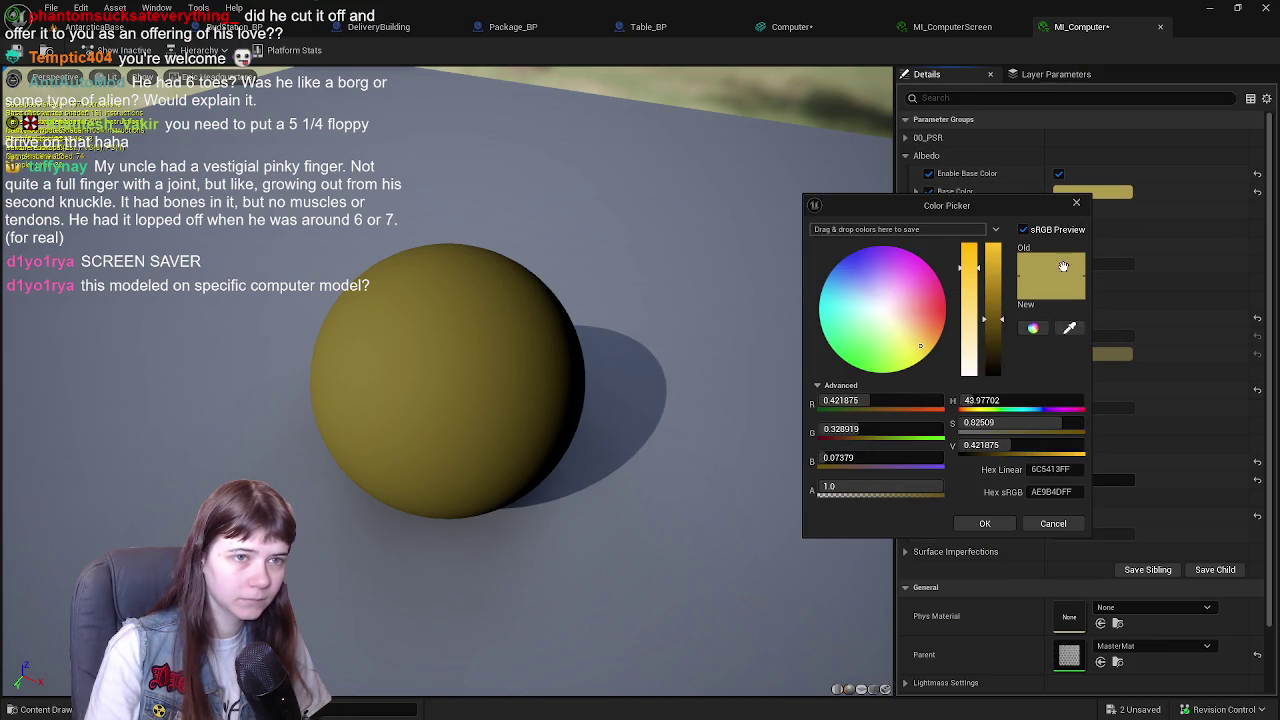
{"action": "double_click", "coordinate": [1064, 491]}
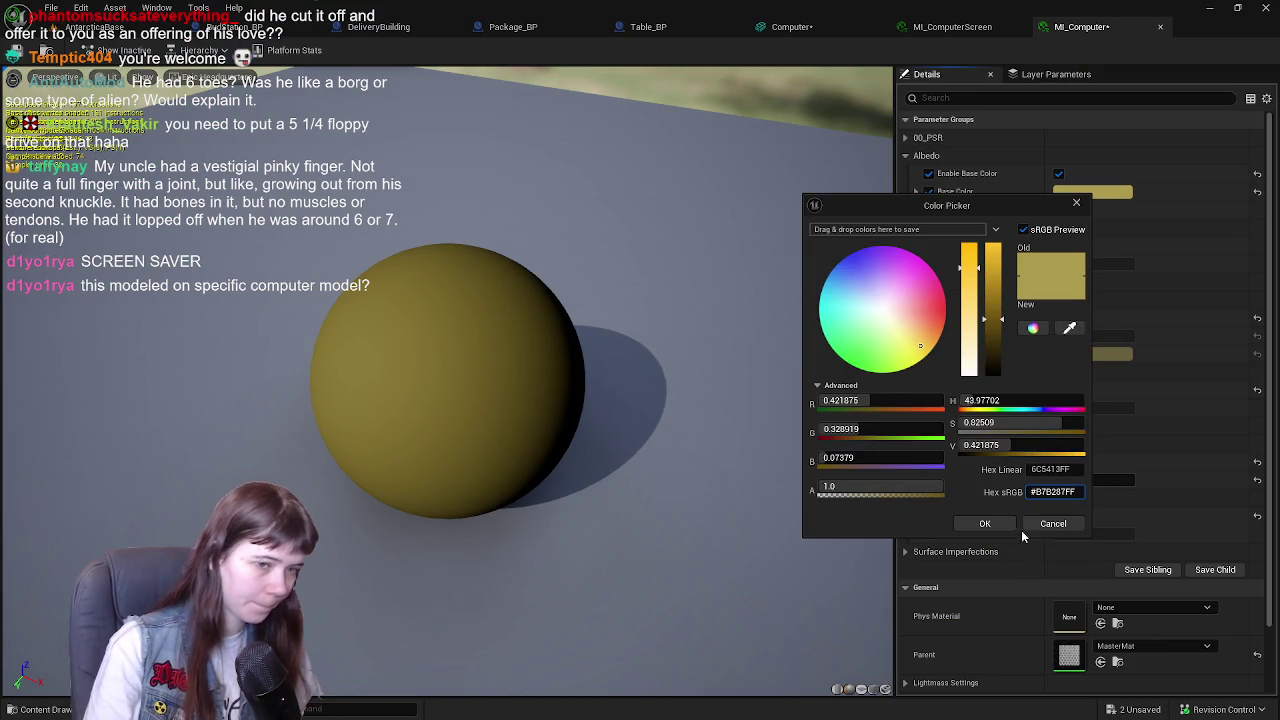
{"action": "left_click", "coordinate": [985, 523]}
{"action": "scroll", "coordinate": [550, 360], "scroll_direction": "up", "scroll_amount": 2}
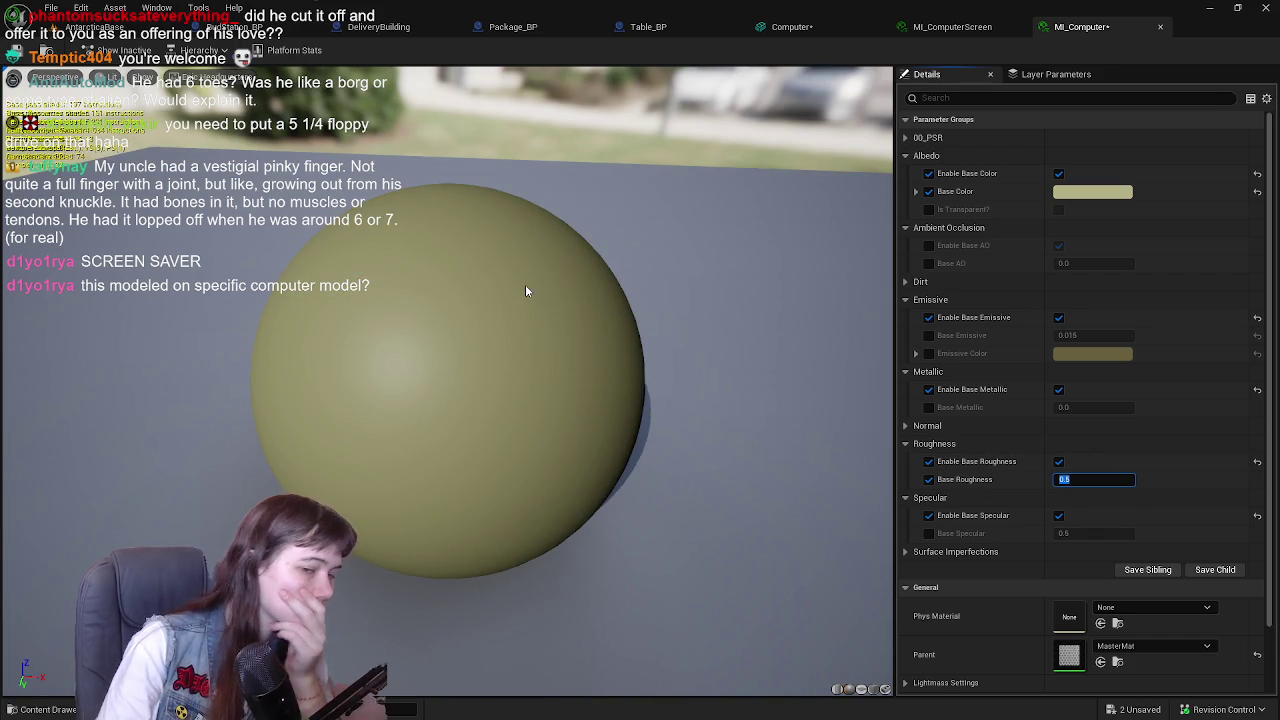
{"action": "type", "text": "0.6"}
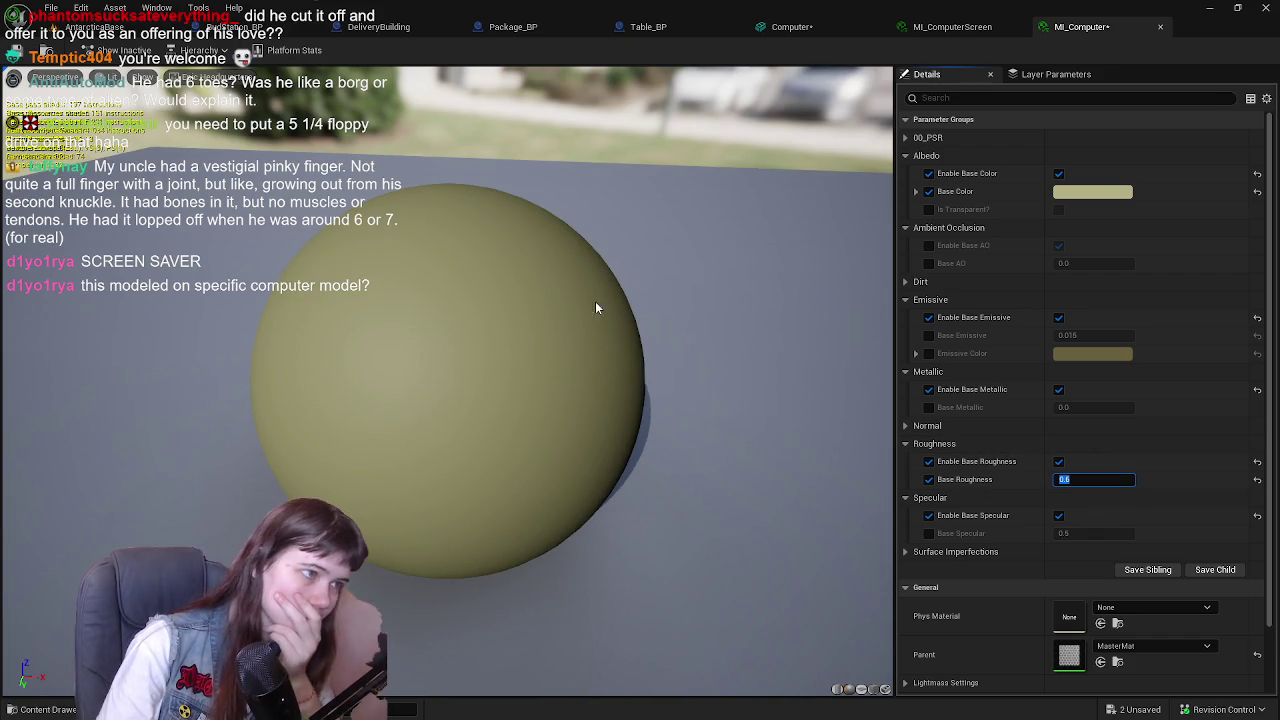
{"action": "left_click", "coordinate": [950, 27]}
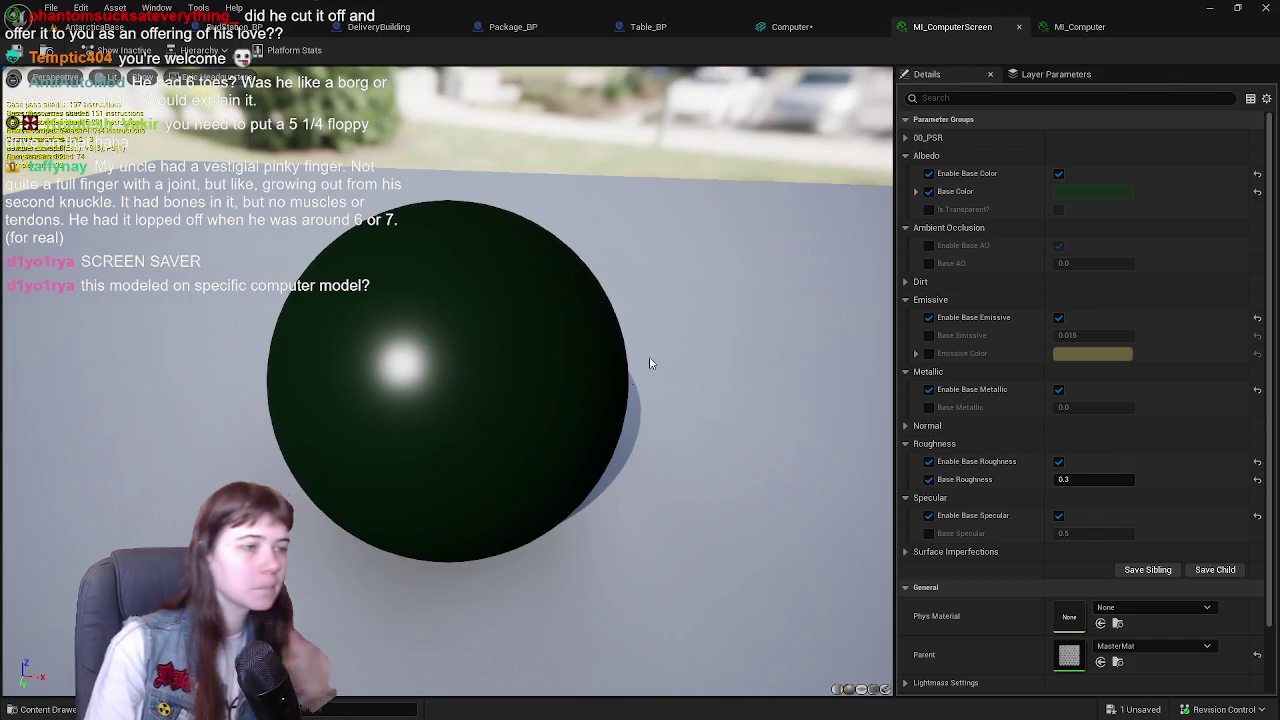
- Assign MI_Computer to the Computer mesh's body slot, Element 0, and save the mesh
{"action": "left_click", "coordinate": [774, 30]}
{"action": "key", "text": "ctrl+space"}
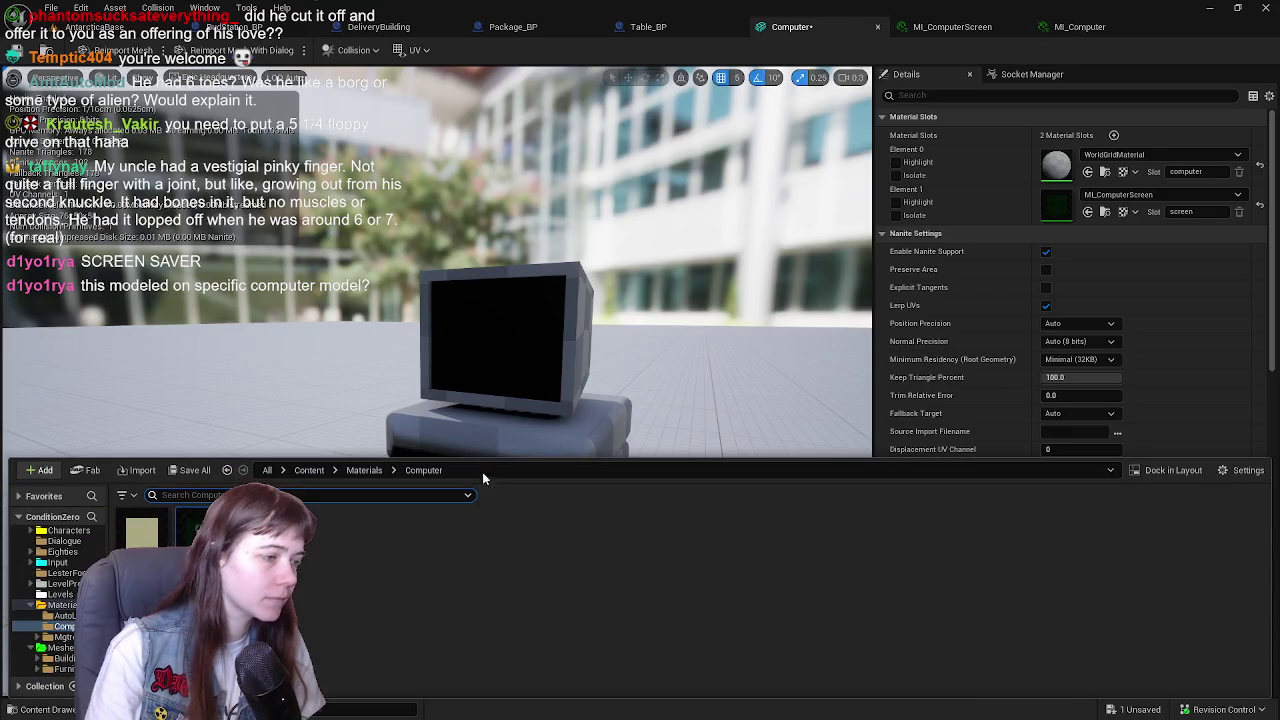
{"action": "mouse_move", "coordinate": [142, 531]}
{"action": "left_mouse_down"}
{"action": "mouse_move", "coordinate": [720, 345]}
{"action": "mouse_move", "coordinate": [1160, 160]}
{"action": "left_mouse_up"}
{"action": "key", "text": "ctrl+s"}
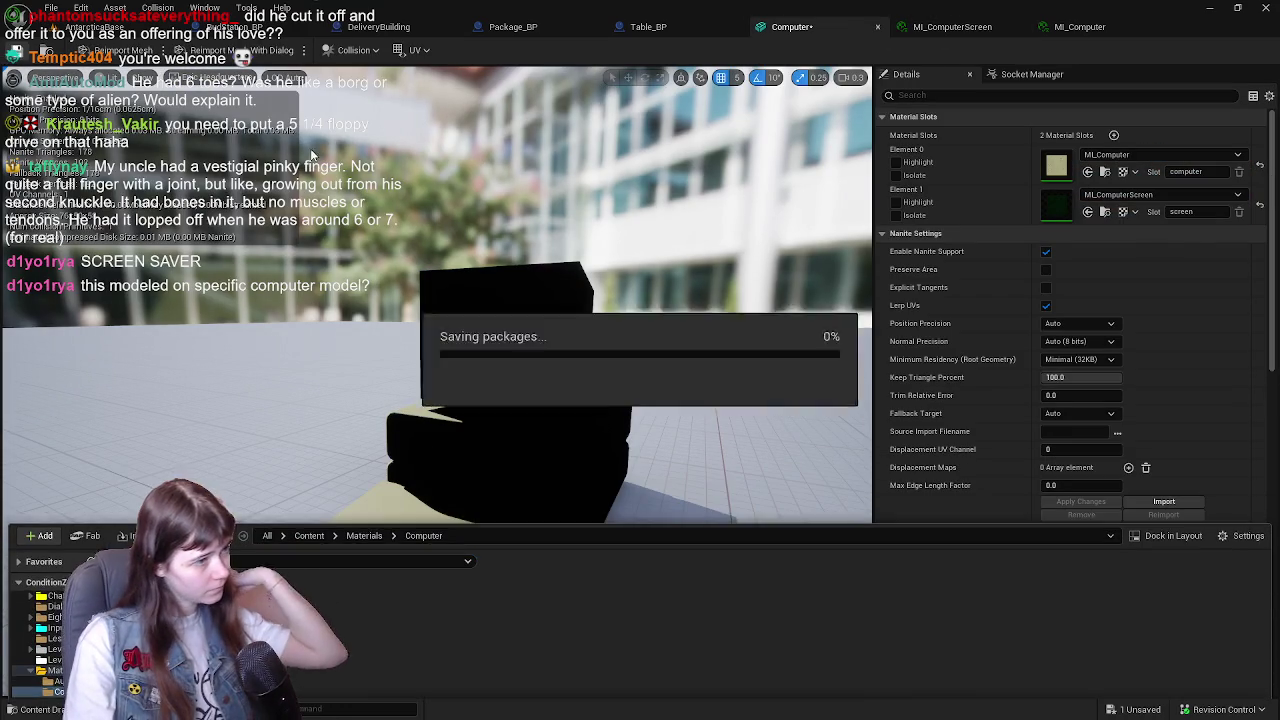
- Close the DeliveryBuilding, Package_BP and Table_BP blueprint tabs
{"action": "left_click", "coordinate": [140, 28]}
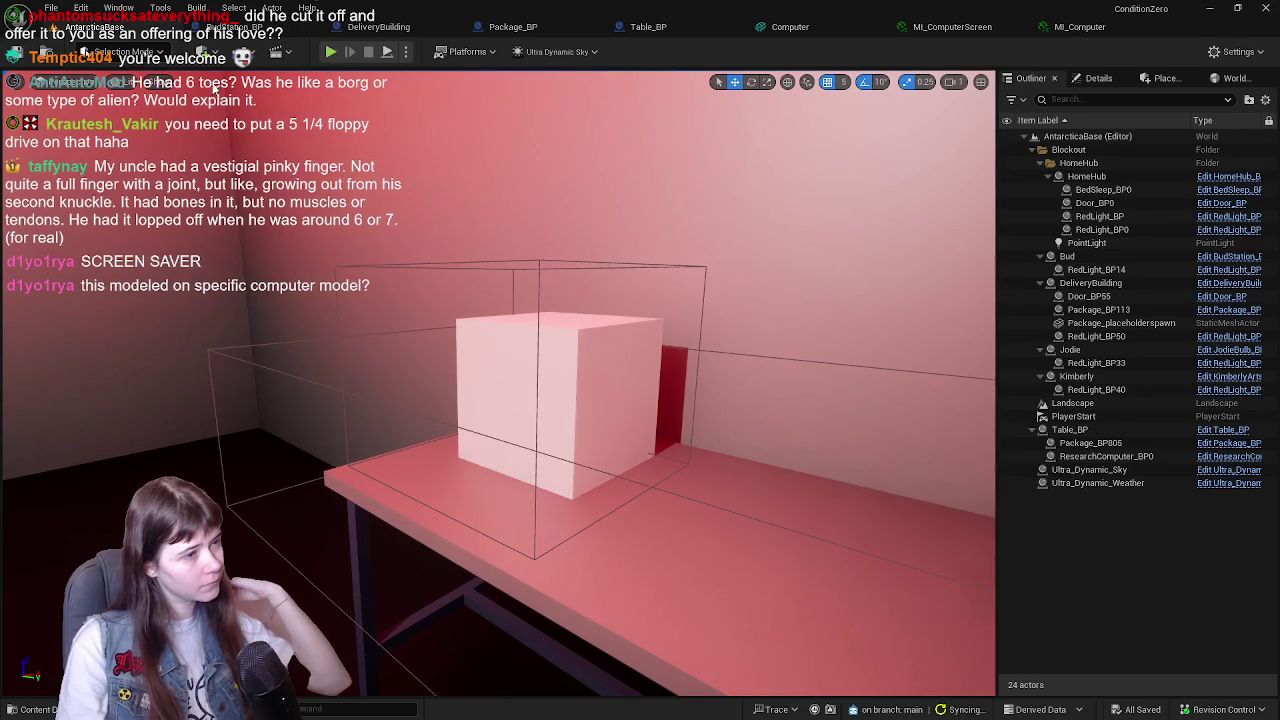
{"action": "left_click", "coordinate": [545, 392]}
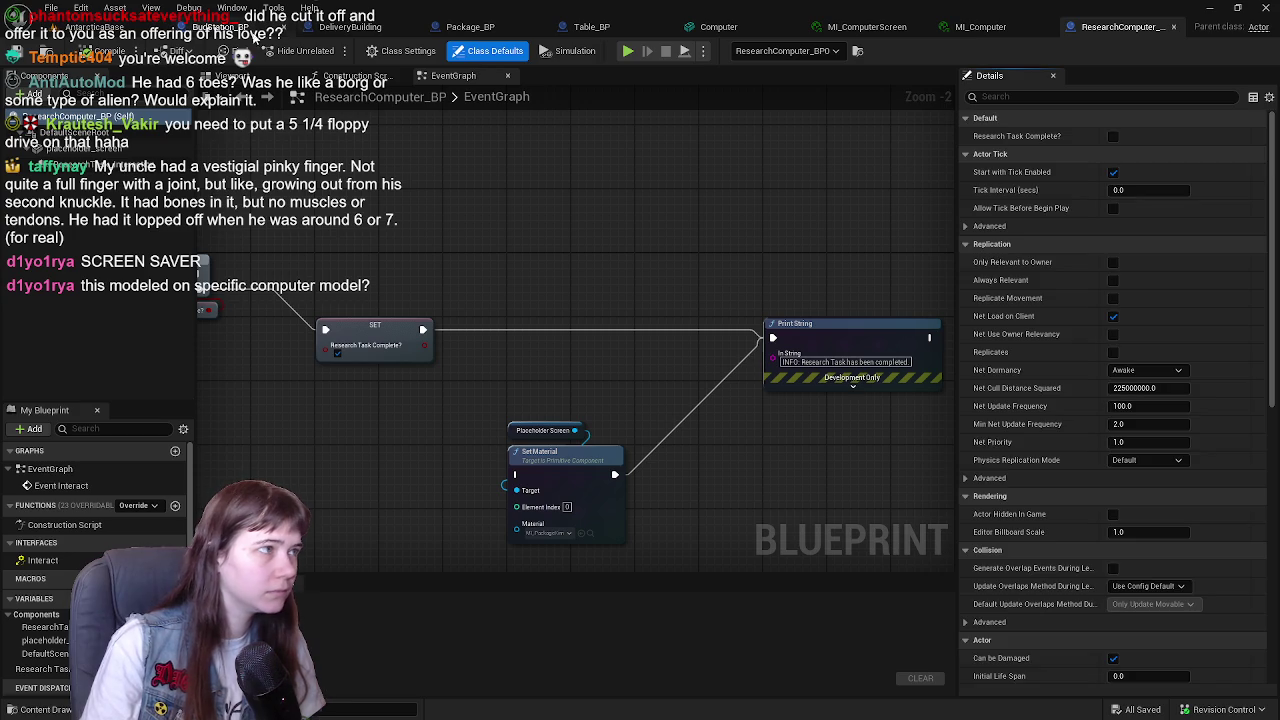
{"action": "left_click", "coordinate": [290, 30]}
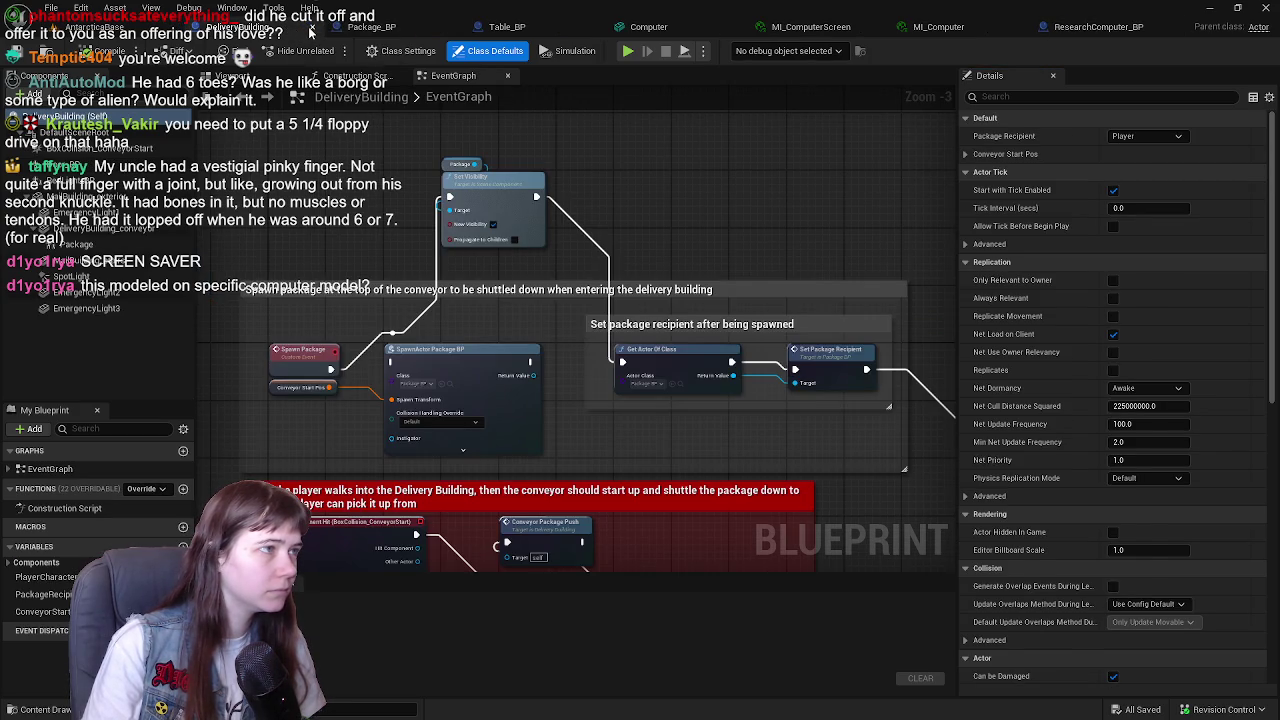
{"action": "left_click", "coordinate": [316, 33]}
{"action": "left_click", "coordinate": [313, 28]}
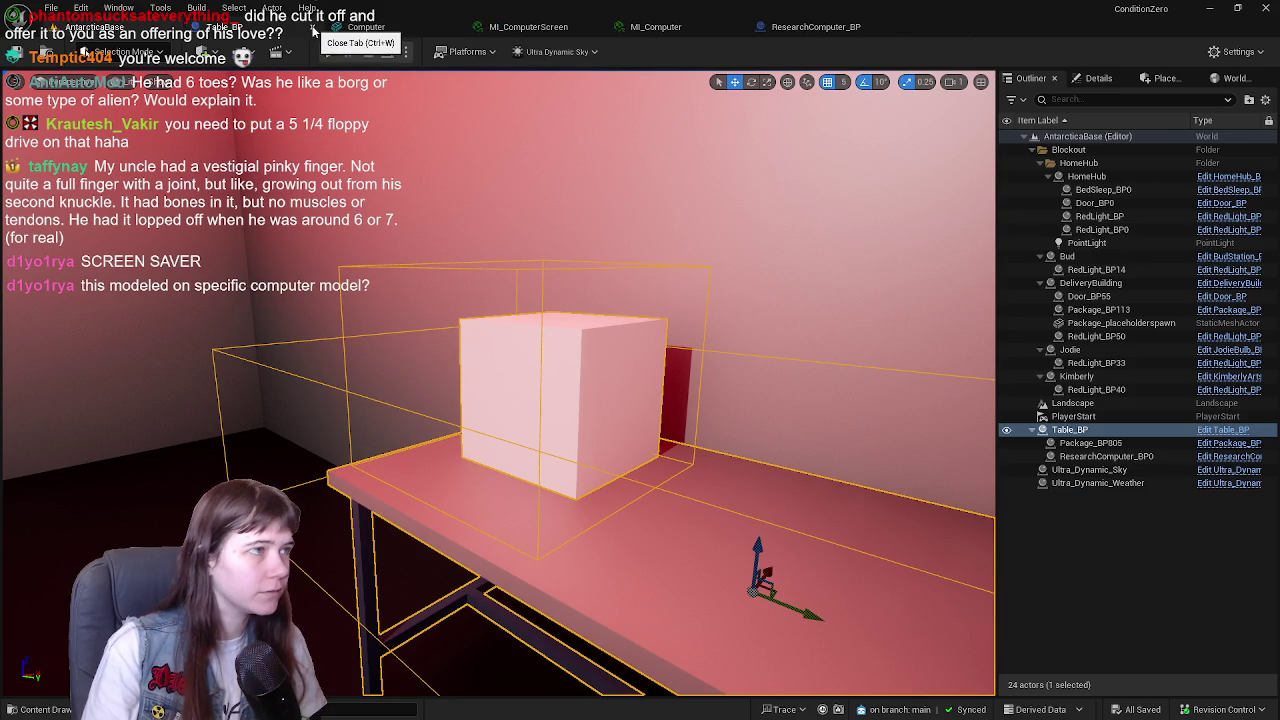
{"action": "left_click", "coordinate": [313, 28]}
- Open ResearchComputer_BP in its Viewport with no component selected
{"action": "left_click", "coordinate": [651, 27]}
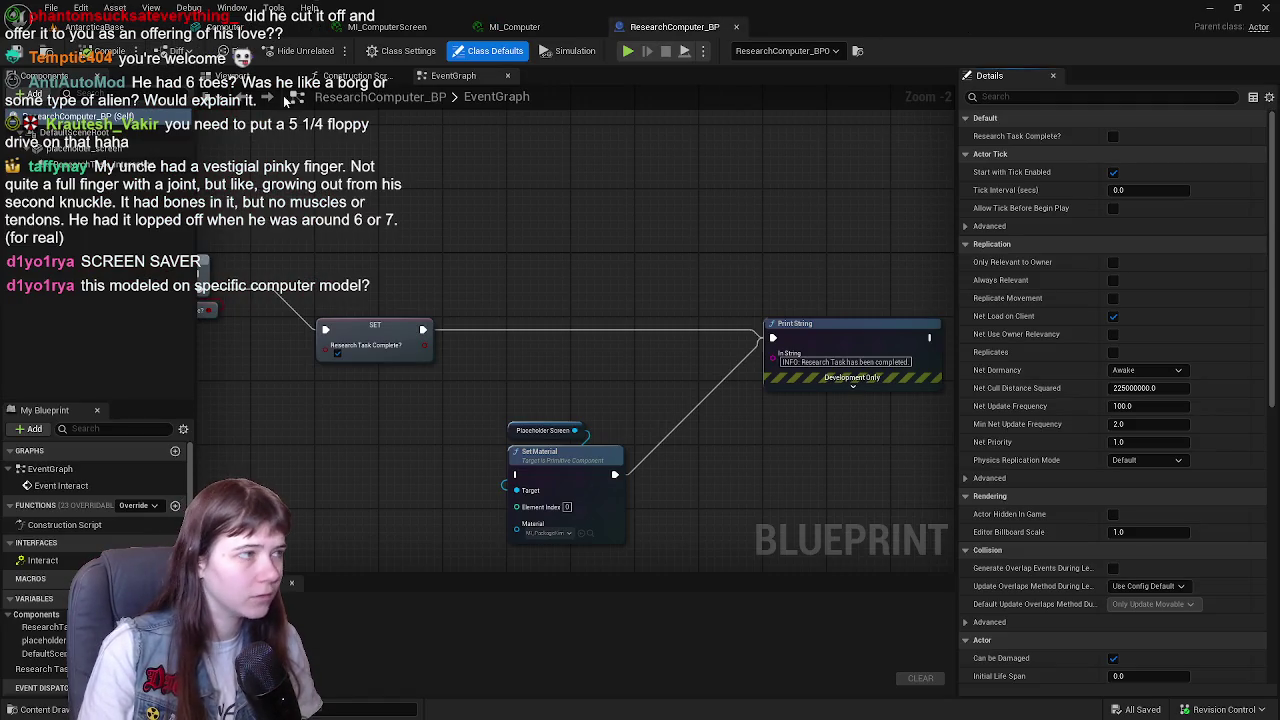
{"action": "left_click", "coordinate": [232, 76]}
{"action": "left_click", "coordinate": [70, 132]}
{"action": "left_click", "coordinate": [133, 325]}
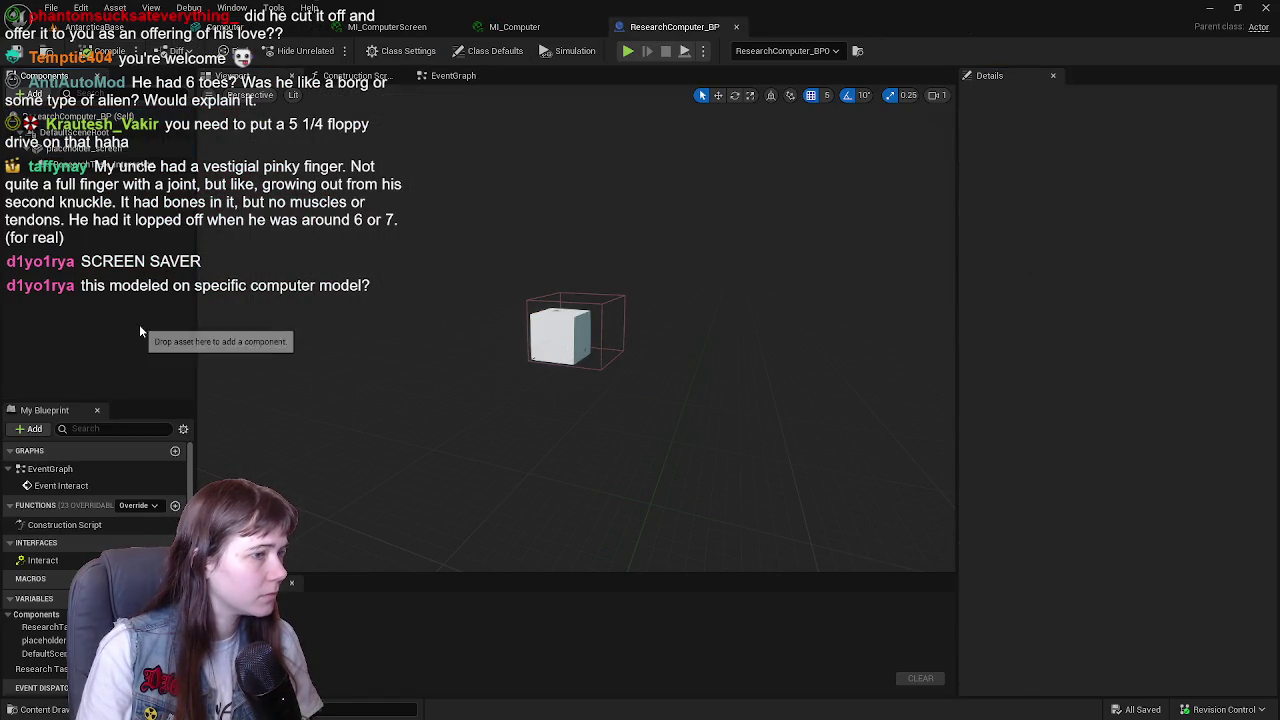
- Add a mesh from Meshes/FurnitureAndProps as a component beside the placeholder_screen cube
{"action": "left_click", "coordinate": [70, 148]}
{"action": "key", "text": "f"}
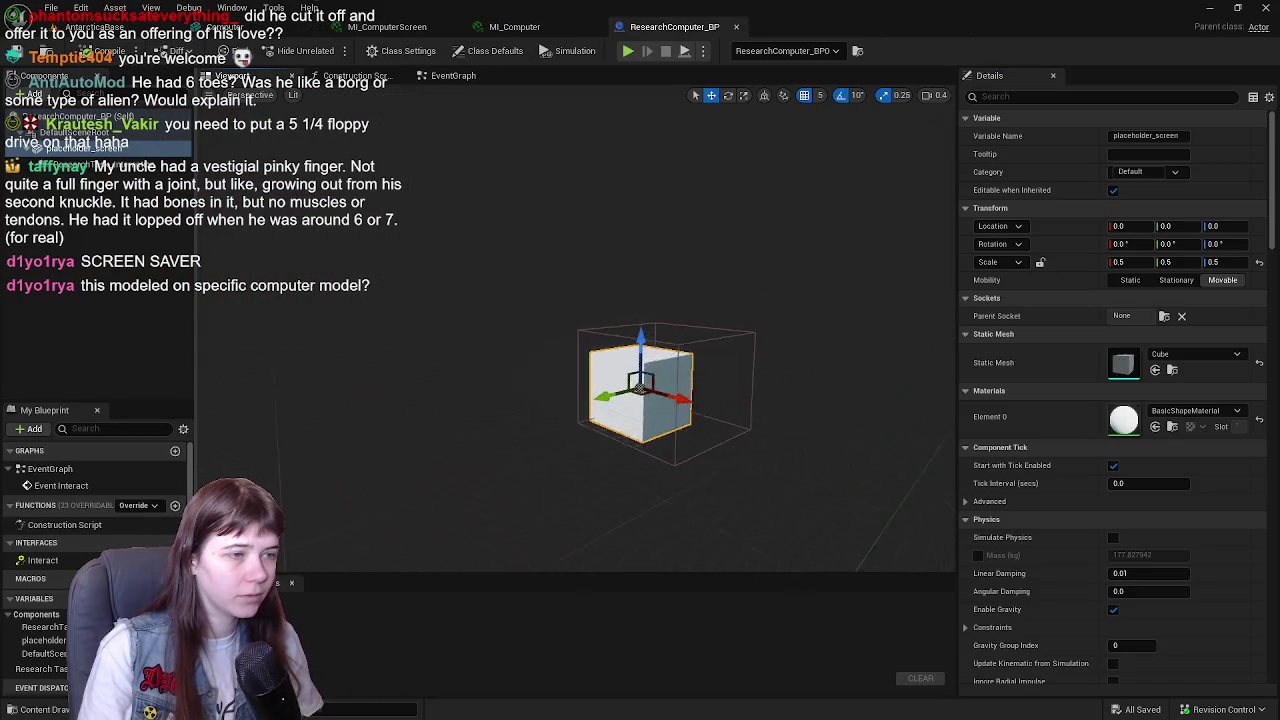
{"action": "left_click_drag", "start_coordinate": [752, 335], "coordinate": [752, 335]}
{"action": "key", "text": "ctrl+space"}
{"action": "left_click", "coordinate": [309, 470]}
{"action": "double_click", "coordinate": [785, 545]}
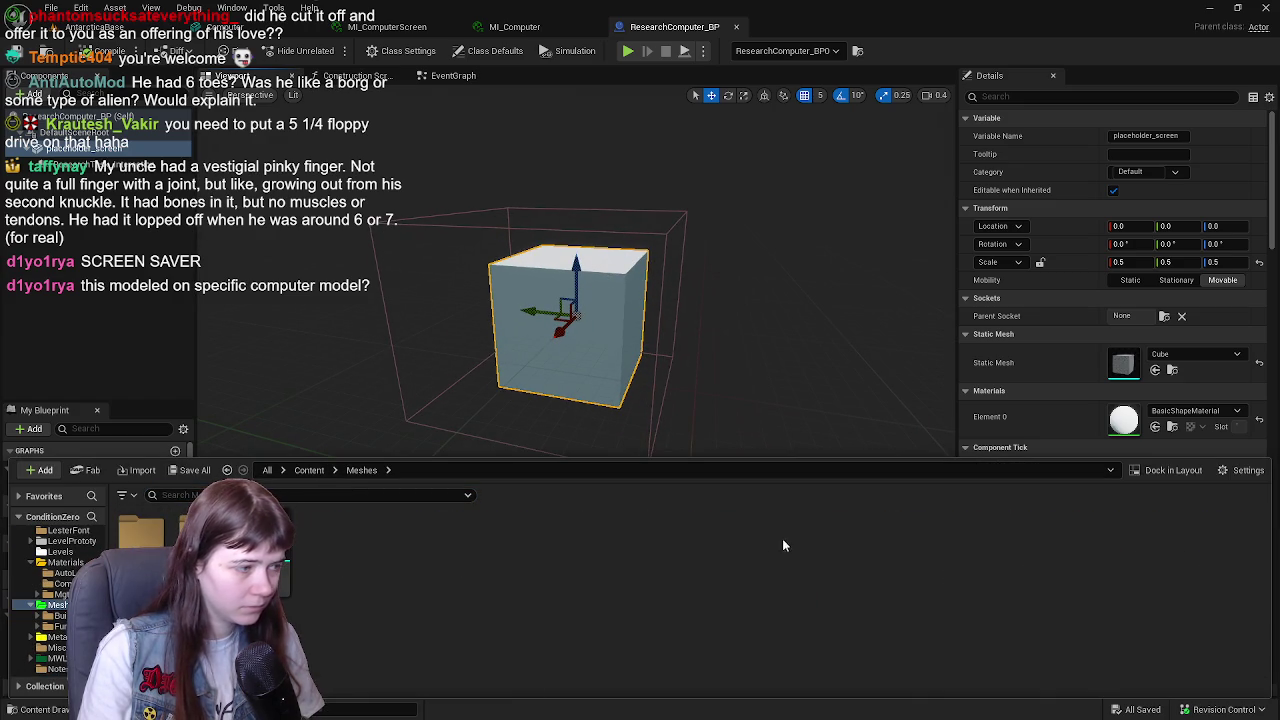
{"action": "double_click", "coordinate": [205, 535]}
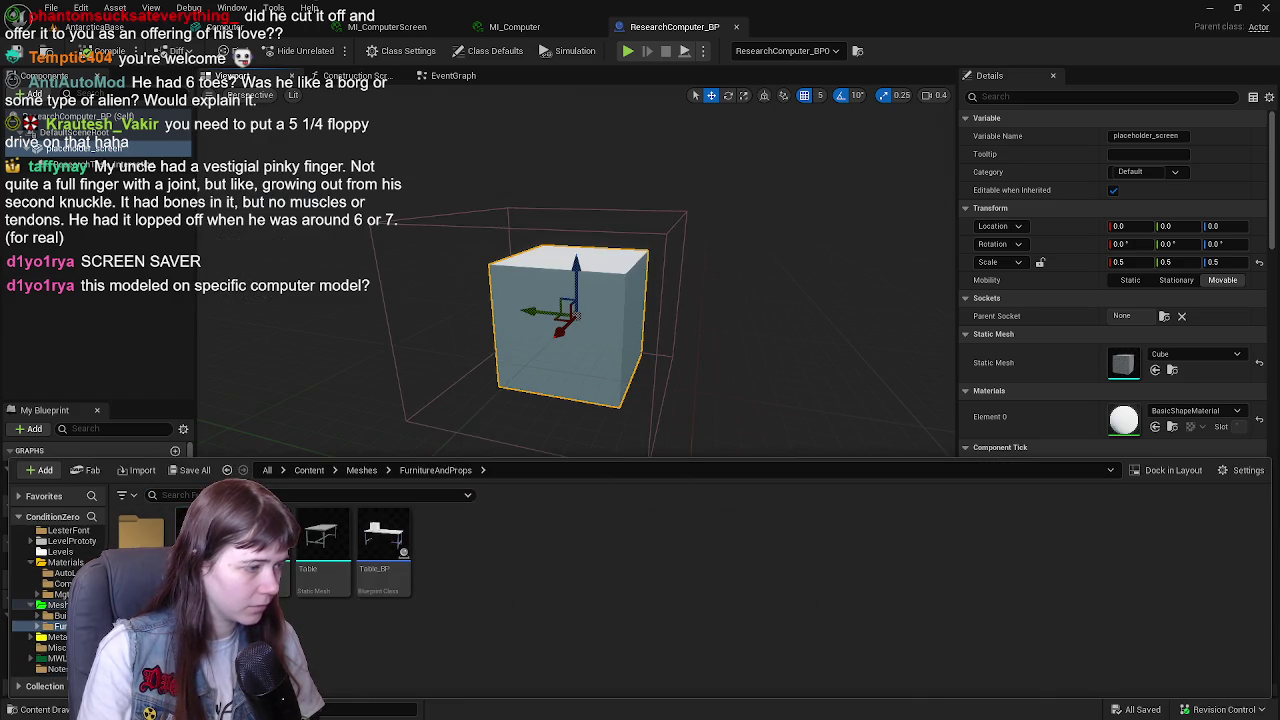
{"action": "mouse_move", "coordinate": [321, 540]}
{"action": "left_mouse_down"}
{"action": "mouse_move", "coordinate": [100, 272]}
{"action": "mouse_move", "coordinate": [90, 160]}
{"action": "left_mouse_up"}
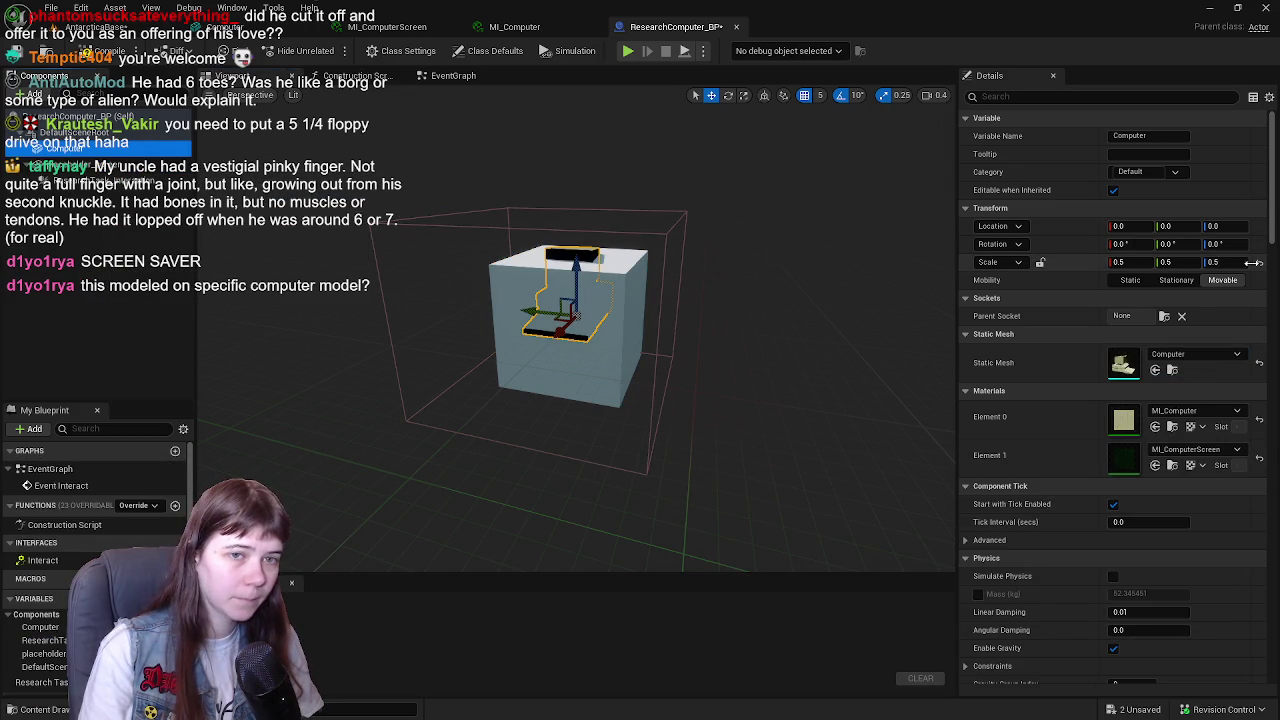
- Inspect the computer on the table, save all assets, and reselect placeholder_screen
{"action": "mouse_move", "coordinate": [760, 330]}
{"action": "left_mouse_down"}
{"action": "mouse_move", "coordinate": [700, 310]}
{"action": "mouse_move", "coordinate": [650, 320]}
{"action": "mouse_move", "coordinate": [599, 392]}
{"action": "left_mouse_up"}
{"action": "mouse_move", "coordinate": [760, 373]}
{"action": "left_mouse_down"}
{"action": "mouse_move", "coordinate": [700, 372]}
{"action": "mouse_move", "coordinate": [680, 356]}
{"action": "mouse_move", "coordinate": [695, 325]}
{"action": "left_mouse_up"}
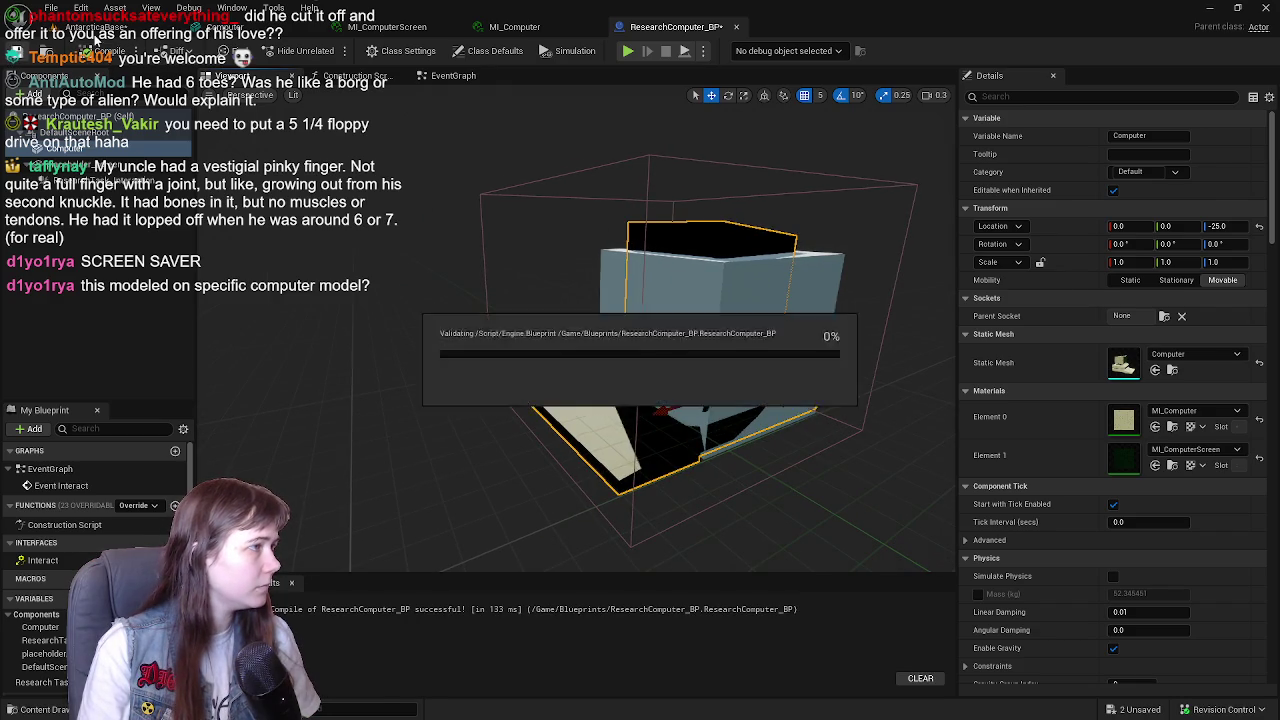
{"action": "key", "text": "ctrl+s"}
{"action": "left_click_drag", "start_coordinate": [750, 340], "coordinate": [715, 372]}
{"action": "left_click", "coordinate": [659, 27]}
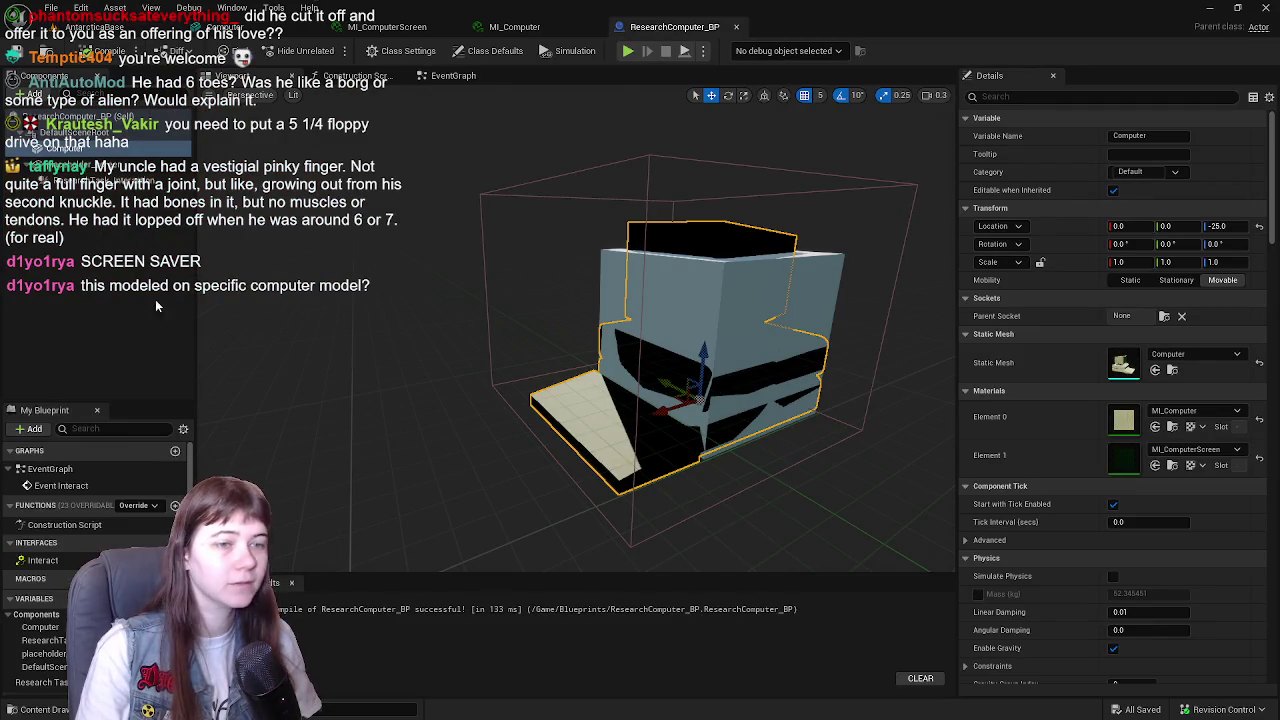
{"action": "left_click", "coordinate": [75, 166]}
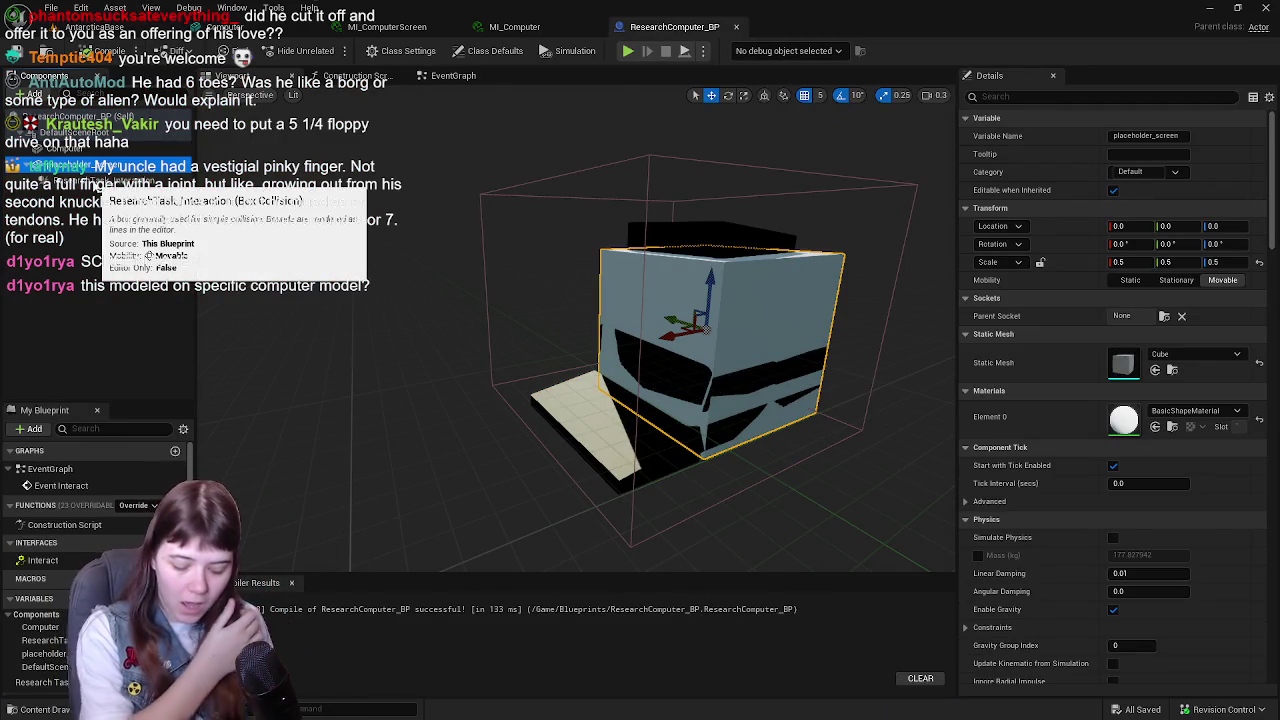
{"action": "left_click_drag", "start_coordinate": [522, 320], "coordinate": [535, 316]}
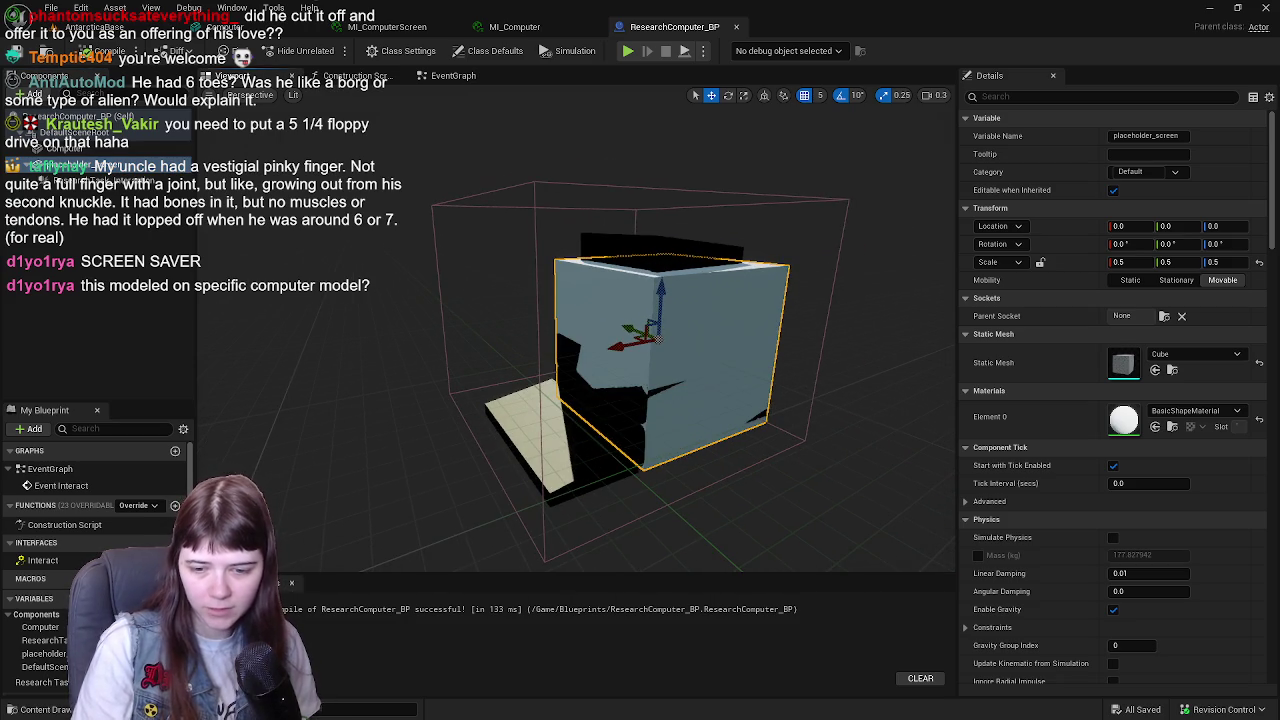
{"action": "key", "text": "alt+Tab"}
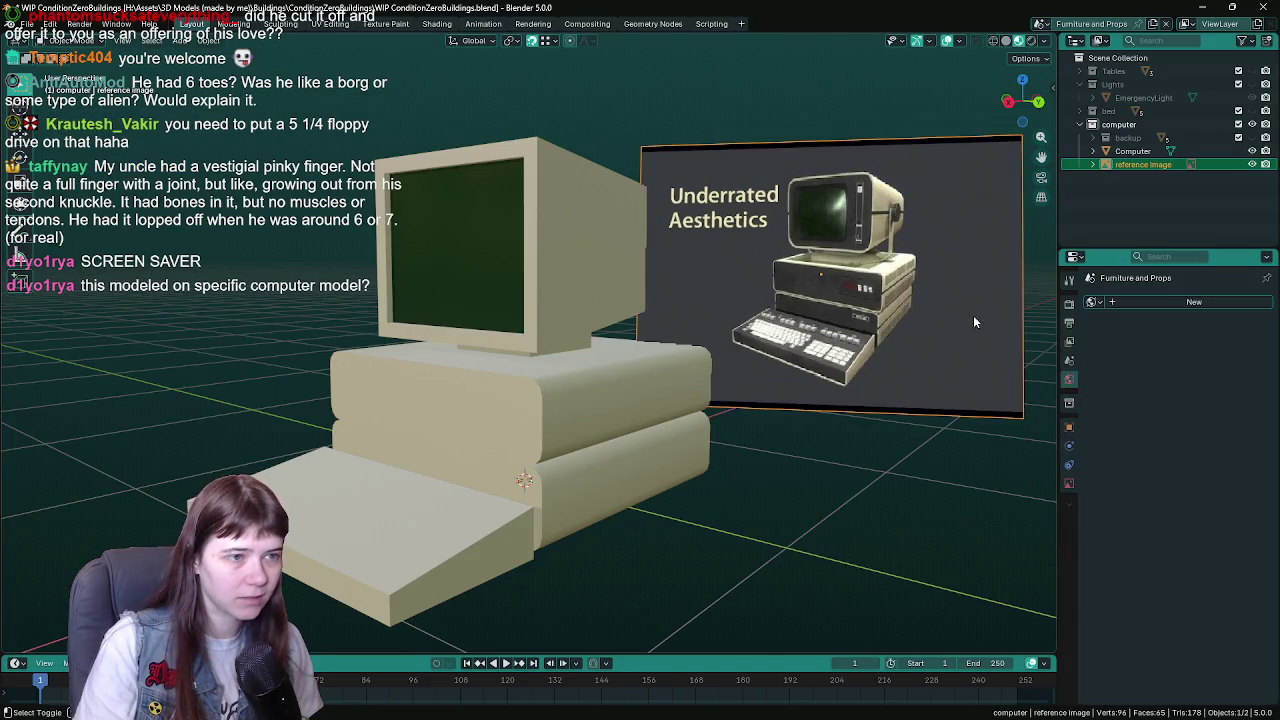
- Zoom in and out on the Underrated Aesthetics reference image to study it
{"action": "scroll", "coordinate": [765, 407], "scroll_direction": "up", "scroll_amount": 2}
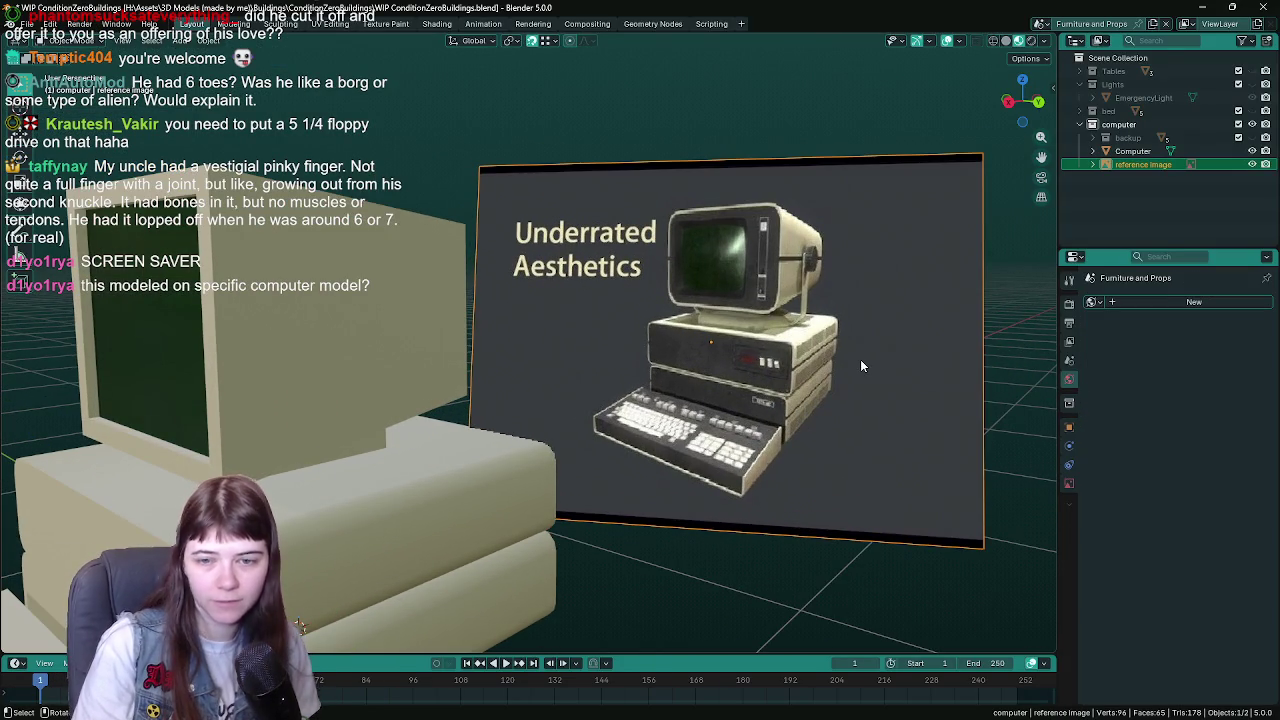
{"action": "scroll", "coordinate": [778, 374], "scroll_direction": "down", "scroll_amount": 1}
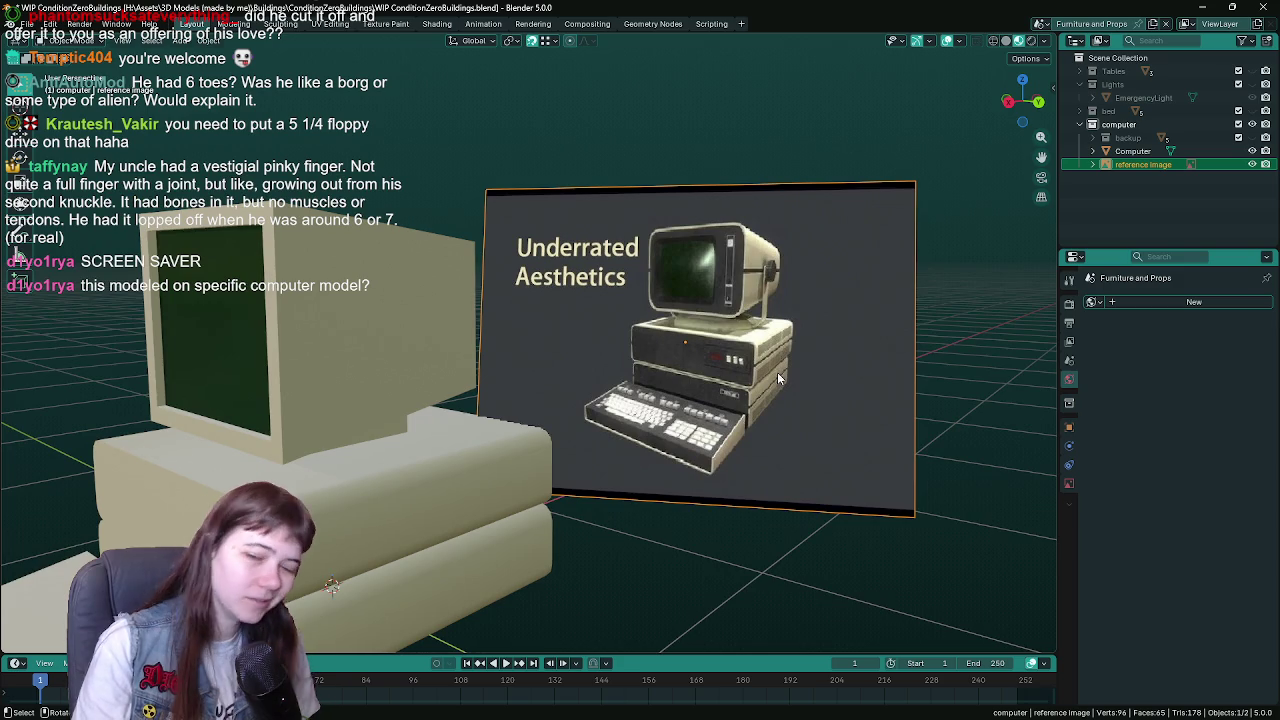
{"action": "scroll", "coordinate": [778, 372], "scroll_direction": "up", "scroll_amount": 1}
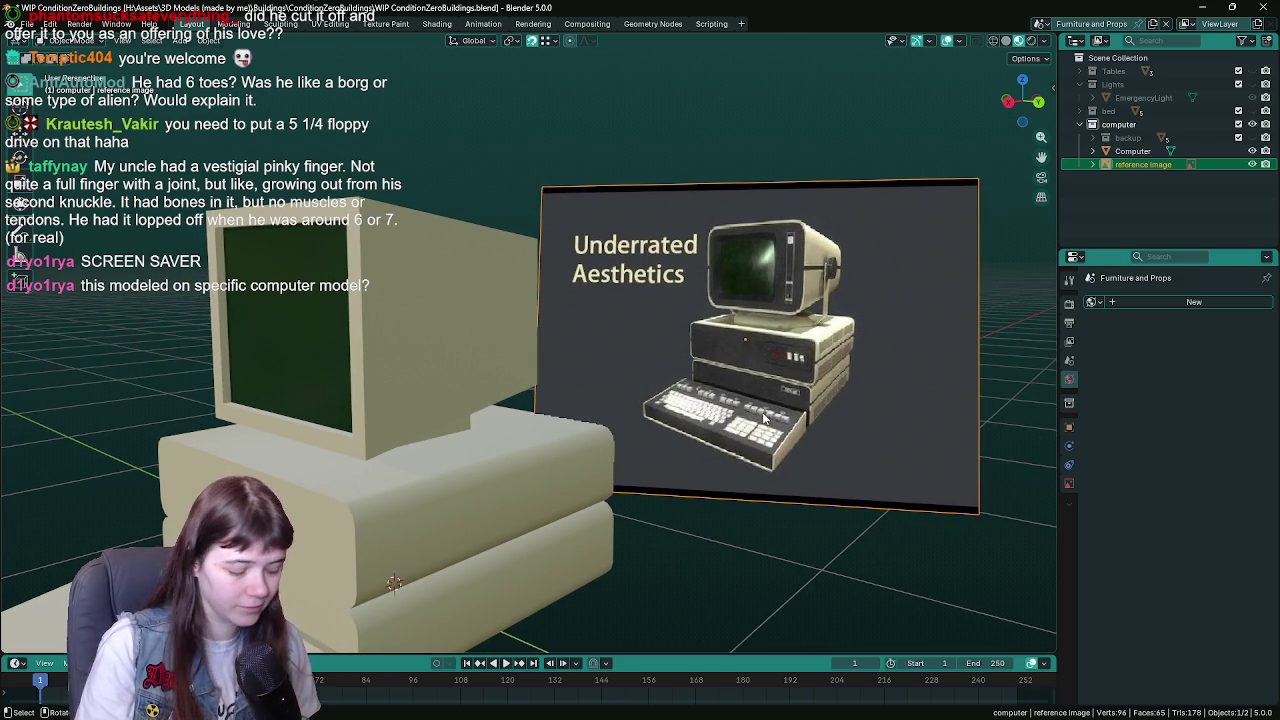
{"action": "scroll", "coordinate": [765, 420], "scroll_direction": "down", "scroll_amount": 1}
{"action": "scroll", "coordinate": [860, 432], "scroll_direction": "down", "scroll_amount": 1}
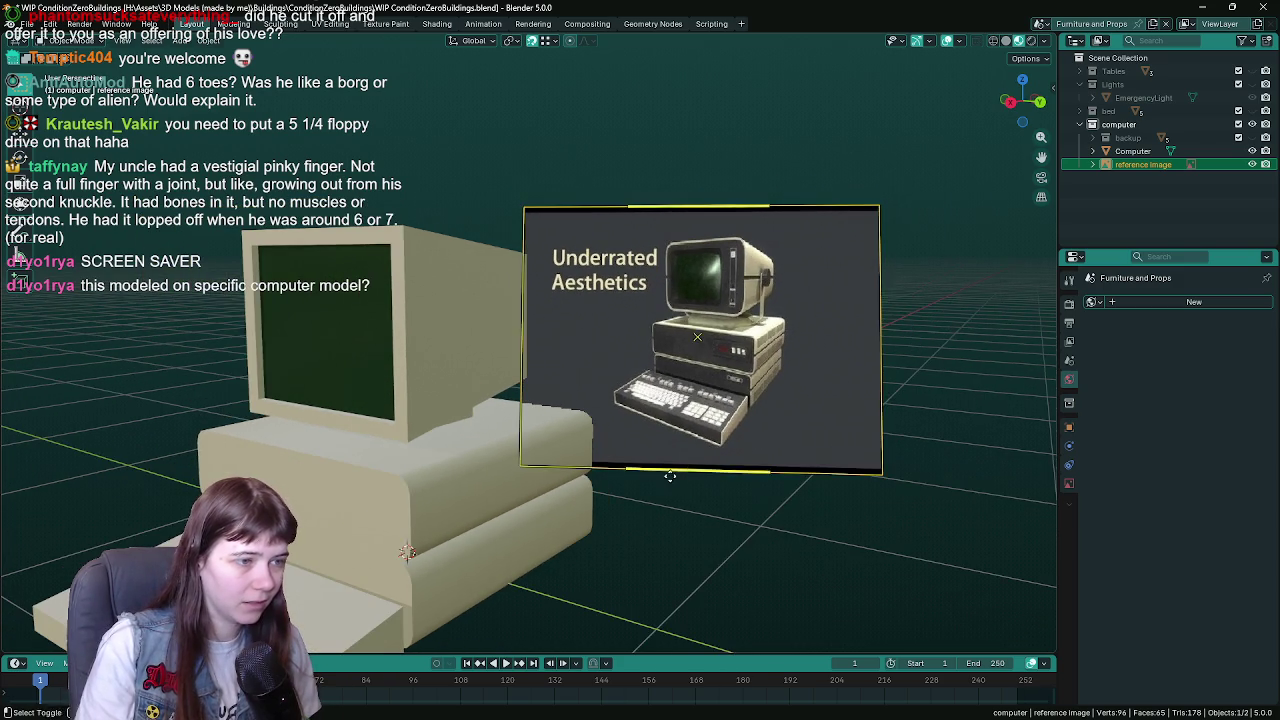
{"action": "scroll", "coordinate": [850, 470], "scroll_direction": "up", "scroll_amount": 2}
{"action": "scroll", "coordinate": [848, 488], "scroll_direction": "down", "scroll_amount": 1}
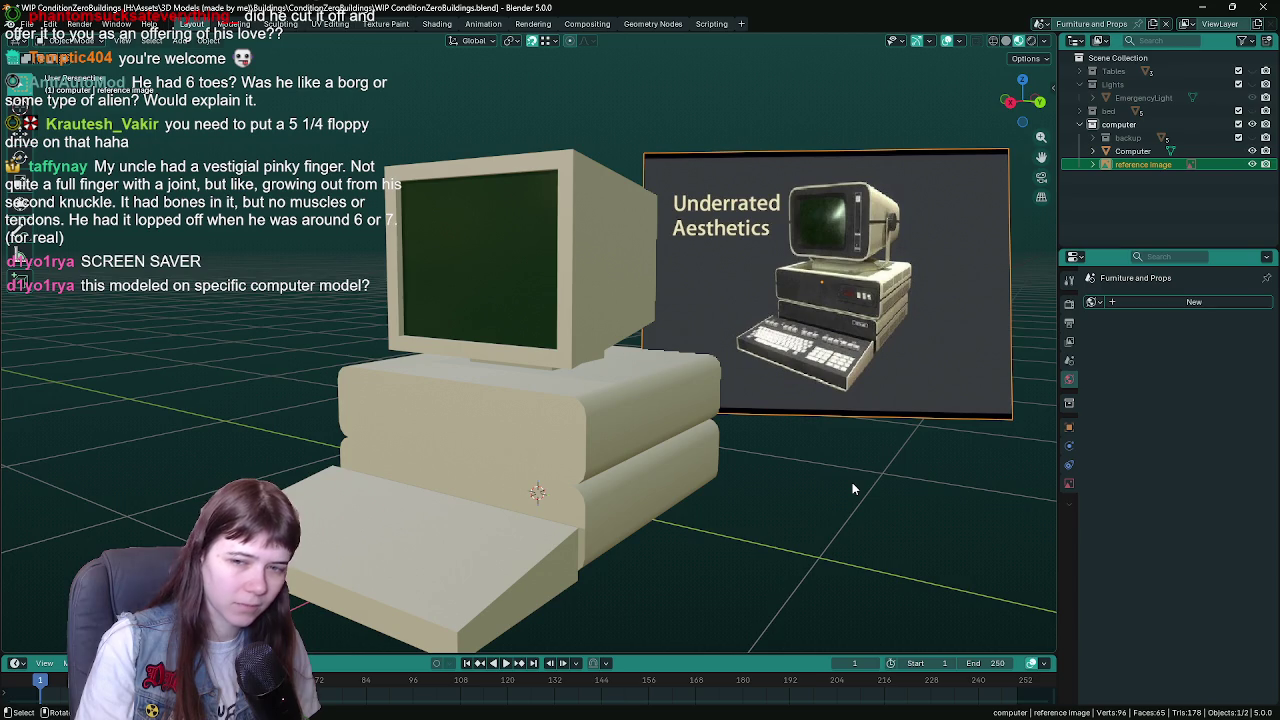
{"action": "scroll", "coordinate": [850, 488], "scroll_direction": "up", "scroll_amount": 1}
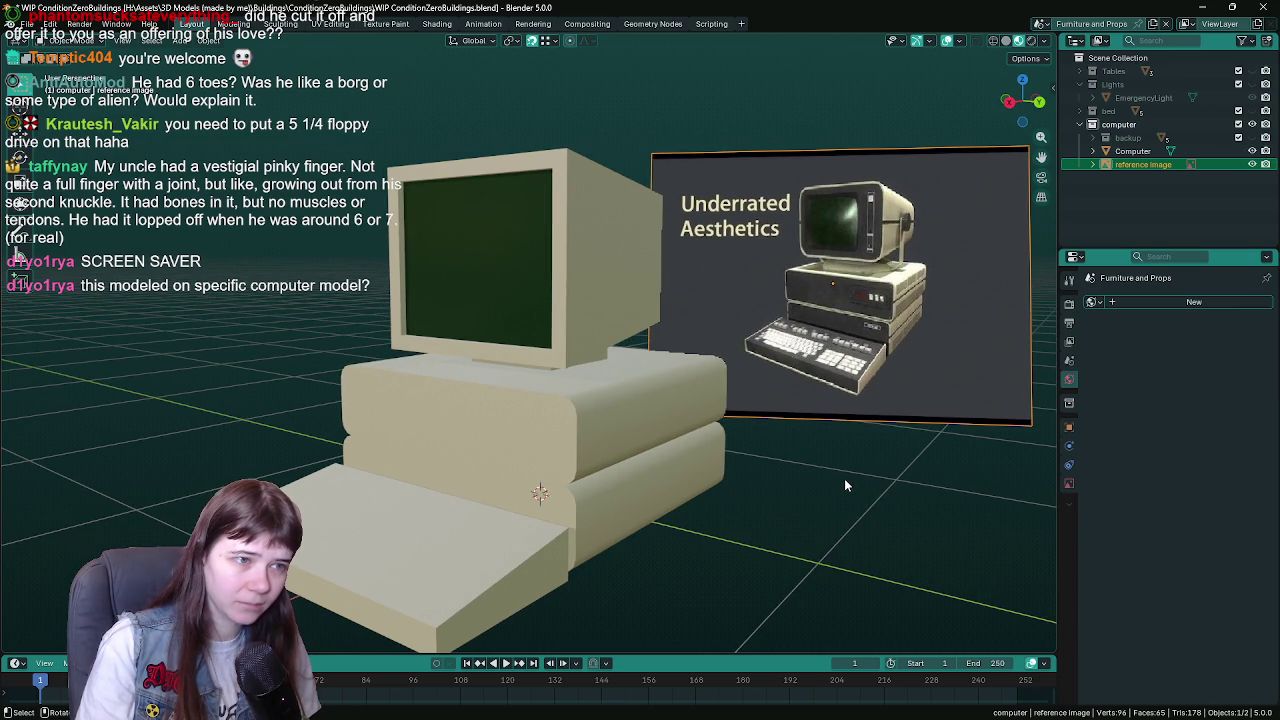
{"action": "scroll", "coordinate": [887, 362], "scroll_direction": "up", "scroll_amount": 5}
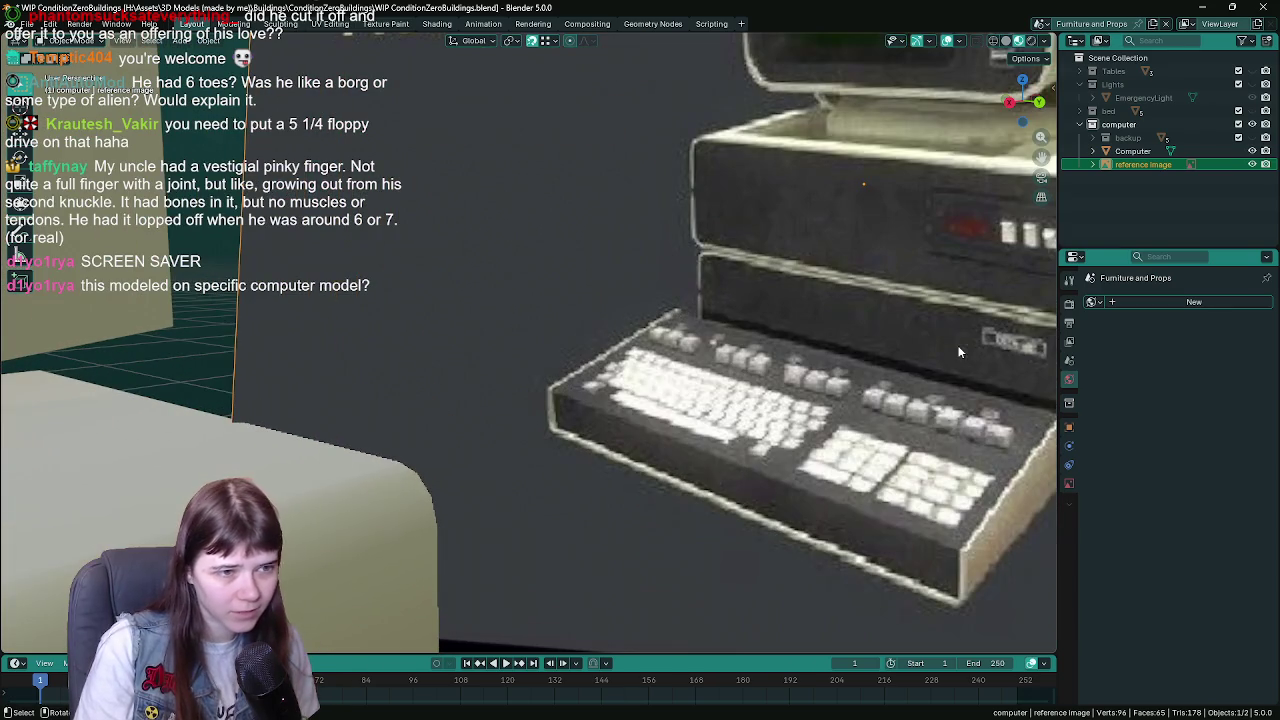
{"action": "scroll", "coordinate": [988, 346], "scroll_direction": "down", "scroll_amount": 10}
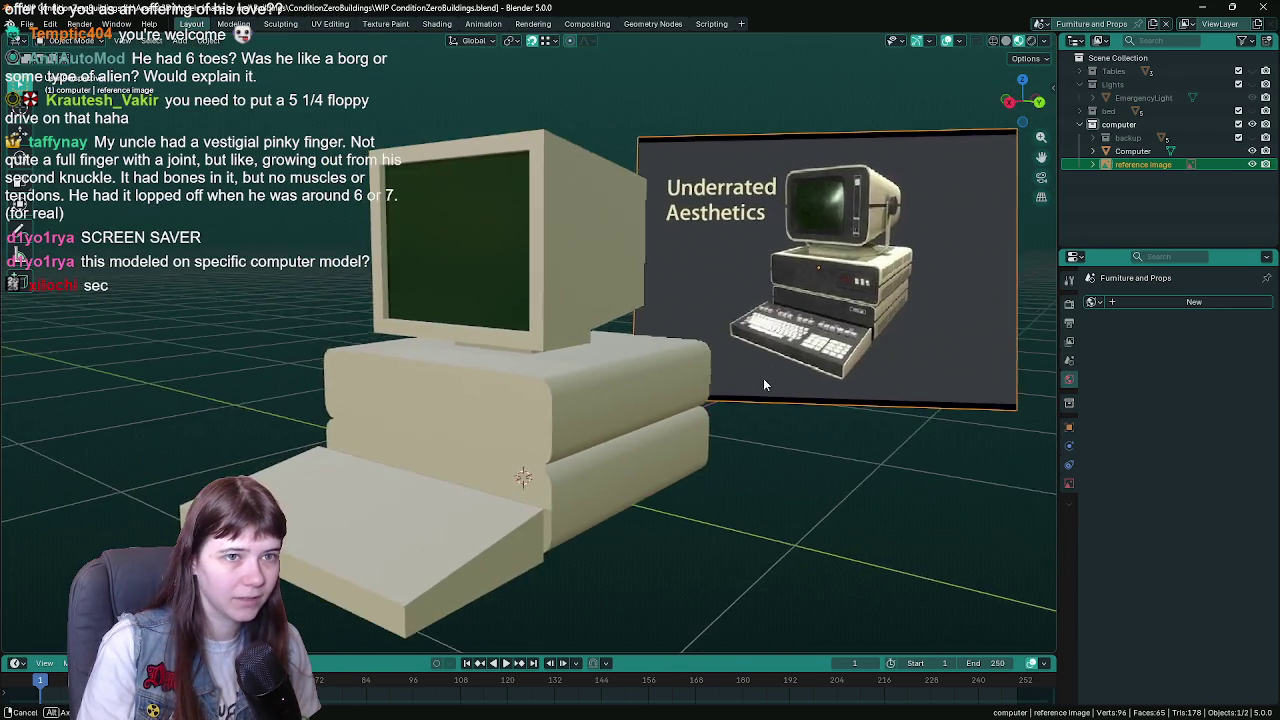
- Select the Computer object and save WIP ConditionZeroBuildings.blend
{"action": "left_click", "coordinate": [682, 439]}
{"action": "left_click_drag", "start_coordinate": [776, 512], "coordinate": [809, 451]}
{"action": "key", "text": "ctrl+s"}
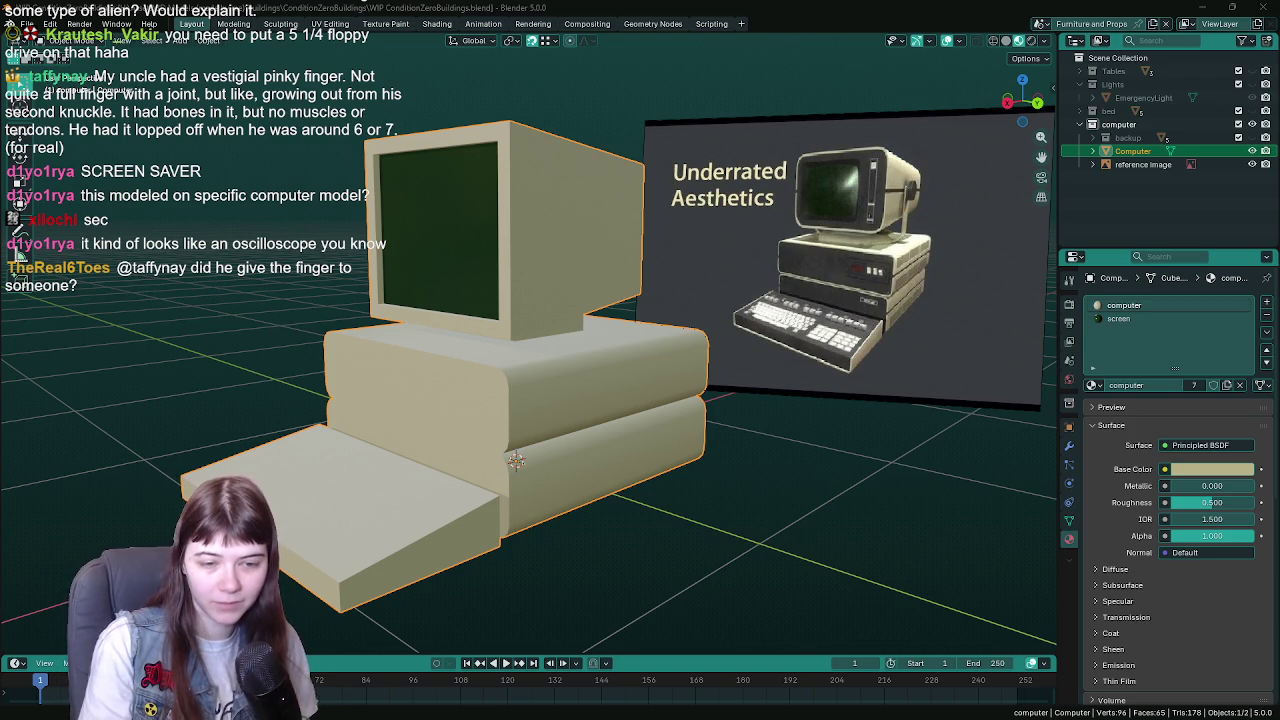
- Move ResearchTask_Interaction above placeholder_screen in the Components list and save all
{"action": "key", "text": "alt+Tab"}
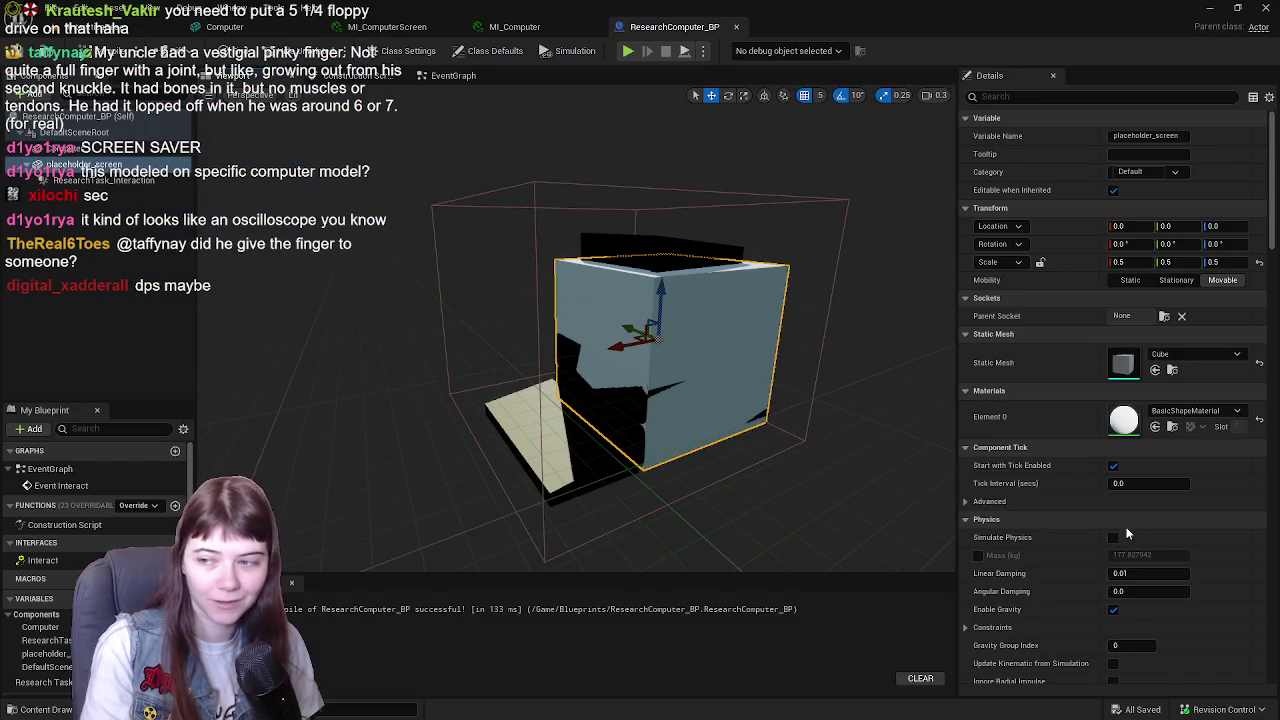
{"action": "mouse_move", "coordinate": [714, 352]}
{"action": "left_mouse_down"}
{"action": "mouse_move", "coordinate": [625, 352]}
{"action": "mouse_move", "coordinate": [540, 310]}
{"action": "left_mouse_up"}
{"action": "left_click", "coordinate": [105, 180]}
{"action": "left_click_drag", "start_coordinate": [105, 183], "coordinate": [90, 140]}
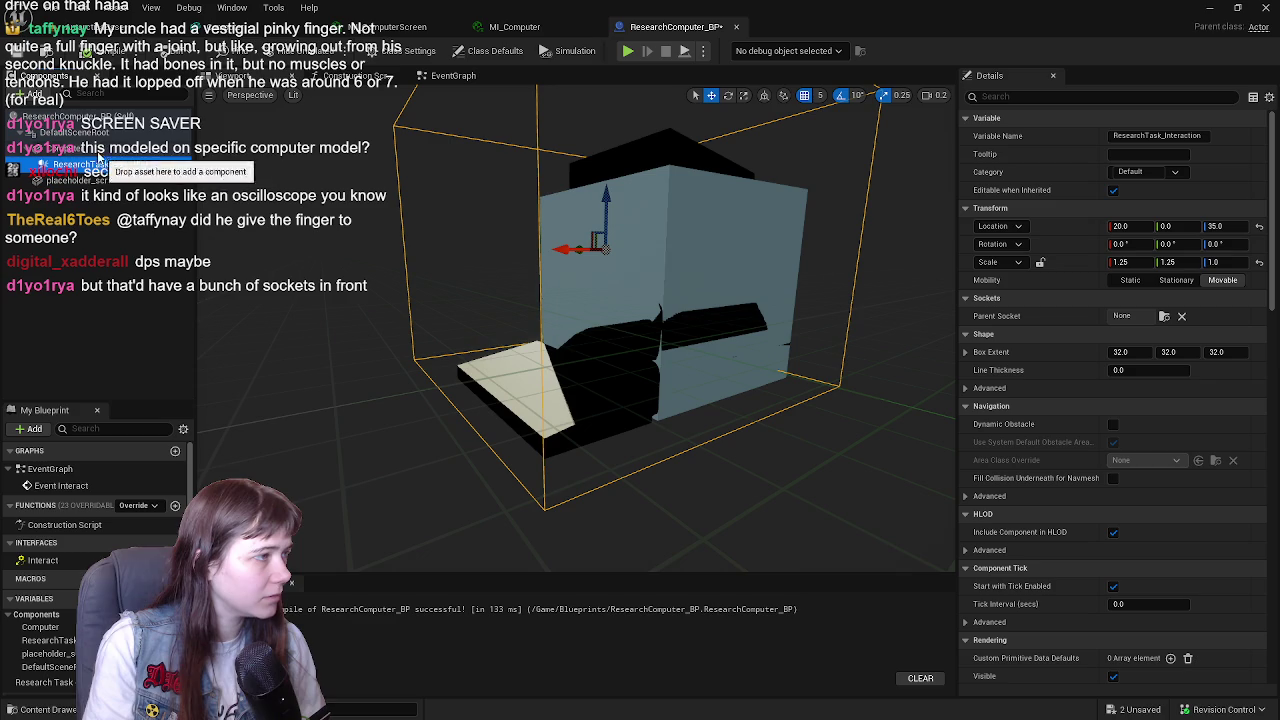
{"action": "left_click", "coordinate": [90, 27]}
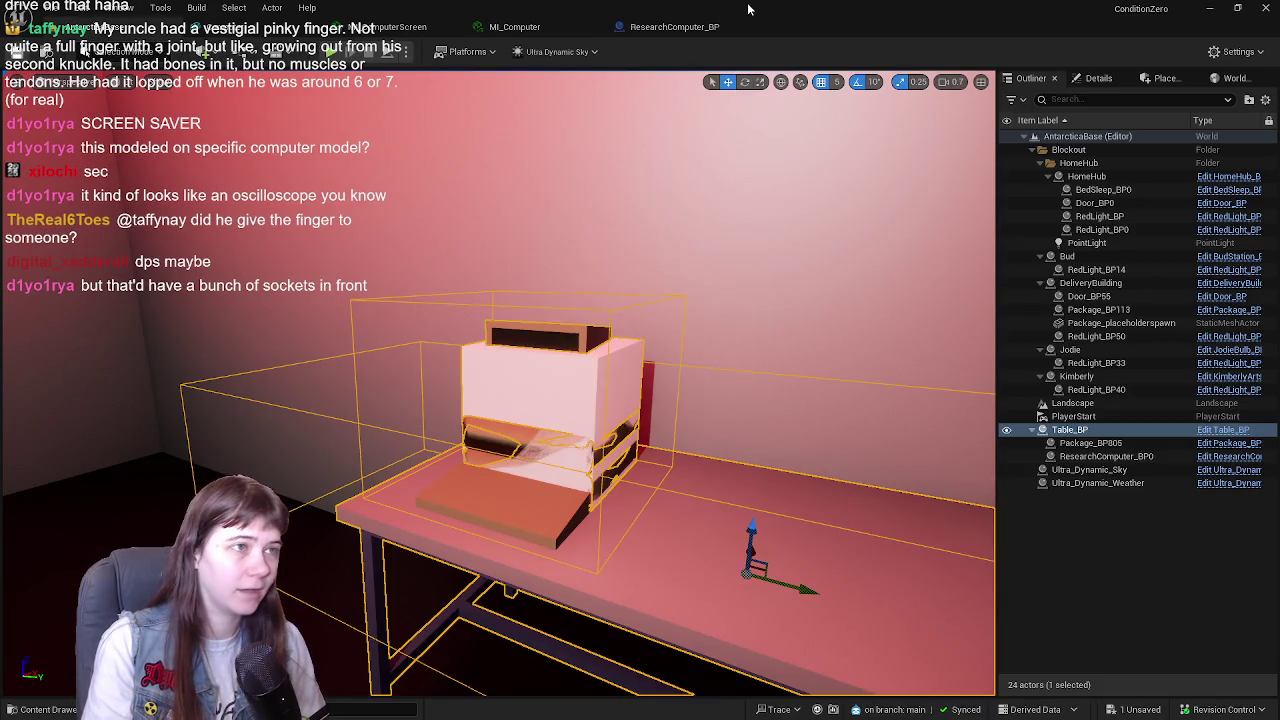
{"action": "key", "text": "ctrl+s"}
{"action": "left_click", "coordinate": [675, 26]}
- Delete the placeholder_screen cube, then compile and save ResearchComputer_BP
{"action": "left_click", "coordinate": [100, 180]}
{"action": "left_click_drag", "start_coordinate": [704, 274], "coordinate": [769, 248]}
{"action": "key", "text": "Delete"}
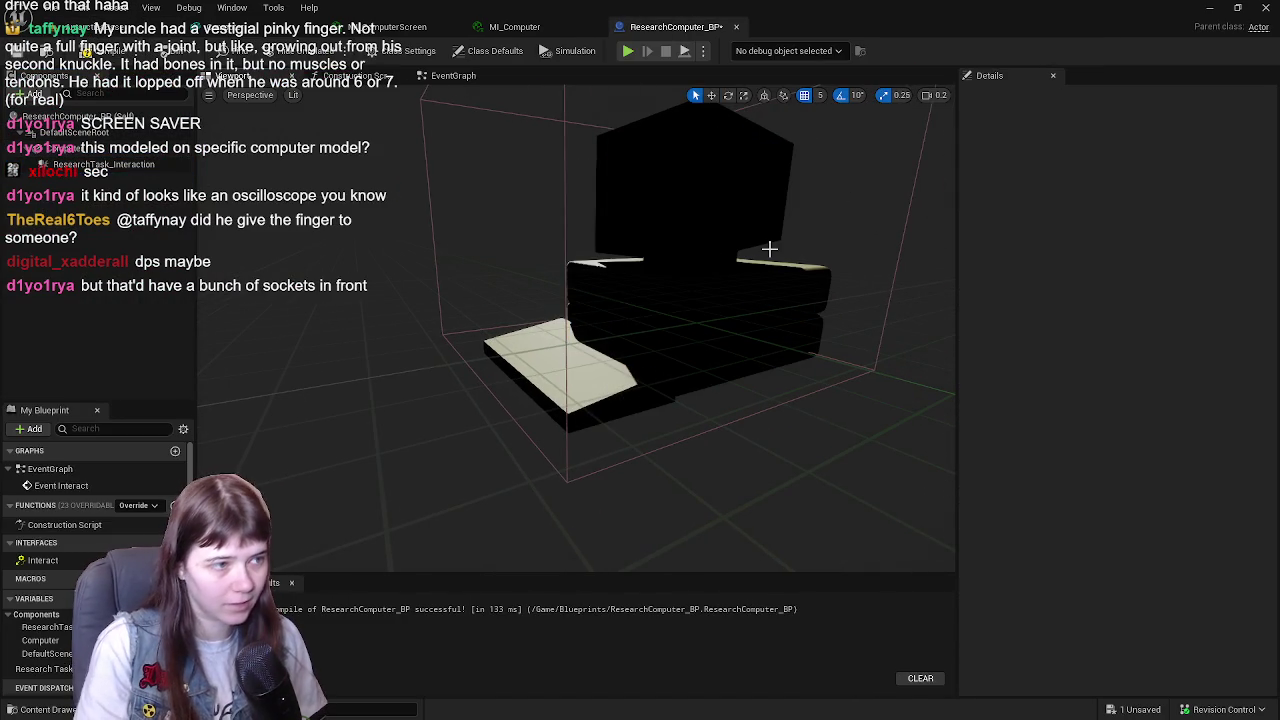
{"action": "left_click", "coordinate": [85, 52]}
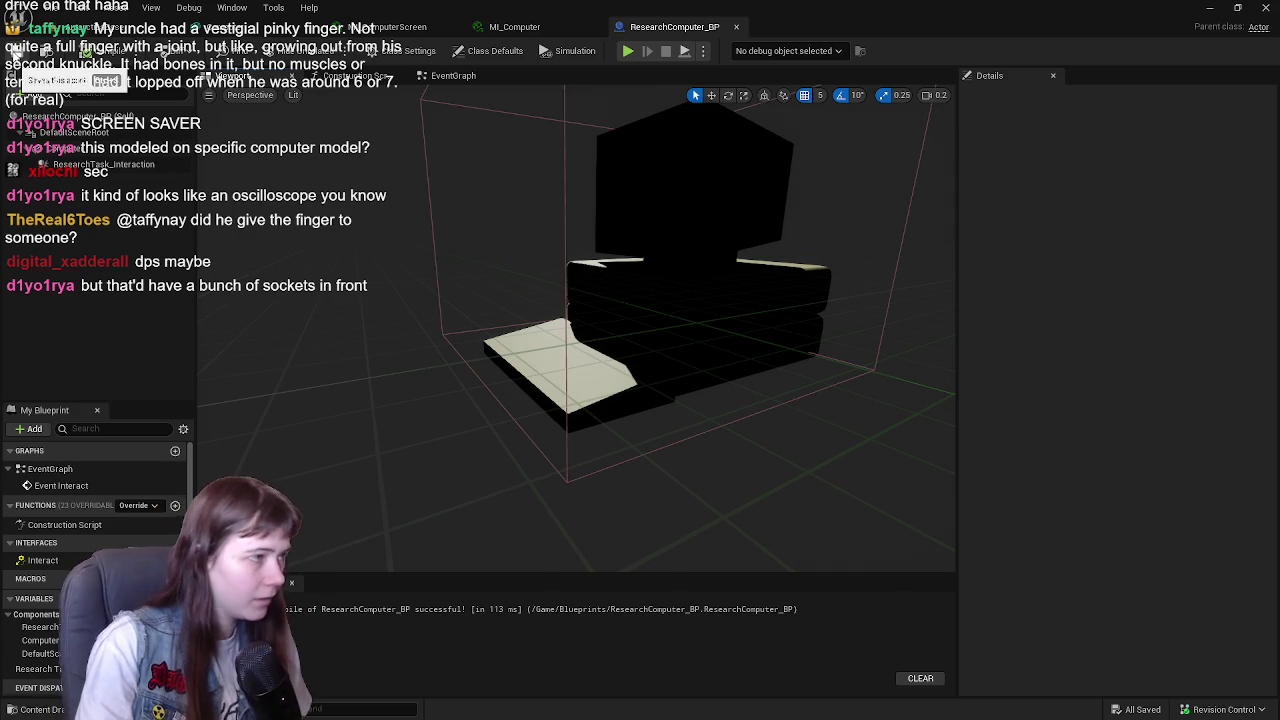
- Check the computer sitting on the level's table from several camera positions
{"action": "left_click", "coordinate": [76, 27]}
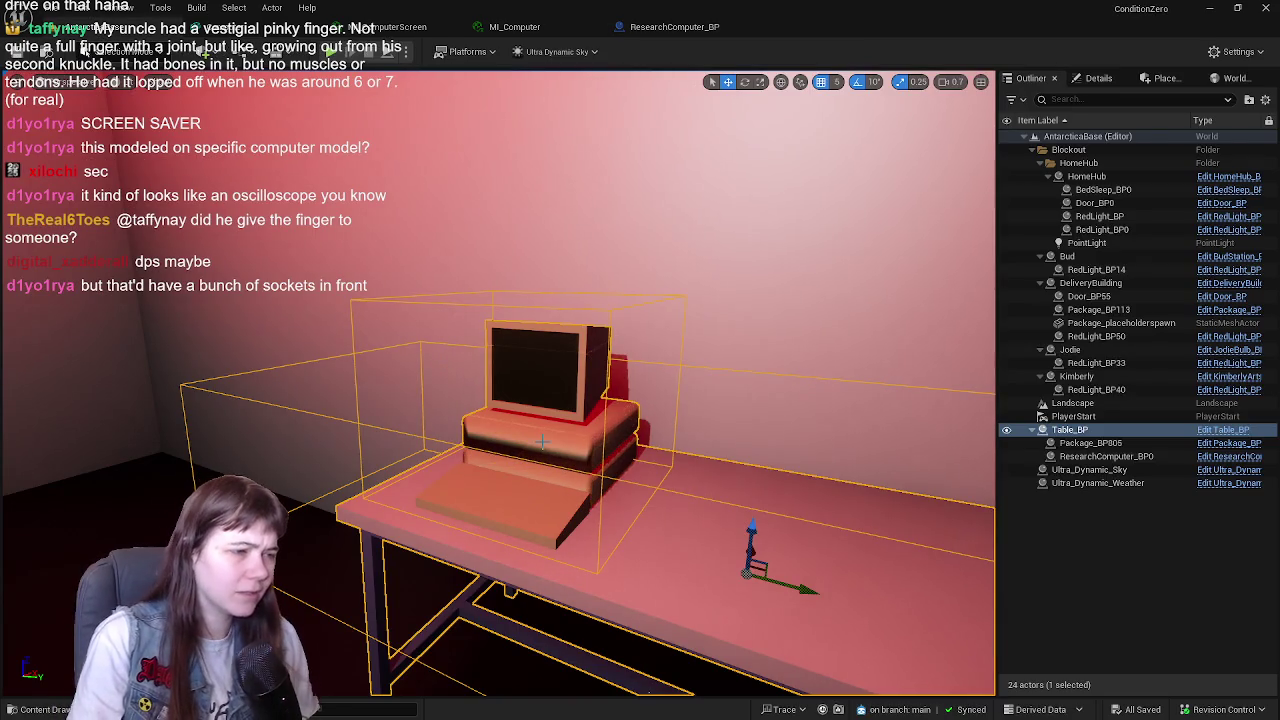
{"action": "left_click", "coordinate": [1172, 614]}
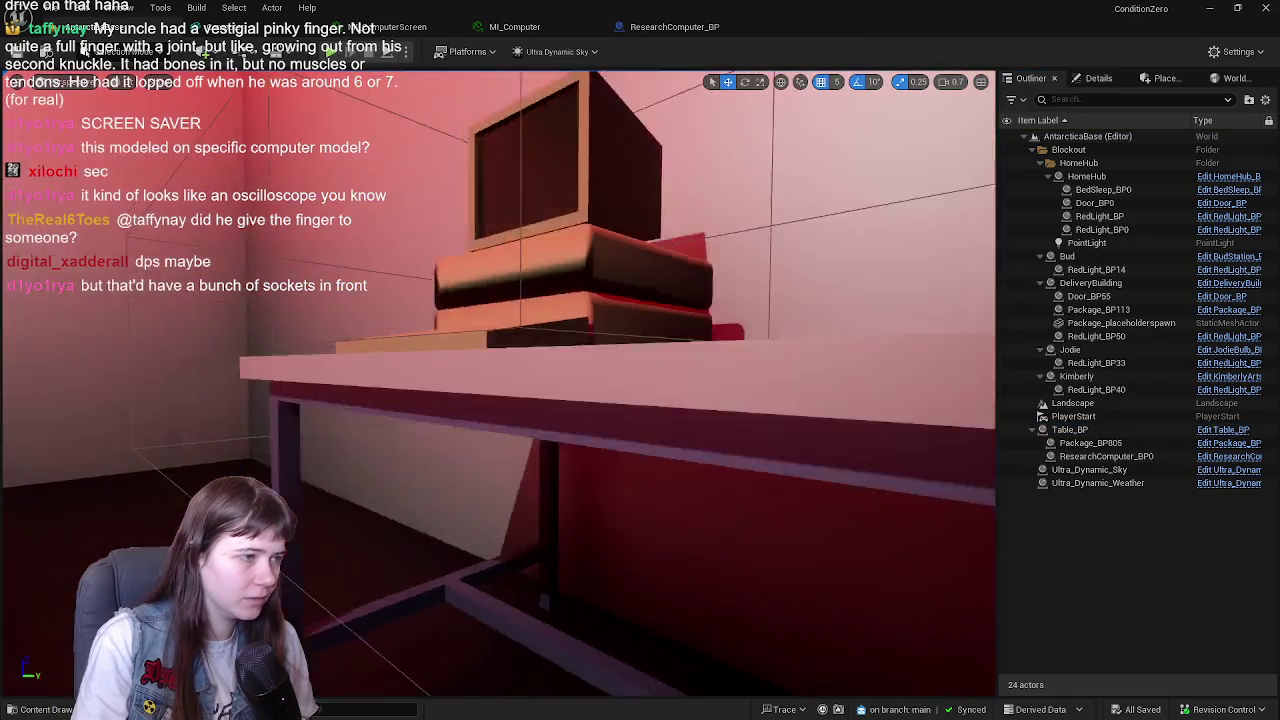
{"action": "key", "text": "w"}
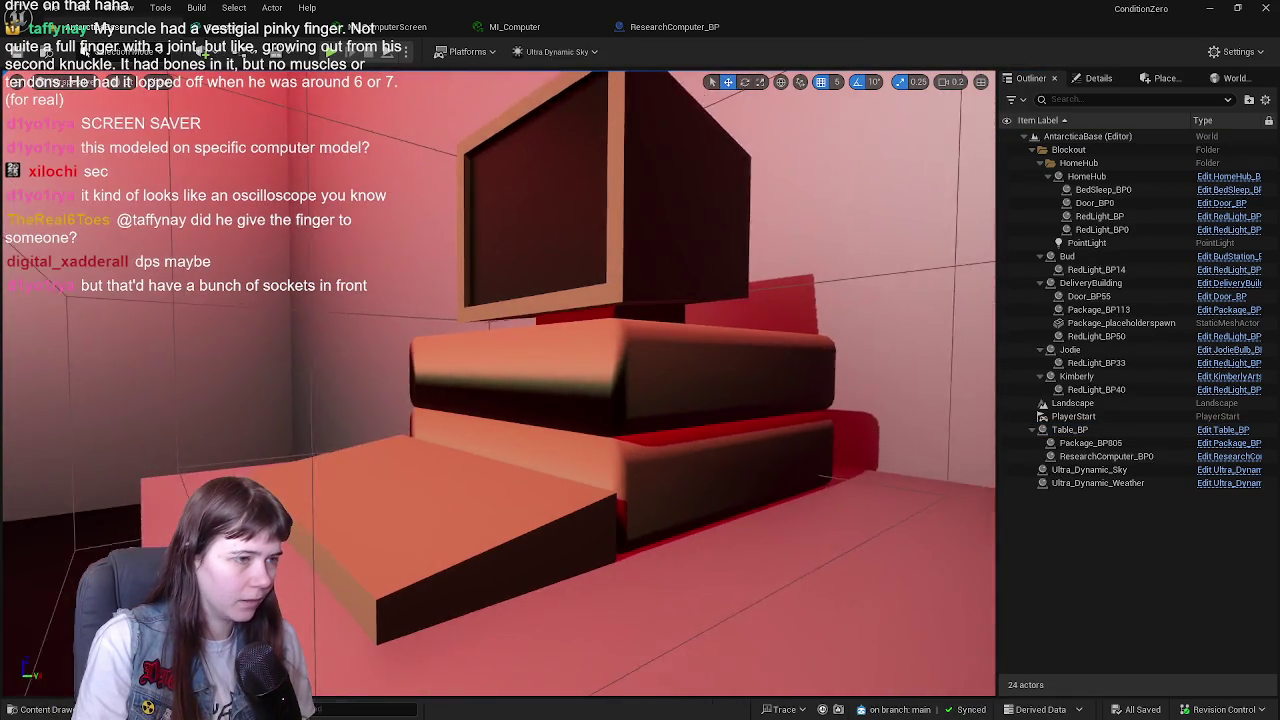
{"action": "key", "text": "s"}
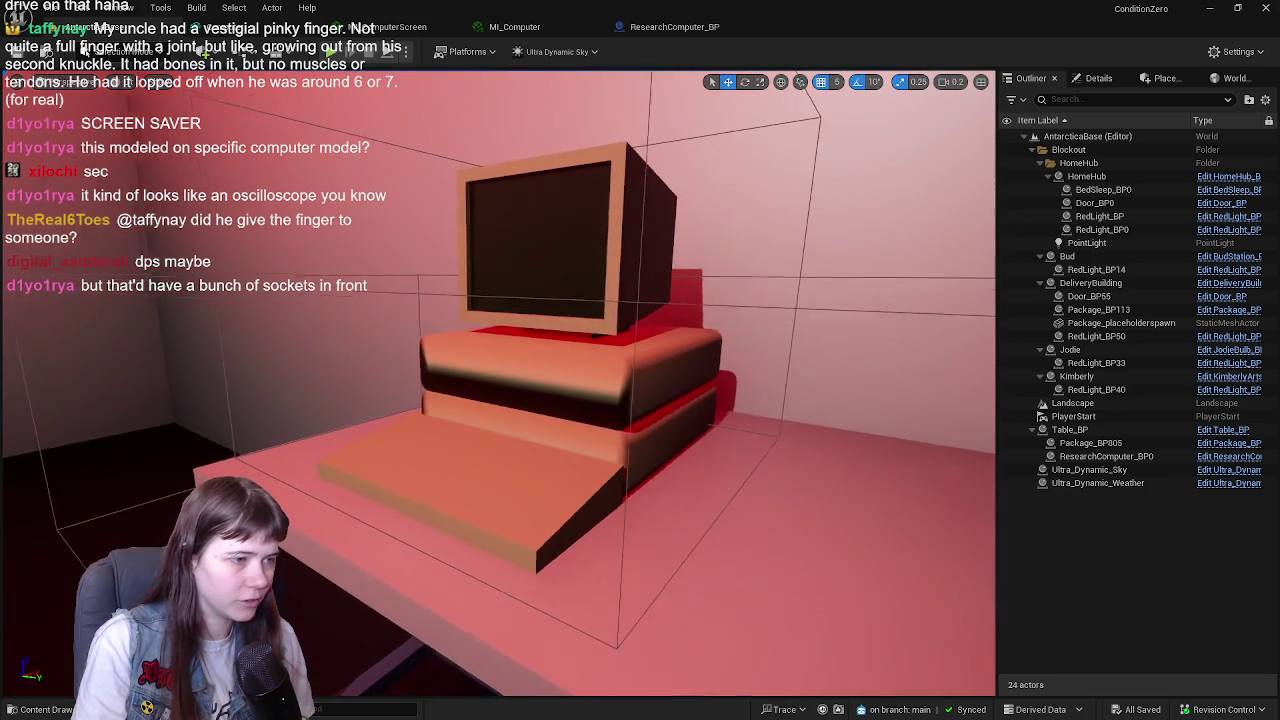
{"action": "key", "text": "d"}
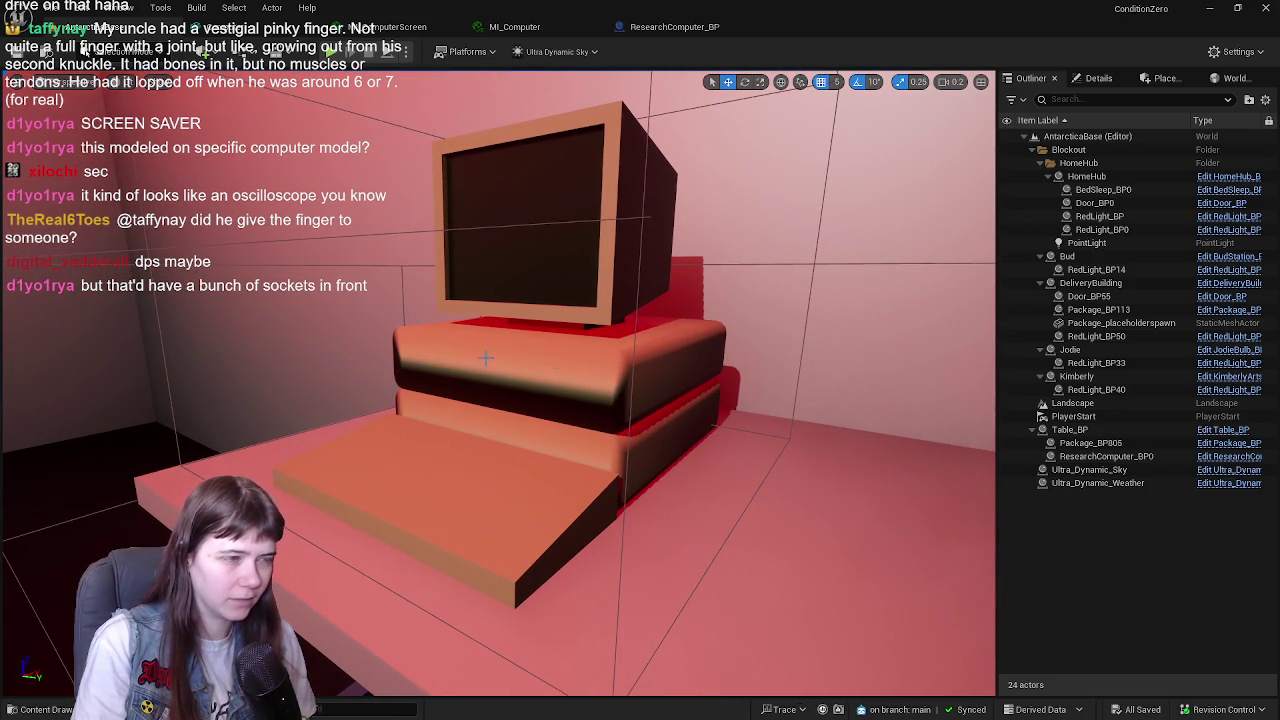
{"action": "left_click", "coordinate": [674, 26]}
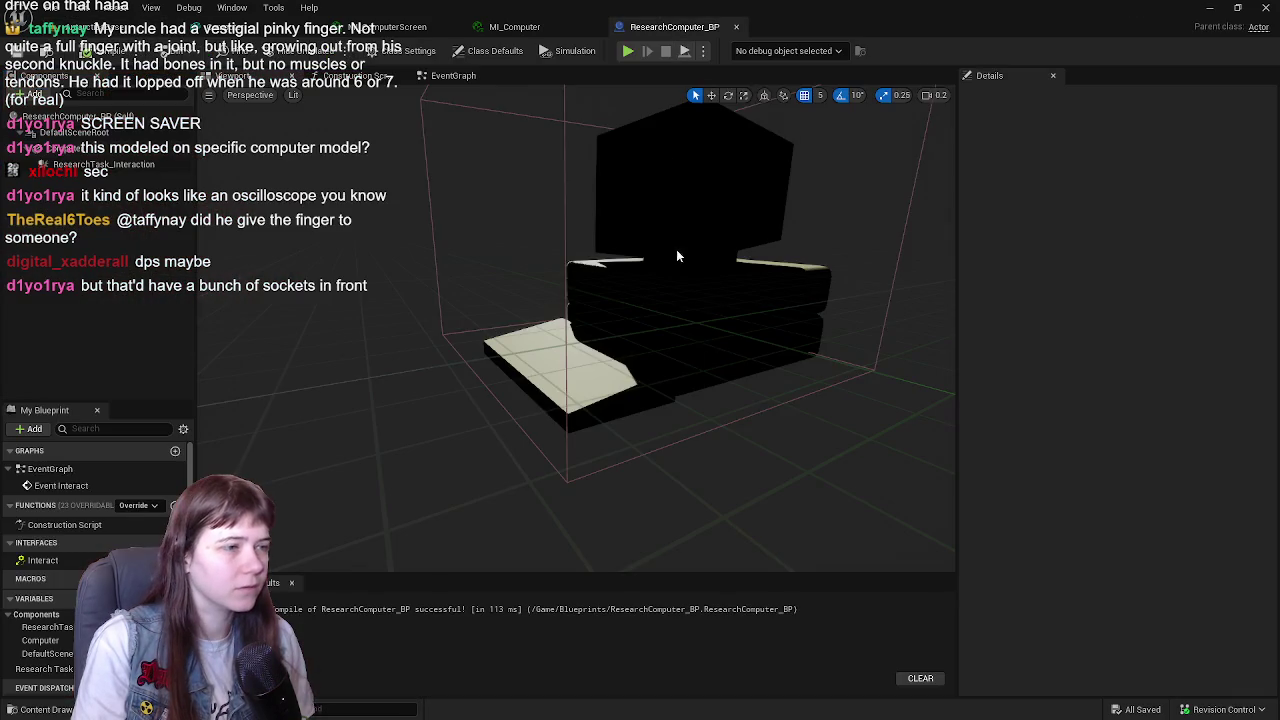
{"action": "scroll", "coordinate": [697, 300], "scroll_direction": "down", "scroll_amount": 1}
{"action": "key", "text": "ctrl+space"}
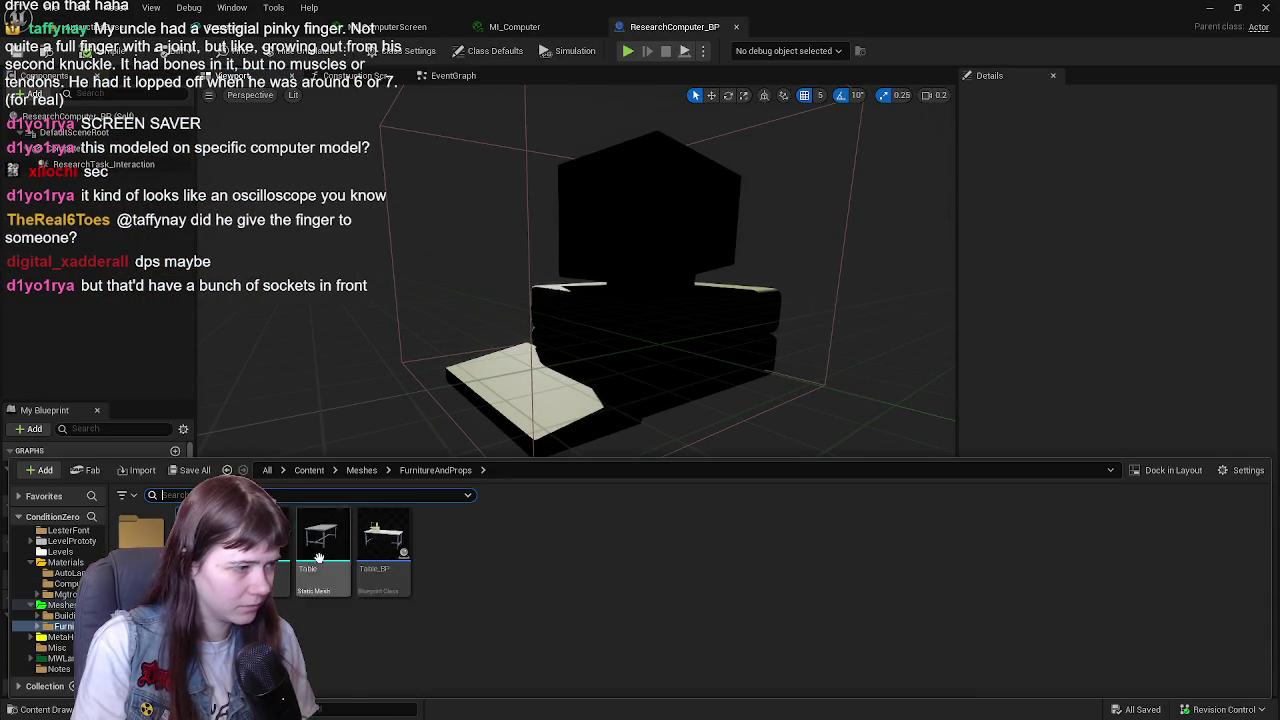
- Try WorldGridMaterial on the Computer mesh's Element 0, then undo back to MI_Computer
{"action": "double_click", "coordinate": [250, 540]}
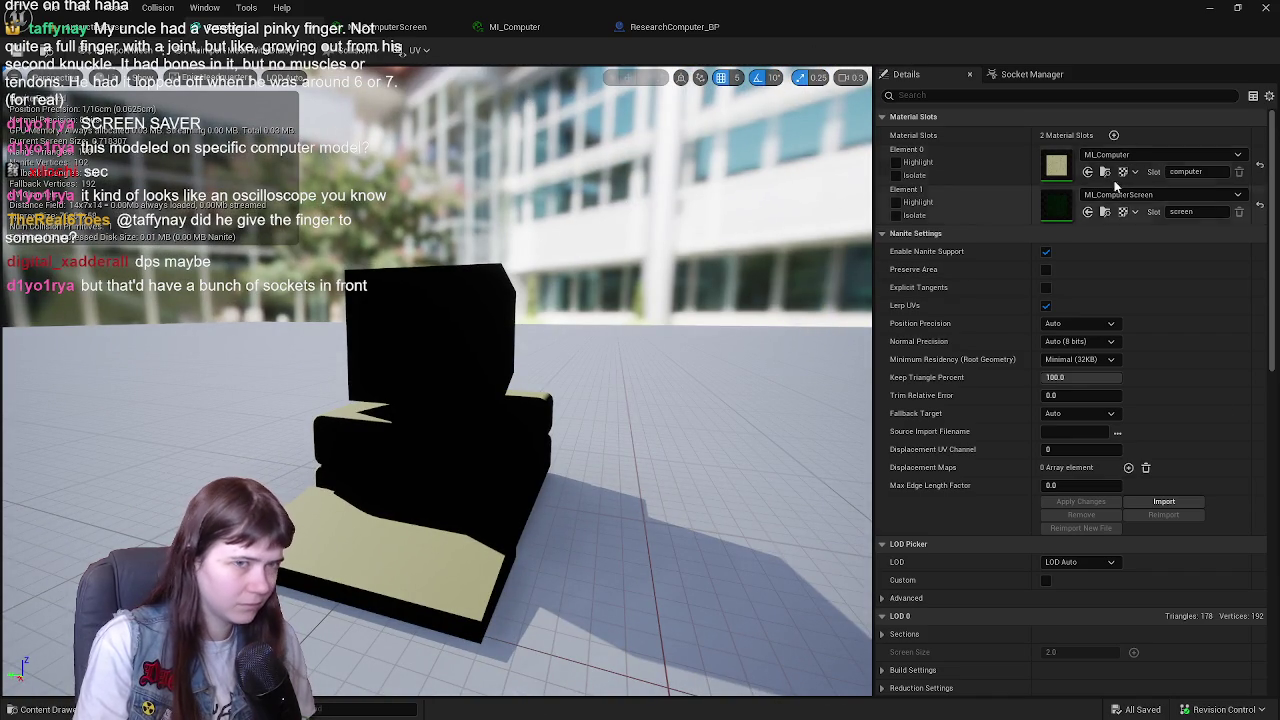
{"action": "left_click", "coordinate": [1239, 171]}
{"action": "mouse_move", "coordinate": [521, 560]}
{"action": "left_mouse_down"}
{"action": "mouse_move", "coordinate": [512, 470]}
{"action": "mouse_move", "coordinate": [521, 560]}
{"action": "left_mouse_up"}
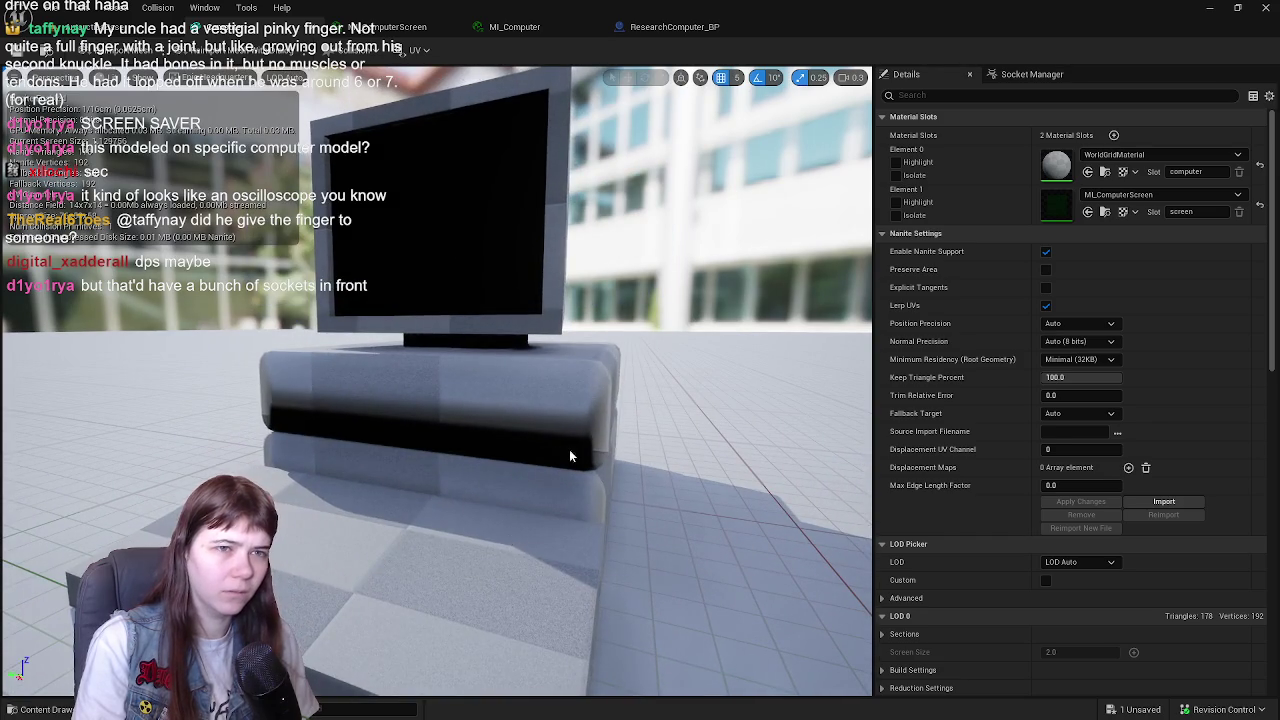
{"action": "key", "text": "ctrl+z"}
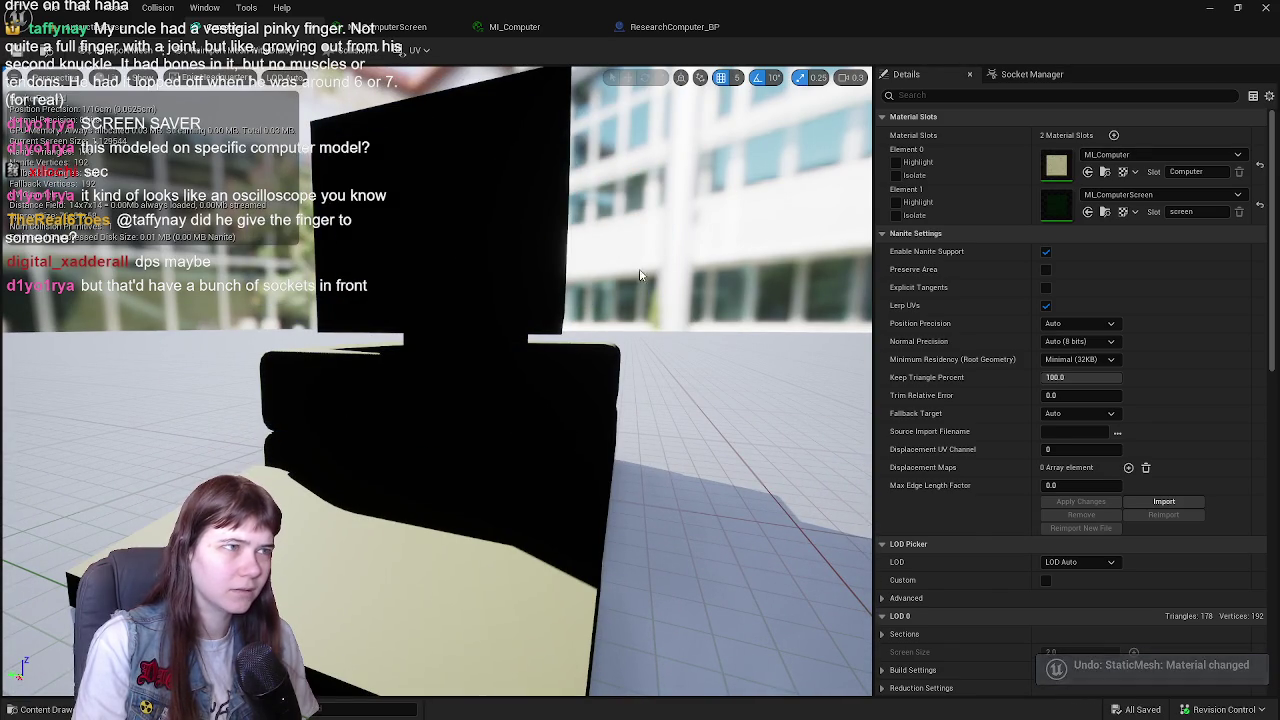
{"action": "key", "text": "alt+Tab"}
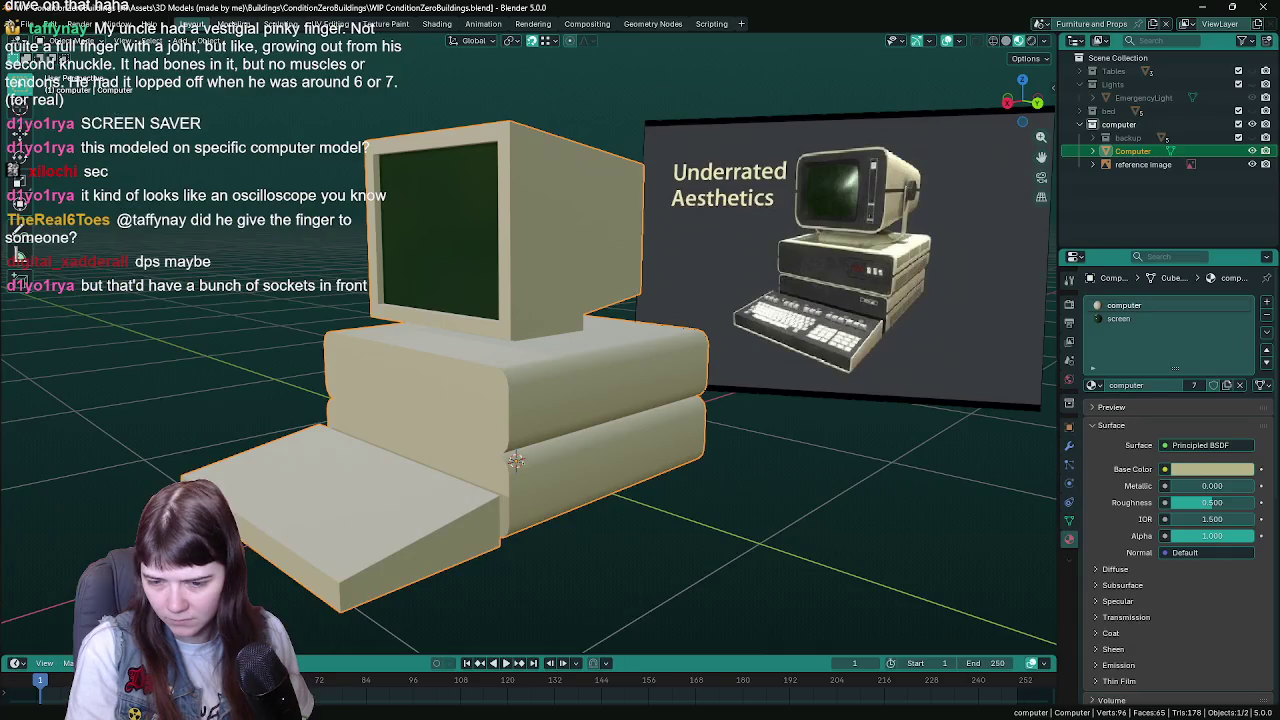
- Hide the reference image and inspect the computer base's end faces in Edit Mode without changes
{"action": "left_click", "coordinate": [1251, 164]}
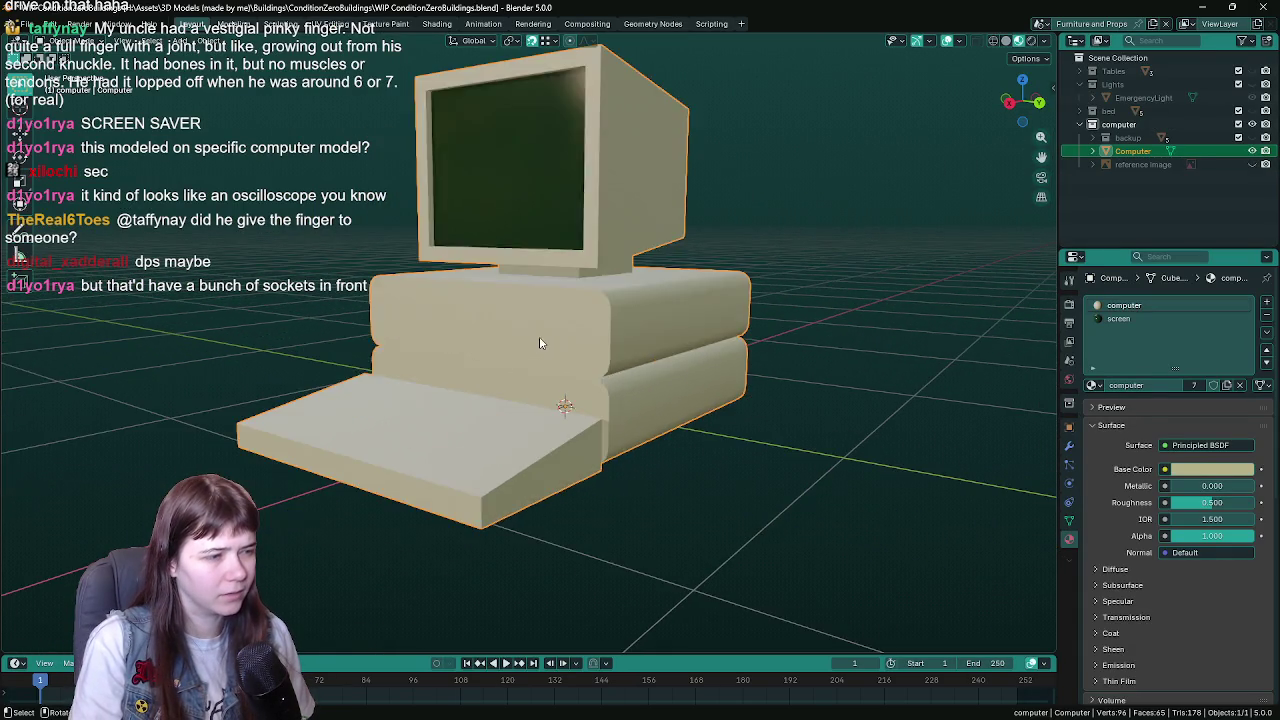
{"action": "key", "text": "Tab"}
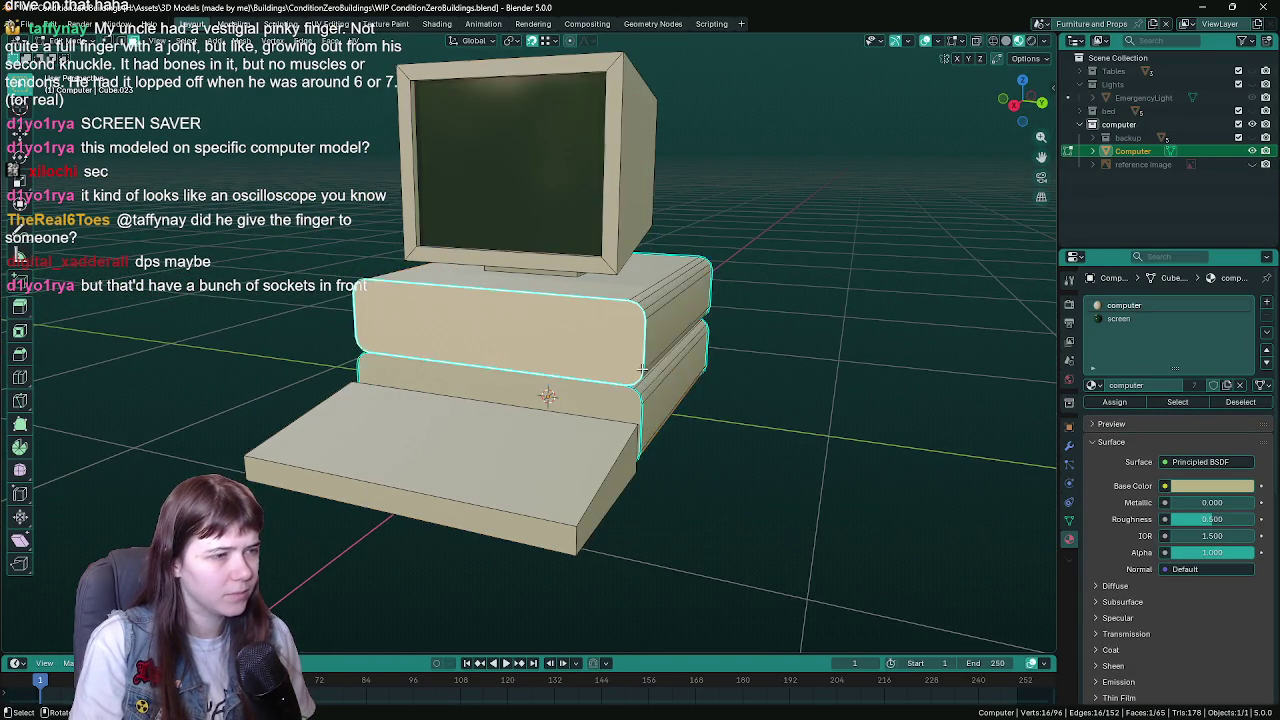
{"action": "left_click", "coordinate": [778, 401]}
{"action": "left_click", "coordinate": [780, 330], "text": "shift"}
{"action": "left_click", "coordinate": [780, 420], "text": "shift"}
{"action": "right_click", "coordinate": [715, 351]}
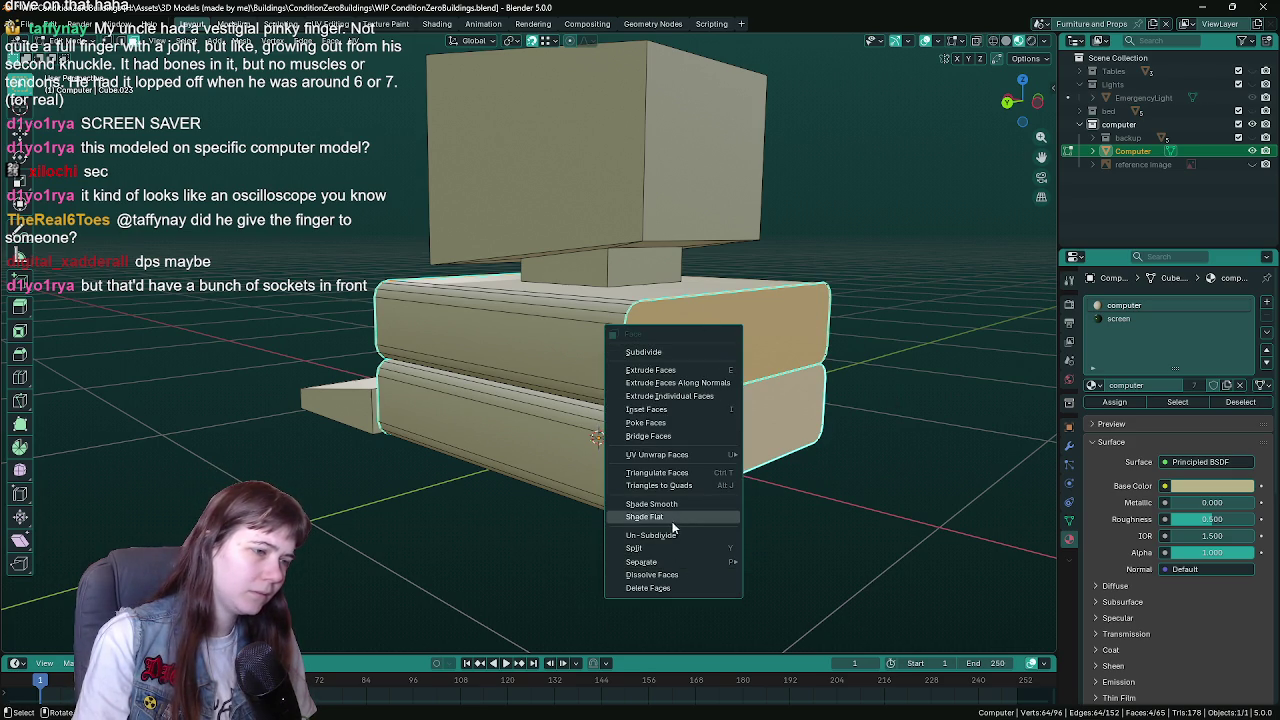
{"action": "key", "text": "Escape"}
{"action": "key", "text": "Tab"}
- Save the .blend file and re-export the model as FBX, overwriting Computer.fbx
{"action": "key", "text": "ctrl+s"}
{"action": "key", "text": "q"}
{"action": "left_click", "coordinate": [590, 437]}
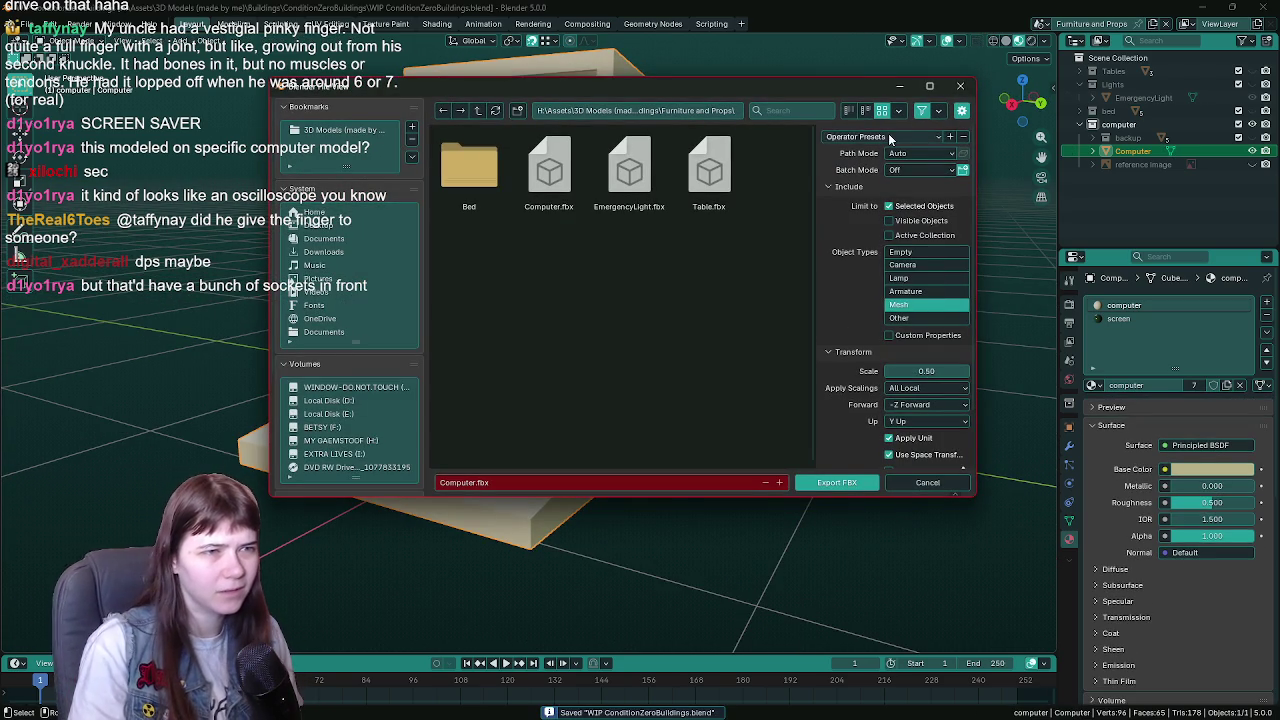
{"action": "double_click", "coordinate": [549, 172]}
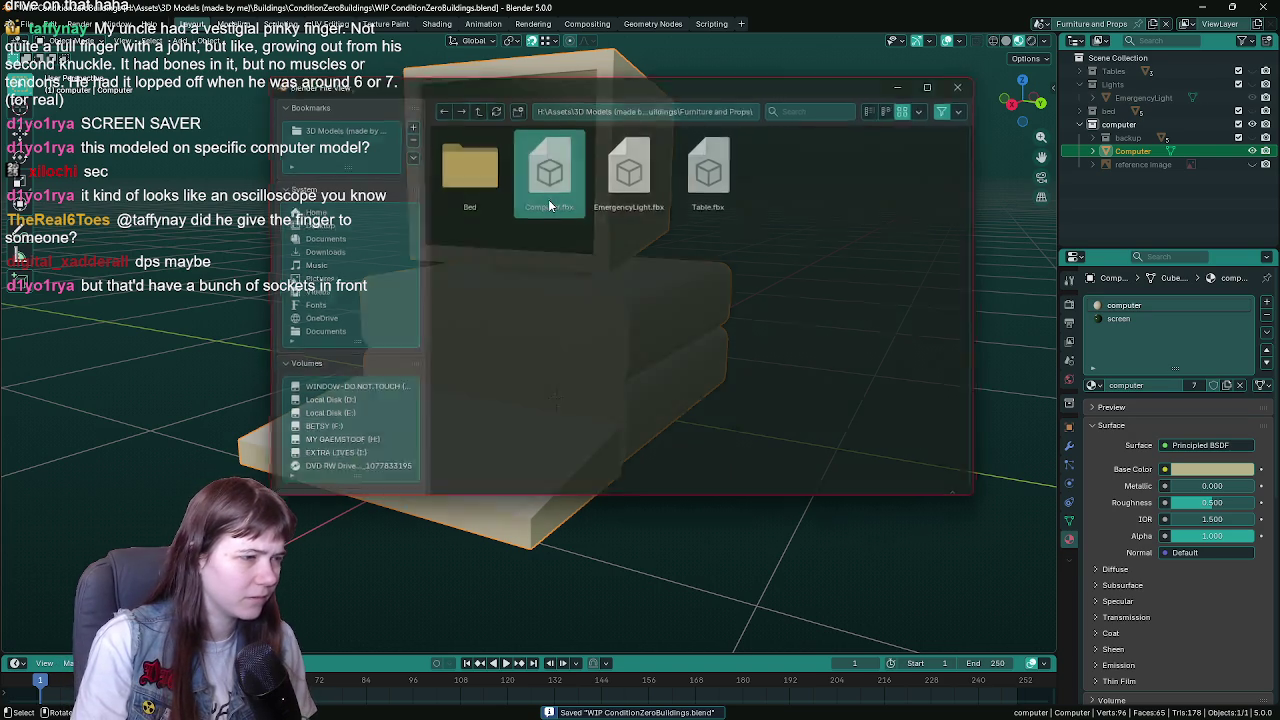
{"action": "key", "text": "alt+Tab"}
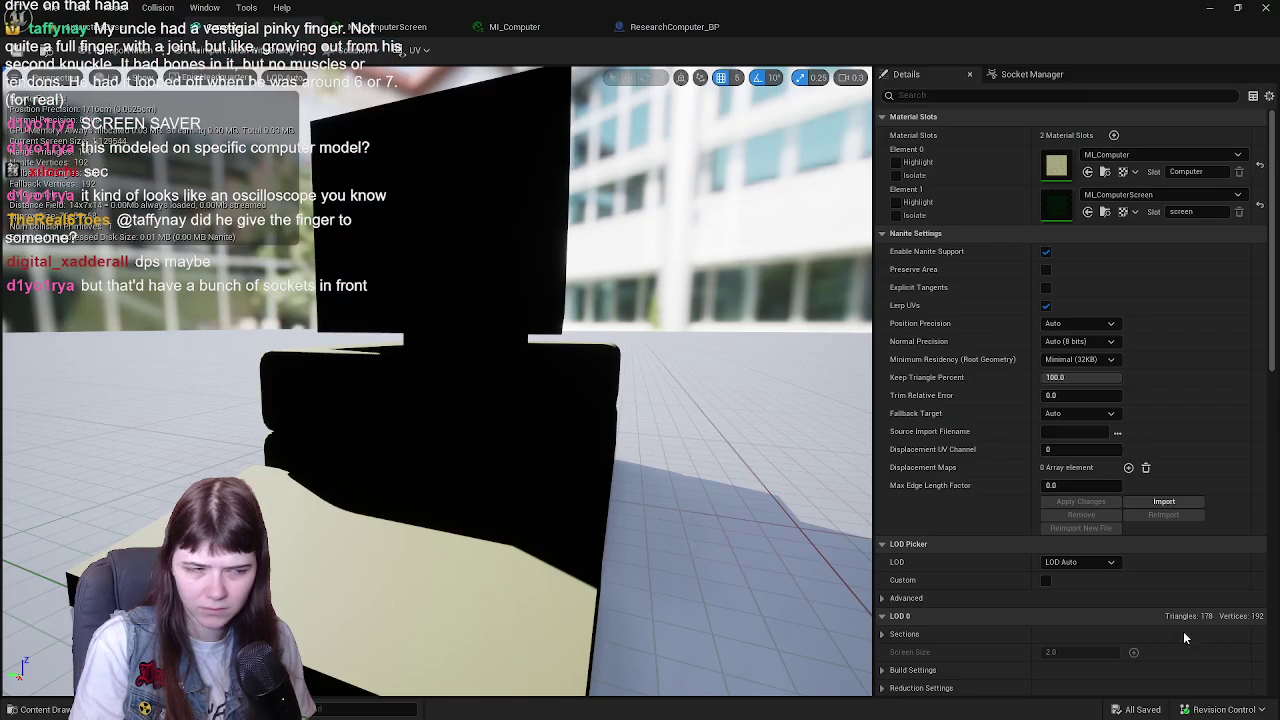
- Reimport the Computer mesh from the new FBX and save all modified packages
{"action": "key", "text": "ctrl+space"}
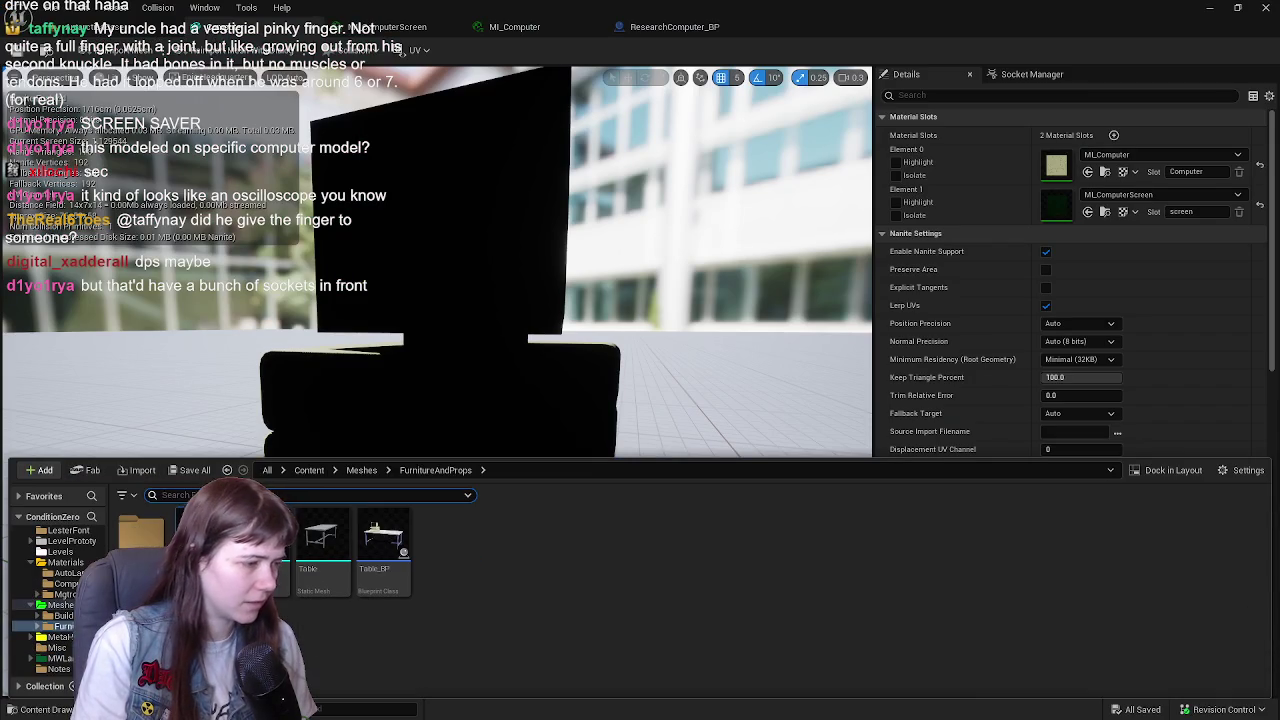
{"action": "right_click", "coordinate": [220, 545]}
{"action": "left_click", "coordinate": [282, 165]}
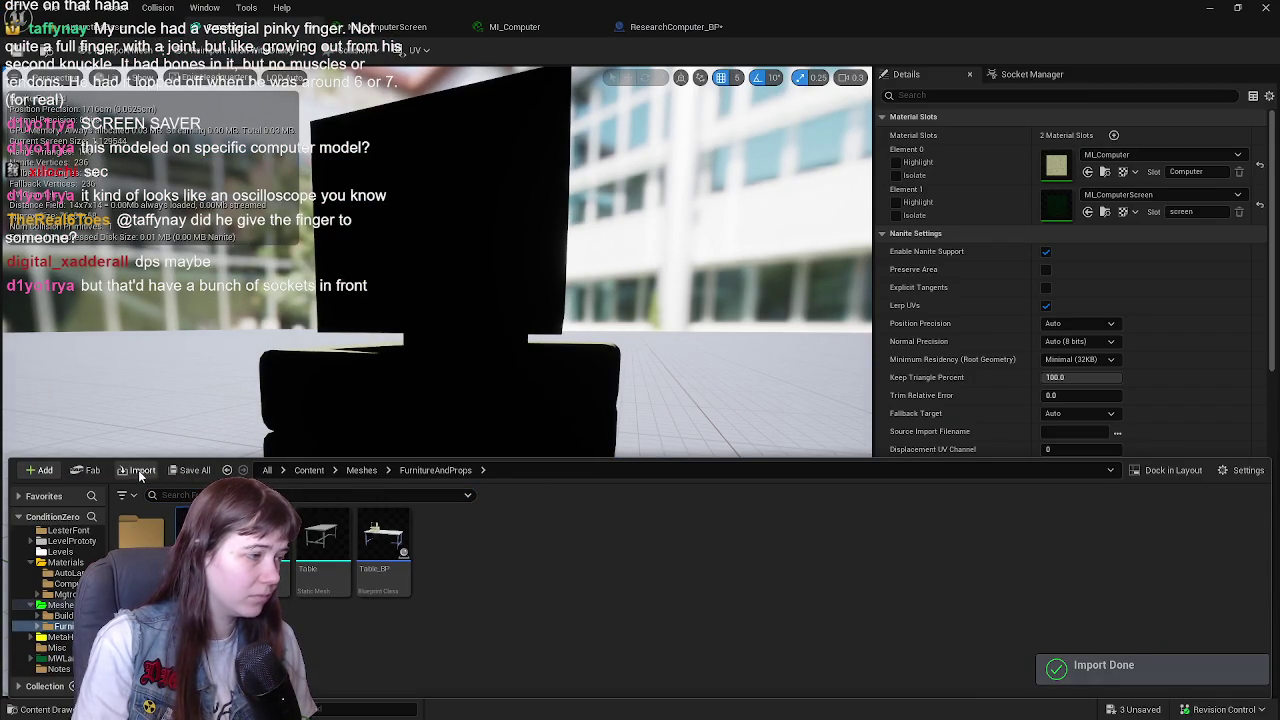
{"action": "left_click", "coordinate": [205, 472]}
{"action": "left_click", "coordinate": [727, 520]}
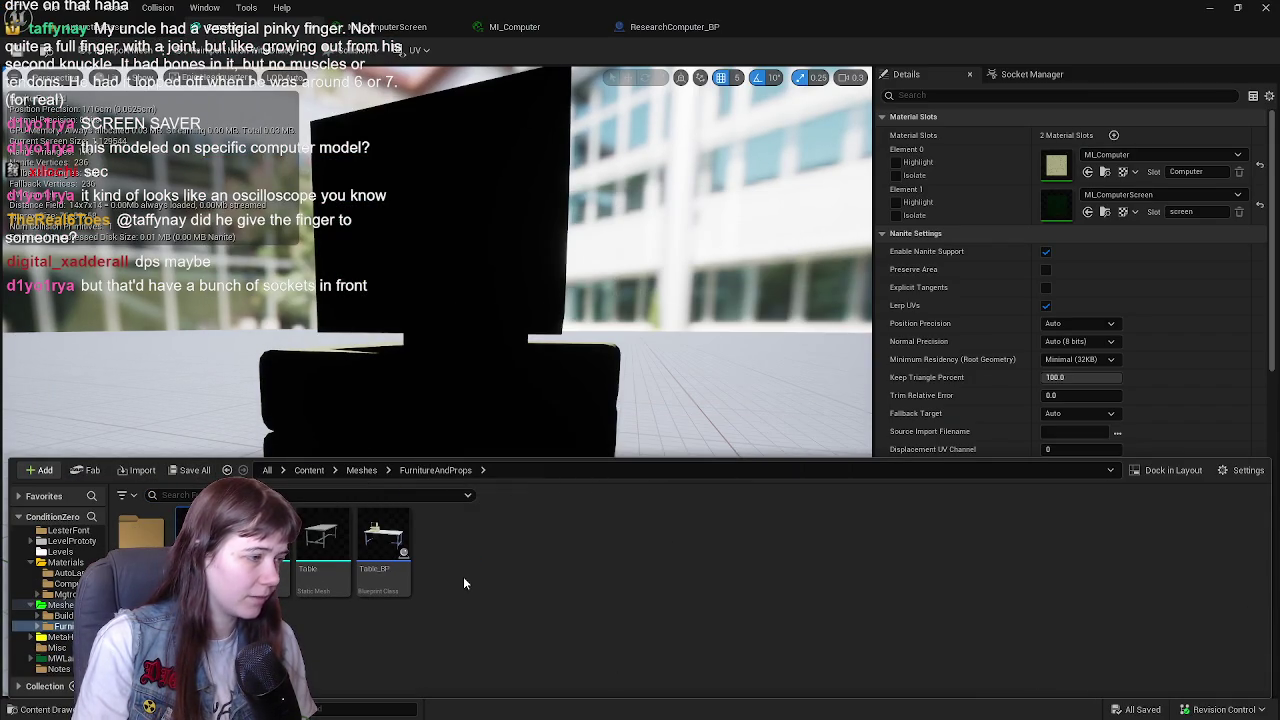
- Move the level camera closer to inspect the updated computer on the table
{"action": "left_click", "coordinate": [116, 14]}
{"action": "mouse_move", "coordinate": [500, 400]}
{"action": "left_mouse_down"}
{"action": "mouse_move", "coordinate": [470, 390]}
{"action": "mouse_move", "coordinate": [520, 395]}
{"action": "mouse_move", "coordinate": [510, 380]}
{"action": "mouse_move", "coordinate": [490, 385]}
{"action": "mouse_move", "coordinate": [520, 365]}
{"action": "mouse_move", "coordinate": [510, 375]}
{"action": "mouse_move", "coordinate": [663, 440]}
{"action": "left_mouse_up"}
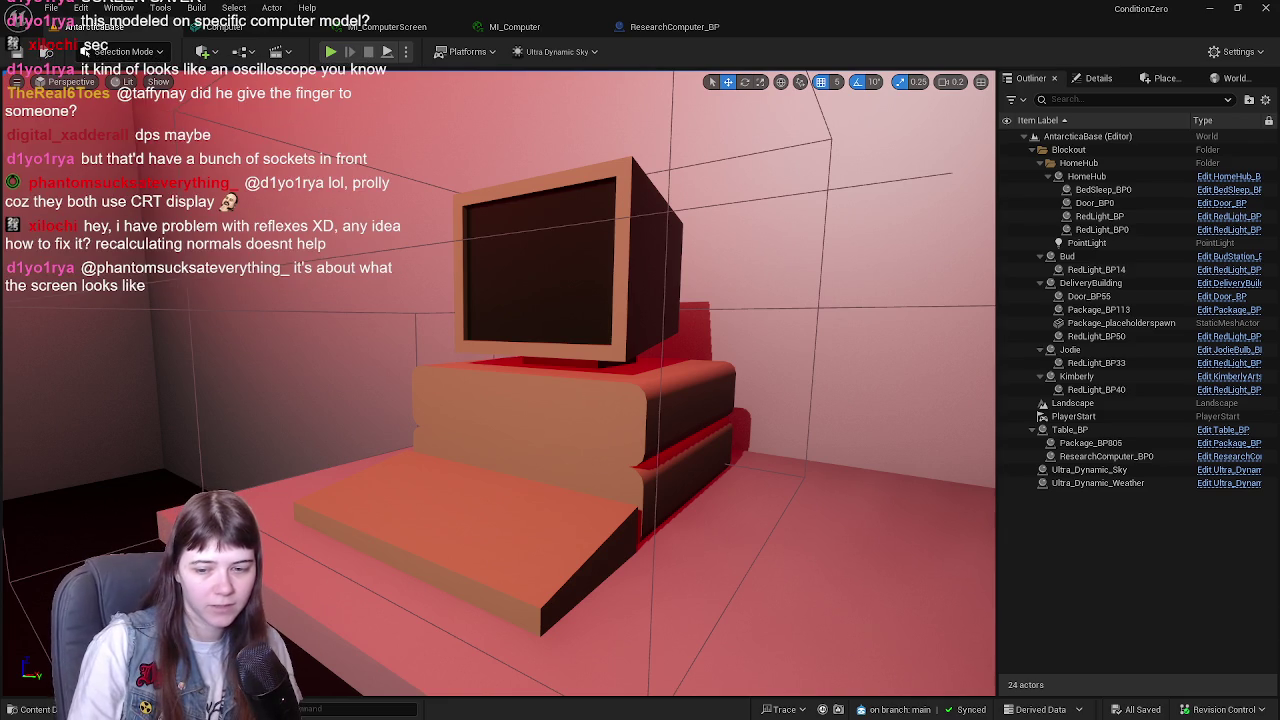
{"action": "key", "text": "alt+Tab"}
- Show the retro computer reference photo again and compare it with the model
{"action": "scroll", "coordinate": [796, 392], "scroll_direction": "up", "scroll_amount": 3}
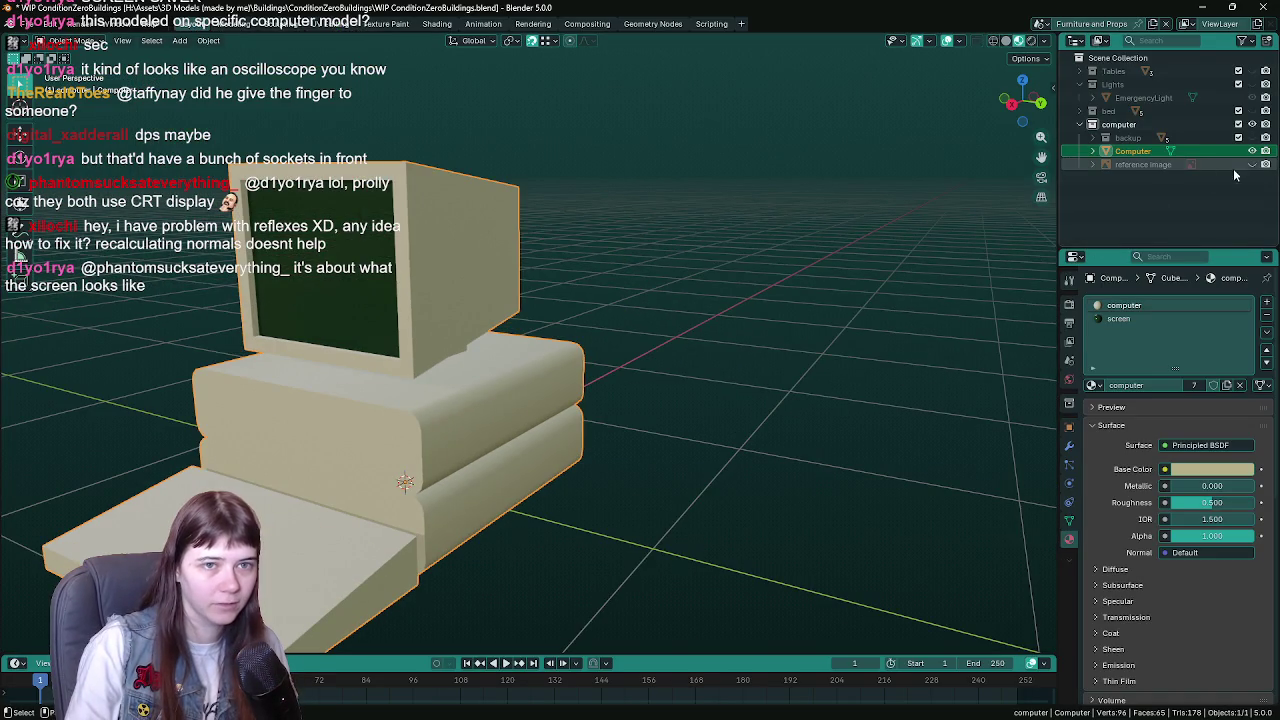
{"action": "left_click", "coordinate": [1252, 164]}
{"action": "scroll", "coordinate": [800, 256], "scroll_direction": "up", "scroll_amount": 5}
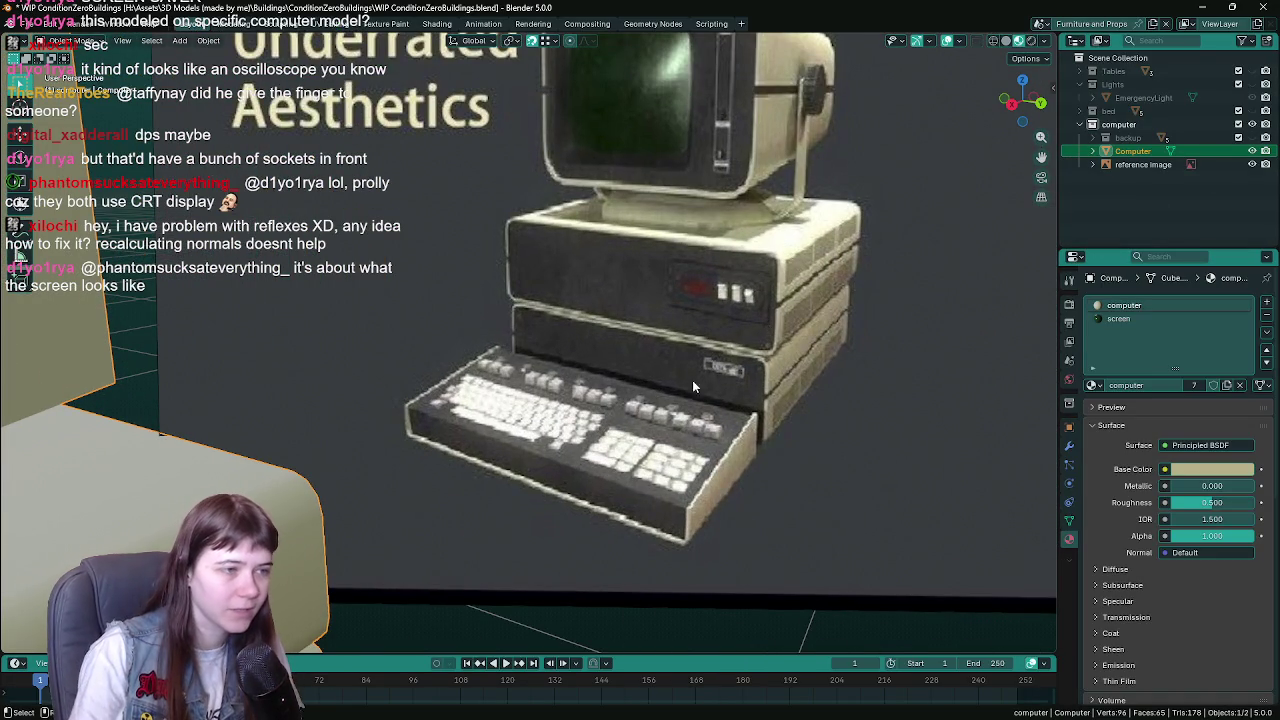
{"action": "scroll", "coordinate": [614, 364], "scroll_direction": "down", "scroll_amount": 8}
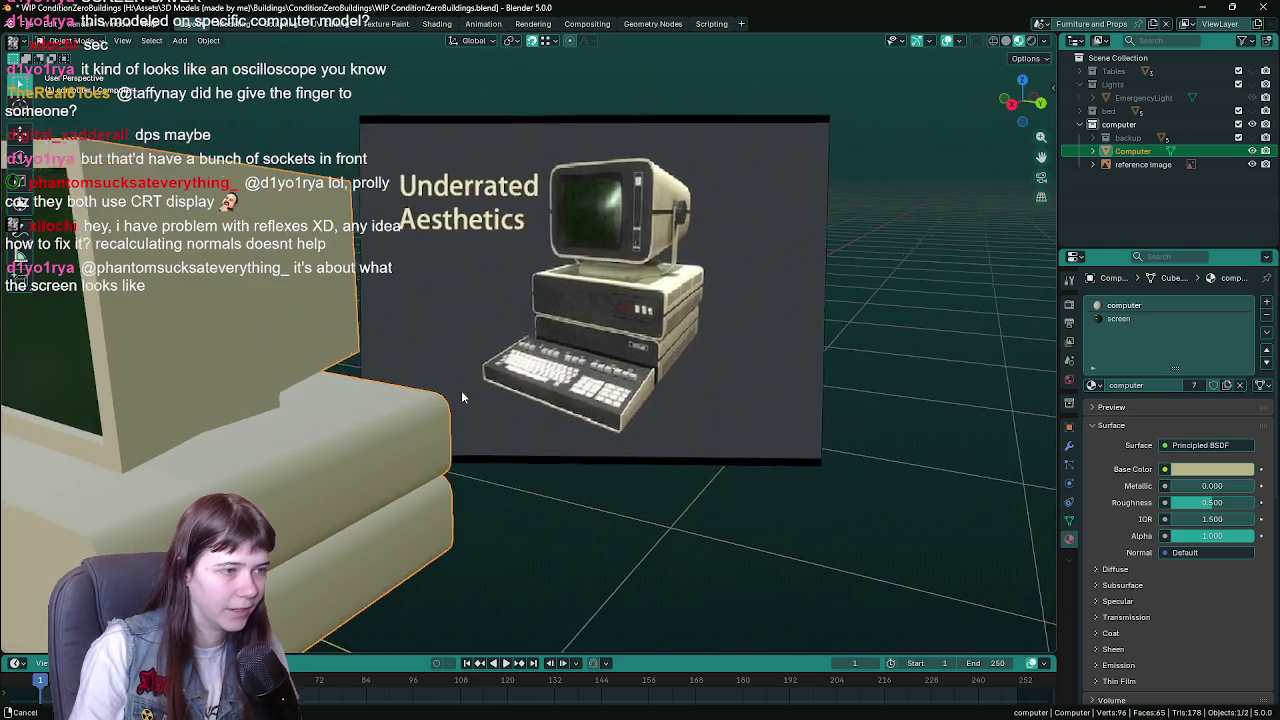
{"action": "scroll", "coordinate": [668, 310], "scroll_direction": "down", "scroll_amount": 2}
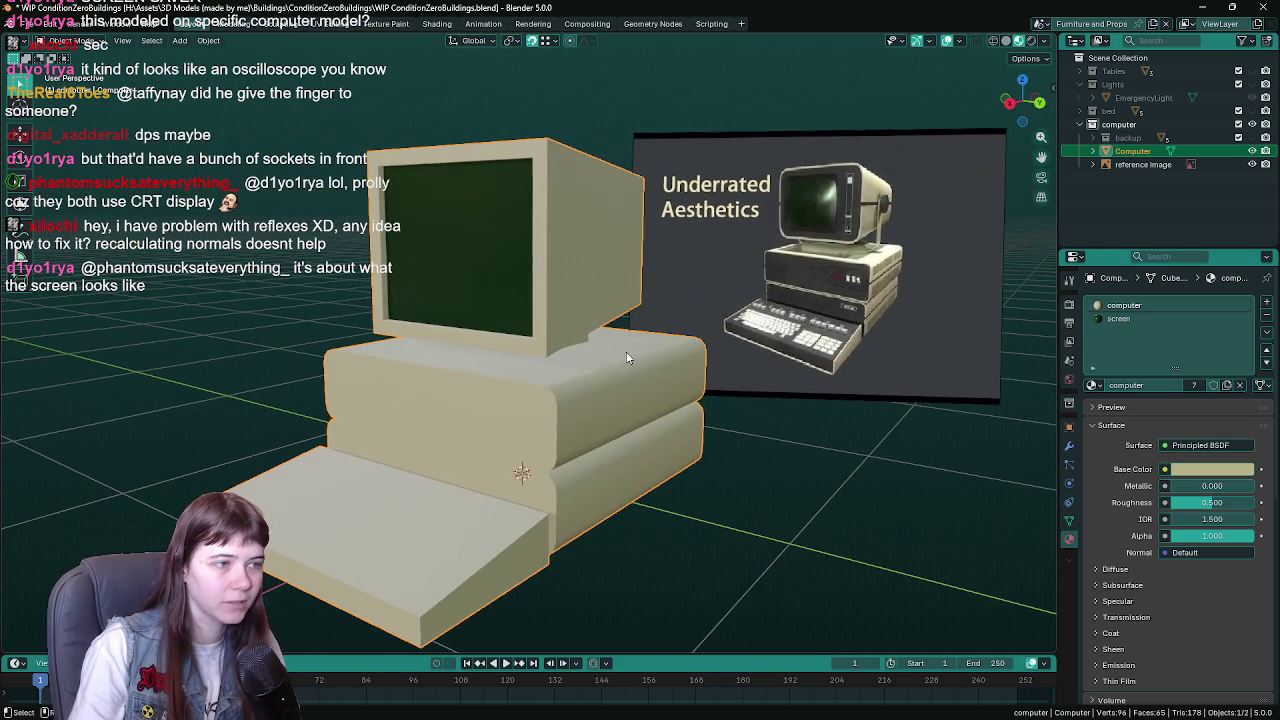
- Save the .blend file, then pull the Unreal camera back from the computer on the table
{"action": "key", "text": "ctrl+s"}
{"action": "scroll", "coordinate": [639, 396], "scroll_direction": "up", "scroll_amount": 2}
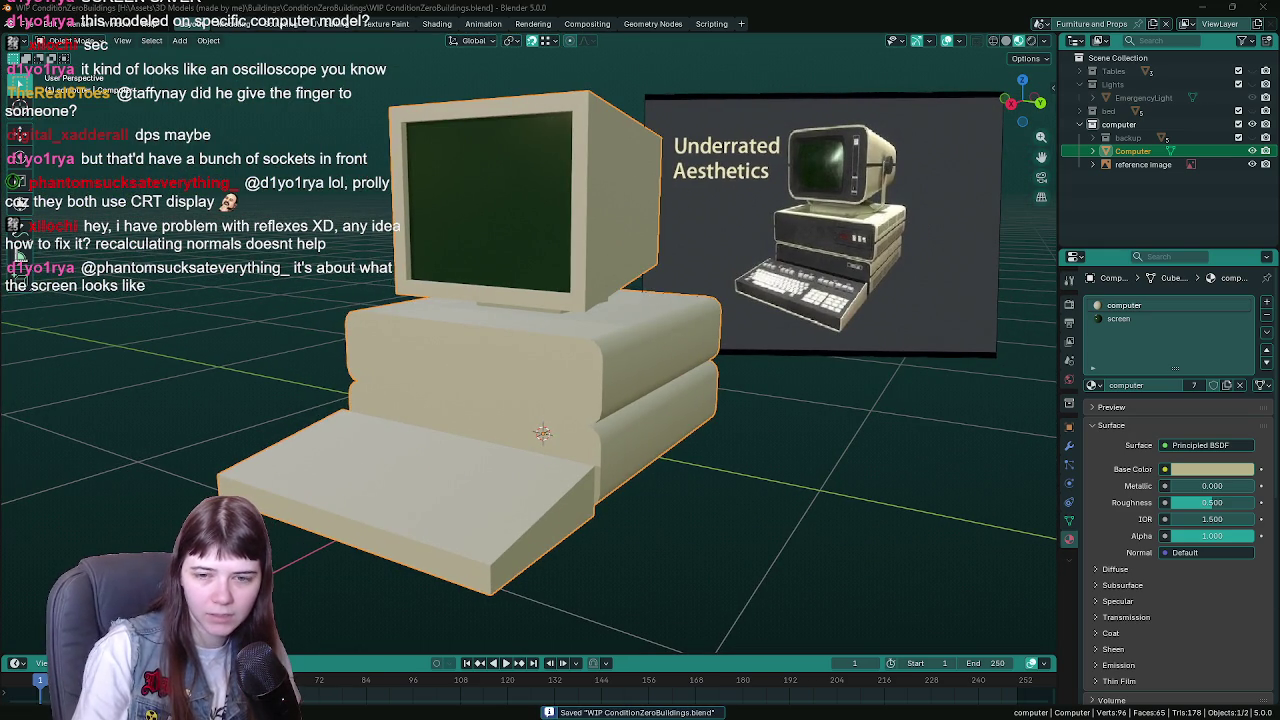
{"action": "key", "text": "alt+Tab"}
{"action": "left_click_drag", "start_coordinate": [849, 471], "coordinate": [760, 480]}
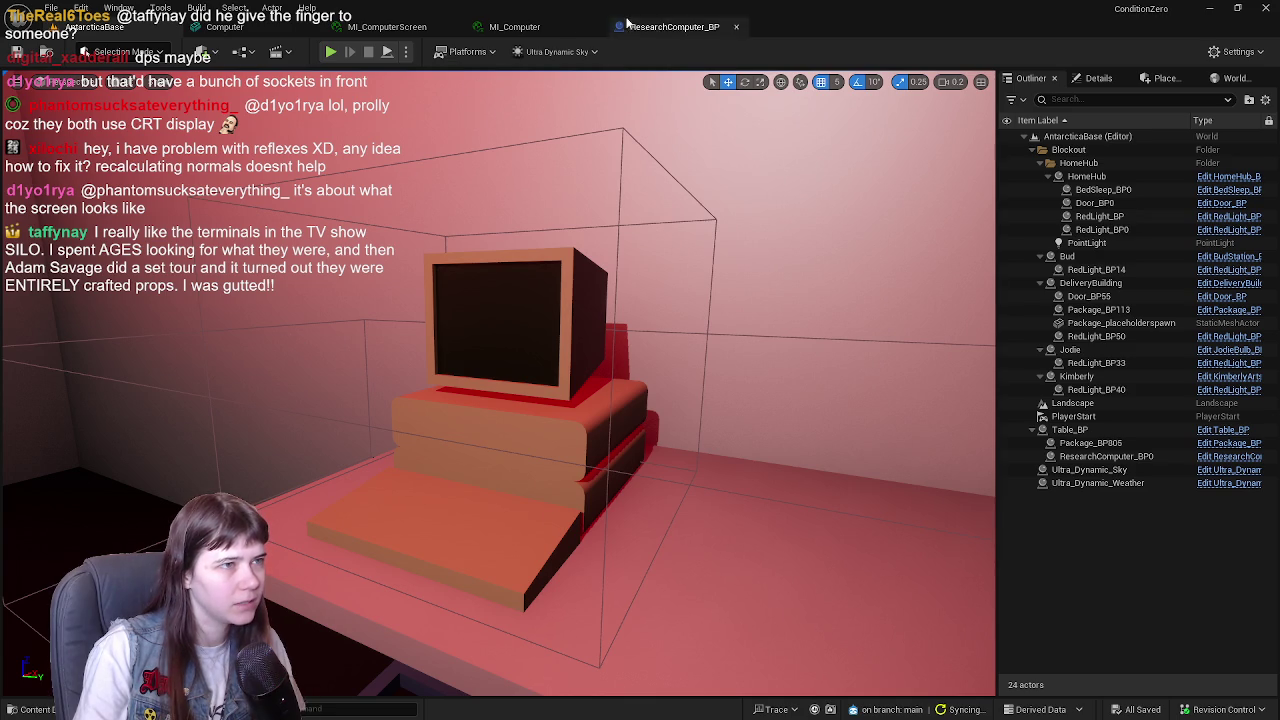
- Review the MI_Computer and MI_ComputerScreen materials and the Computer mesh, saving pending changes
{"action": "left_click", "coordinate": [514, 27]}
{"action": "left_click", "coordinate": [400, 27]}
{"action": "left_click", "coordinate": [453, 27]}
{"action": "left_click", "coordinate": [453, 27]}
{"action": "left_click", "coordinate": [17, 50]}
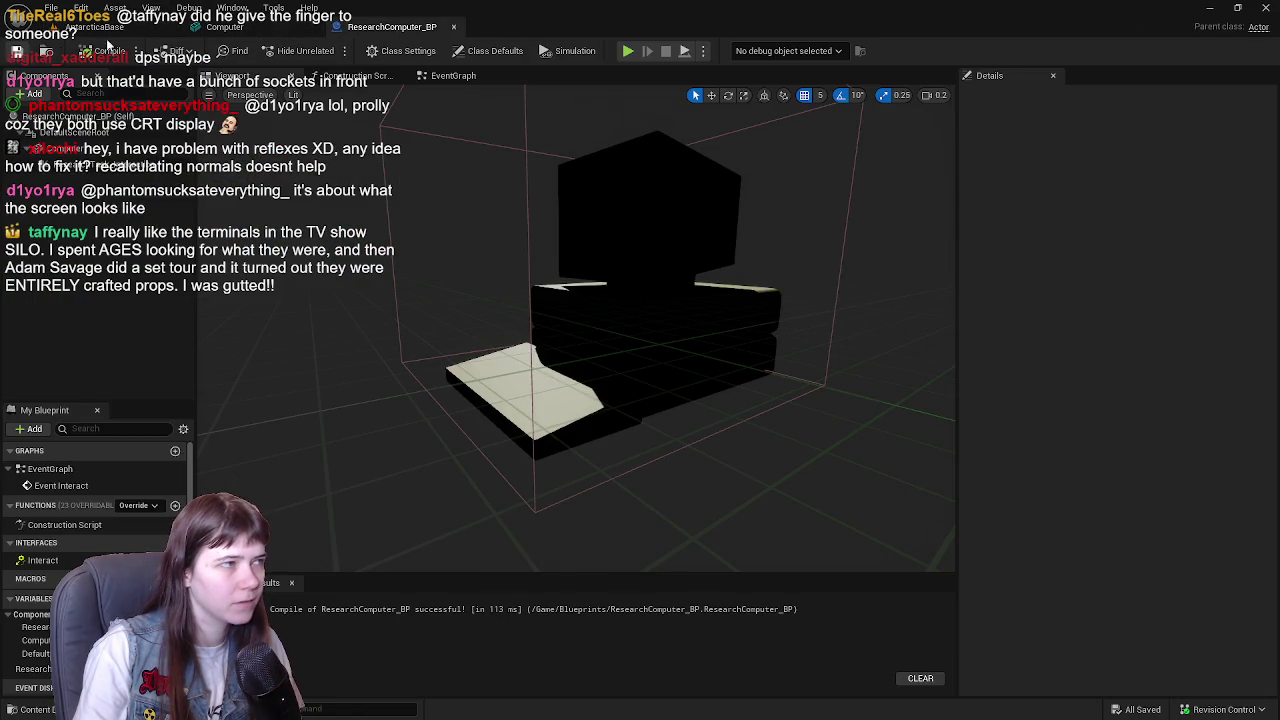
{"action": "left_click", "coordinate": [238, 30]}
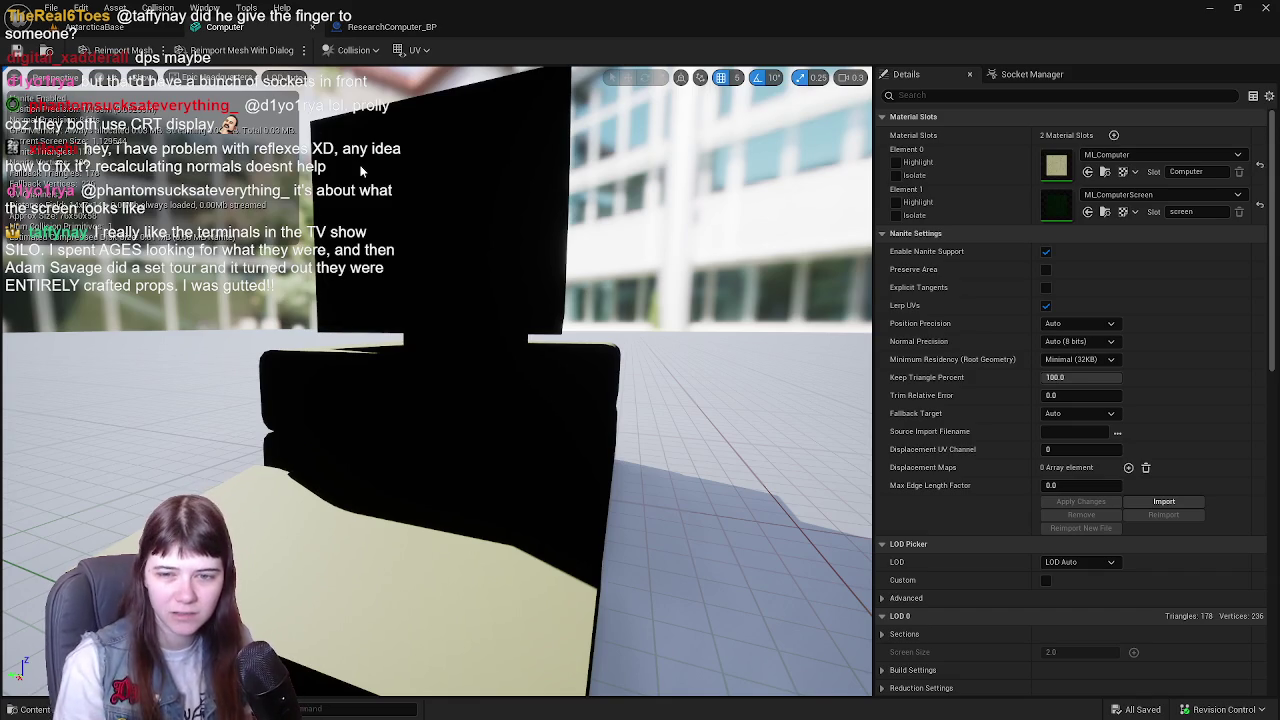
{"action": "left_click", "coordinate": [314, 28]}
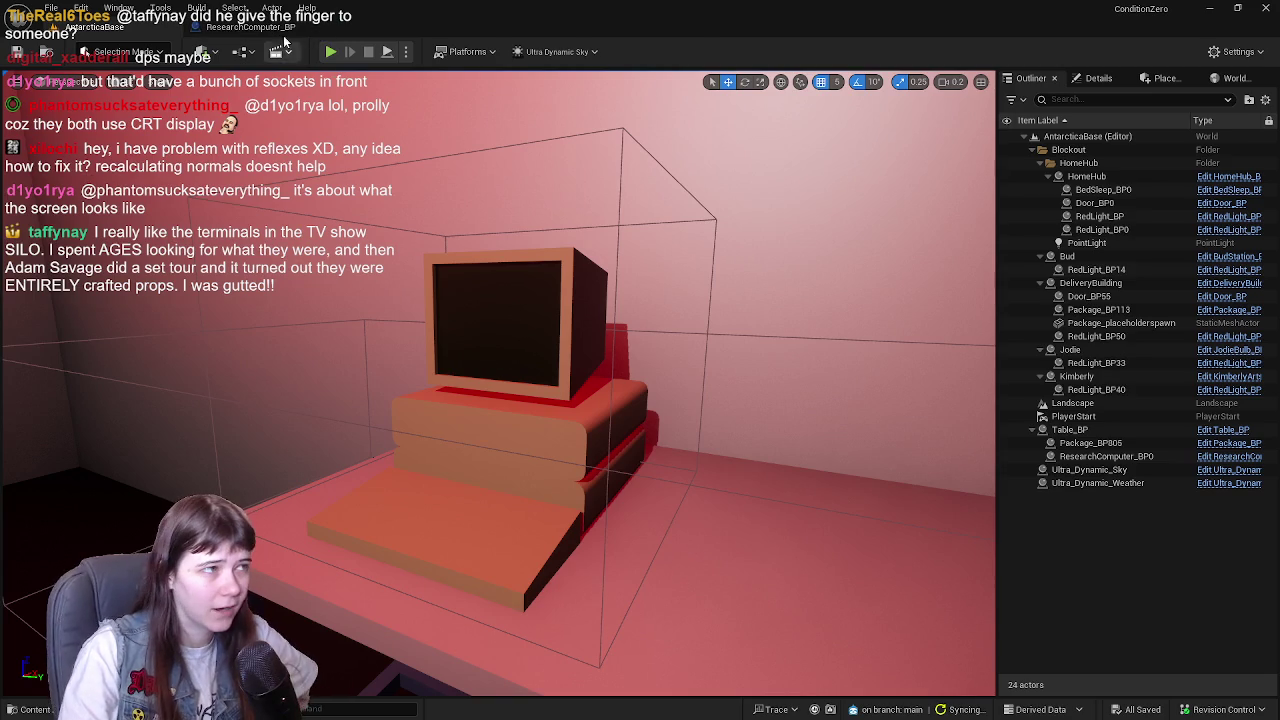
- Set the Computer component's collision preset in ResearchComputer_BP to Custom
{"action": "left_click", "coordinate": [250, 27]}
{"action": "left_click", "coordinate": [631, 204]}
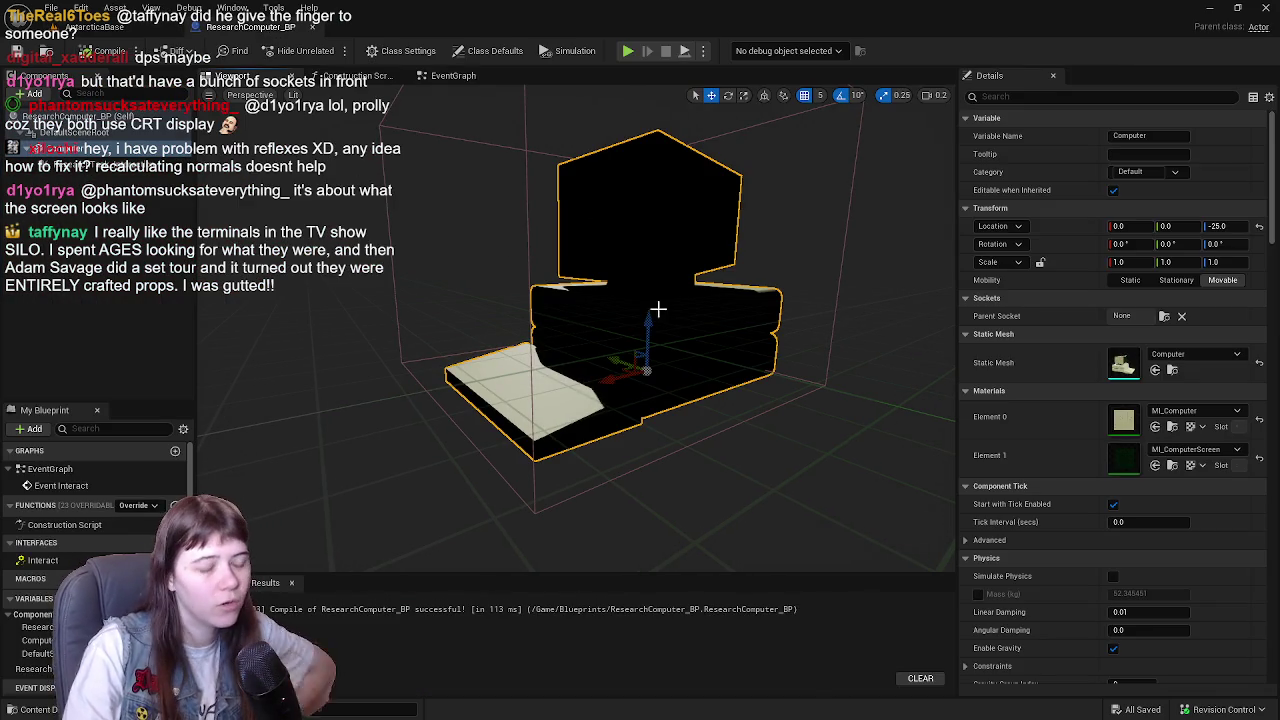
{"action": "mouse_move", "coordinate": [770, 346]}
{"action": "left_mouse_down"}
{"action": "mouse_move", "coordinate": [705, 352]}
{"action": "mouse_move", "coordinate": [700, 340]}
{"action": "mouse_move", "coordinate": [685, 352]}
{"action": "left_mouse_up"}
{"action": "scroll", "coordinate": [1102, 400], "scroll_direction": "down", "scroll_amount": 10}
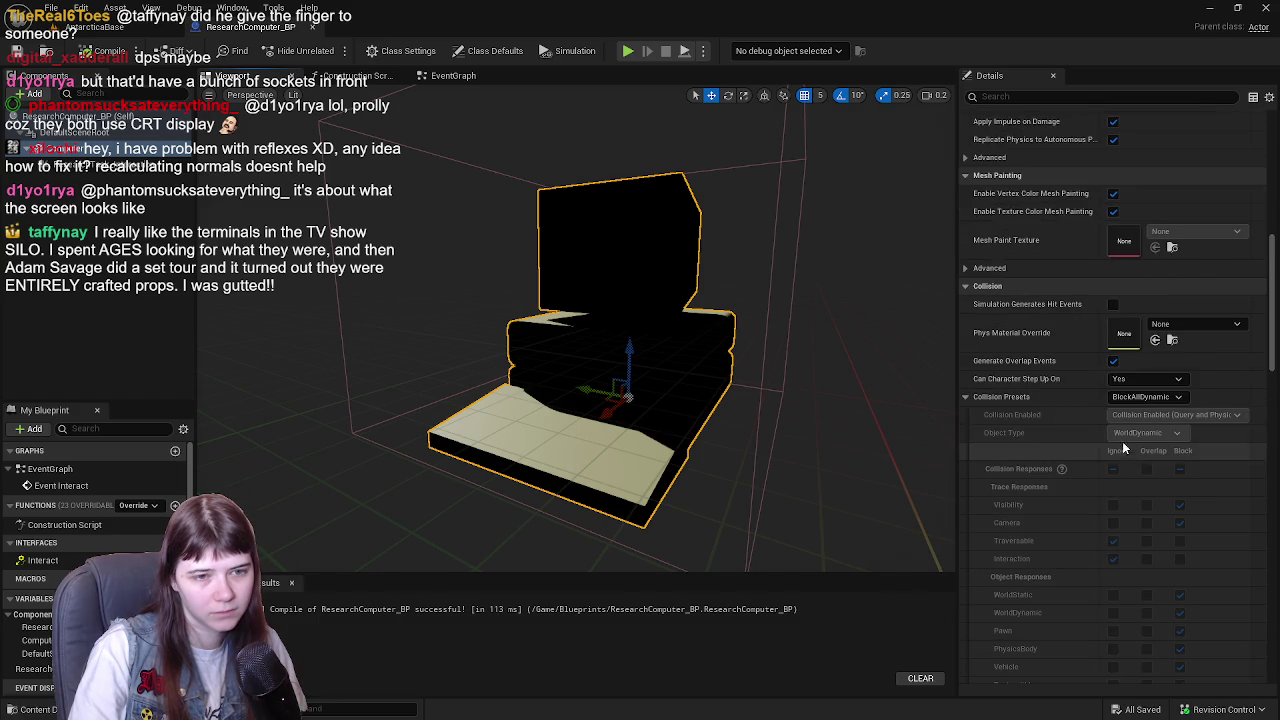
{"action": "scroll", "coordinate": [1153, 375], "scroll_direction": "down", "scroll_amount": 2}
{"action": "left_click", "coordinate": [1146, 354]}
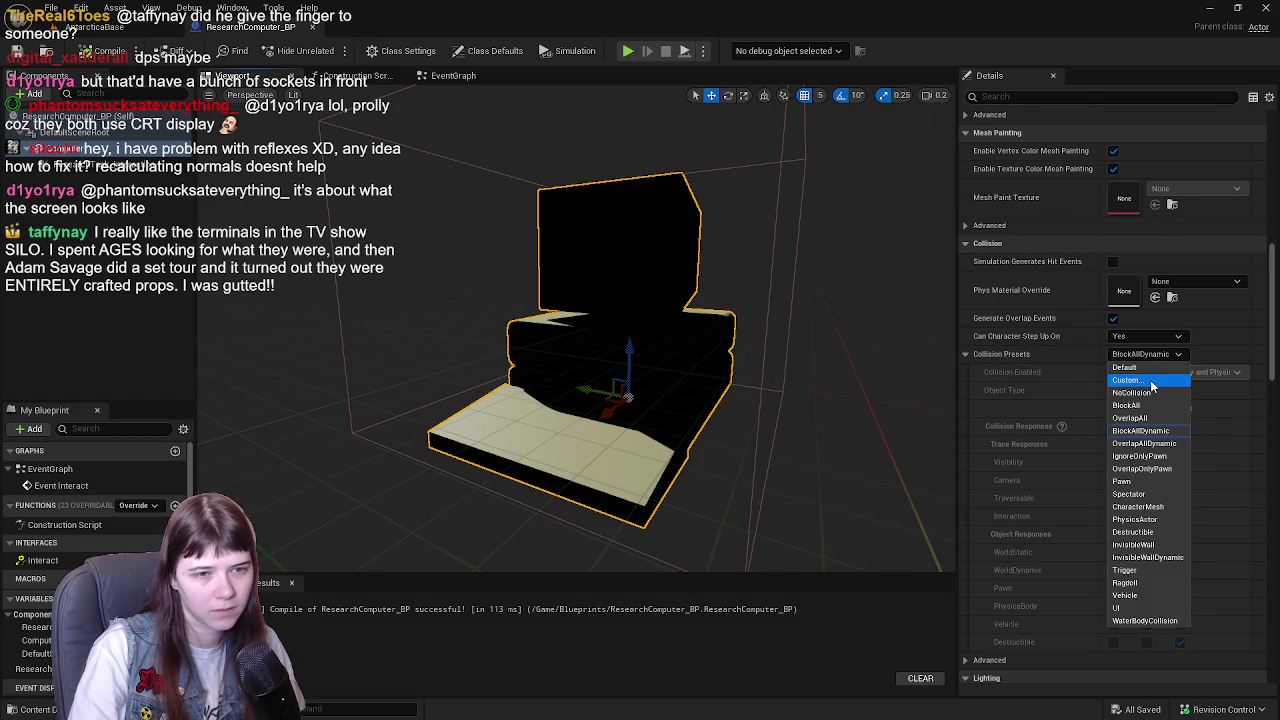
{"action": "left_click", "coordinate": [1152, 380]}
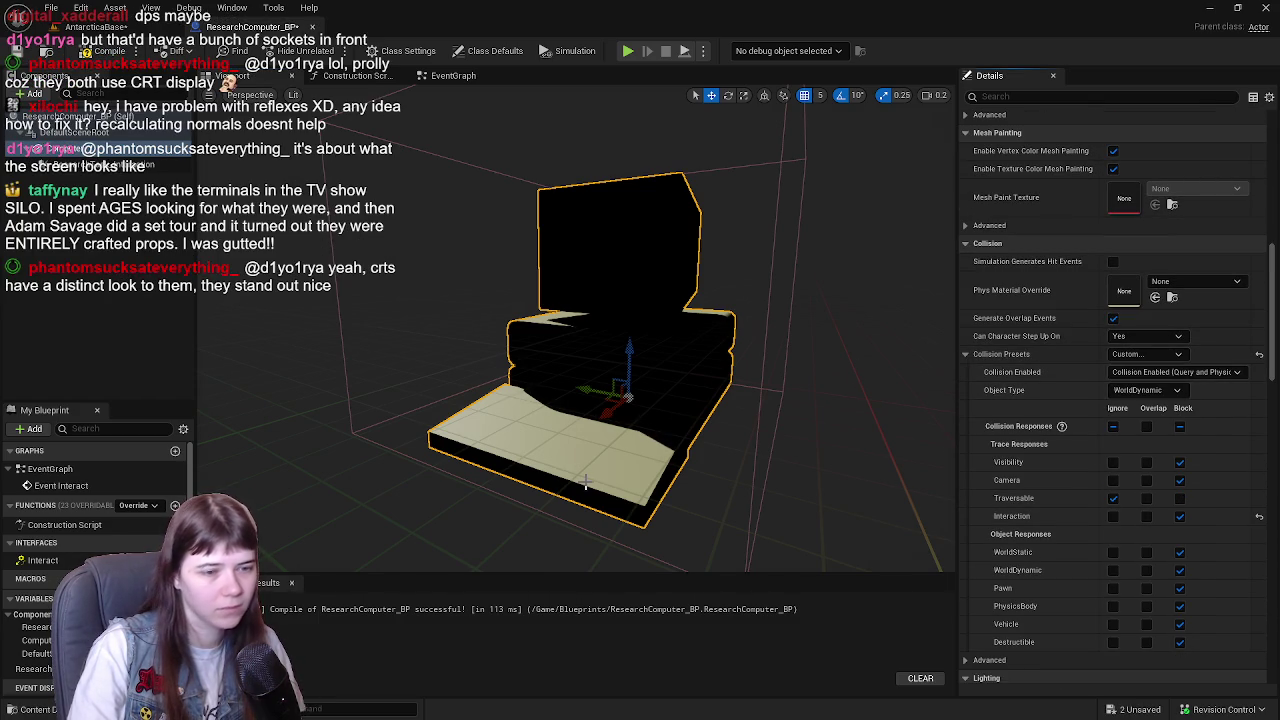
{"action": "left_click", "coordinate": [86, 29]}
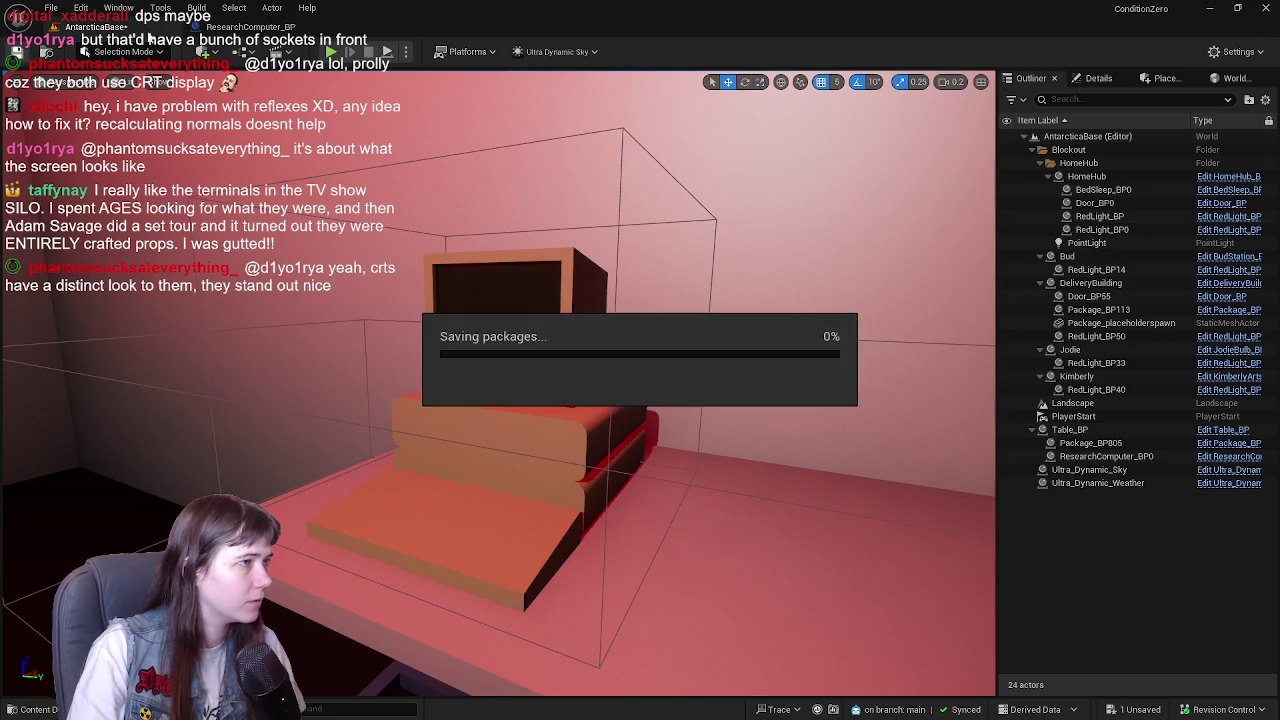
{"action": "left_click", "coordinate": [265, 28]}
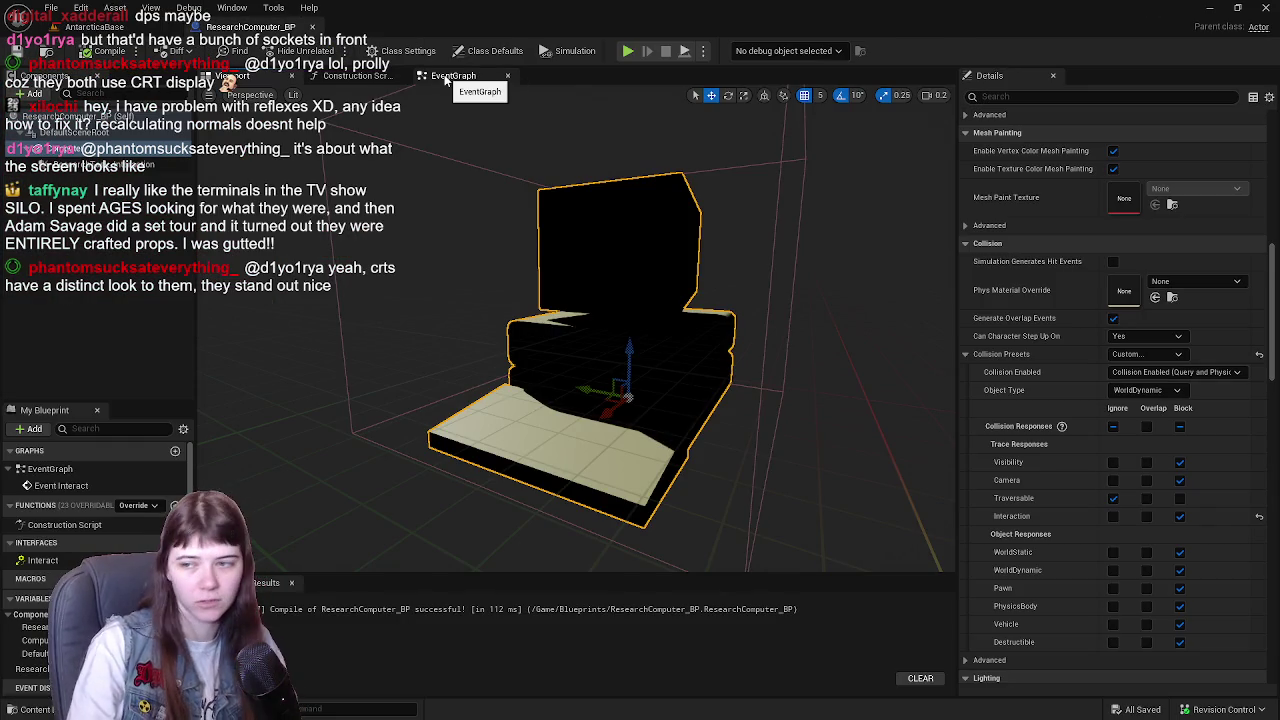
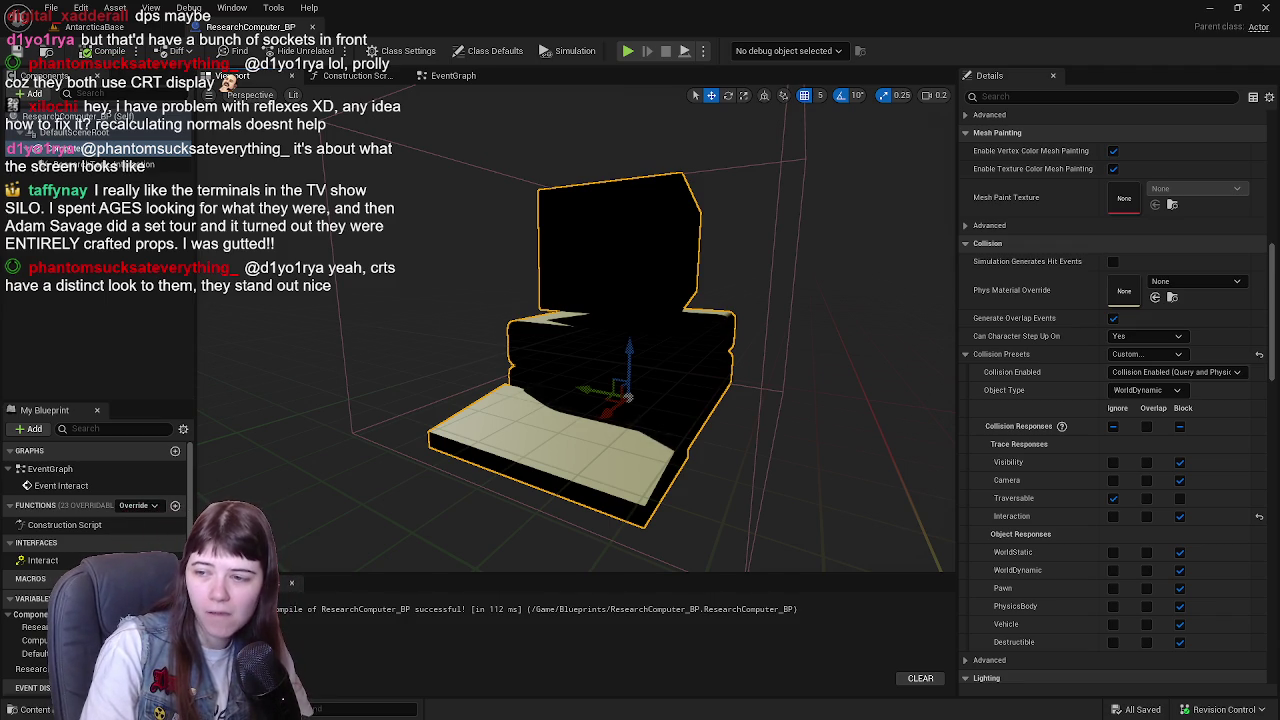
- Switch to the browser showing Google Images results for Silo computer terminals
{"action": "key", "text": "alt+Tab"}
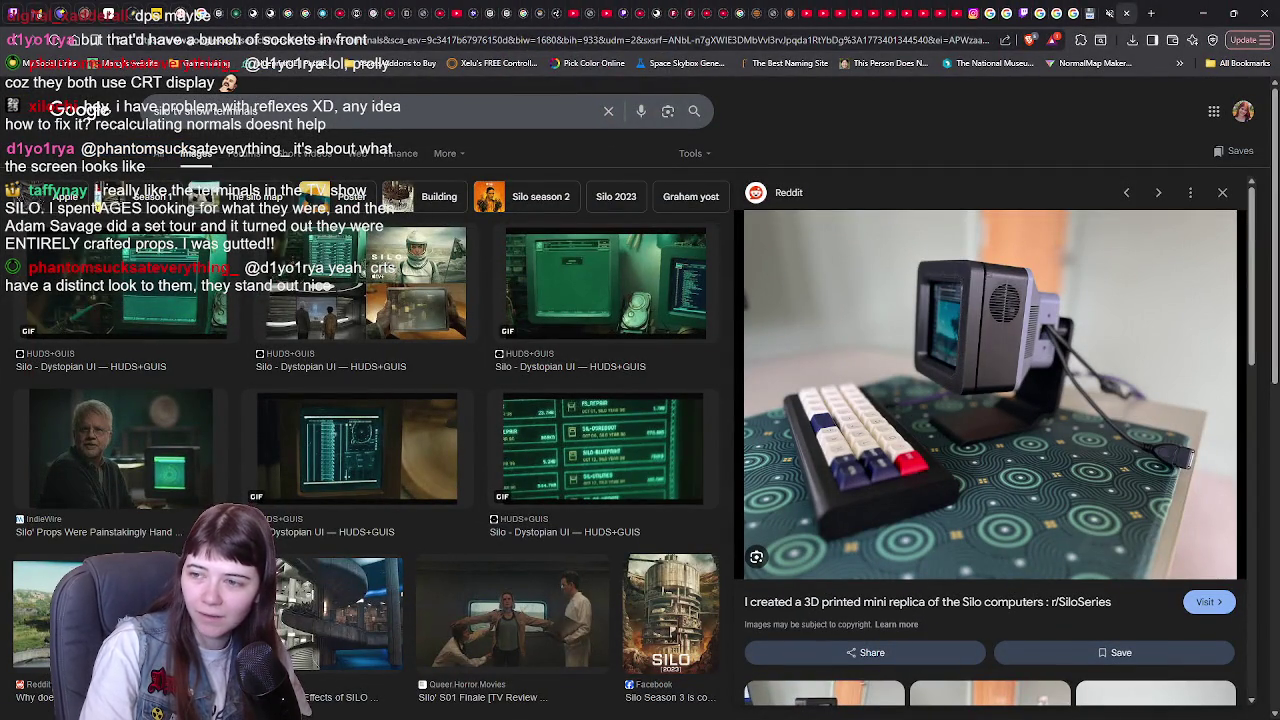
- Preview the Silo Wiki computer terminal image in the side panel
{"action": "scroll", "coordinate": [1067, 364], "scroll_direction": "down", "scroll_amount": 3}
{"action": "scroll", "coordinate": [1067, 364], "scroll_direction": "down", "scroll_amount": 3}
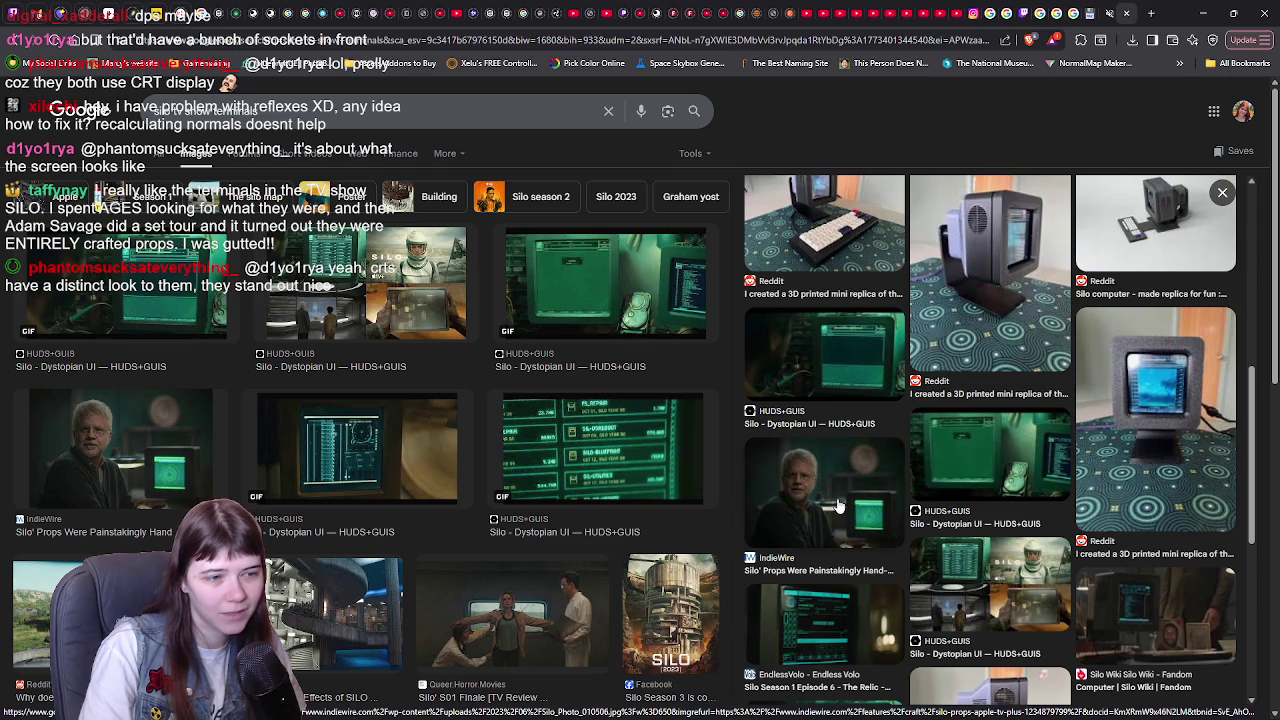
{"action": "left_click", "coordinate": [1152, 604]}
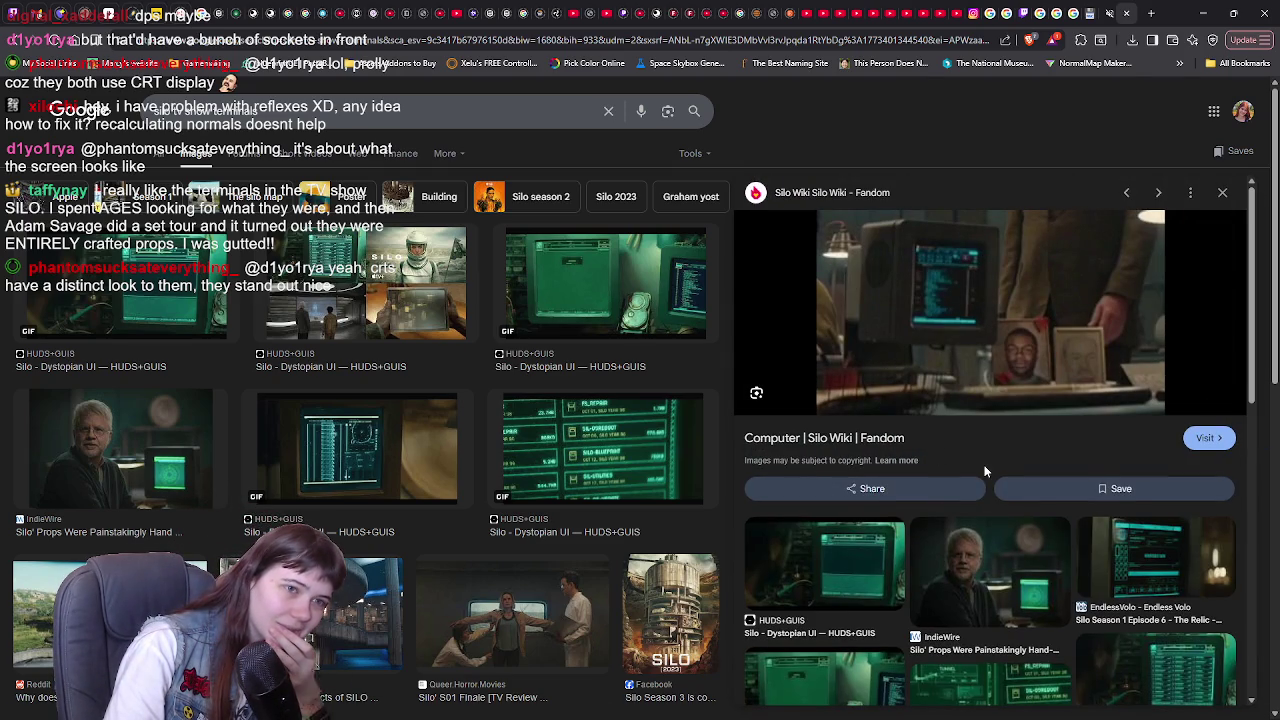
{"action": "scroll", "coordinate": [984, 465], "scroll_direction": "down", "scroll_amount": 1}
{"action": "scroll", "coordinate": [984, 471], "scroll_direction": "down", "scroll_amount": 1}
{"action": "scroll", "coordinate": [984, 466], "scroll_direction": "up", "scroll_amount": 1}
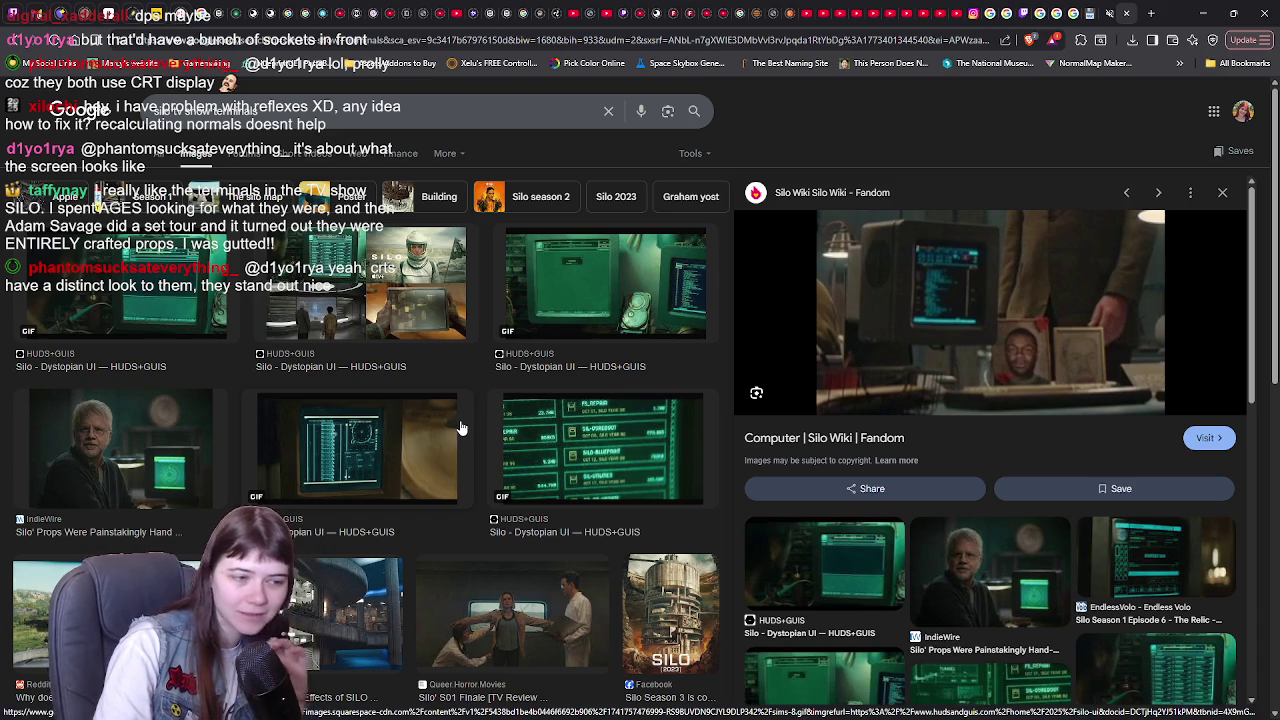
- Browse the 3D-printed replica images to the side-view monitor, then return to the editor
{"action": "scroll", "coordinate": [1193, 212], "scroll_direction": "down", "scroll_amount": 5}
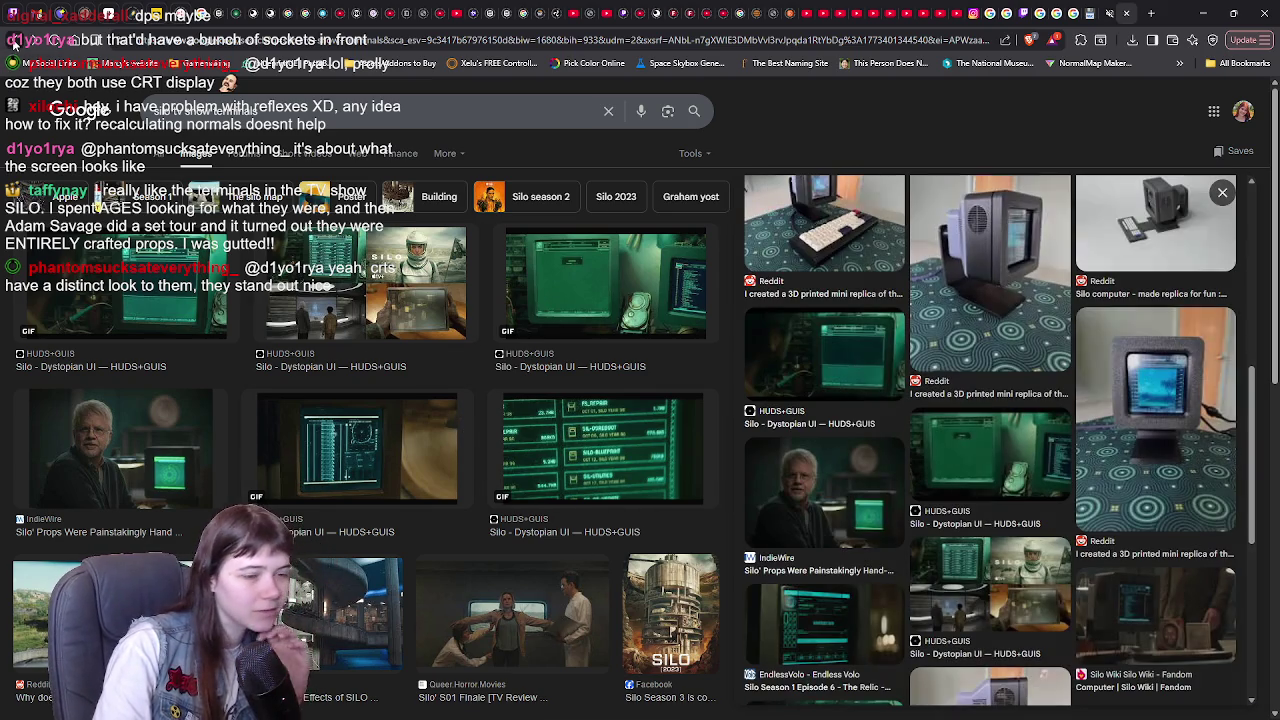
{"action": "left_click", "coordinate": [824, 230]}
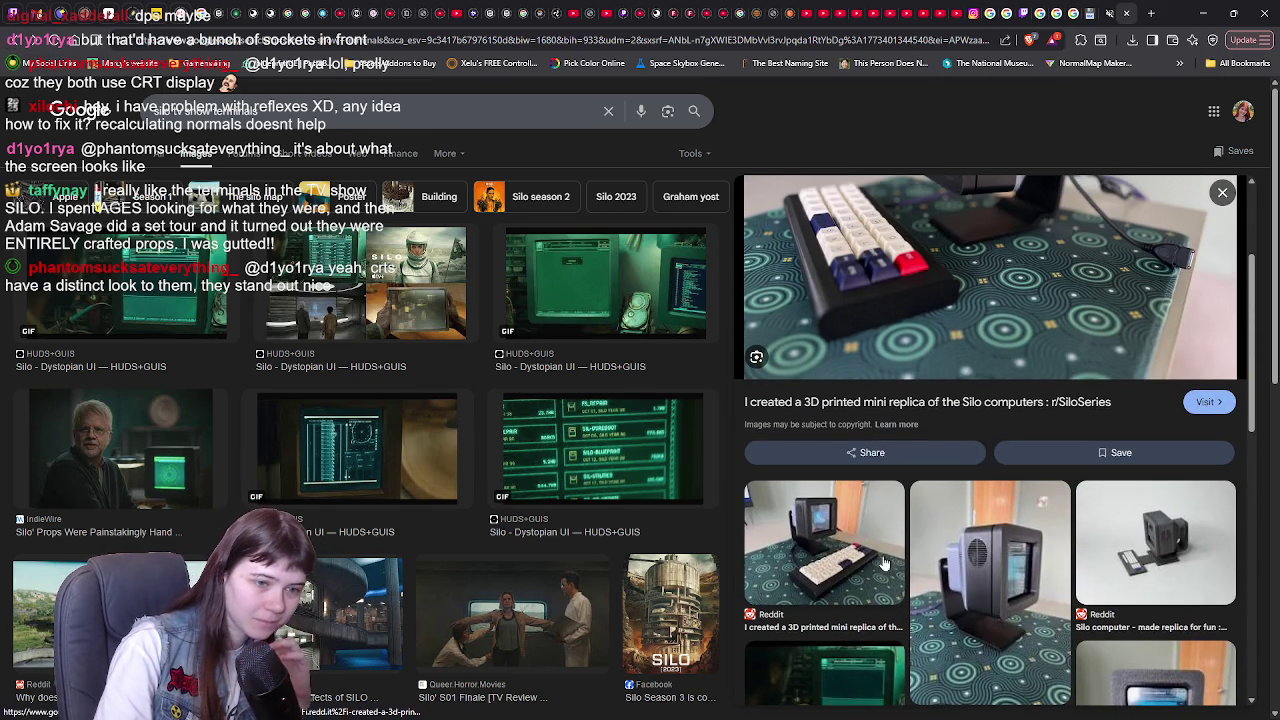
{"action": "left_click", "coordinate": [850, 545]}
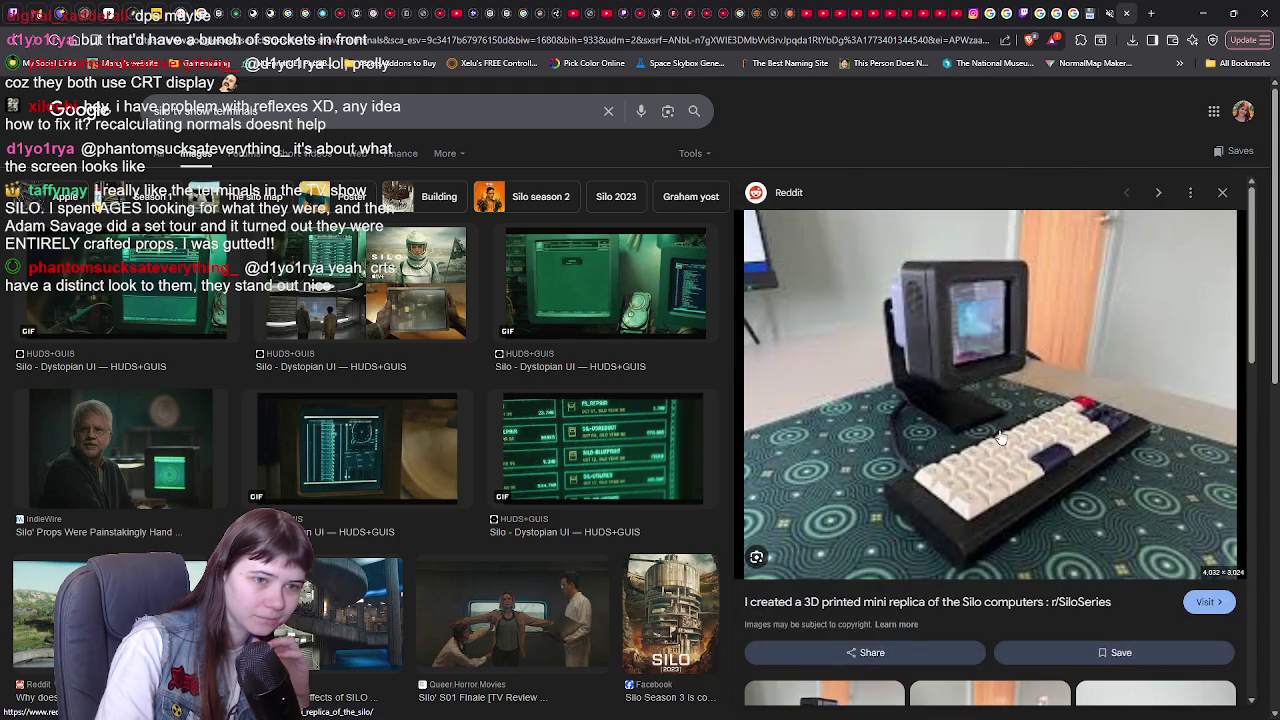
{"action": "scroll", "coordinate": [992, 452], "scroll_direction": "down", "scroll_amount": 3}
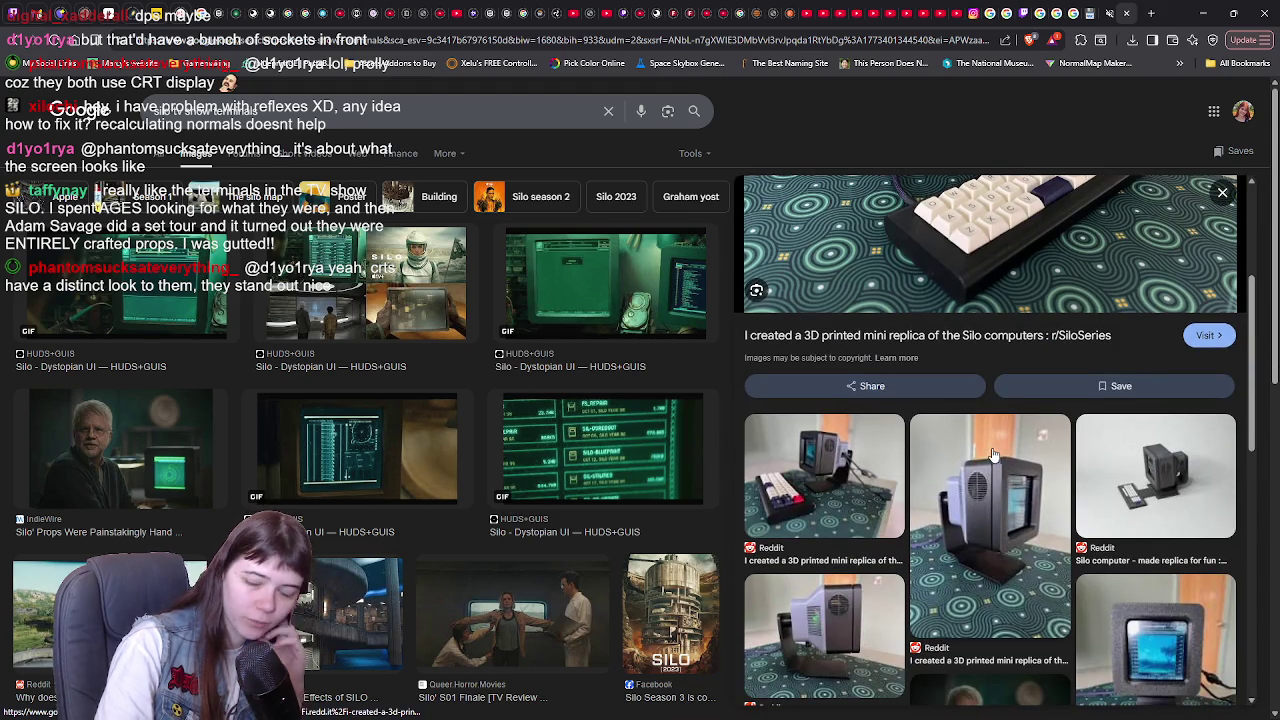
{"action": "left_click", "coordinate": [986, 443]}
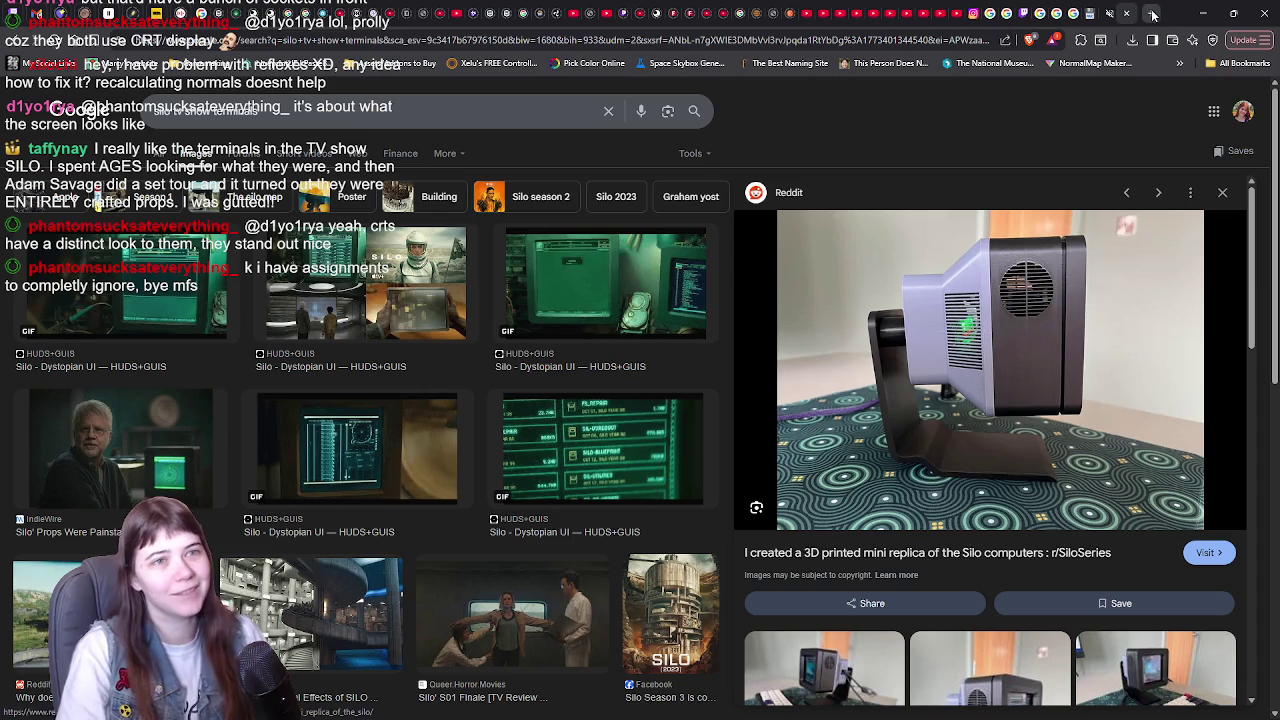
{"action": "left_click", "coordinate": [1203, 13]}
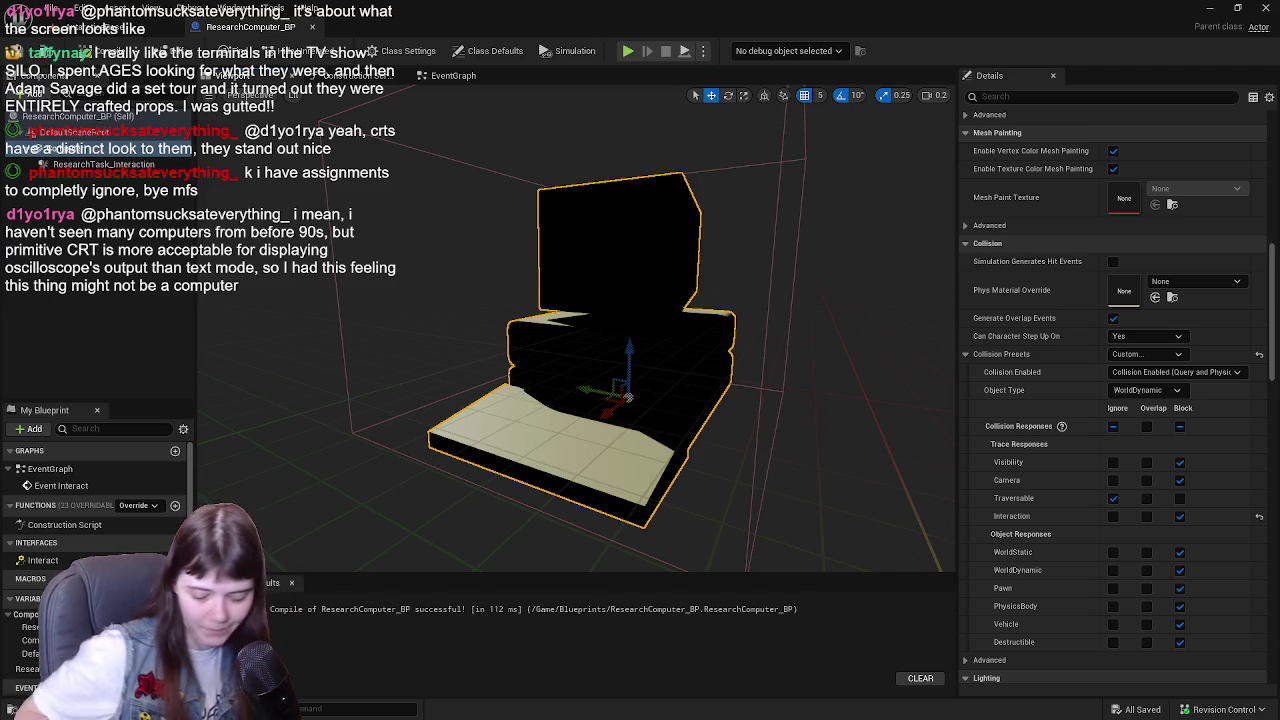
- Leave the computer model view for the EventGraph and select the Set Material node
{"action": "mouse_move", "coordinate": [575, 330]}
{"action": "left_mouse_down"}
{"action": "mouse_move", "coordinate": [545, 360]}
{"action": "mouse_move", "coordinate": [575, 340]}
{"action": "mouse_move", "coordinate": [789, 381]}
{"action": "left_mouse_up"}
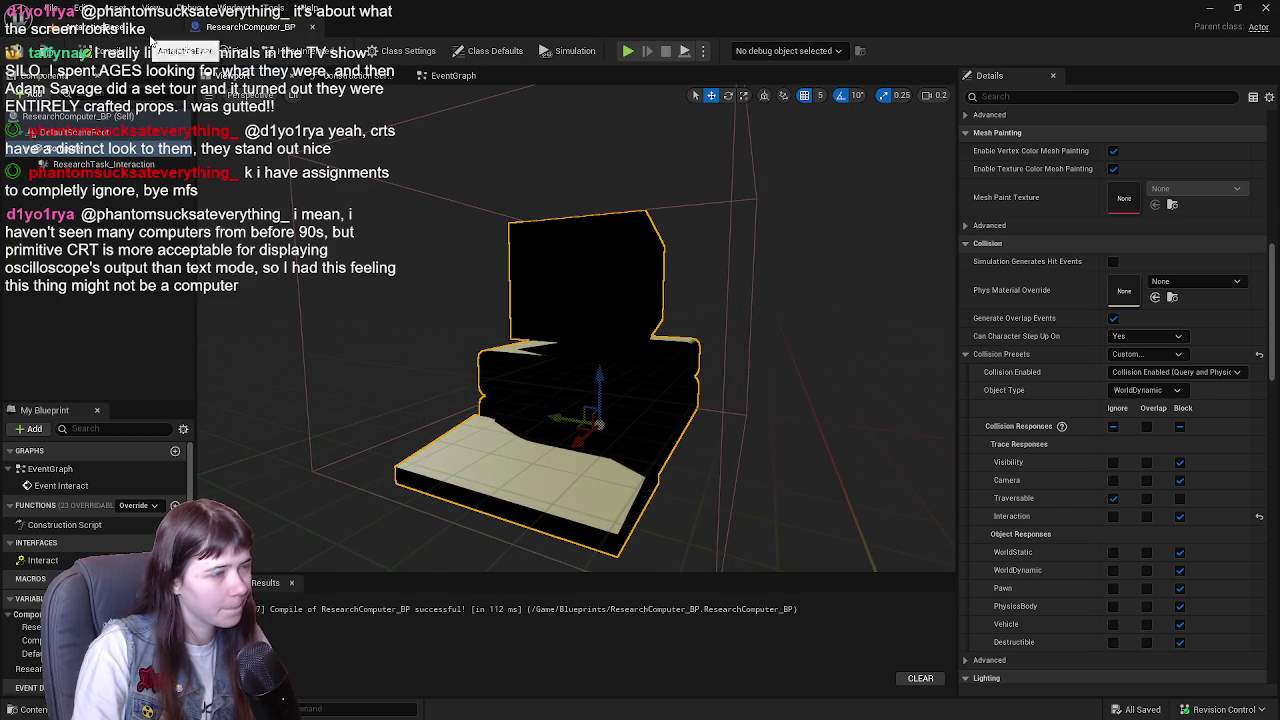
{"action": "left_click", "coordinate": [445, 76]}
{"action": "mouse_move", "coordinate": [595, 460]}
{"action": "left_mouse_down"}
{"action": "mouse_move", "coordinate": [677, 363]}
{"action": "mouse_move", "coordinate": [573, 308]}
{"action": "left_mouse_up"}
{"action": "left_click", "coordinate": [676, 363]}
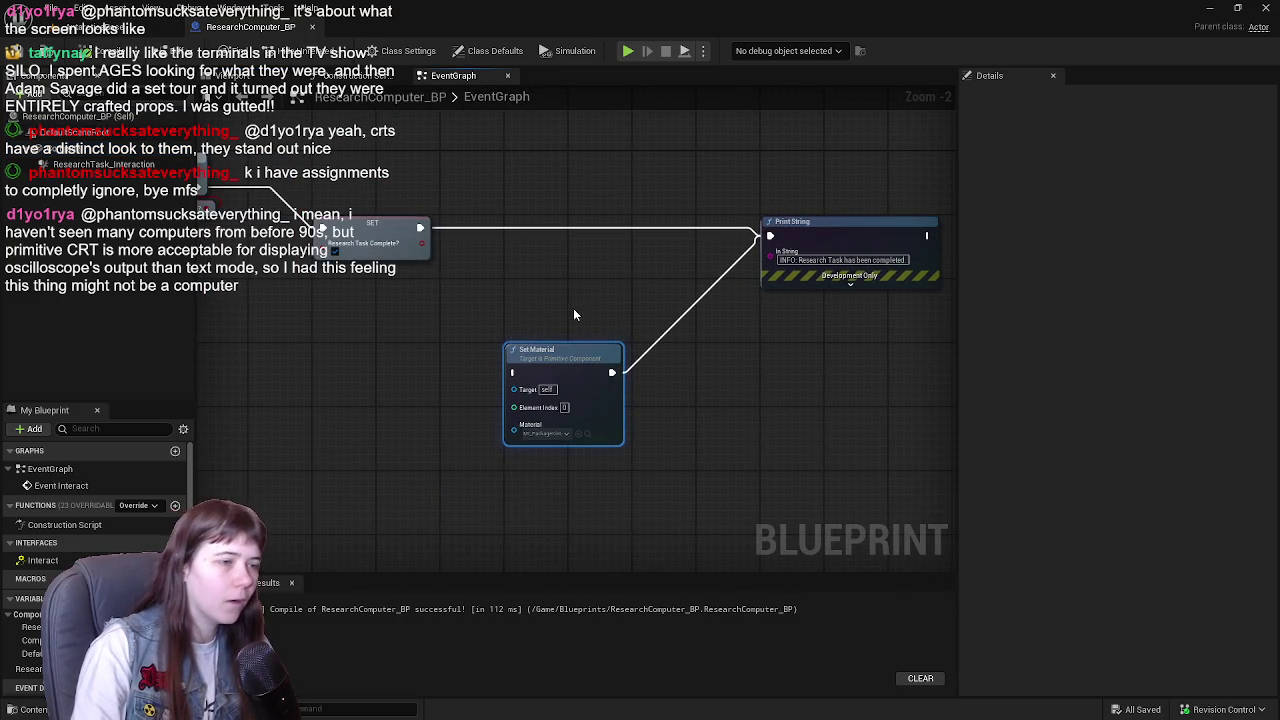
- Browse the Content Drawer to the Content > Materials > Computer folder
{"action": "key", "text": "ctrl+space"}
{"action": "left_click", "coordinate": [309, 470]}
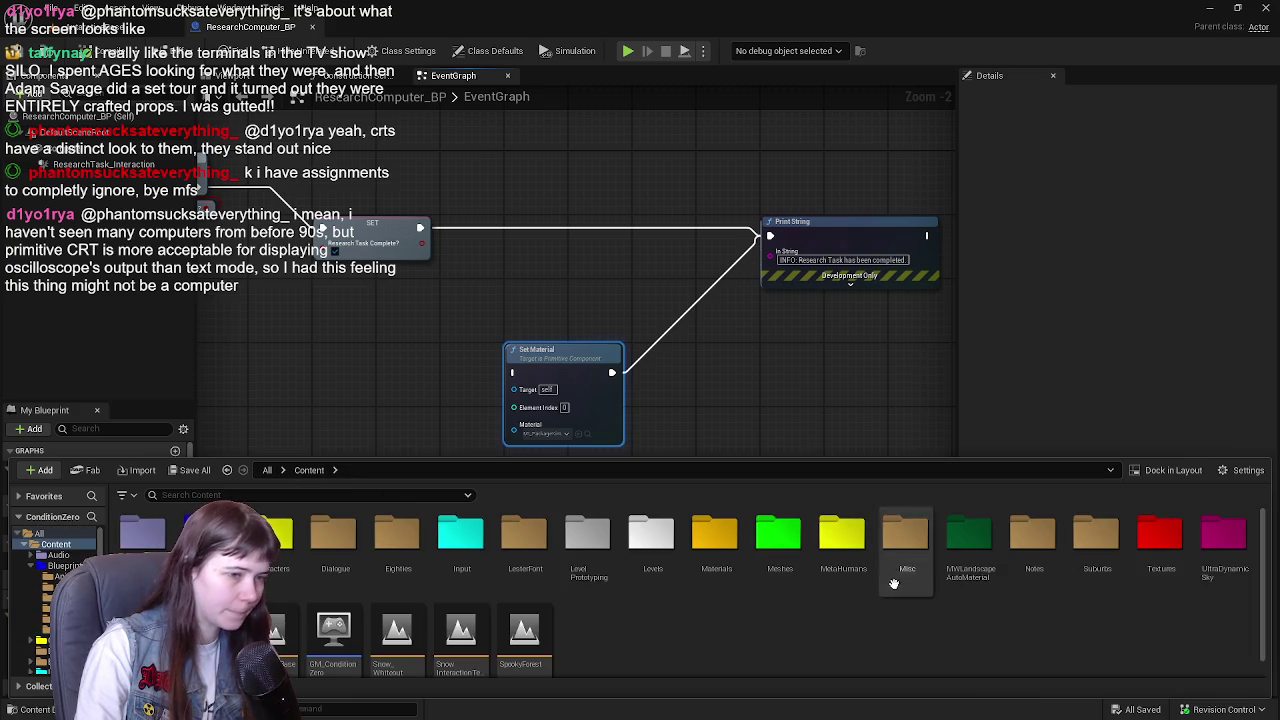
{"action": "left_click", "coordinate": [716, 540]}
{"action": "double_click", "coordinate": [728, 543]}
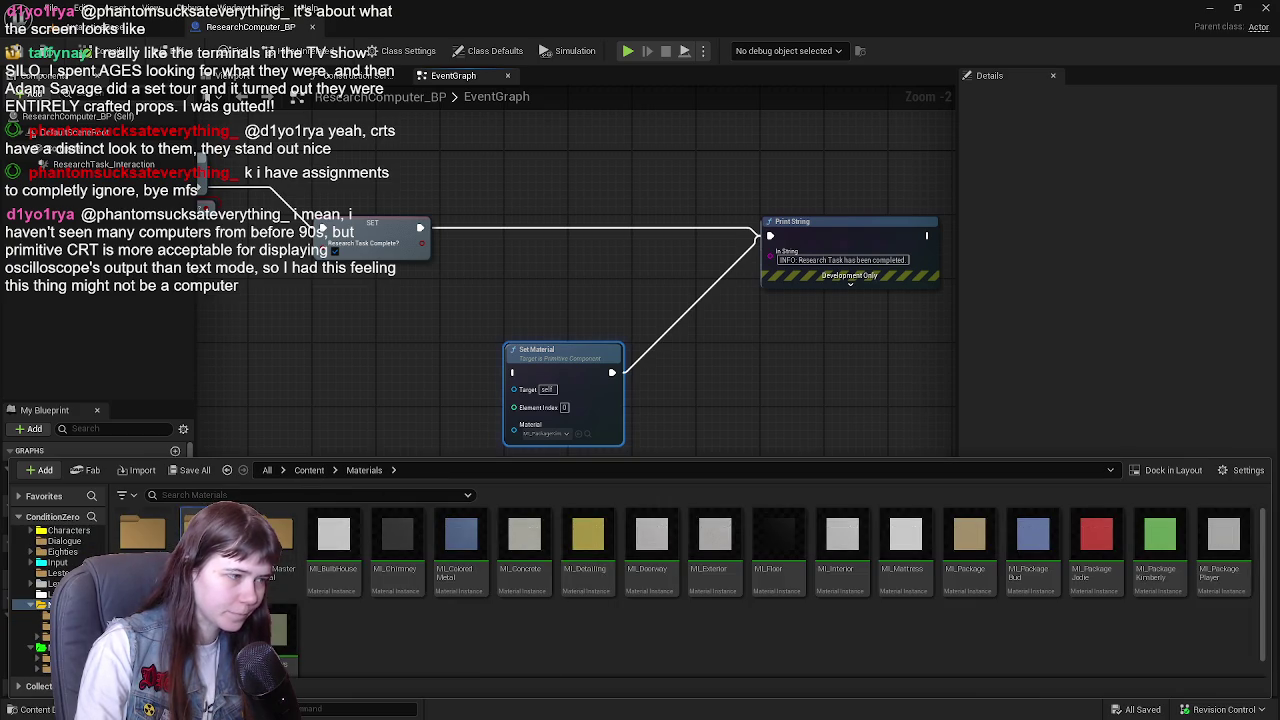
{"action": "double_click", "coordinate": [275, 555]}
- Duplicate MI_ComputerScreen as MI_ComputerScreenLIT
{"action": "key", "text": "ctrl+d"}
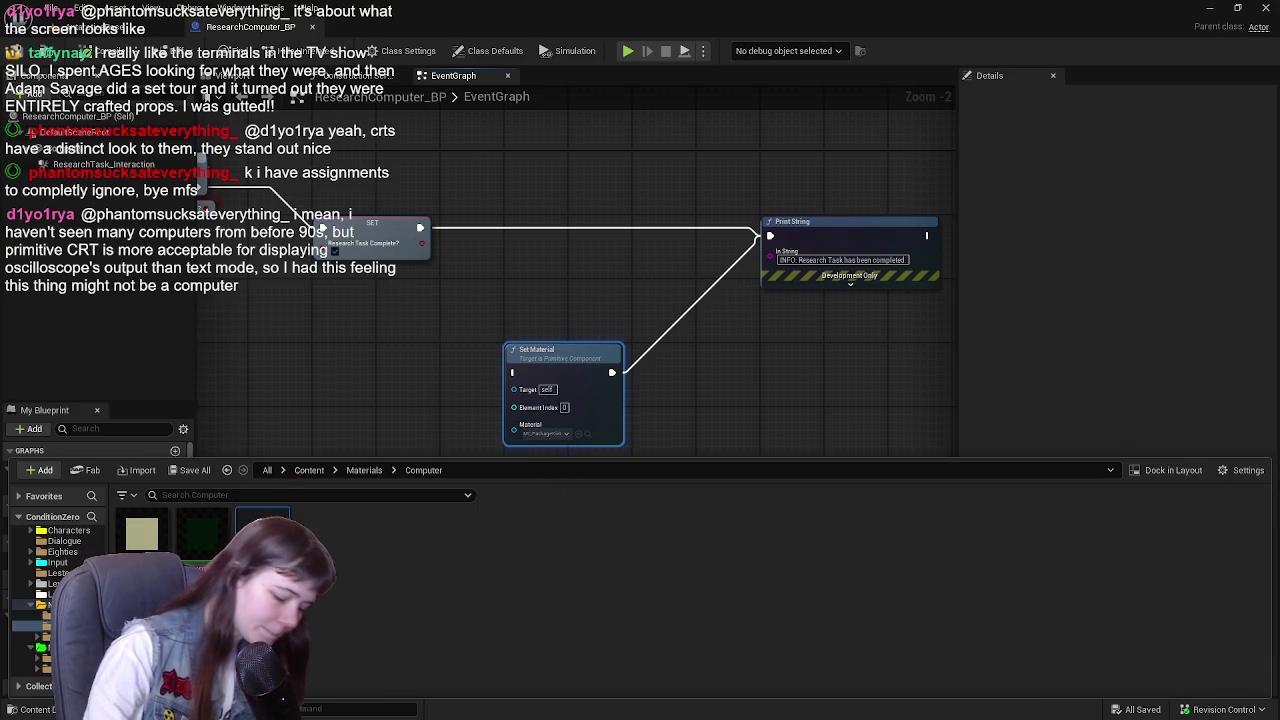
{"action": "type", "text": "2"}
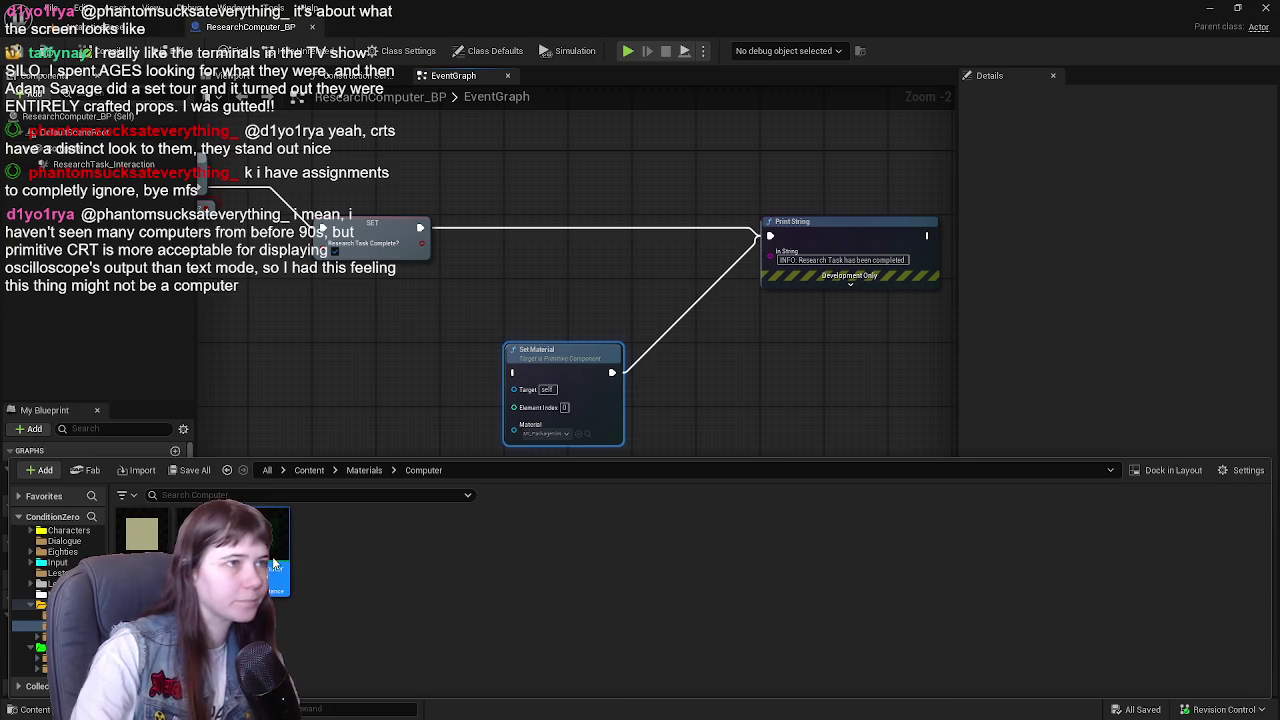
{"action": "key", "text": "ctrl+space"}
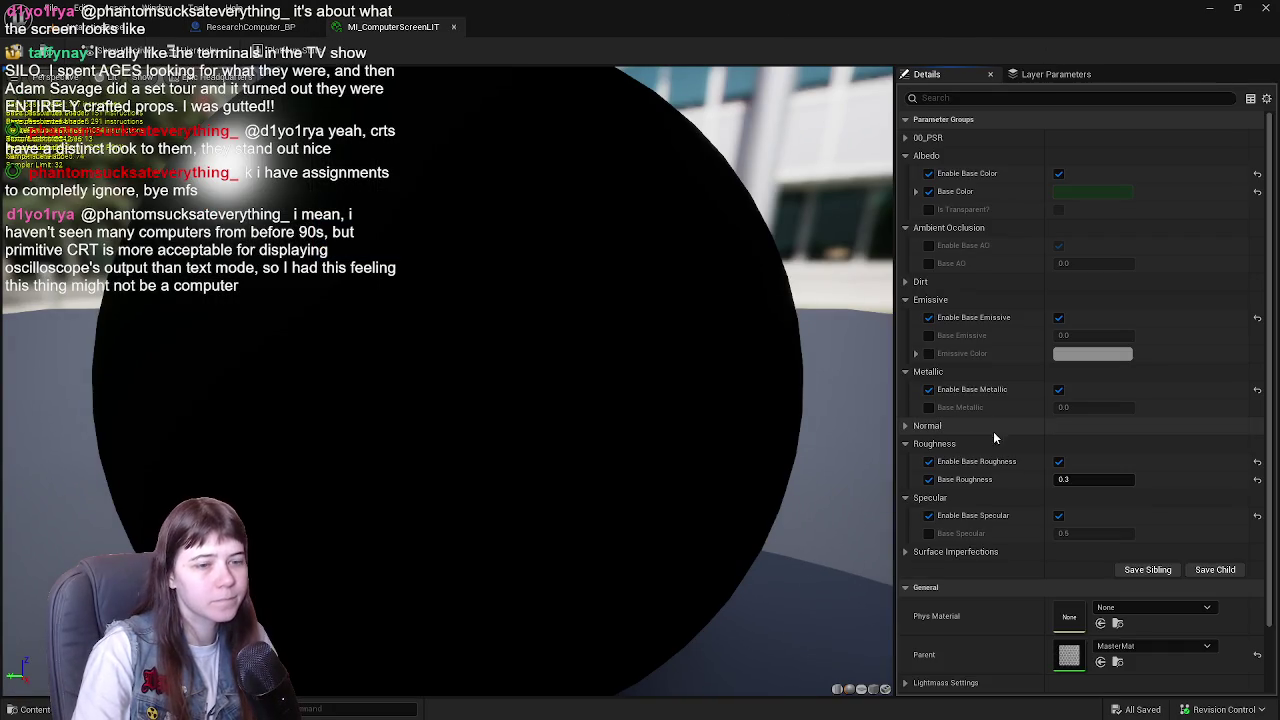
- Enable Emissive Color and Base Emissive, setting Base Emissive to 0.2
{"action": "scroll", "coordinate": [671, 358], "scroll_direction": "up", "scroll_amount": 2}
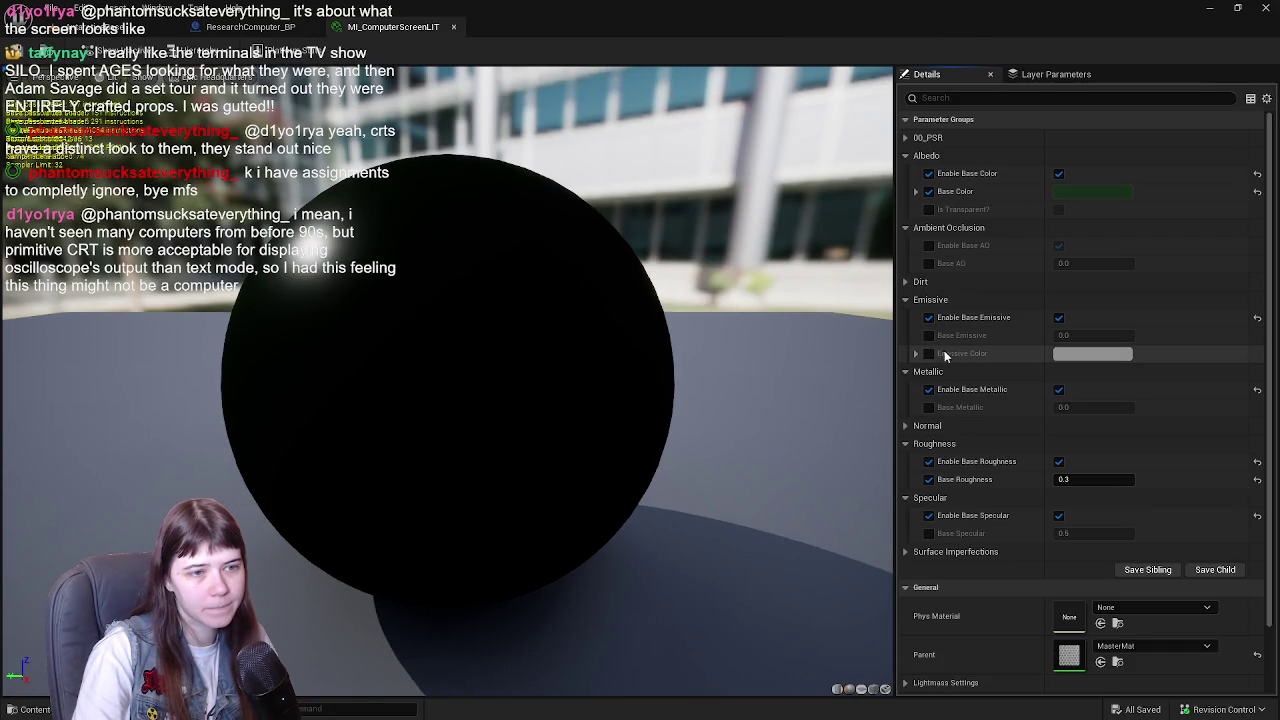
{"action": "left_click", "coordinate": [928, 353]}
{"action": "left_click", "coordinate": [1078, 354]}
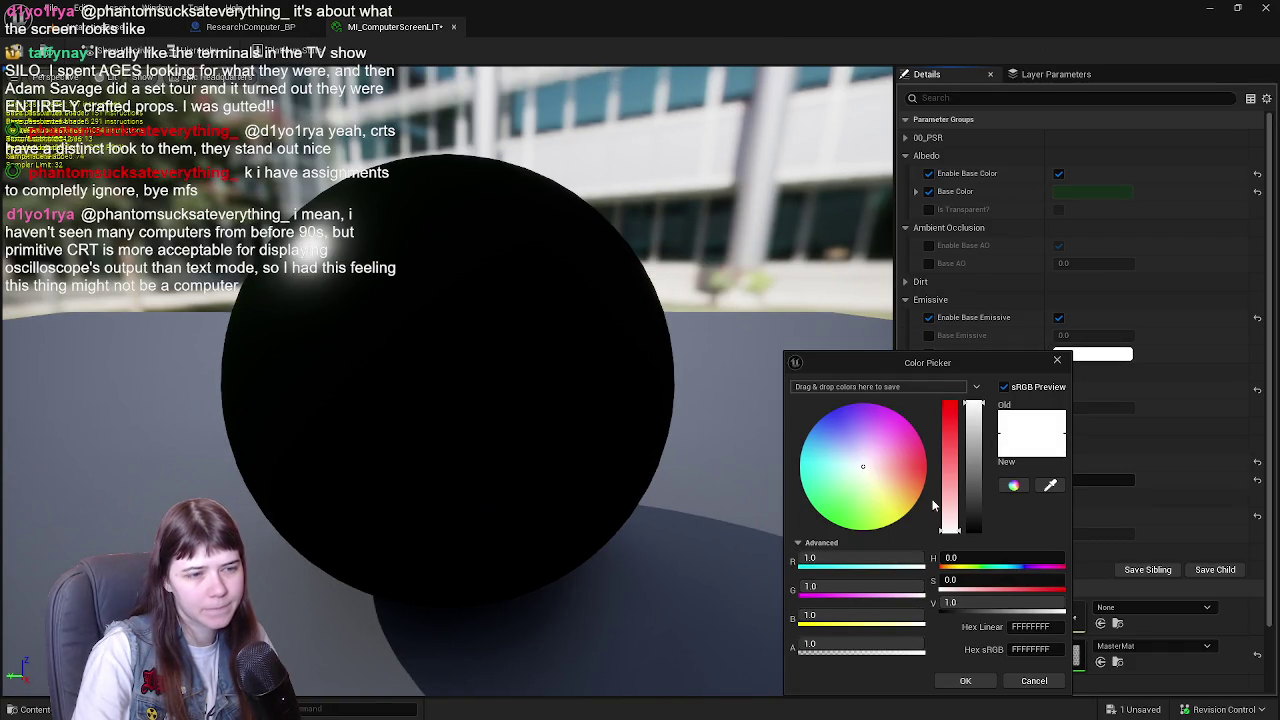
{"action": "left_click", "coordinate": [1040, 668]}
{"action": "left_click", "coordinate": [928, 335]}
{"action": "left_click", "coordinate": [1080, 335]}
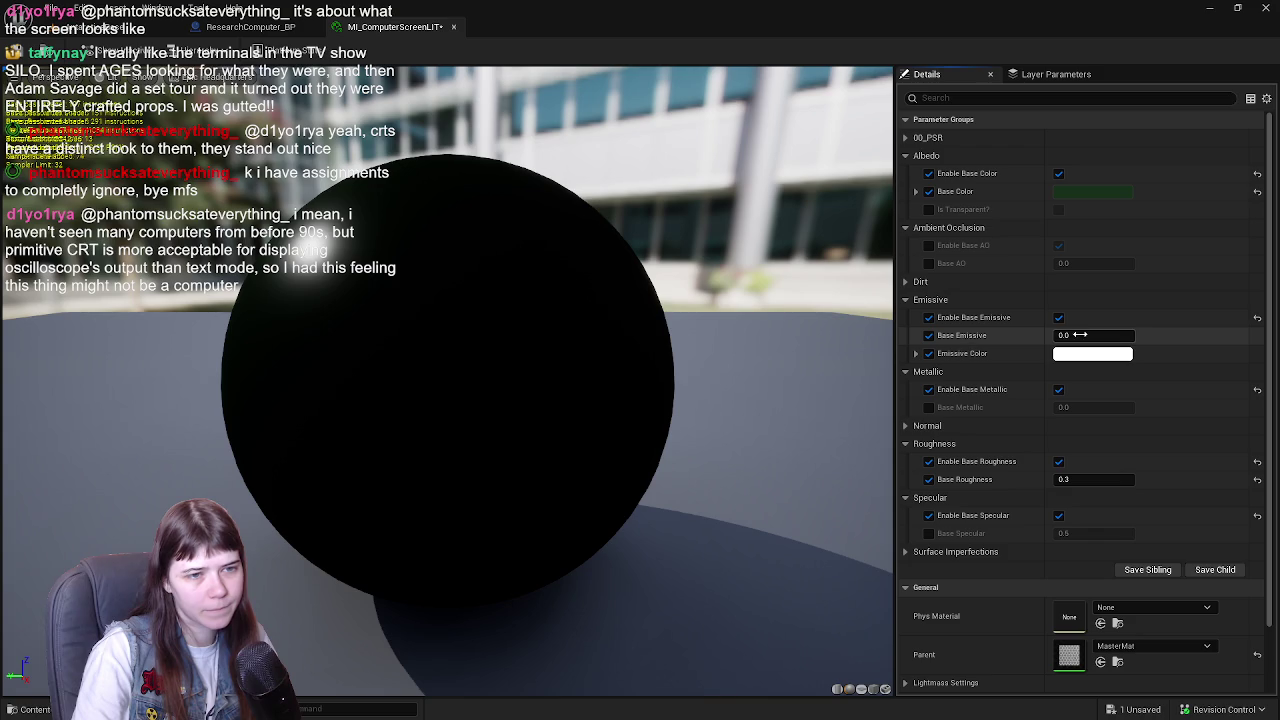
{"action": "type", "text": "0.2"}
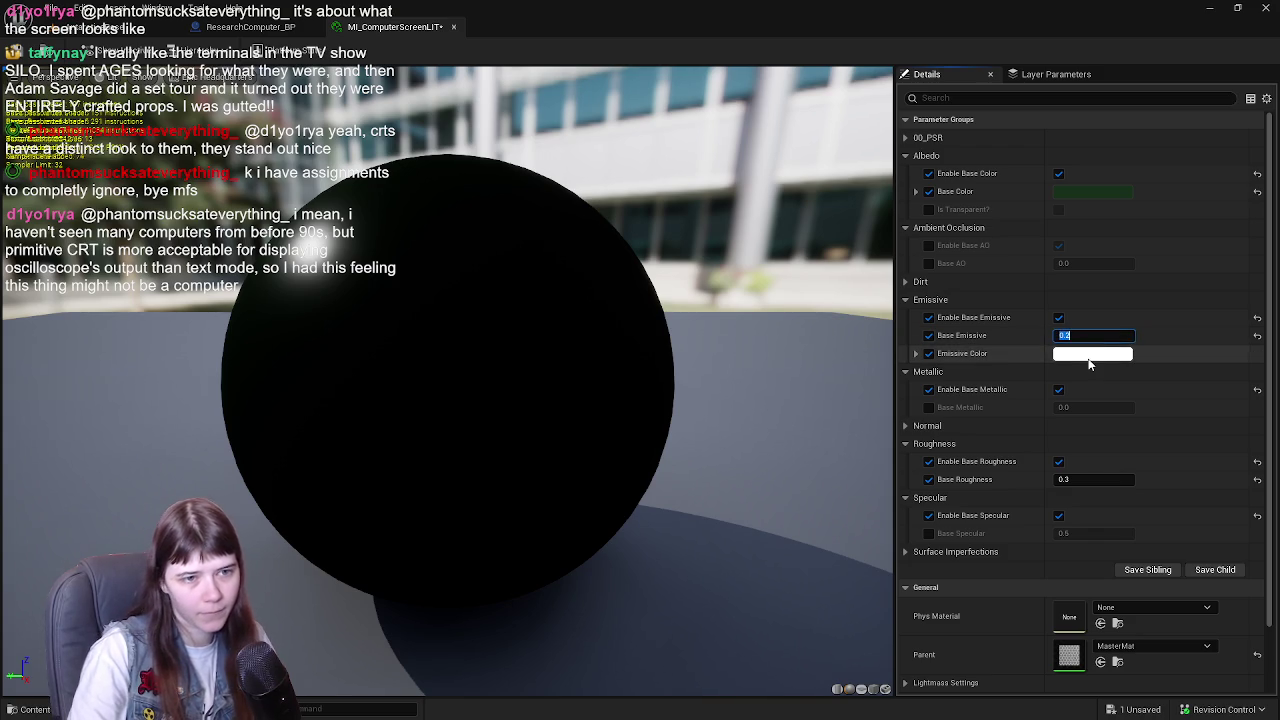
- Make the emissive colour pure green with blue 0, then save and close the instance
{"action": "left_click", "coordinate": [1090, 353]}
{"action": "left_click_drag", "start_coordinate": [869, 499], "coordinate": [839, 543]}
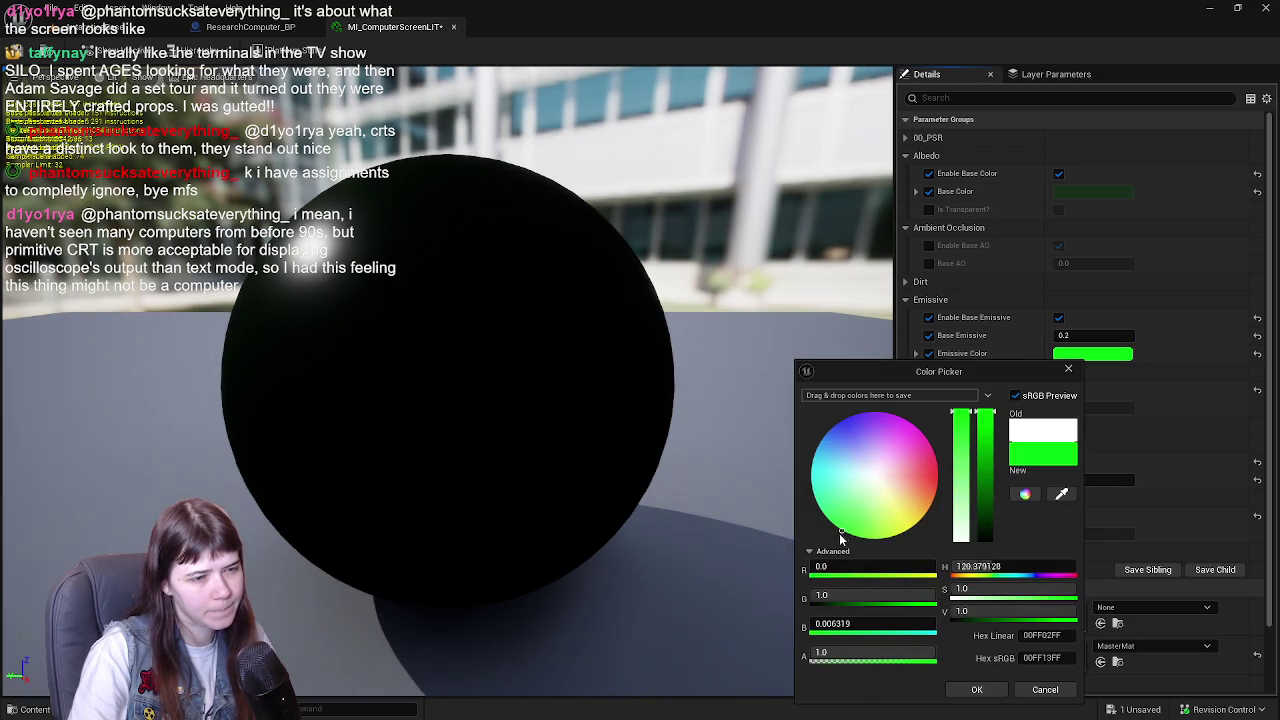
{"action": "left_click", "coordinate": [858, 622]}
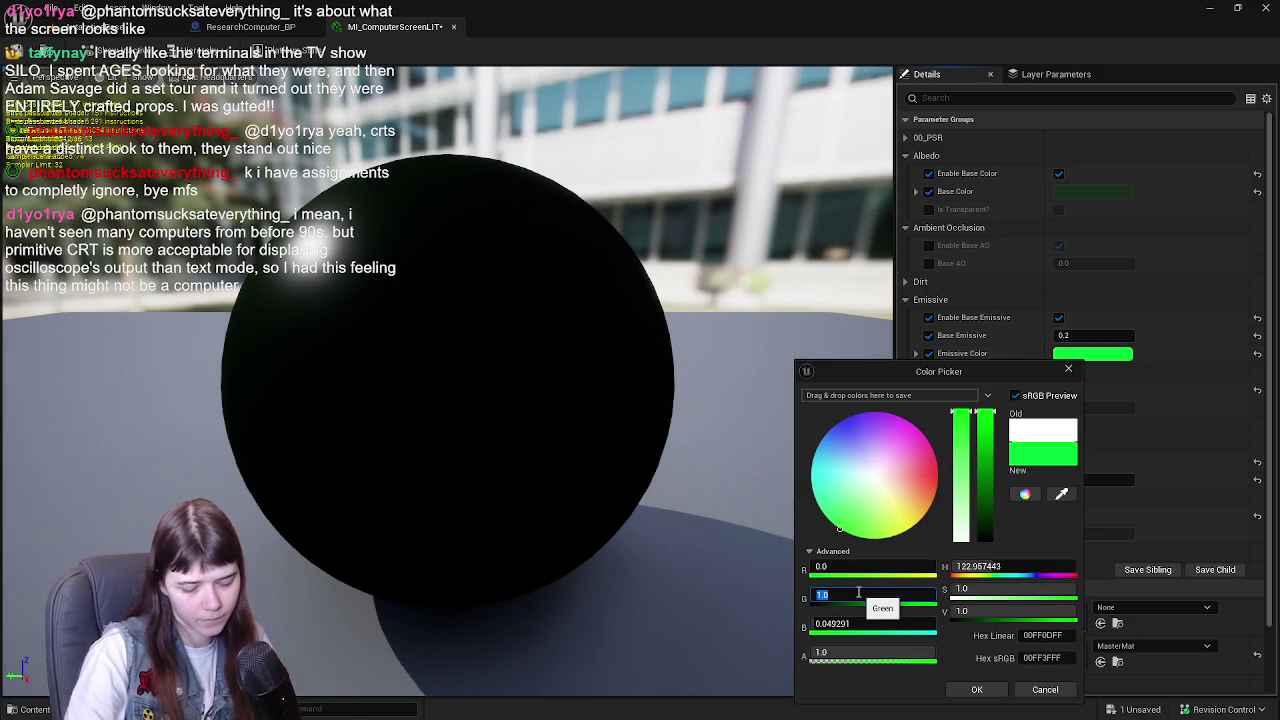
{"action": "type", "text": "10"}
{"action": "key", "text": "Return"}
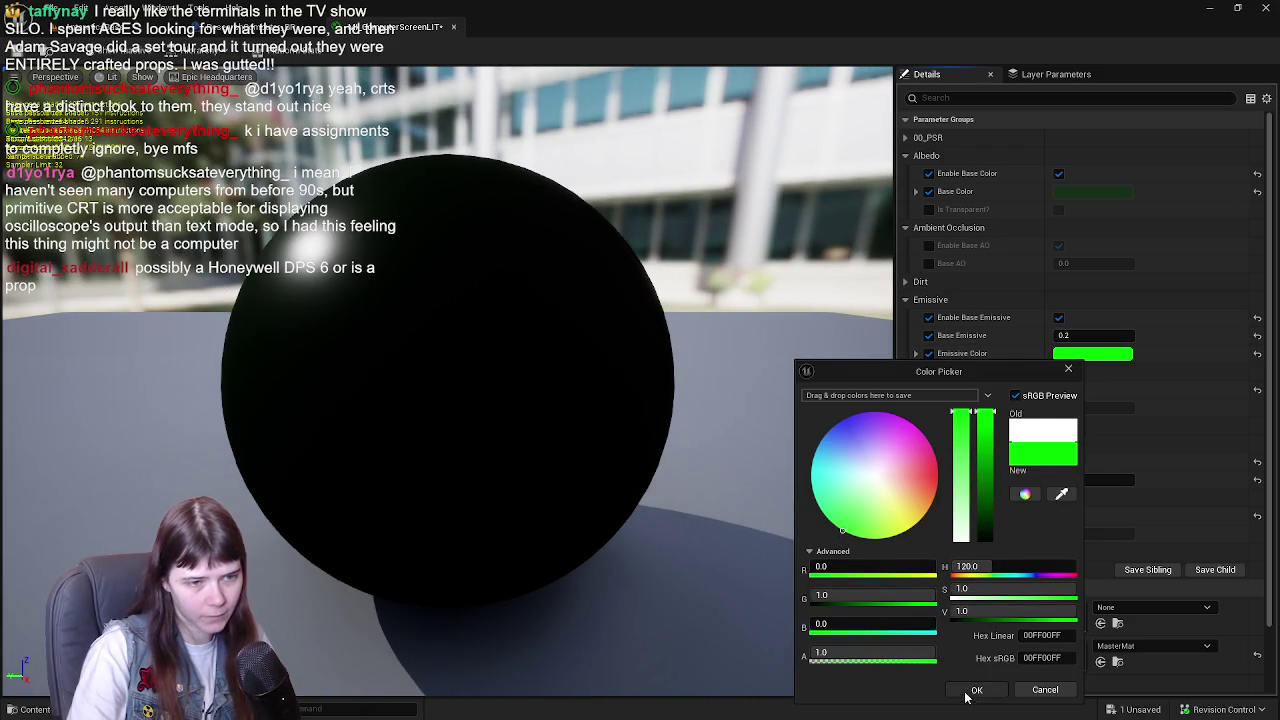
{"action": "left_click", "coordinate": [977, 689]}
{"action": "key", "text": "ctrl+s"}
{"action": "left_click", "coordinate": [453, 27]}
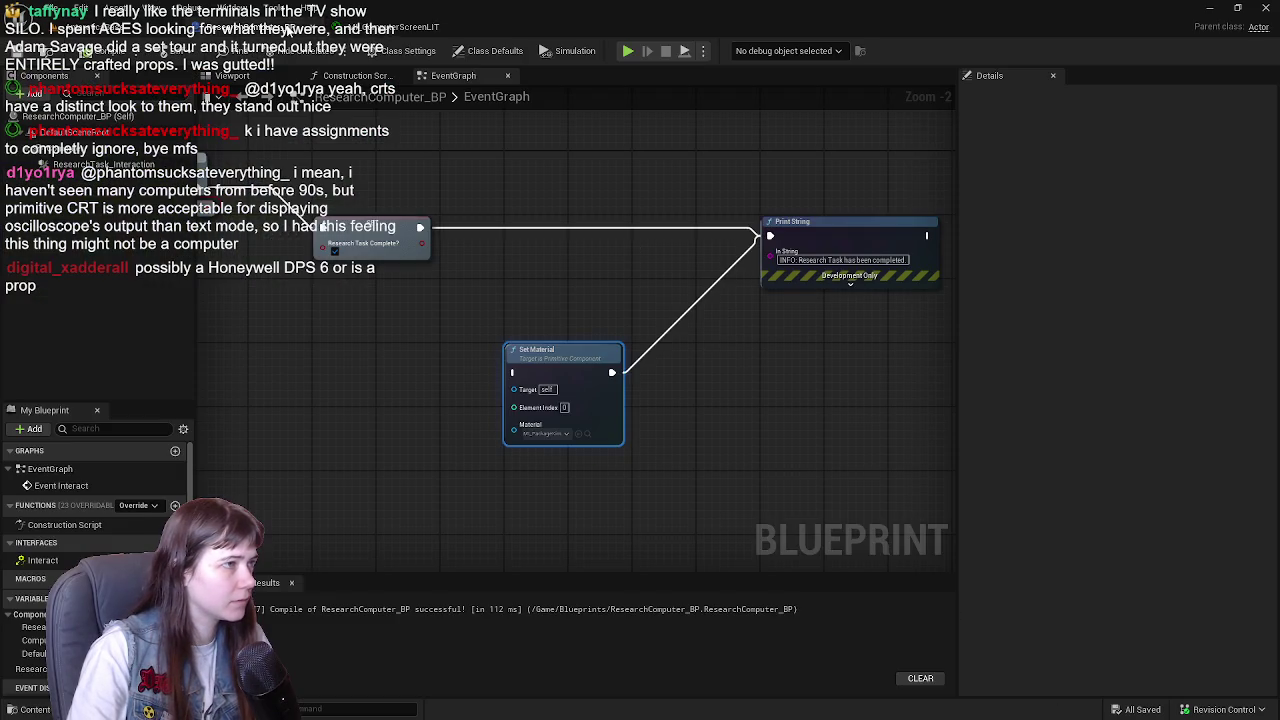
- Assign MI_ComputerScreenLIT to Set Material's Material pin and wire SET's execution into it
{"action": "left_click_drag", "start_coordinate": [575, 398], "coordinate": [600, 350]}
{"action": "key", "text": "ctrl+space"}
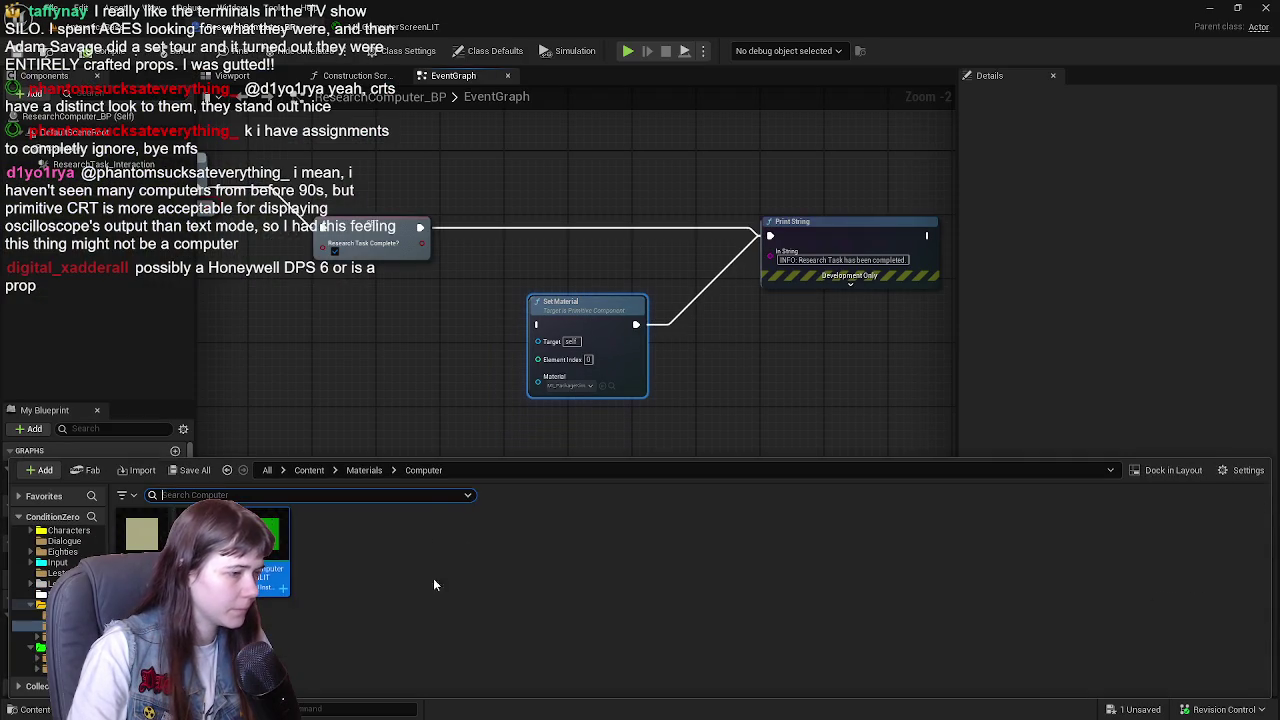
{"action": "left_click_drag", "start_coordinate": [258, 540], "coordinate": [566, 382]}
{"action": "scroll", "coordinate": [500, 400], "scroll_direction": "up", "scroll_amount": 2}
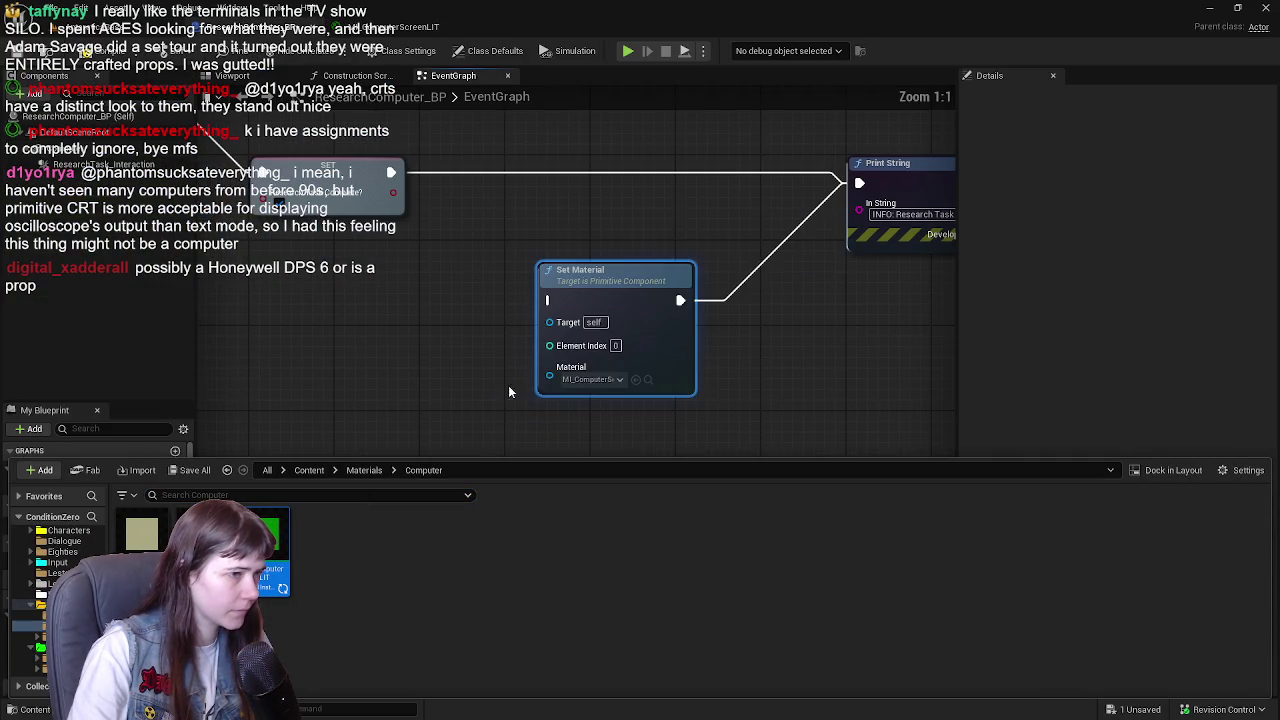
{"action": "key", "text": "F7"}
{"action": "mouse_move", "coordinate": [648, 218]}
{"action": "left_mouse_down"}
{"action": "mouse_move", "coordinate": [633, 183]}
{"action": "mouse_move", "coordinate": [717, 331]}
{"action": "mouse_move", "coordinate": [677, 331]}
{"action": "left_mouse_up"}
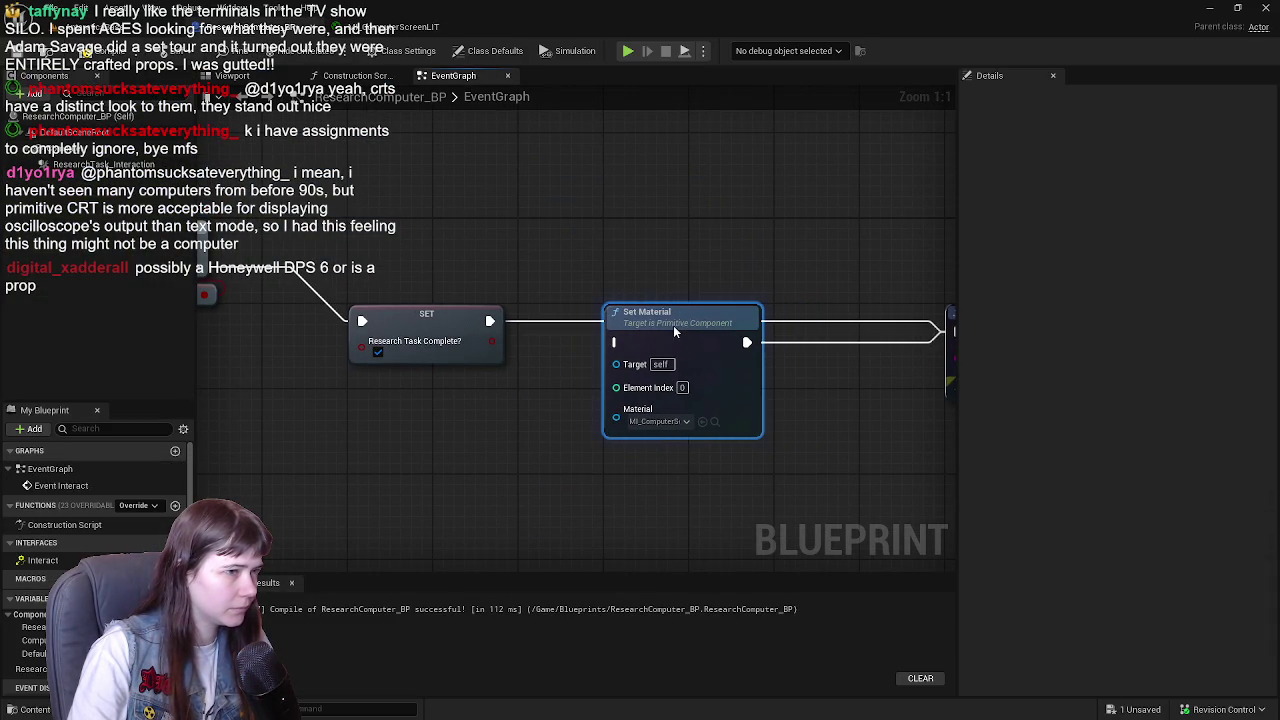
{"action": "mouse_move", "coordinate": [490, 320]}
{"action": "left_mouse_down"}
{"action": "mouse_move", "coordinate": [572, 347]}
{"action": "mouse_move", "coordinate": [614, 343]}
{"action": "left_mouse_up"}
- Set the Set Material node's element index to 1 and compile
{"action": "scroll", "coordinate": [552, 350], "scroll_direction": "down", "scroll_amount": 1}
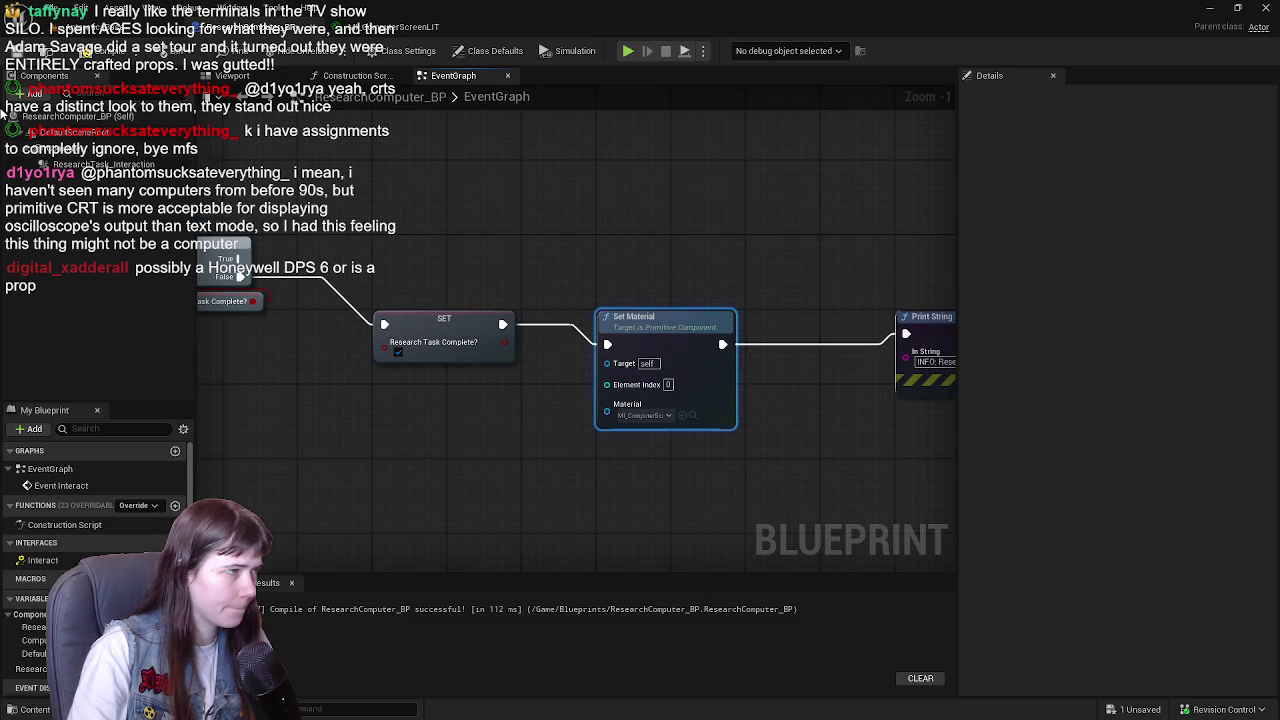
{"action": "left_click", "coordinate": [873, 333]}
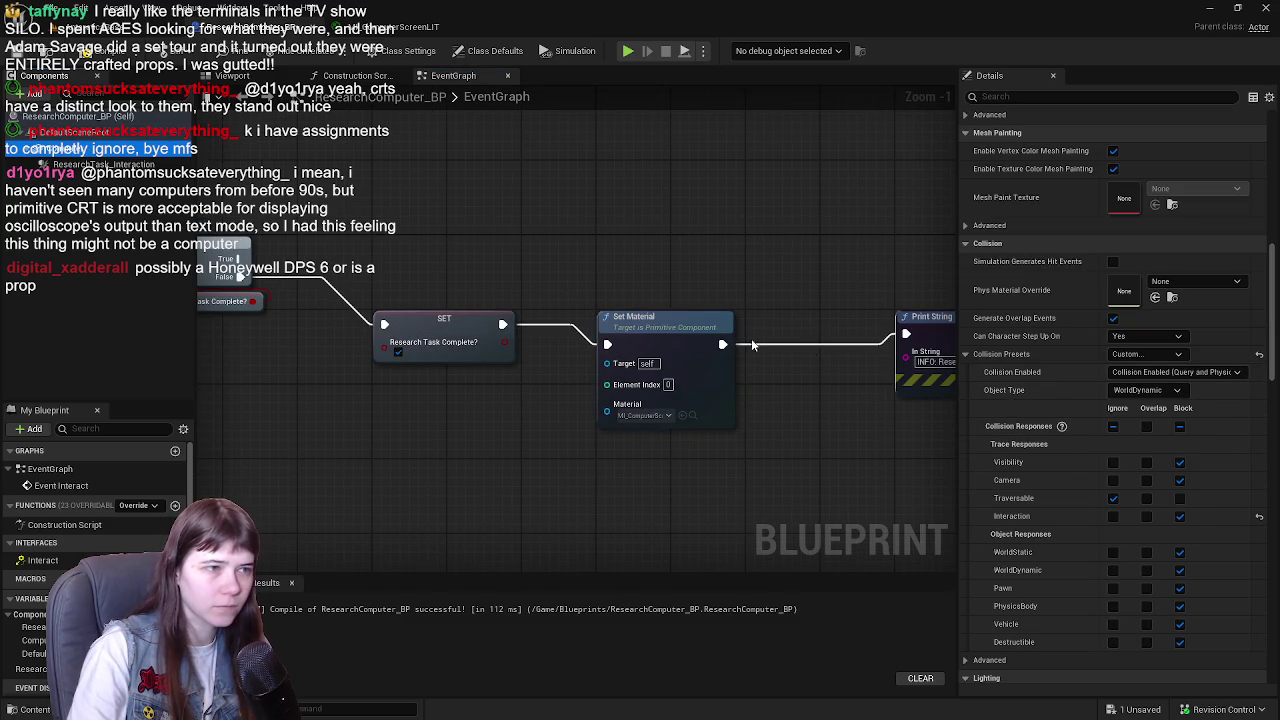
{"action": "scroll", "coordinate": [1066, 324], "scroll_direction": "up", "scroll_amount": 5}
{"action": "scroll", "coordinate": [1084, 334], "scroll_direction": "up", "scroll_amount": 8}
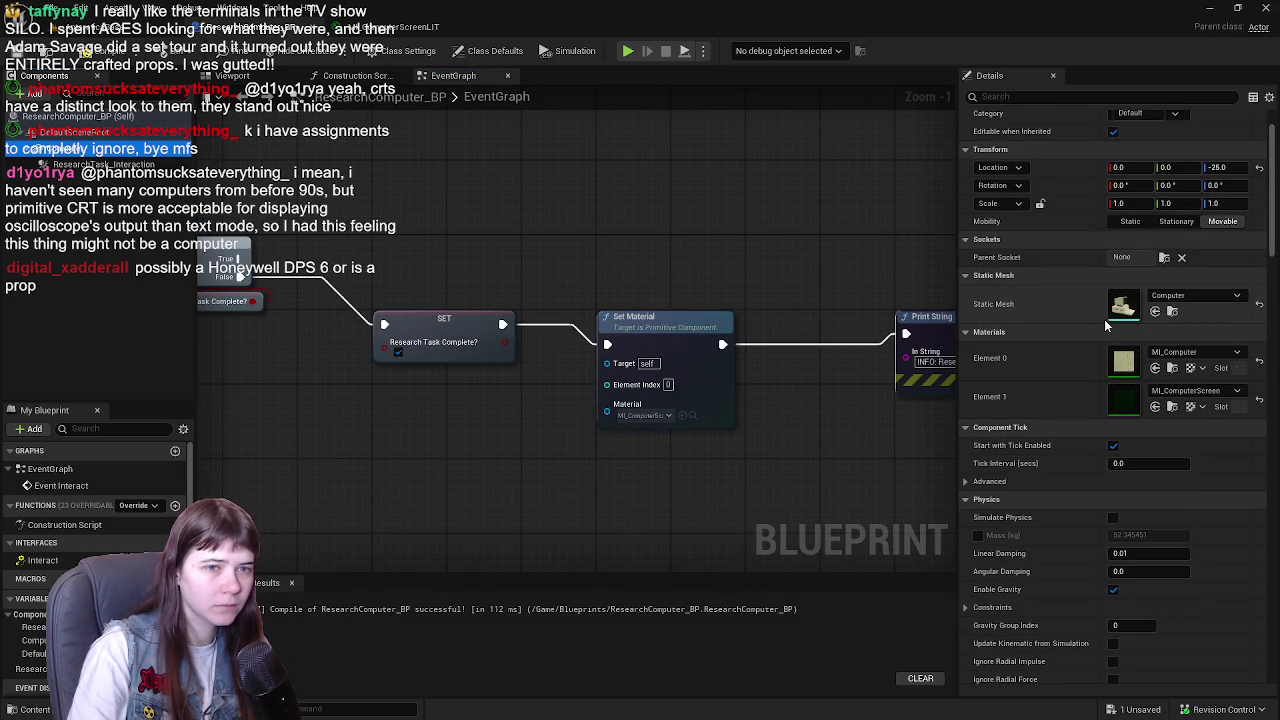
{"action": "left_click", "coordinate": [668, 384]}
{"action": "type", "text": "1"}
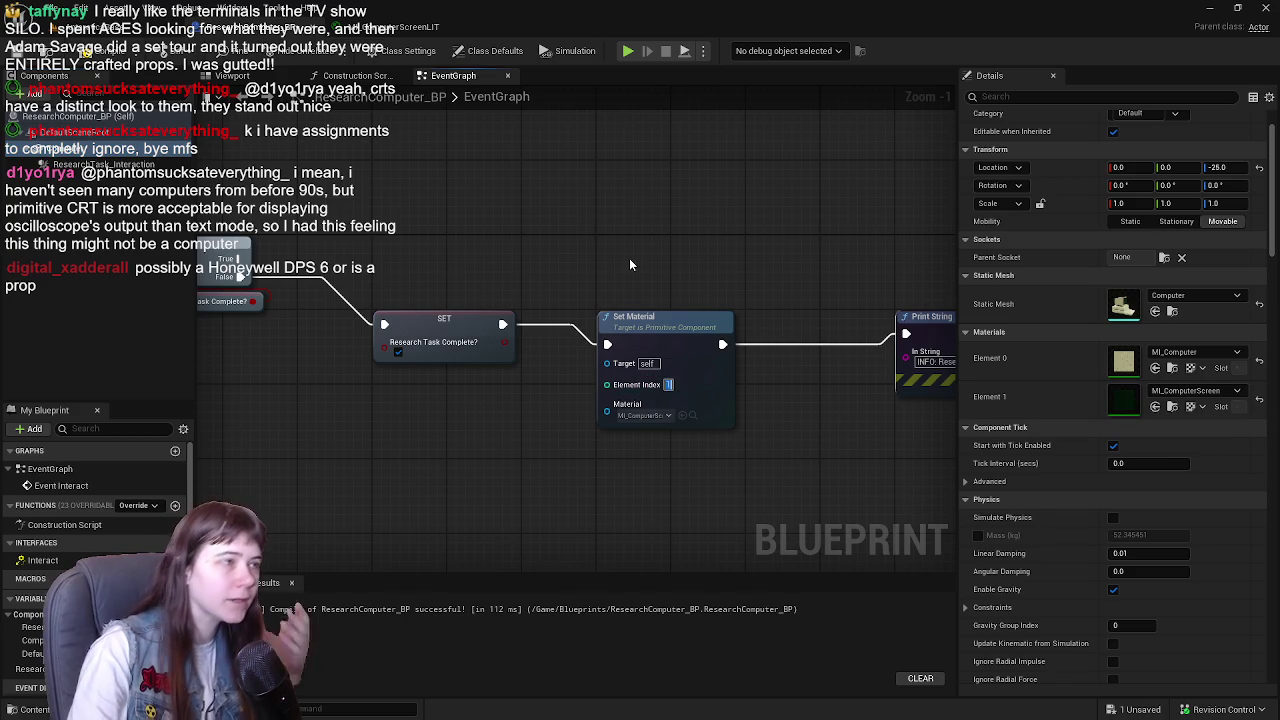
{"action": "left_click", "coordinate": [100, 52]}
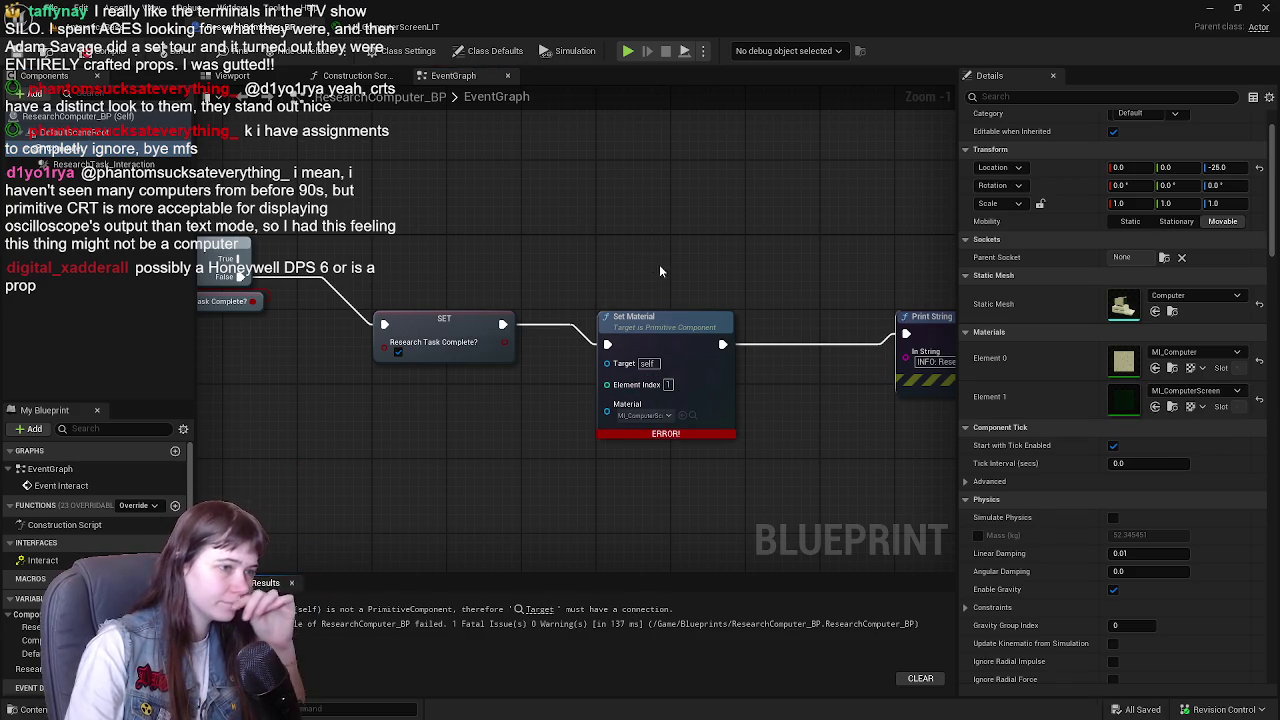
- Connect a Computer getter to Set Material's Target and recompile cleanly
{"action": "left_click_drag", "start_coordinate": [660, 277], "coordinate": [726, 250]}
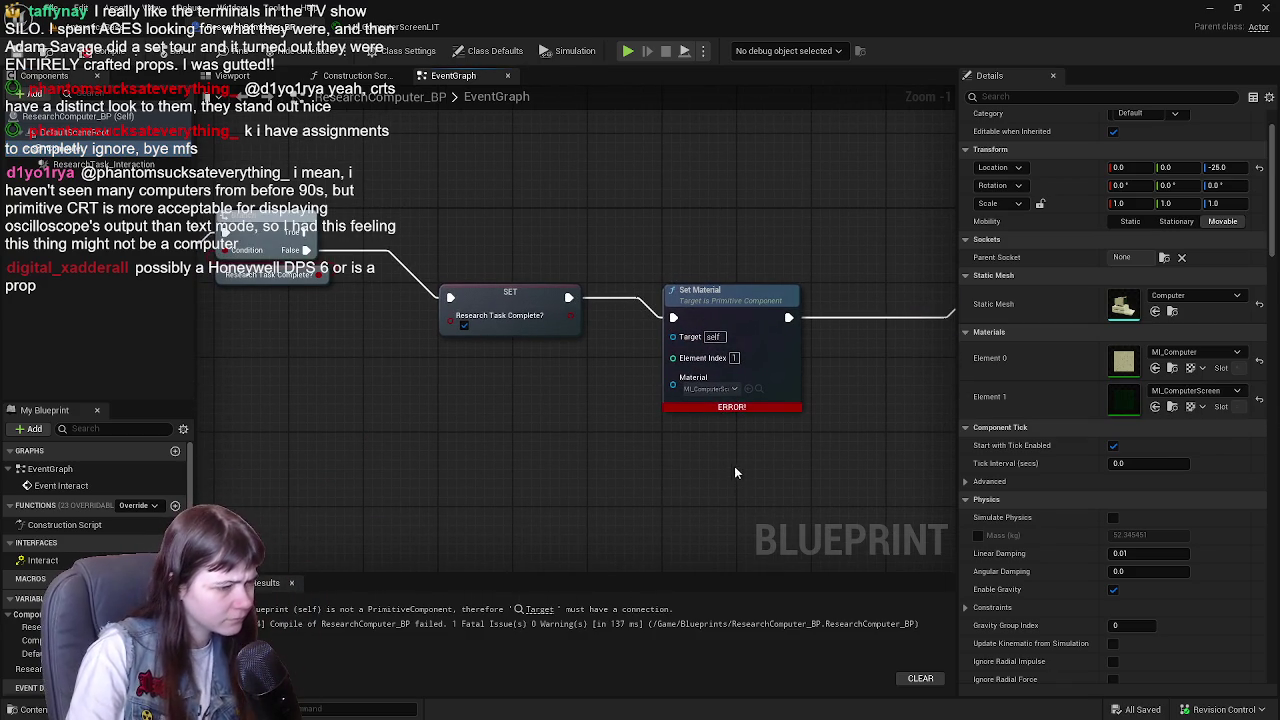
{"action": "mouse_move", "coordinate": [649, 374]}
{"action": "left_mouse_down"}
{"action": "mouse_move", "coordinate": [709, 413]}
{"action": "mouse_move", "coordinate": [788, 412]}
{"action": "mouse_move", "coordinate": [545, 388]}
{"action": "left_mouse_up"}
{"action": "left_click_drag", "start_coordinate": [645, 384], "coordinate": [575, 385]}
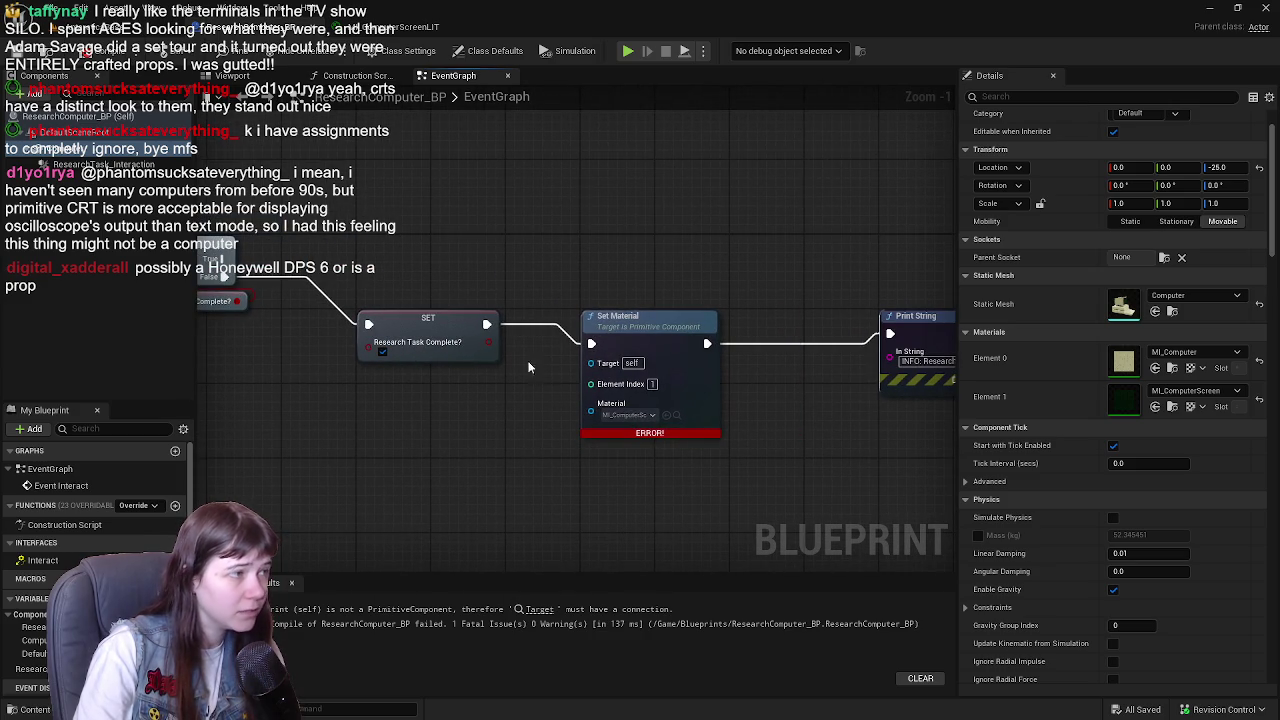
{"action": "mouse_move", "coordinate": [35, 640]}
{"action": "left_mouse_down"}
{"action": "mouse_move", "coordinate": [461, 396]}
{"action": "mouse_move", "coordinate": [591, 362]}
{"action": "left_mouse_up"}
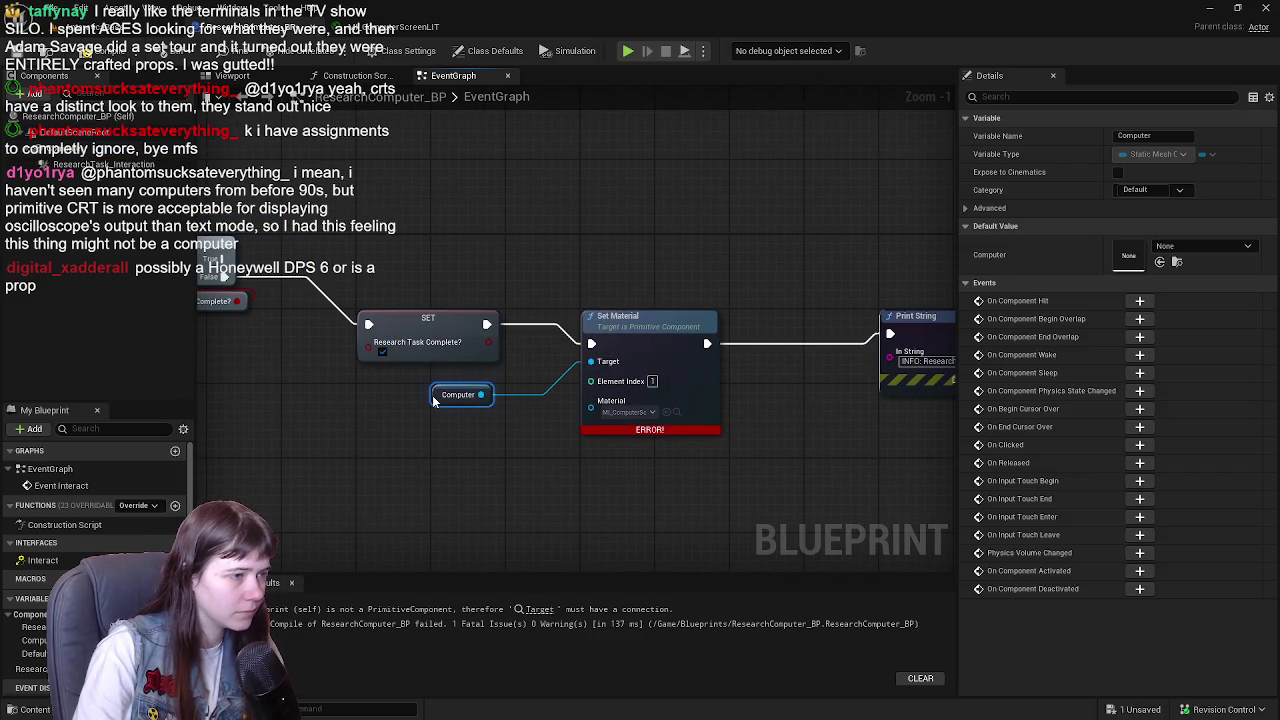
{"action": "left_click", "coordinate": [16, 56]}
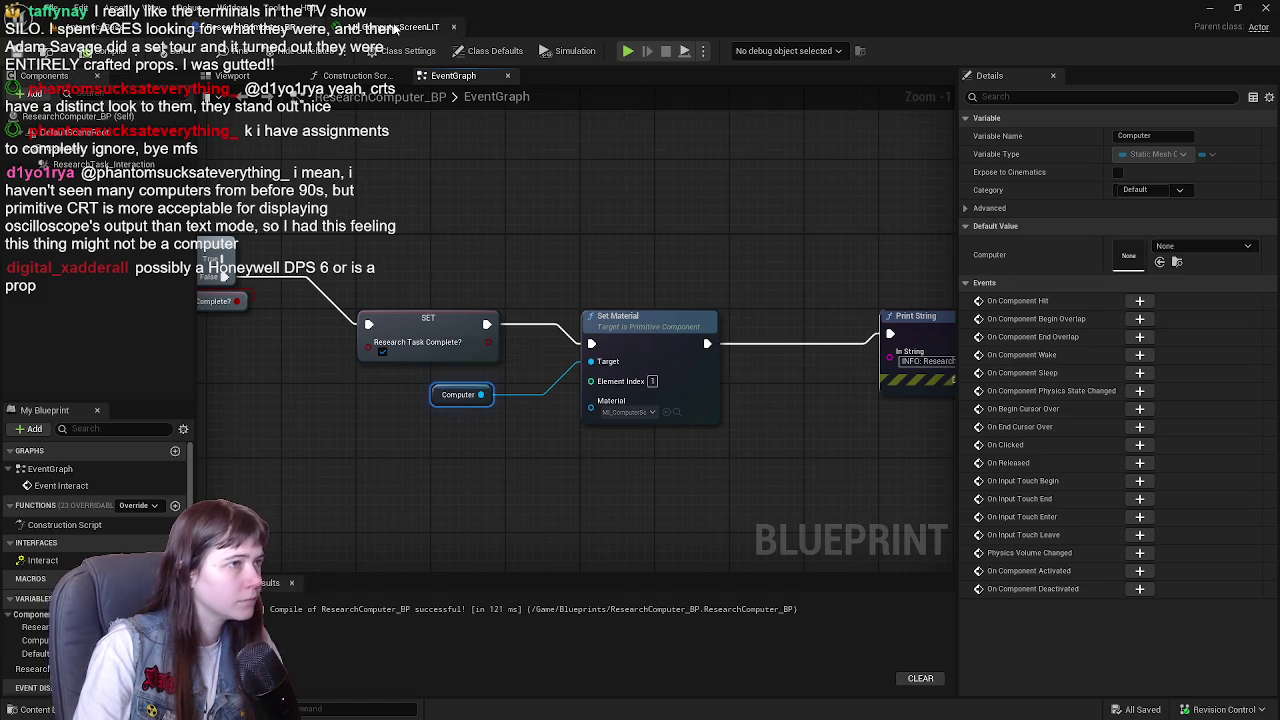
{"action": "left_click", "coordinate": [400, 27]}
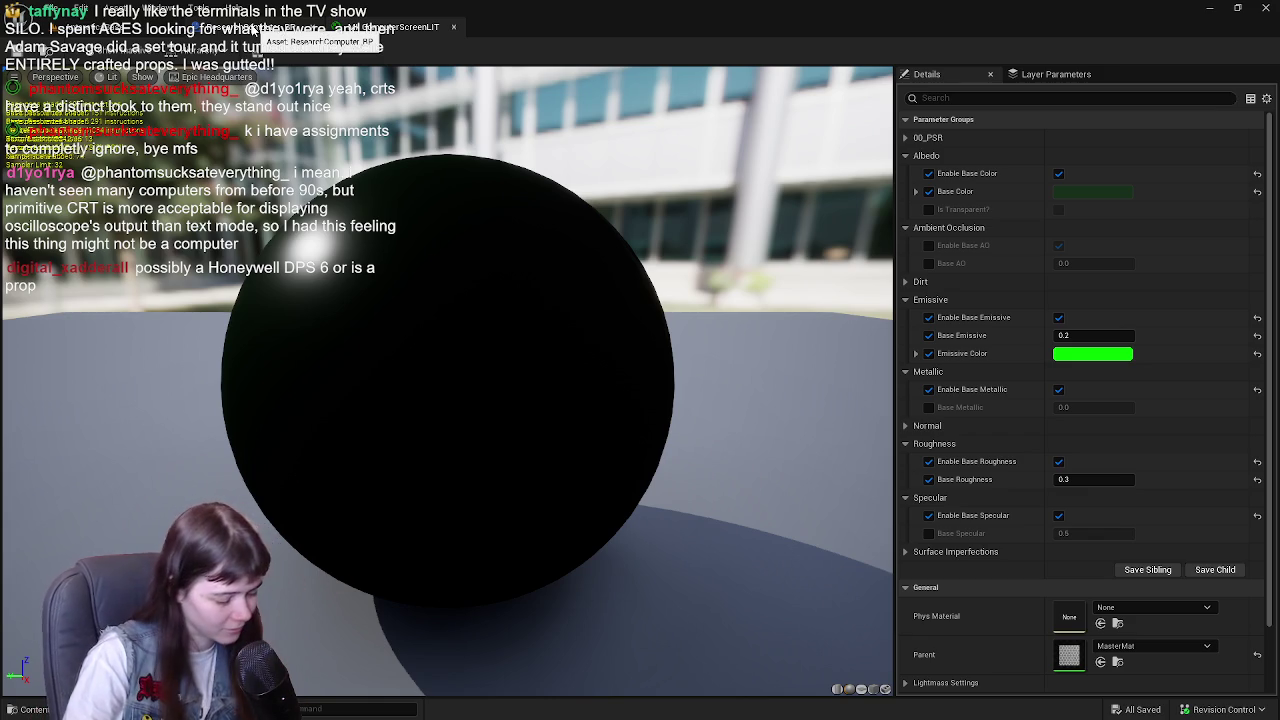
- Raise MI_ComputerScreenLIT's Base Emissive to 1.0 and check the dark-green preview sphere
{"action": "left_click_drag", "start_coordinate": [1093, 335], "coordinate": [1130, 335]}
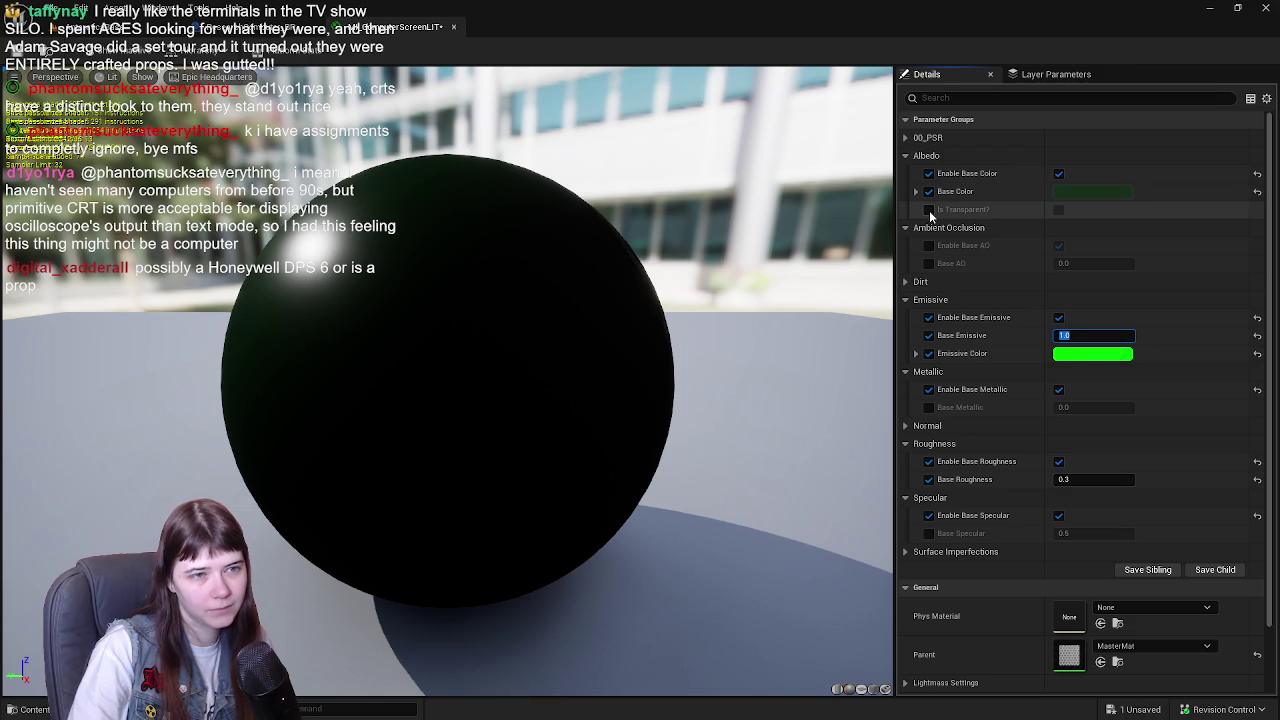
{"action": "left_click_drag", "start_coordinate": [566, 443], "coordinate": [430, 436]}
{"action": "left_click_drag", "start_coordinate": [640, 432], "coordinate": [612, 426]}
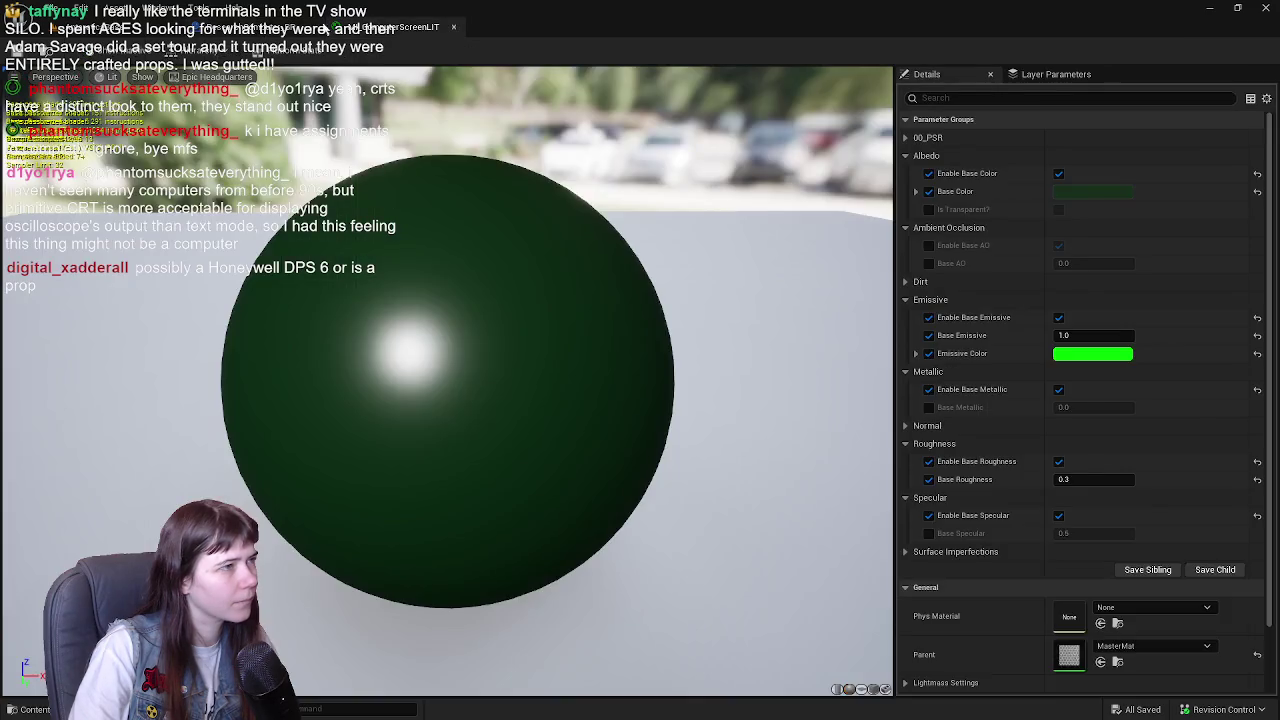
{"action": "left_click", "coordinate": [133, 31]}
{"action": "left_click", "coordinate": [424, 30]}
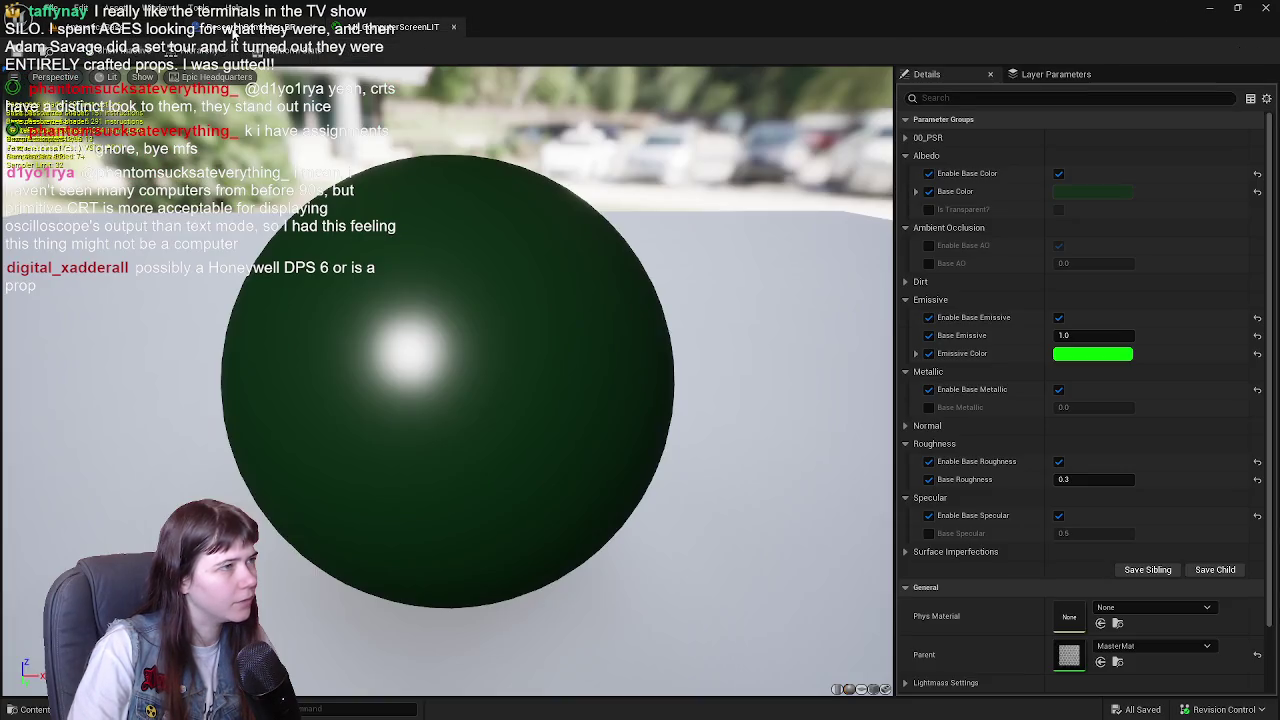
- Try MI_ComputerScreenLIT on the Computer mesh's Element 1, then undo it
{"action": "left_click", "coordinate": [229, 30]}
{"action": "left_click", "coordinate": [268, 75]}
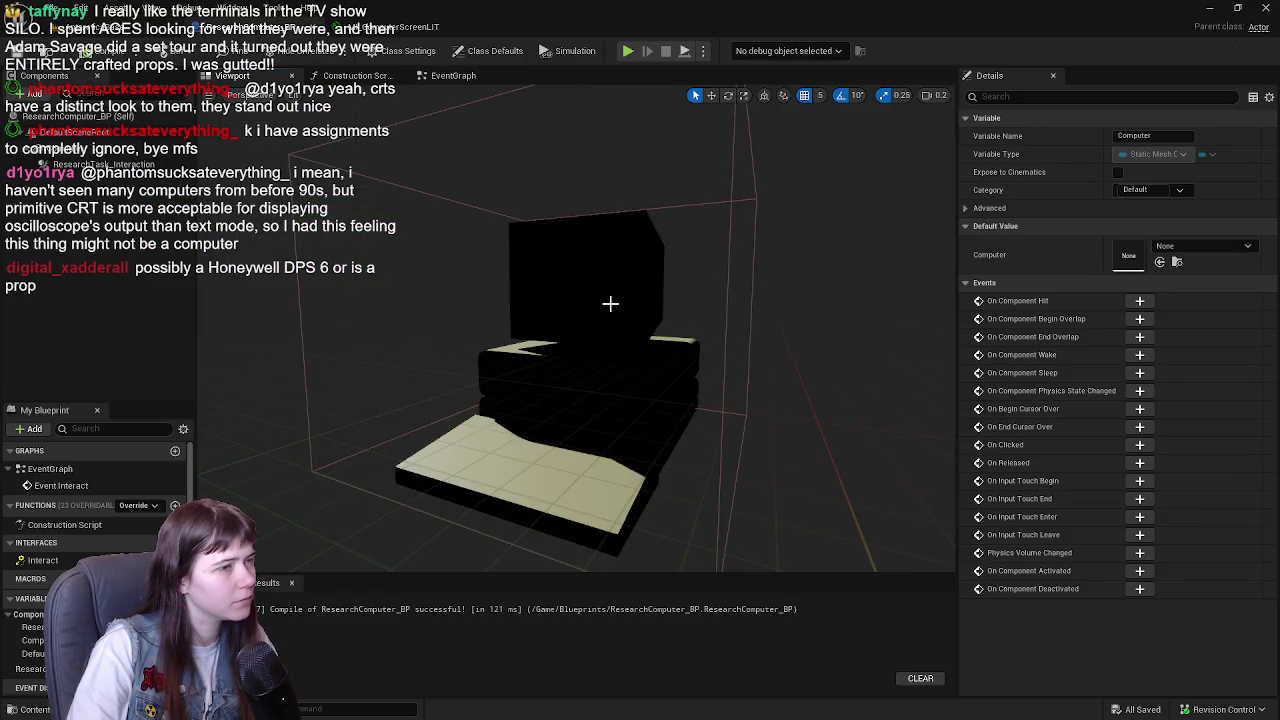
{"action": "left_click", "coordinate": [116, 148]}
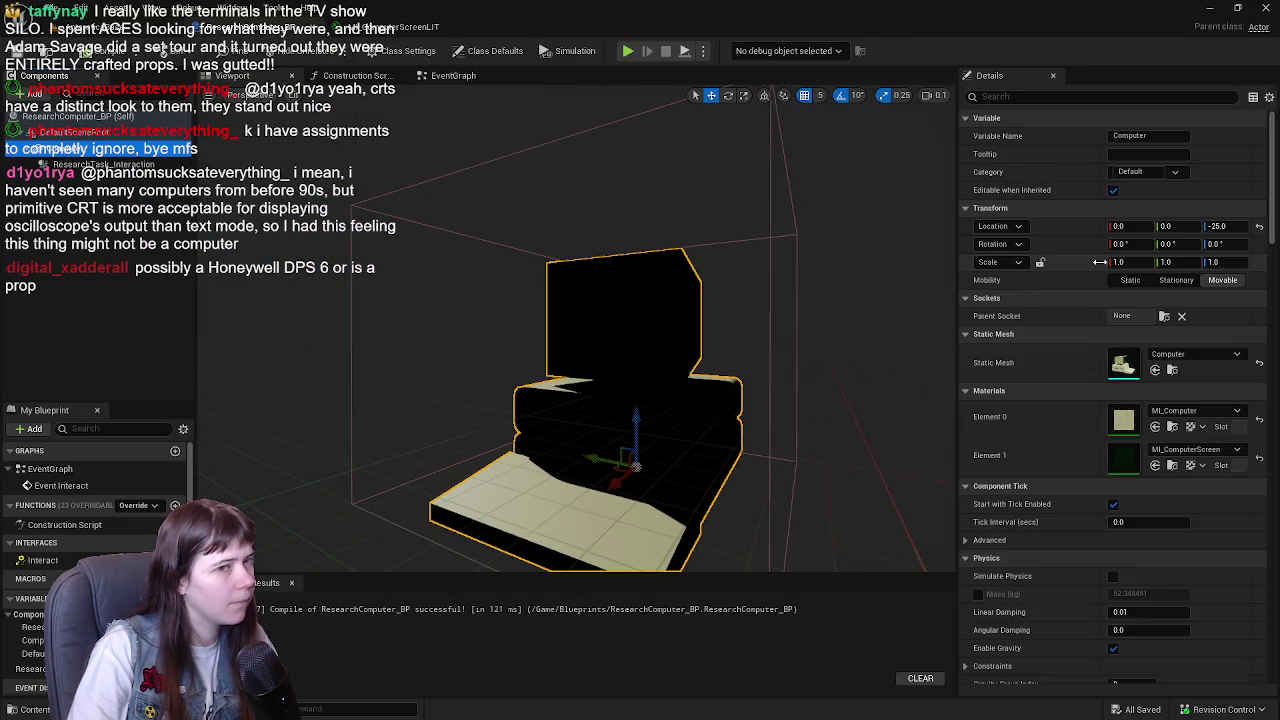
{"action": "left_click", "coordinate": [1172, 427]}
{"action": "mouse_move", "coordinate": [265, 540]}
{"action": "left_mouse_down"}
{"action": "mouse_move", "coordinate": [1138, 435]}
{"action": "mouse_move", "coordinate": [1074, 403]}
{"action": "left_mouse_up"}
{"action": "scroll", "coordinate": [1074, 403], "scroll_direction": "down", "scroll_amount": 2}
{"action": "left_click_drag", "start_coordinate": [282, 524], "coordinate": [1130, 400]}
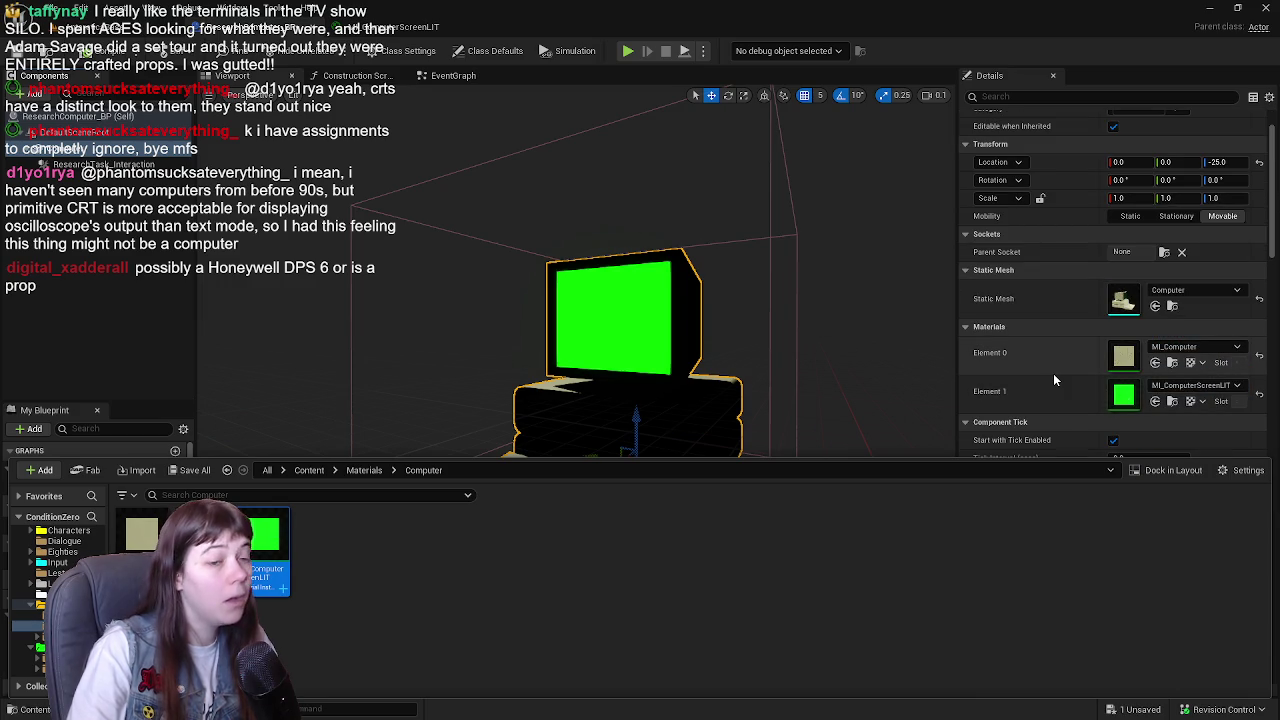
{"action": "key", "text": "ctrl+z"}
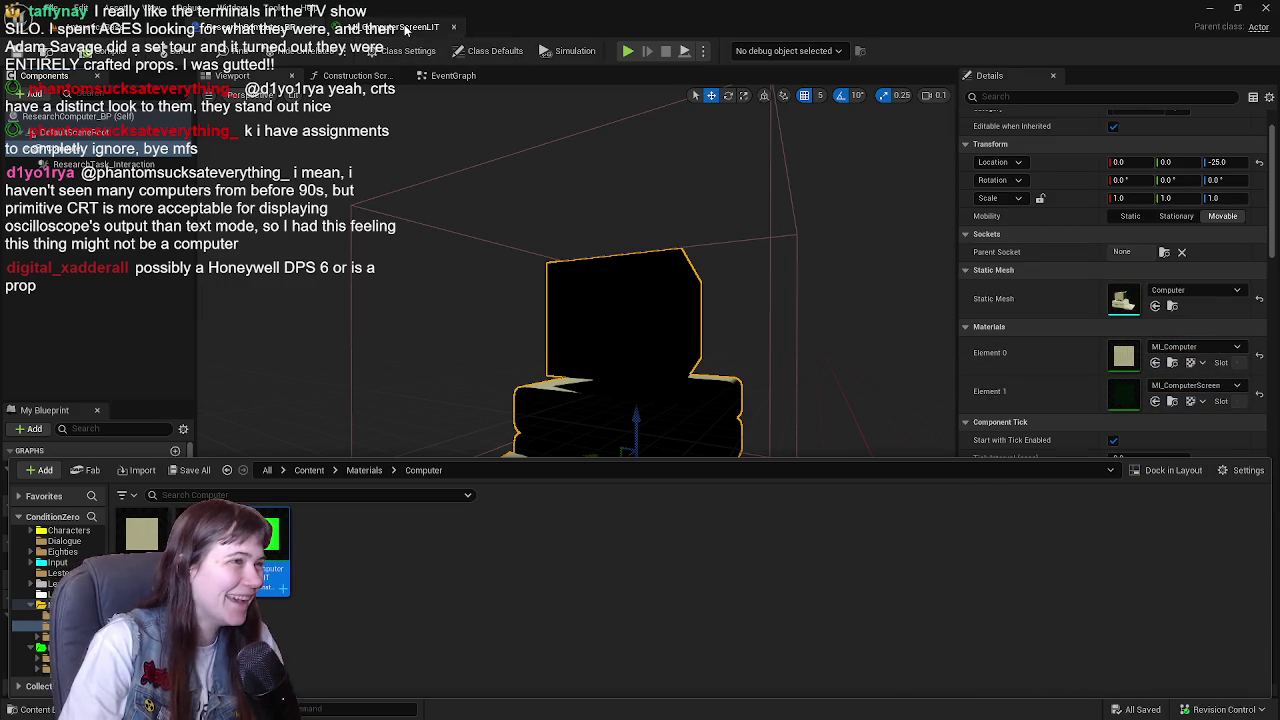
- Save MI_ComputerScreenLIT, retry it on the monitor screen, and undo again
{"action": "left_click", "coordinate": [405, 28]}
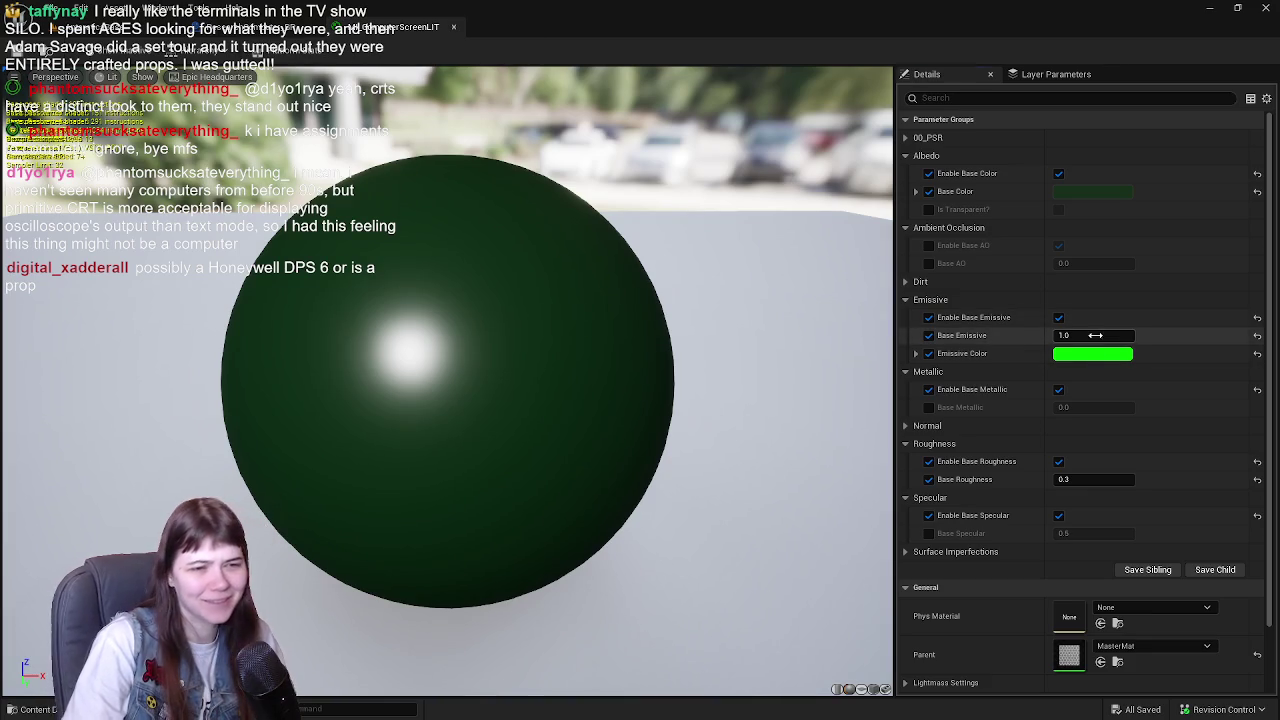
{"action": "left_click", "coordinate": [17, 62]}
{"action": "left_click", "coordinate": [270, 27]}
{"action": "key", "text": "ctrl+space"}
{"action": "mouse_move", "coordinate": [282, 521]}
{"action": "left_mouse_down"}
{"action": "mouse_move", "coordinate": [1150, 418]}
{"action": "mouse_move", "coordinate": [628, 270]}
{"action": "left_mouse_up"}
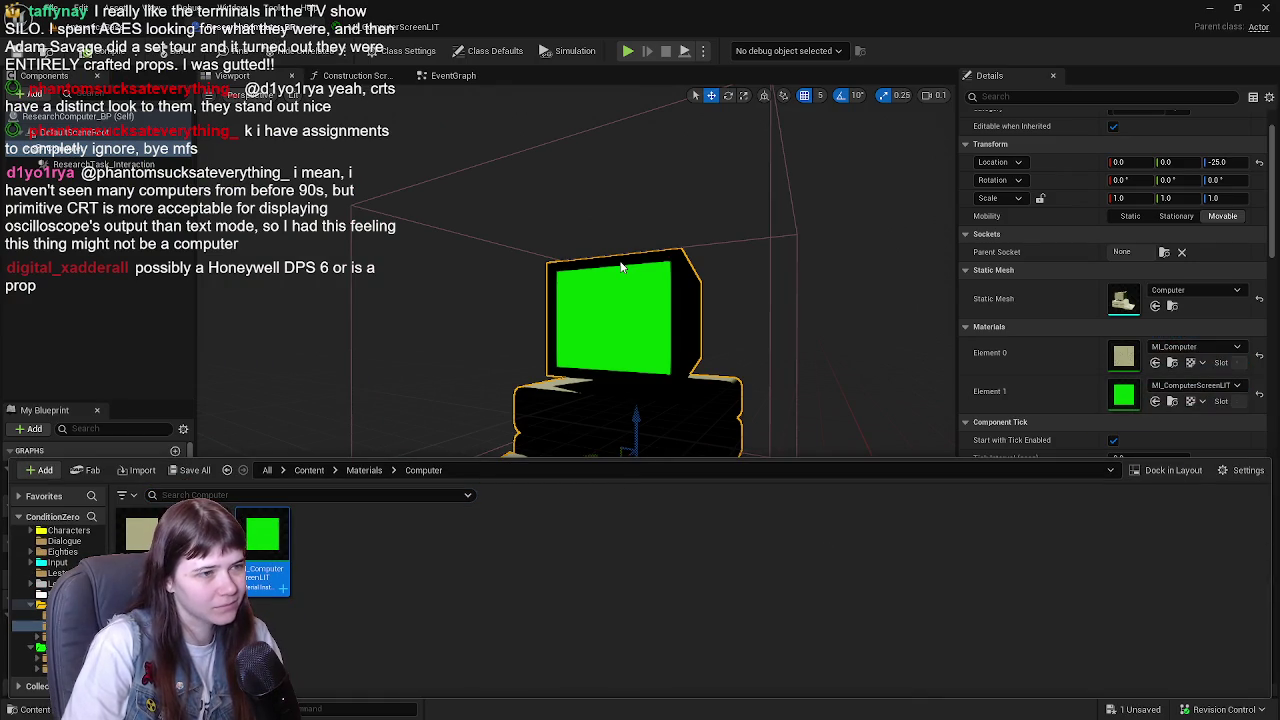
{"action": "key", "text": "ctrl+z"}
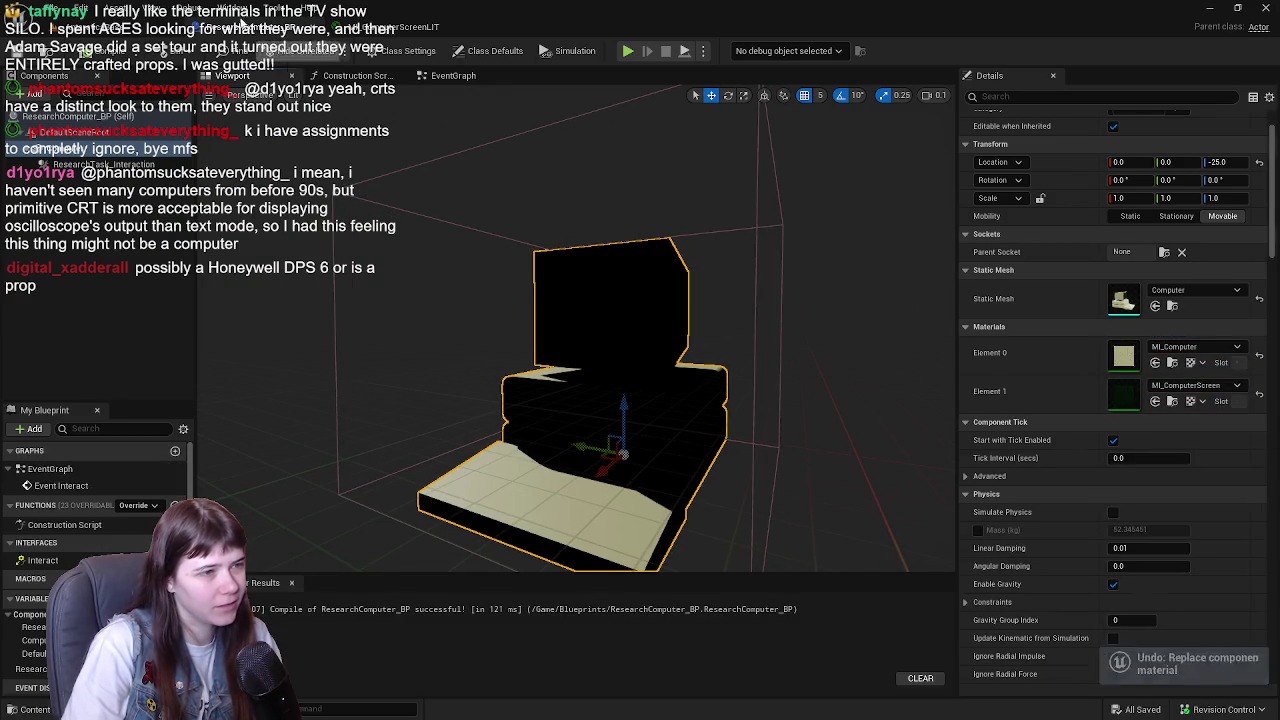
{"action": "left_click", "coordinate": [395, 27]}
- Leave the emissive colour unchanged and lower Base Emissive to 0.1, saving the material
{"action": "left_click", "coordinate": [1110, 354]}
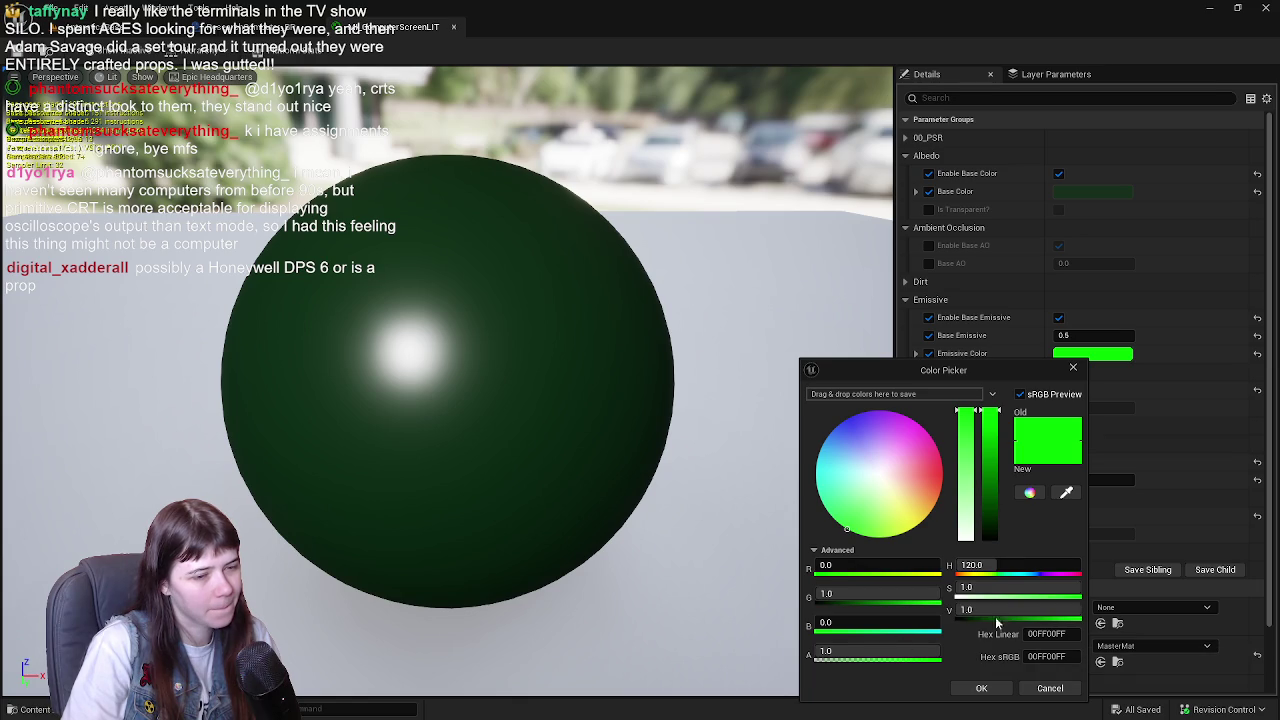
{"action": "left_click", "coordinate": [1075, 689]}
{"action": "left_click", "coordinate": [1098, 336]}
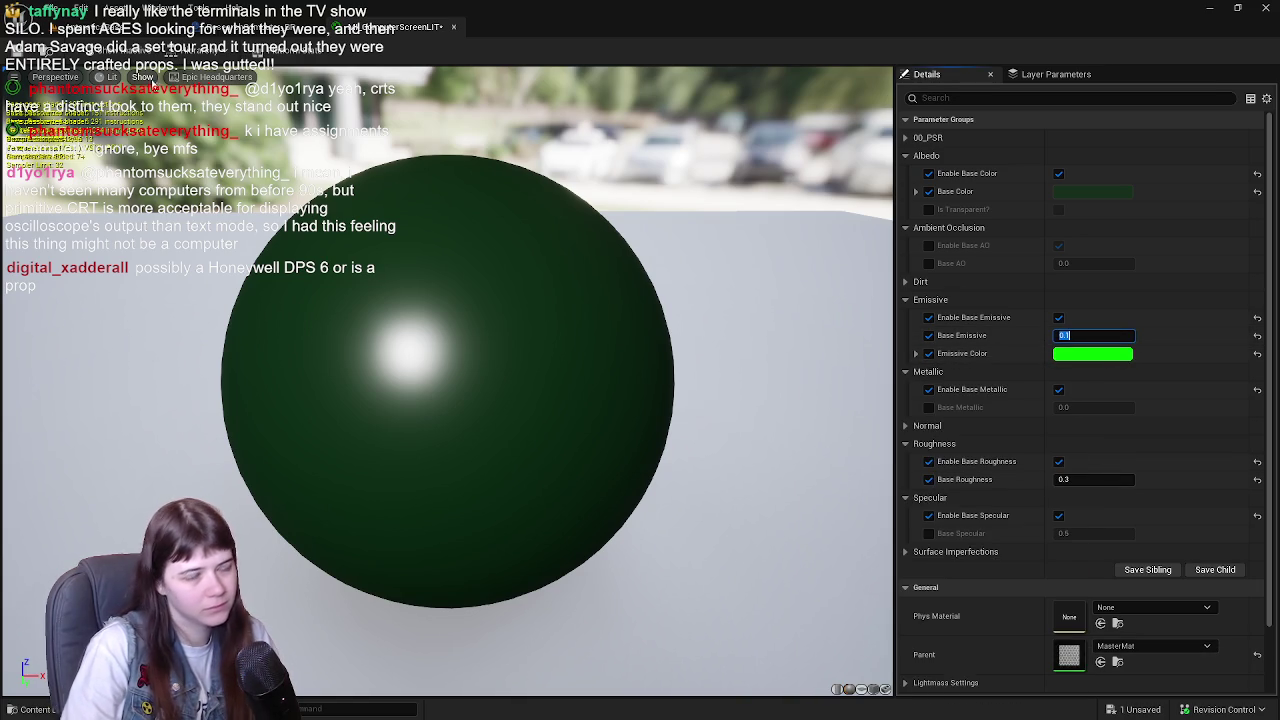
{"action": "left_click", "coordinate": [19, 51]}
{"action": "key", "text": "ctrl+space"}
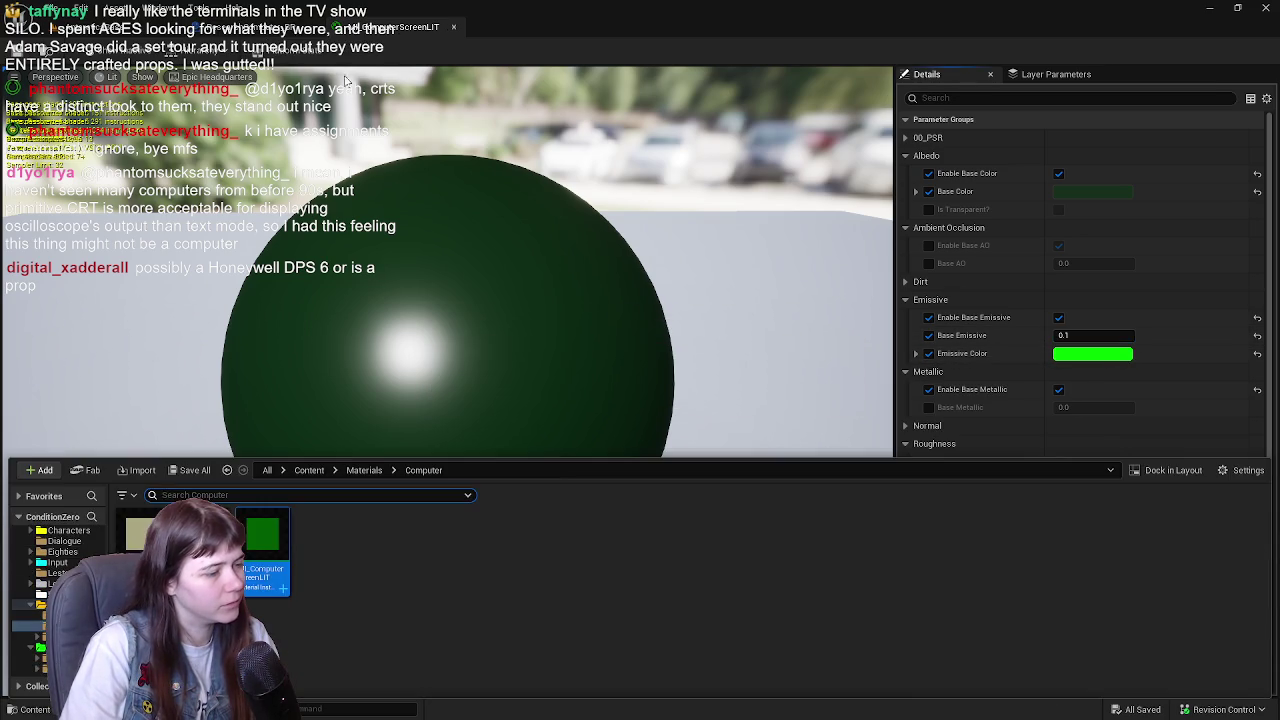
- Put the green lit MI_ComputerScreenLIT on the computer's Element 1 to check it
{"action": "left_click", "coordinate": [272, 23]}
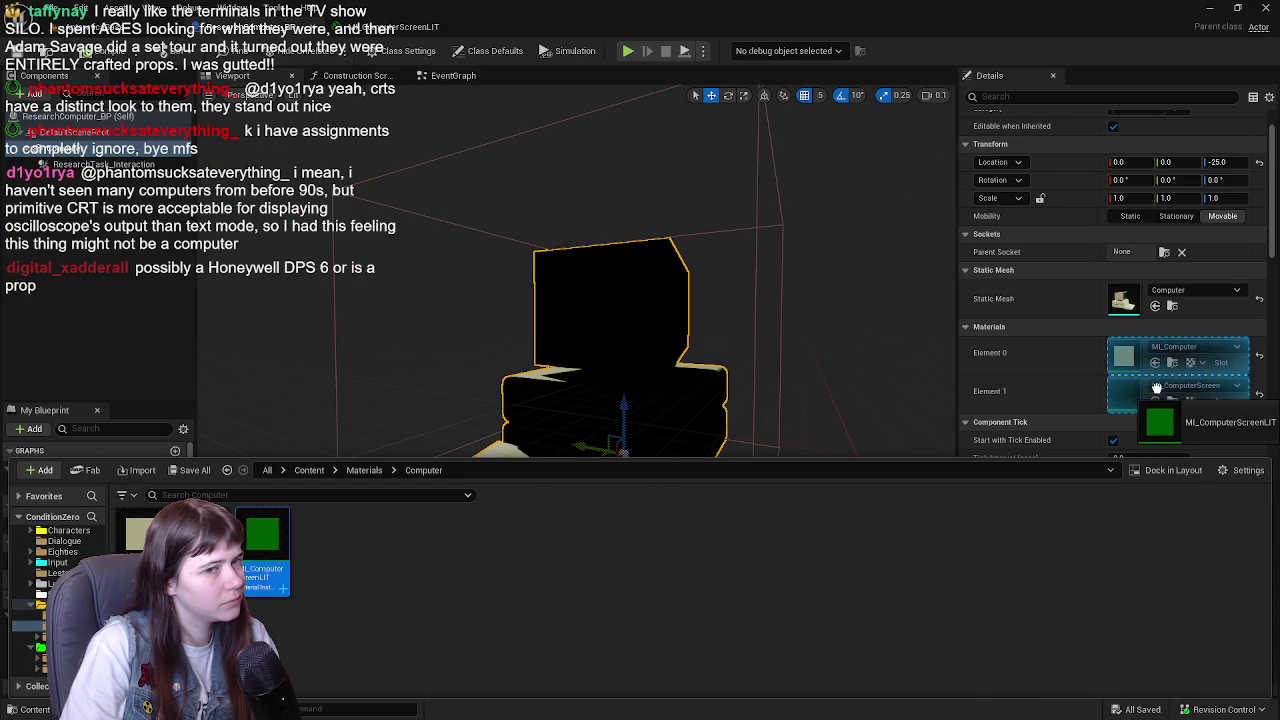
{"action": "left_click", "coordinate": [400, 27]}
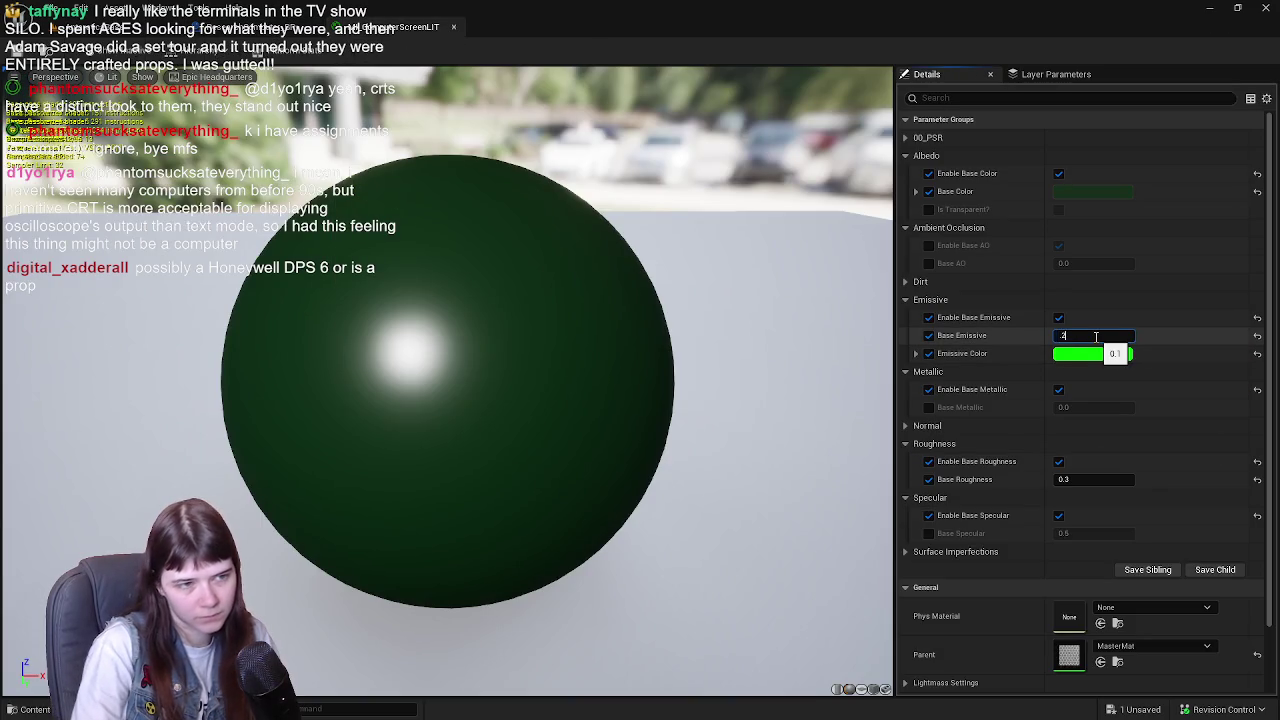
{"action": "left_click", "coordinate": [272, 23]}
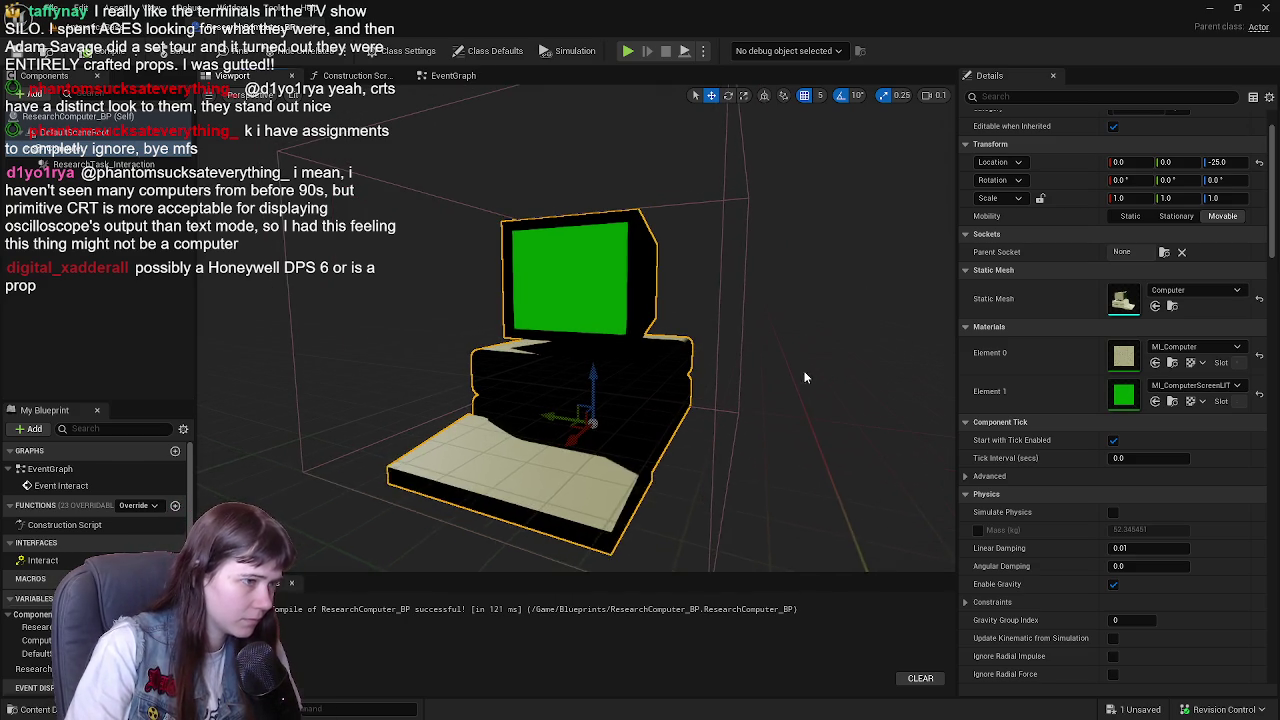
{"action": "key", "text": "ctrl+space"}
{"action": "mouse_move", "coordinate": [198, 532]}
{"action": "left_mouse_down"}
{"action": "mouse_move", "coordinate": [1145, 378]}
{"action": "mouse_move", "coordinate": [1172, 391]}
{"action": "left_mouse_up"}
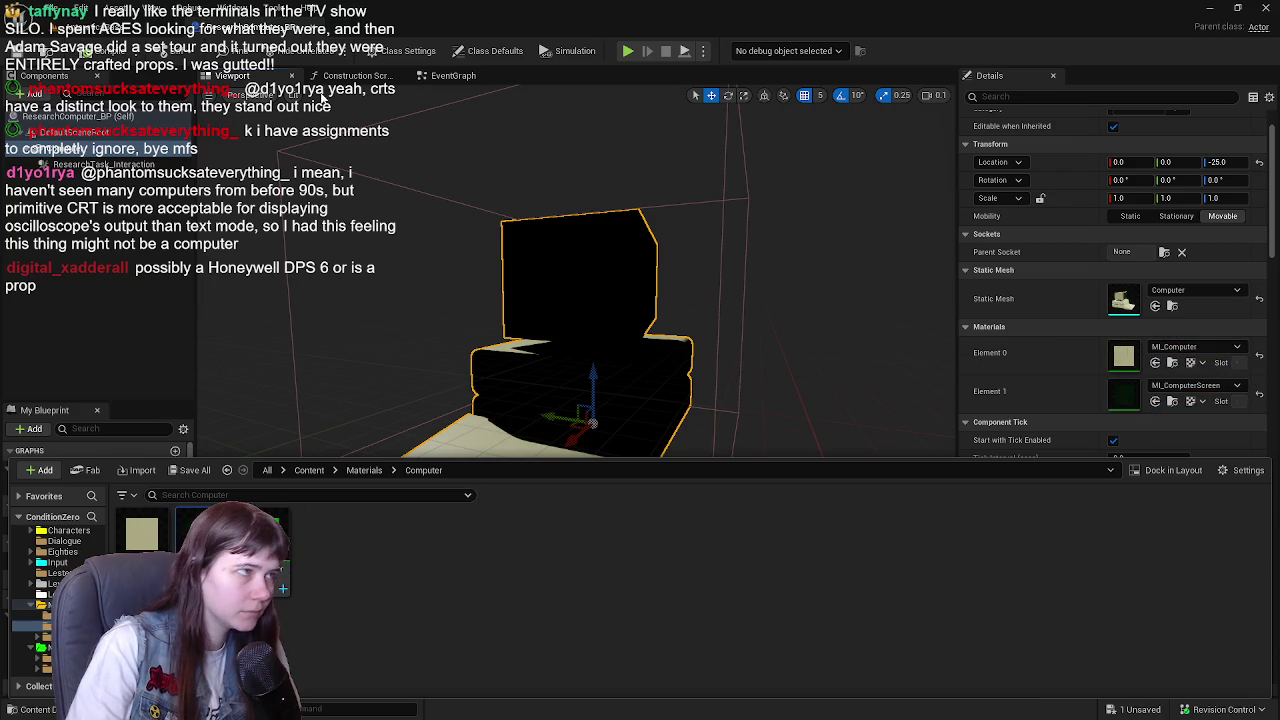
- Save all changed assets, check the computer in the level, and start Play
{"action": "left_click", "coordinate": [15, 55]}
{"action": "key", "text": "ctrl+s"}
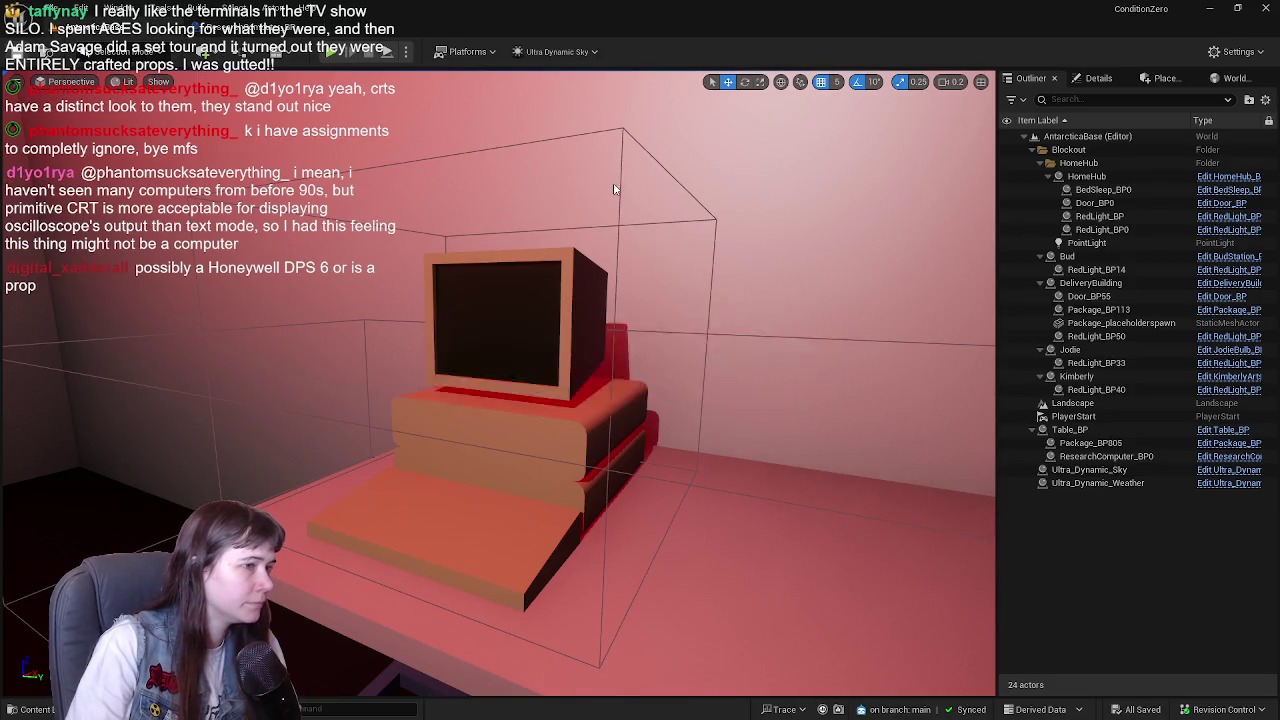
{"action": "left_click", "coordinate": [261, 33]}
{"action": "left_click", "coordinate": [260, 50]}
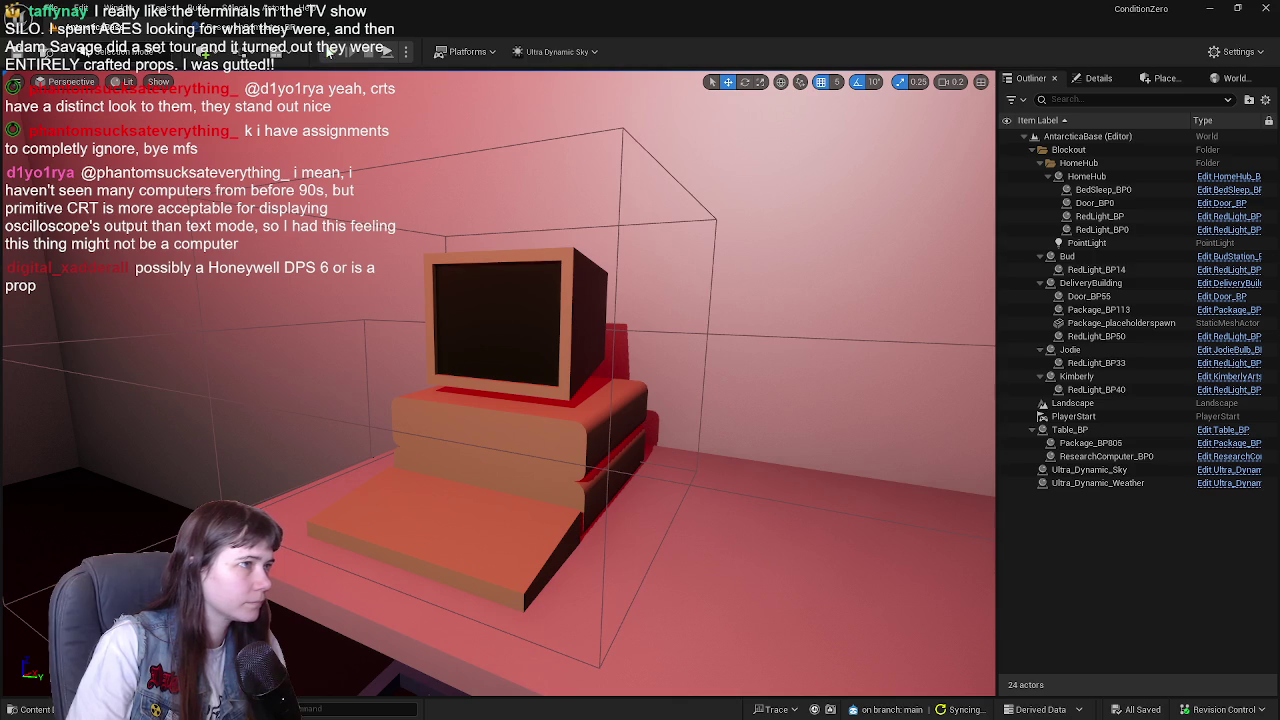
{"action": "left_click", "coordinate": [313, 30]}
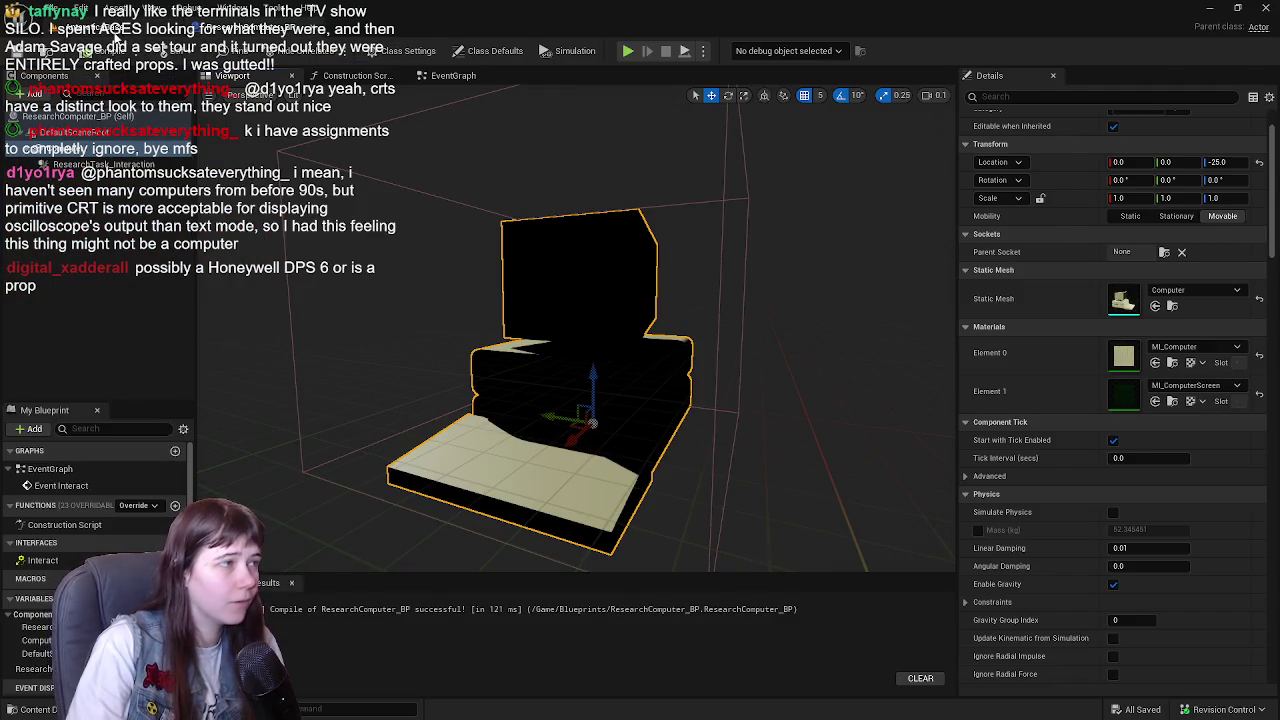
{"action": "left_click", "coordinate": [205, 47]}
{"action": "left_click", "coordinate": [331, 53]}
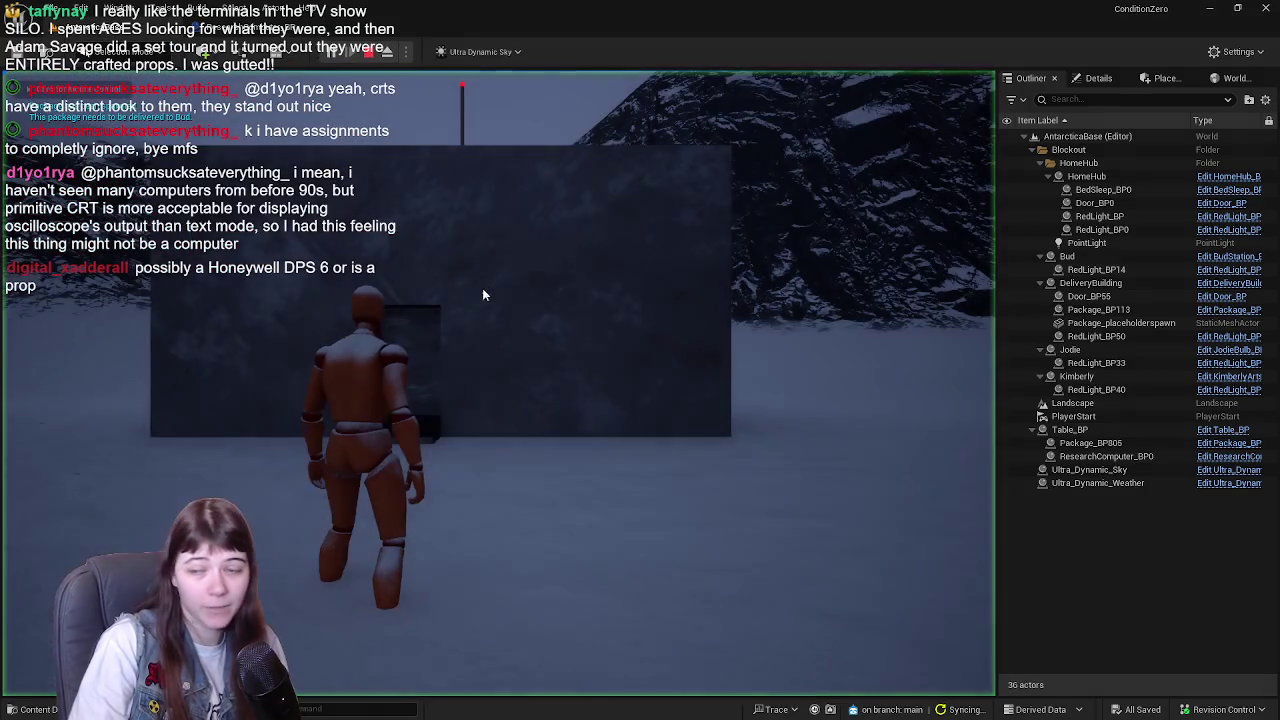
- Run through the snow up the stairs into the red-lit building and pick up the package
{"action": "key", "text": "w"}
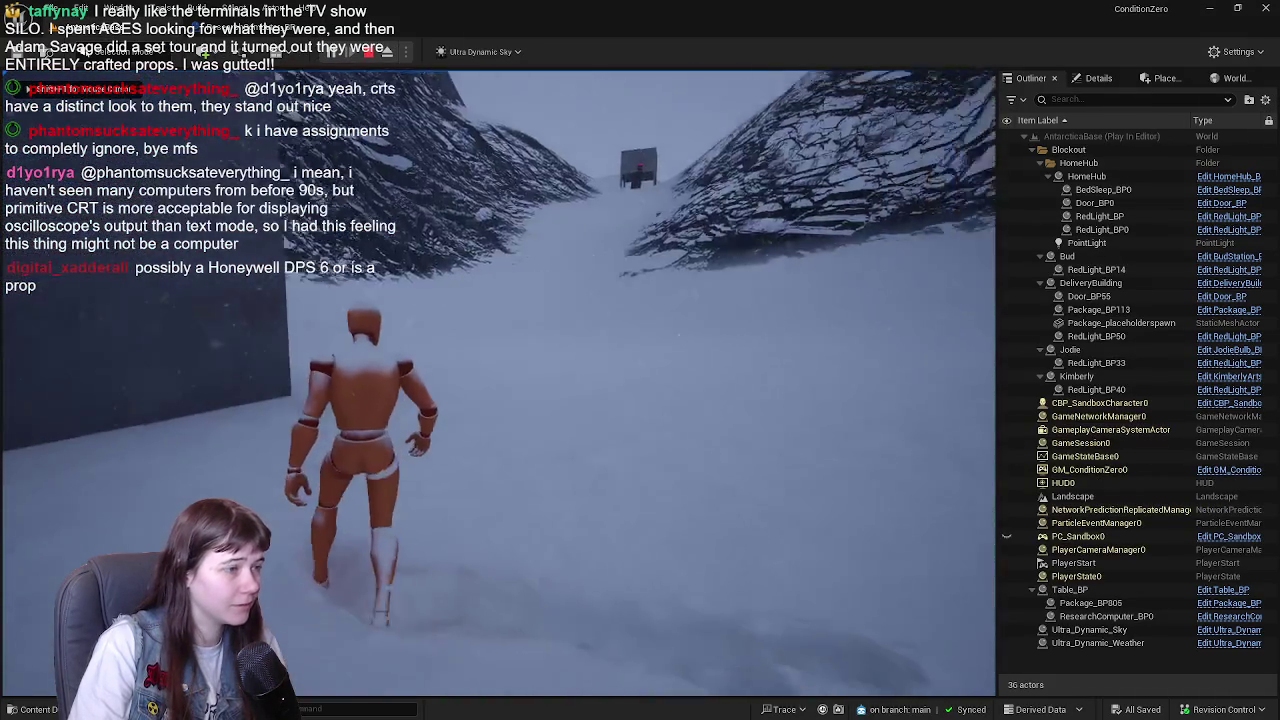
{"action": "key", "text": "w"}
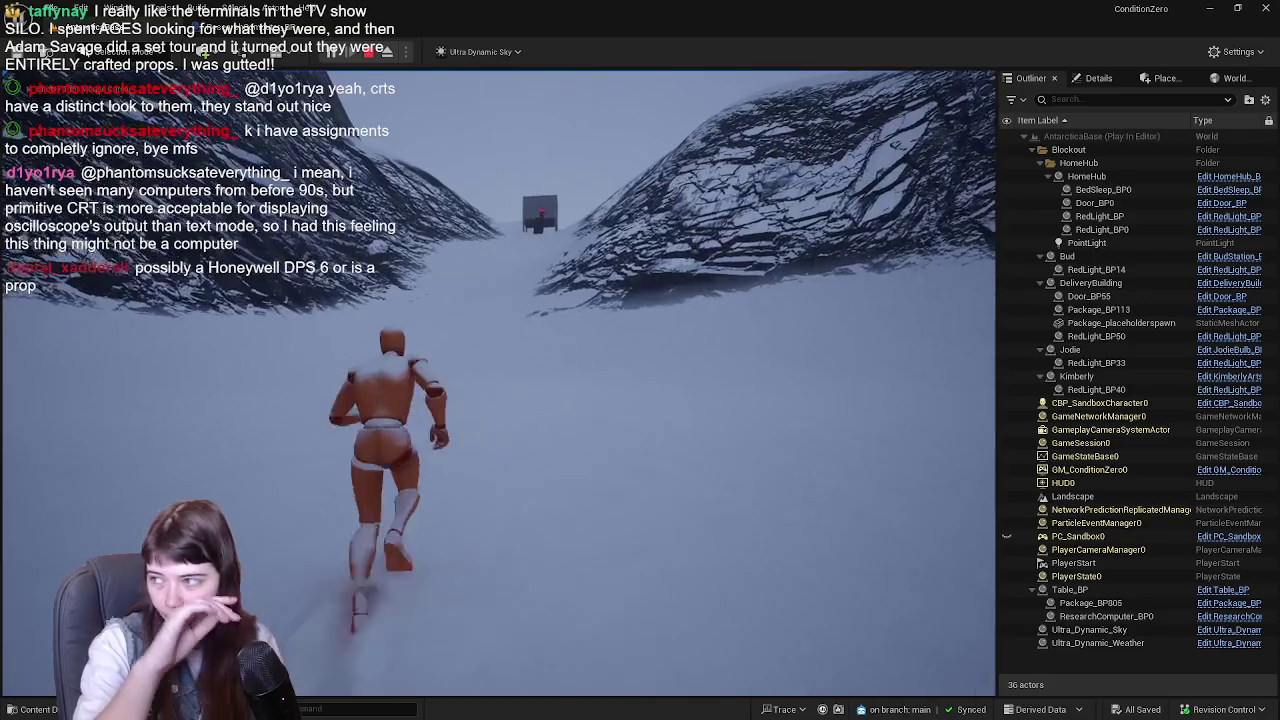
{"action": "key", "text": "w"}
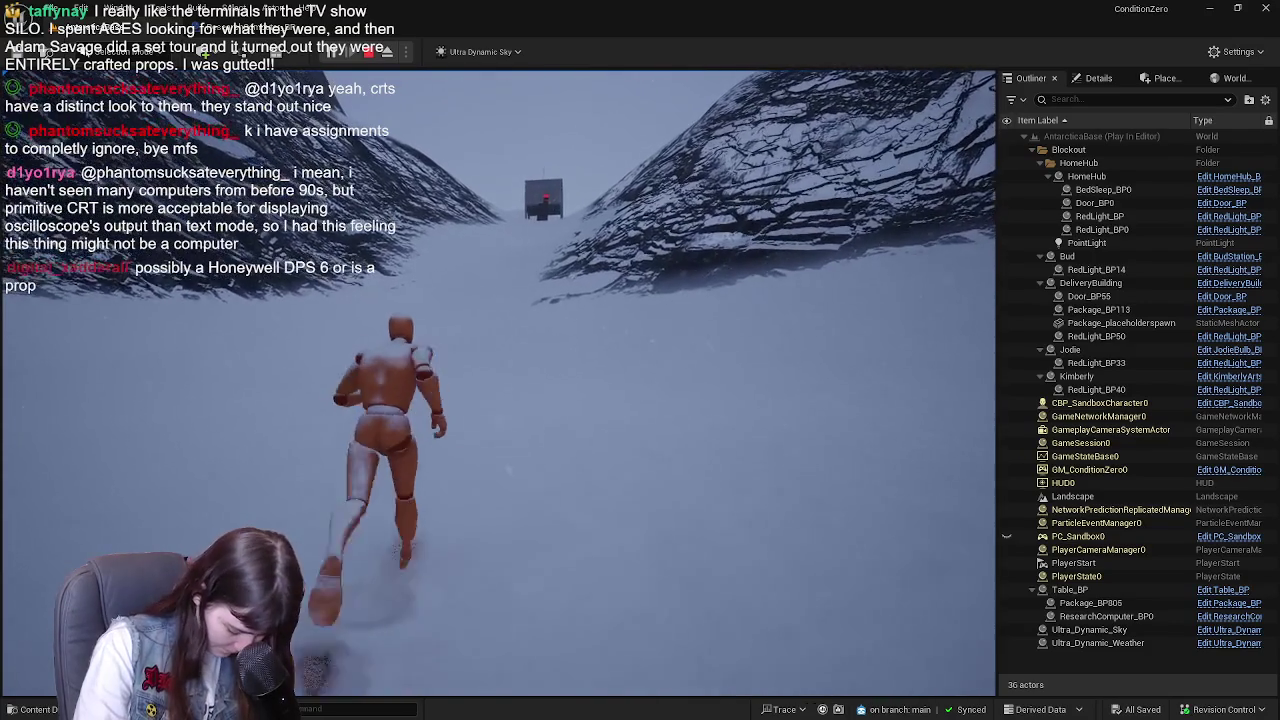
{"action": "key", "text": "w"}
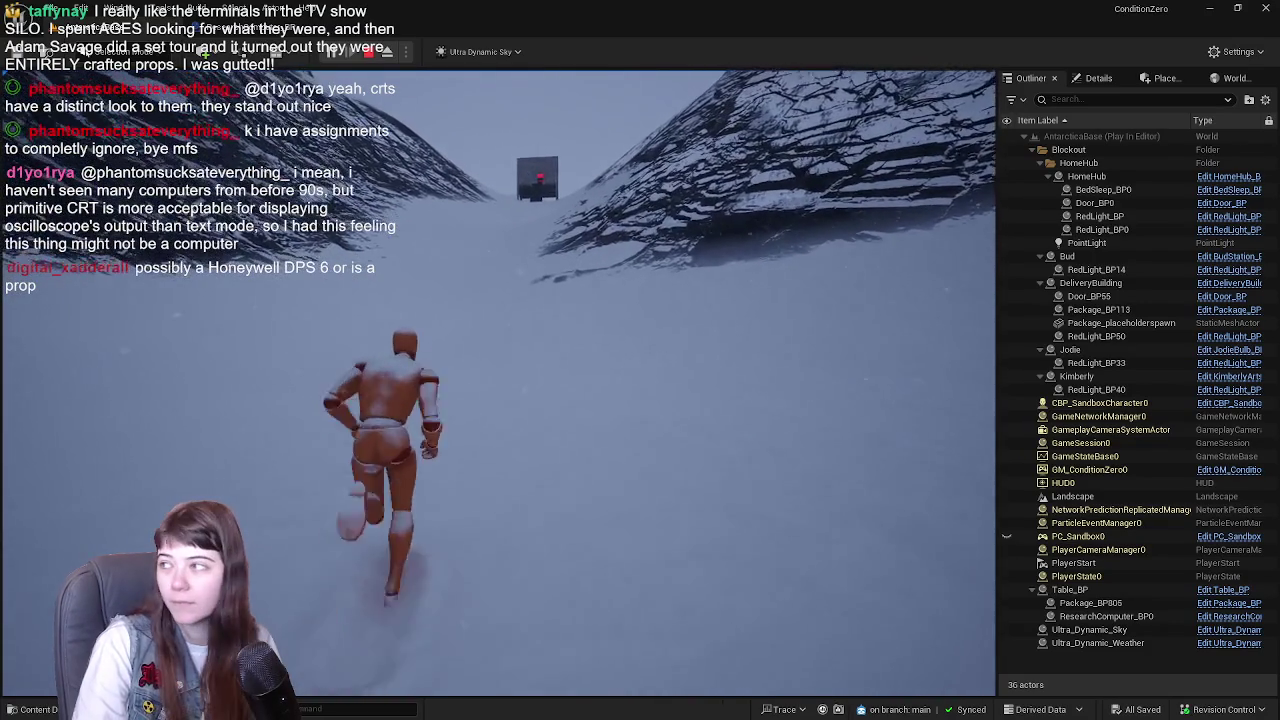
{"action": "key", "text": "w"}
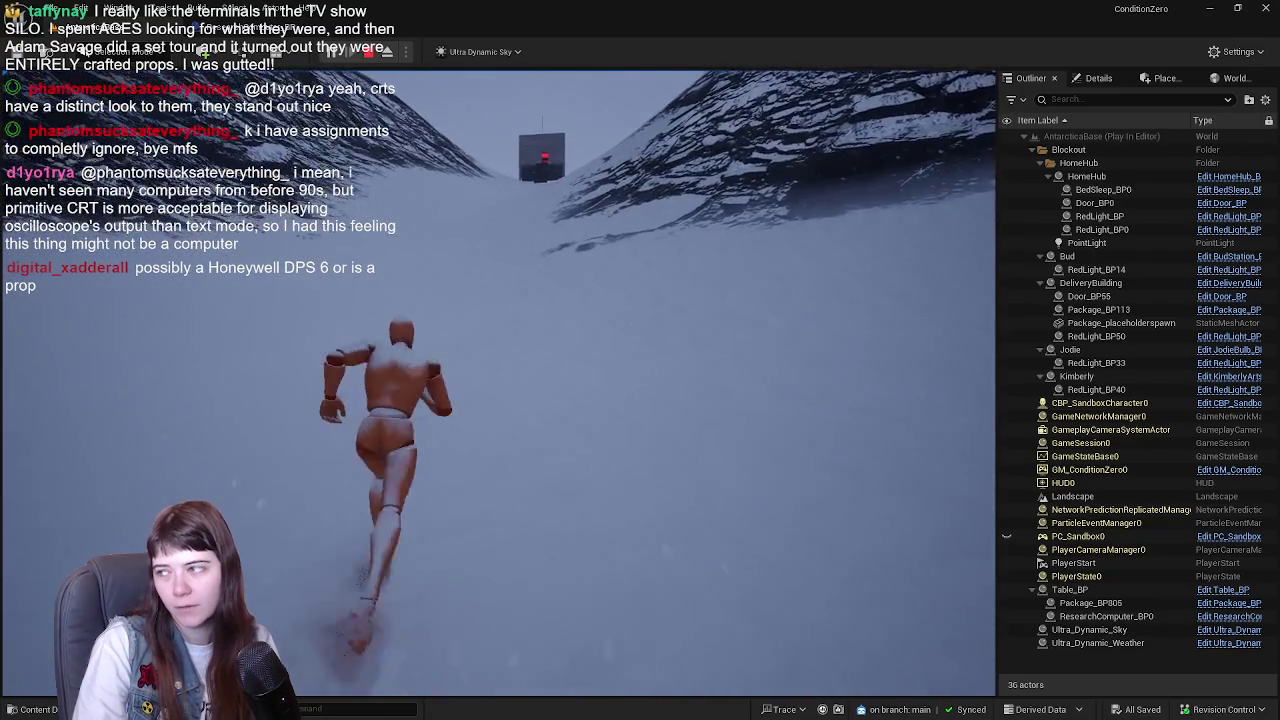
{"action": "key", "text": "w"}
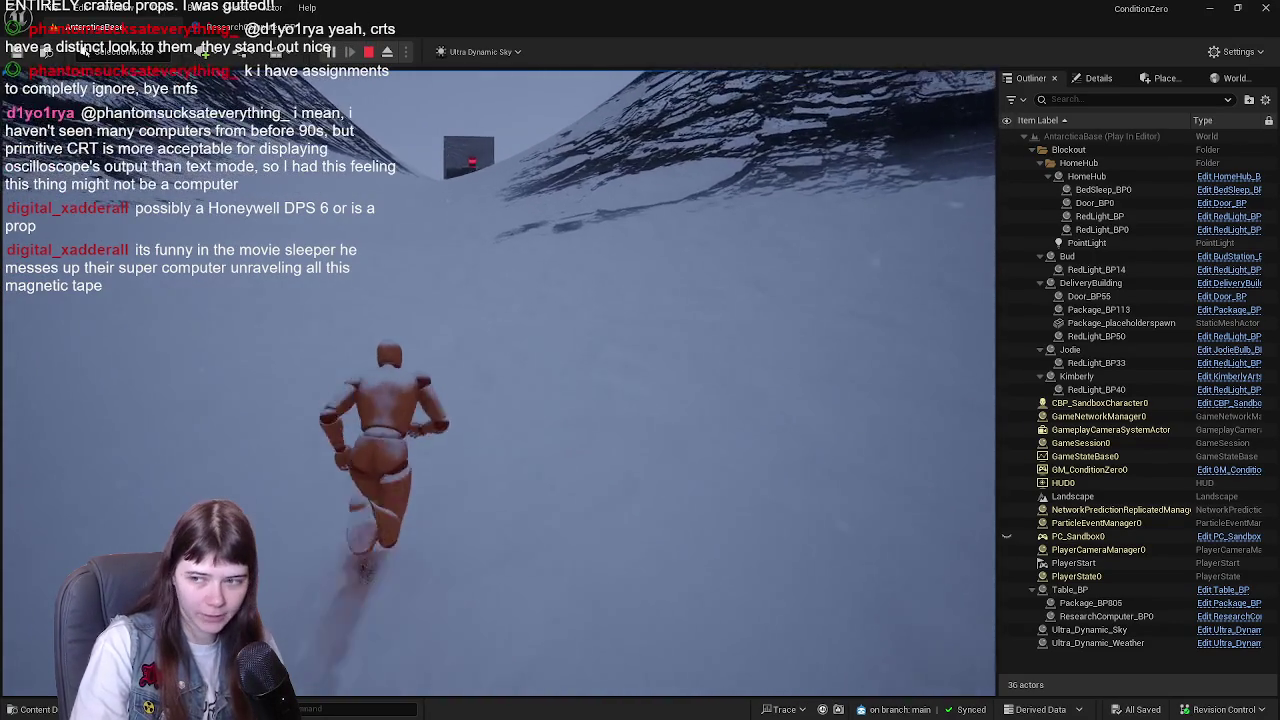
{"action": "key", "text": "w"}
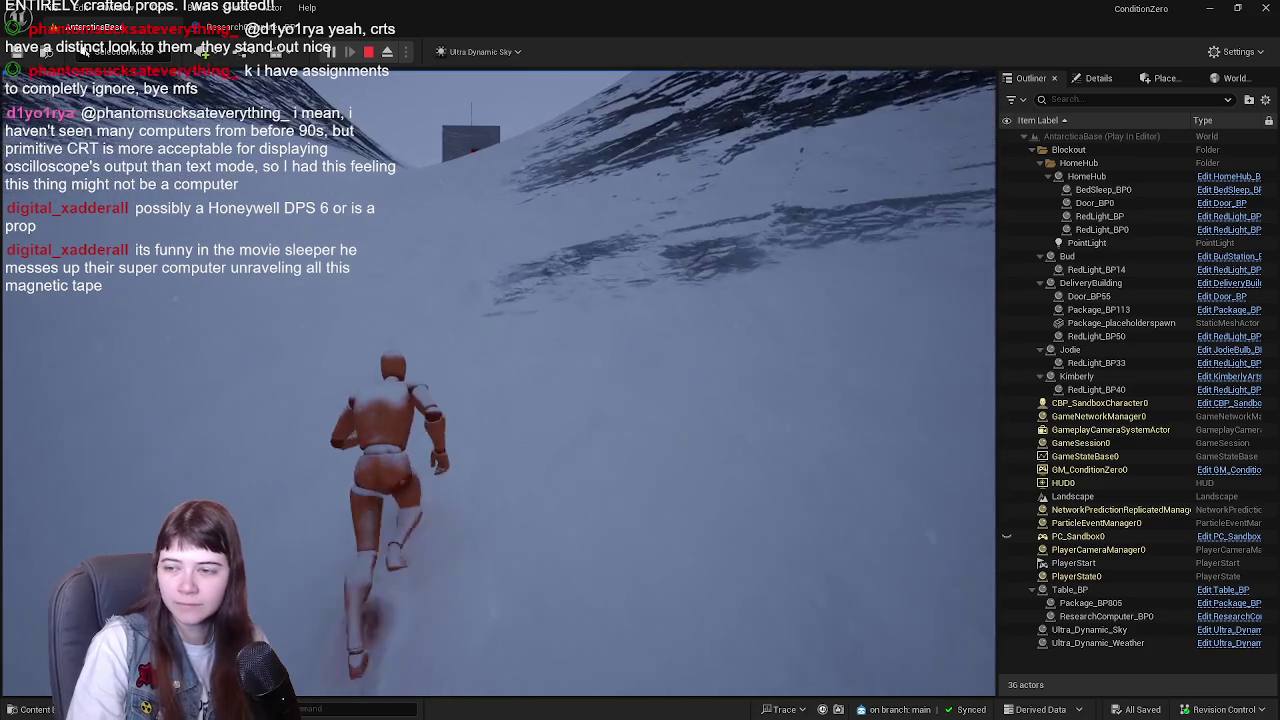
{"action": "key", "text": "w"}
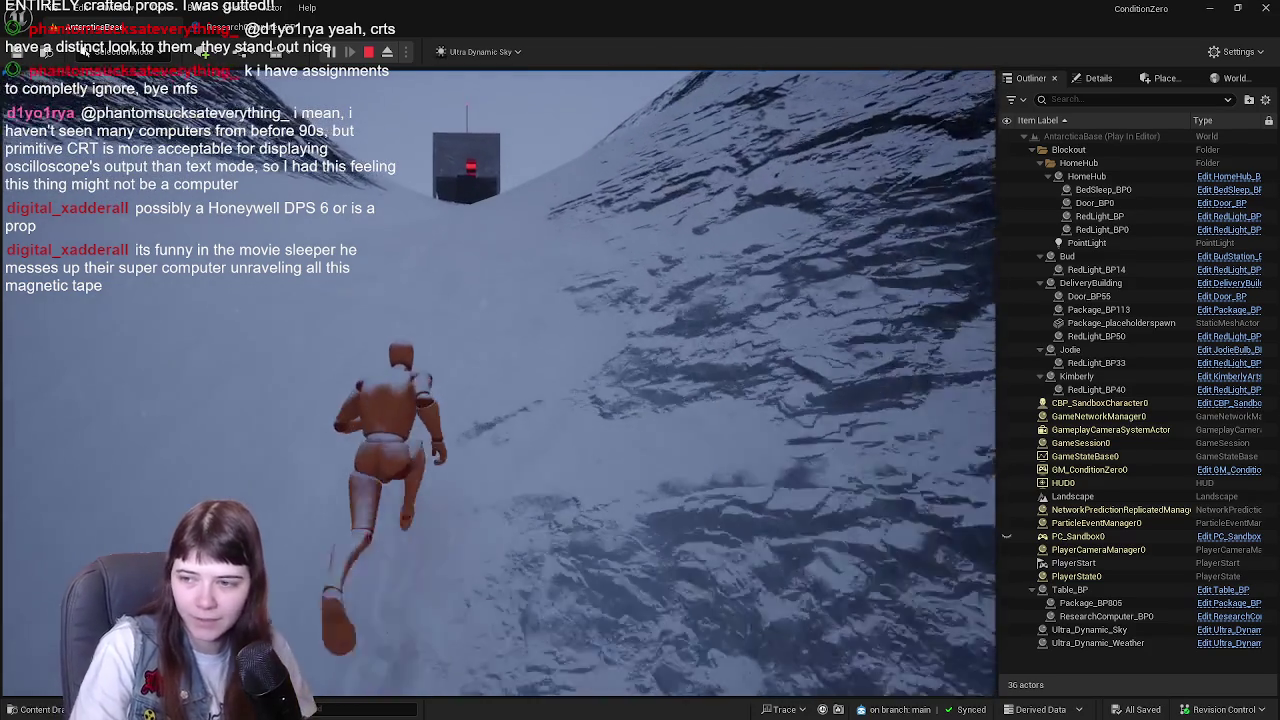
{"action": "key", "text": "w"}
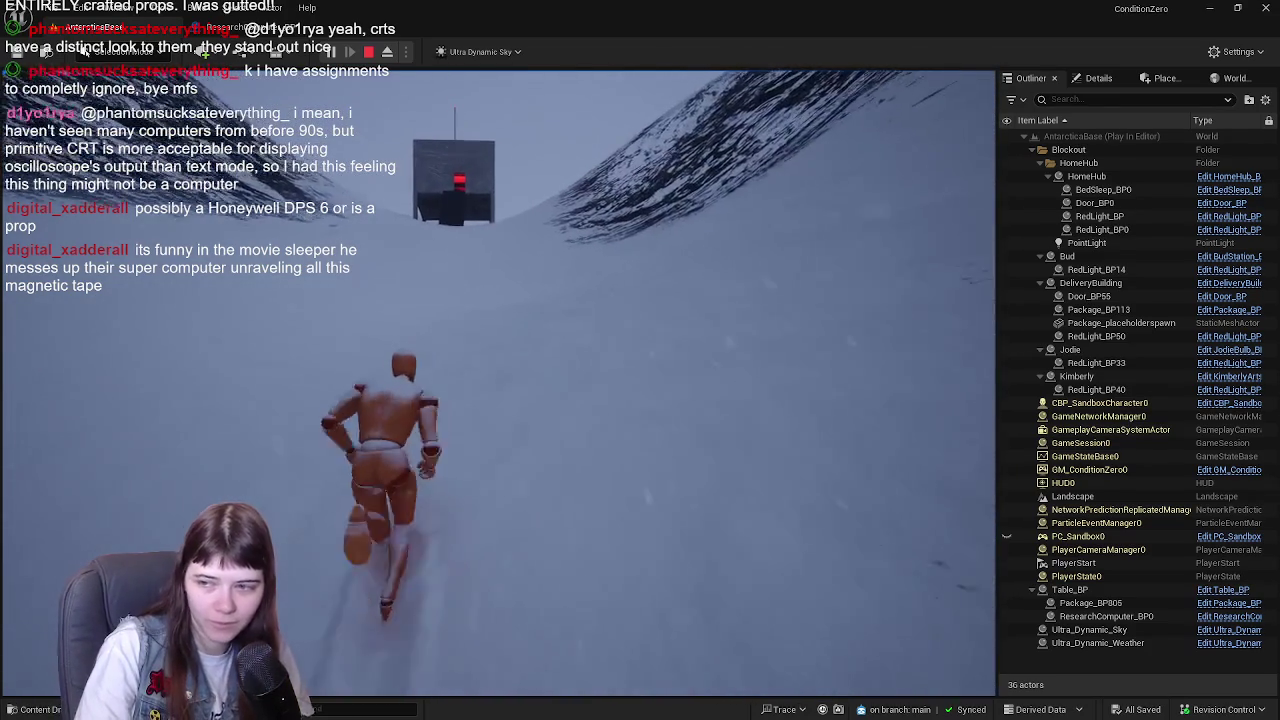
{"action": "key", "text": "w"}
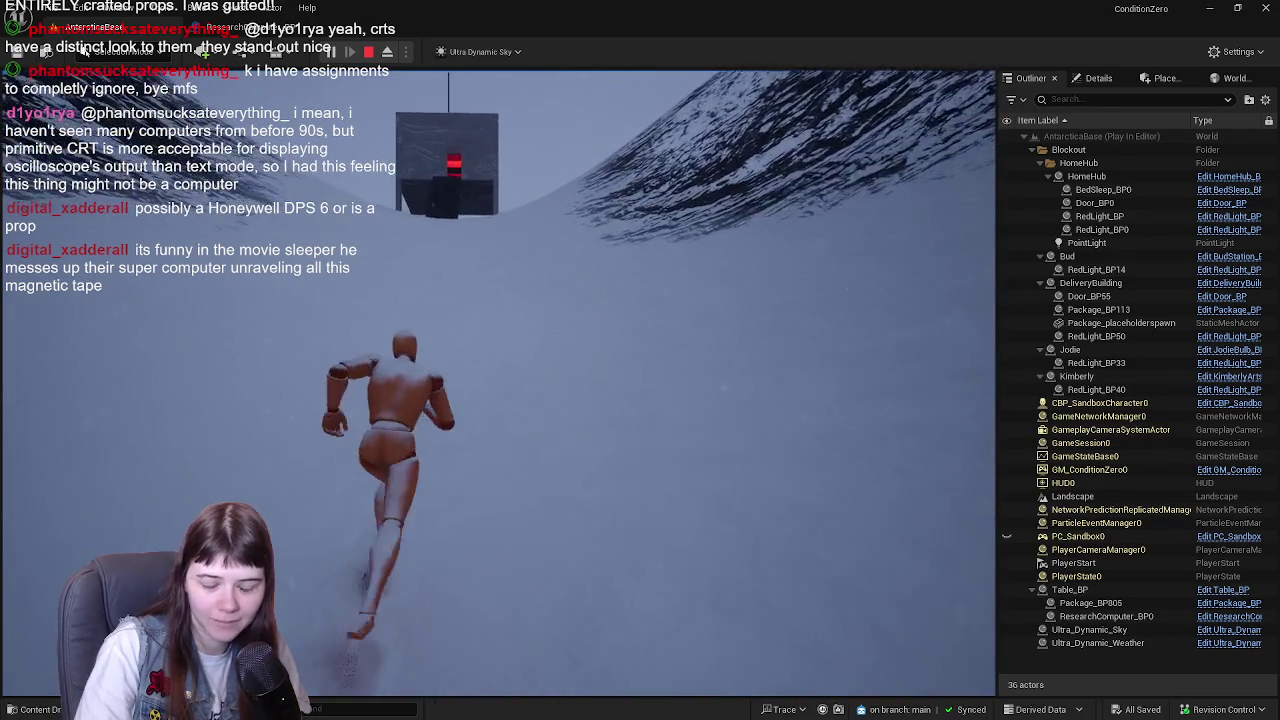
{"action": "key", "text": "w"}
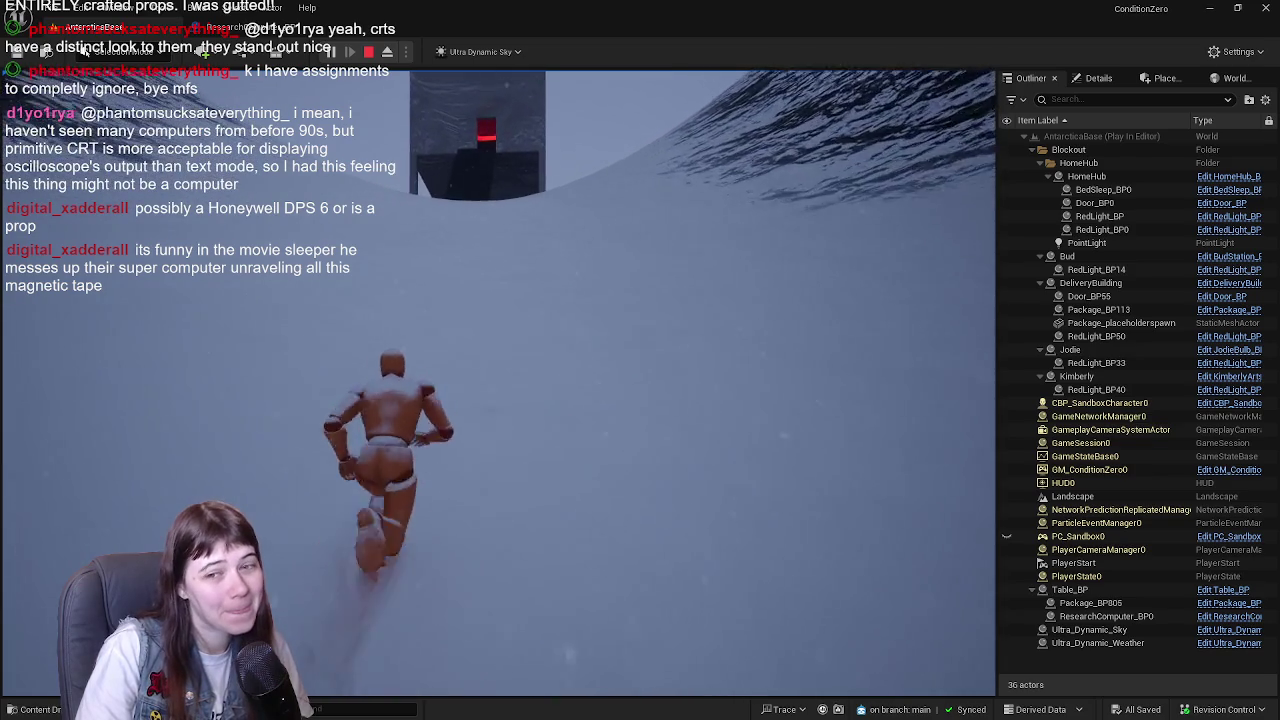
{"action": "key", "text": "w"}
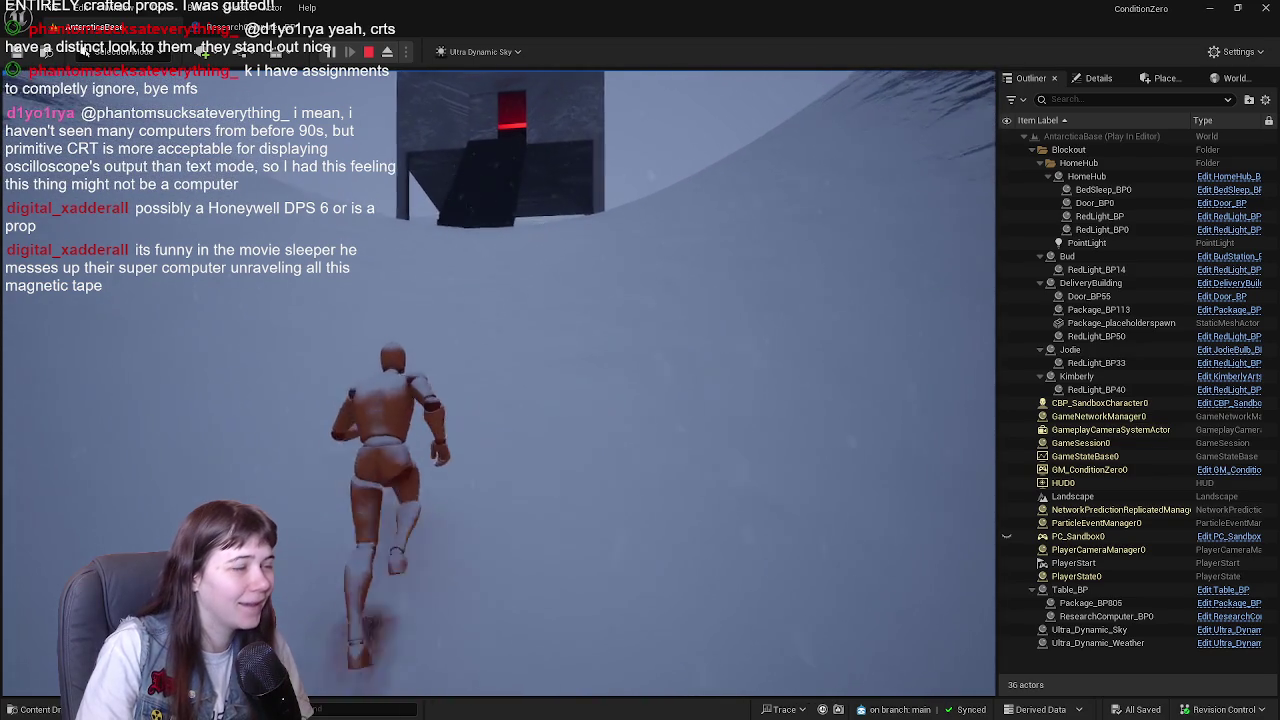
{"action": "key", "text": "w"}
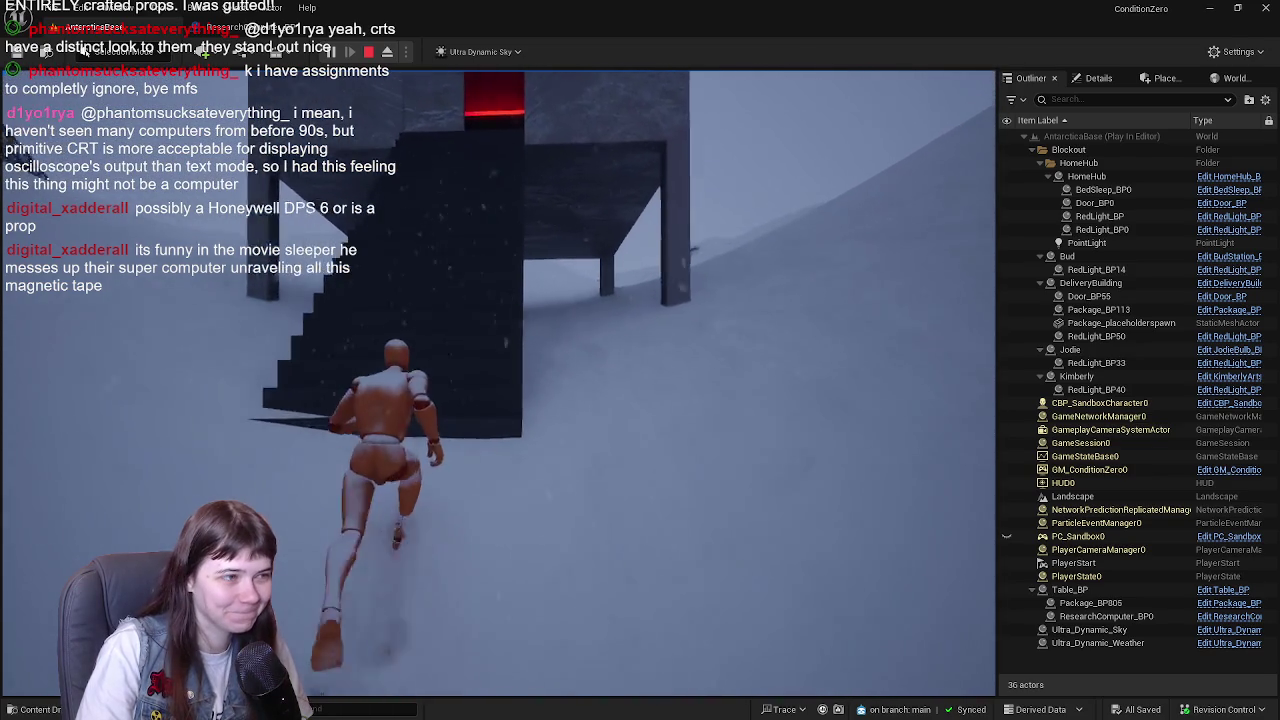
{"action": "key", "text": "w"}
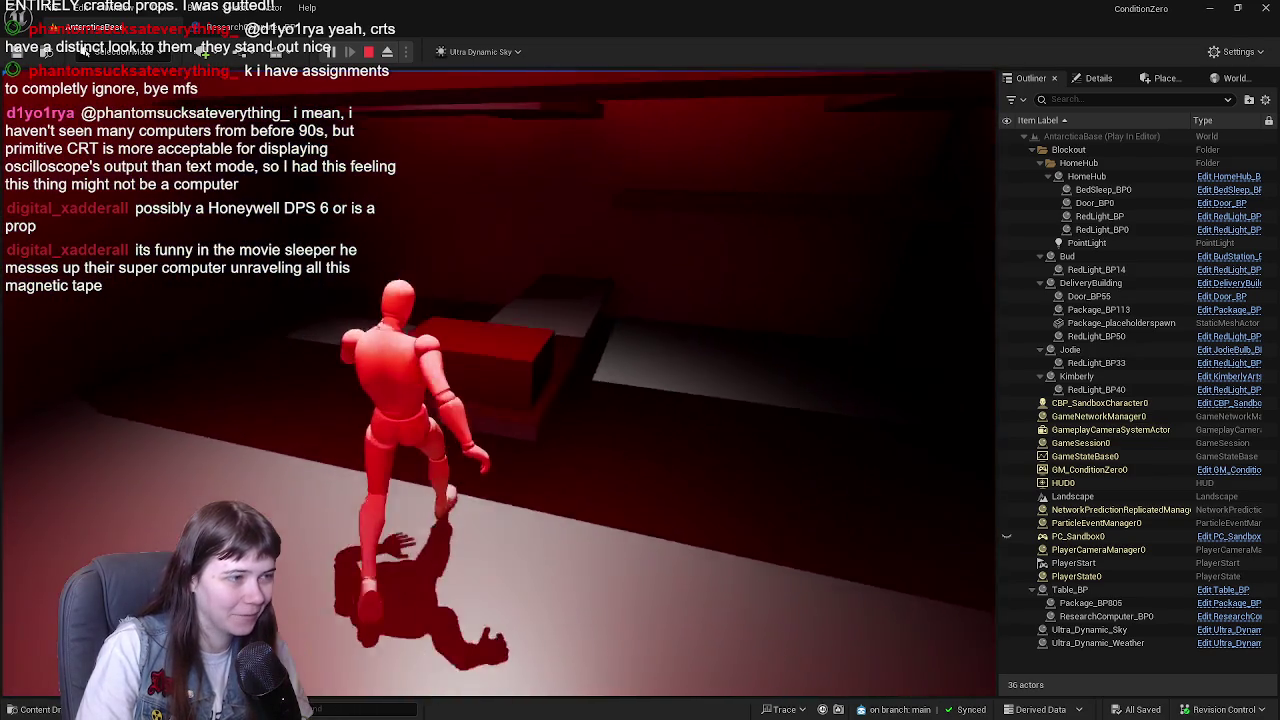
{"action": "key", "text": "w"}
{"action": "key", "text": "w"}
{"action": "key", "text": "w"}
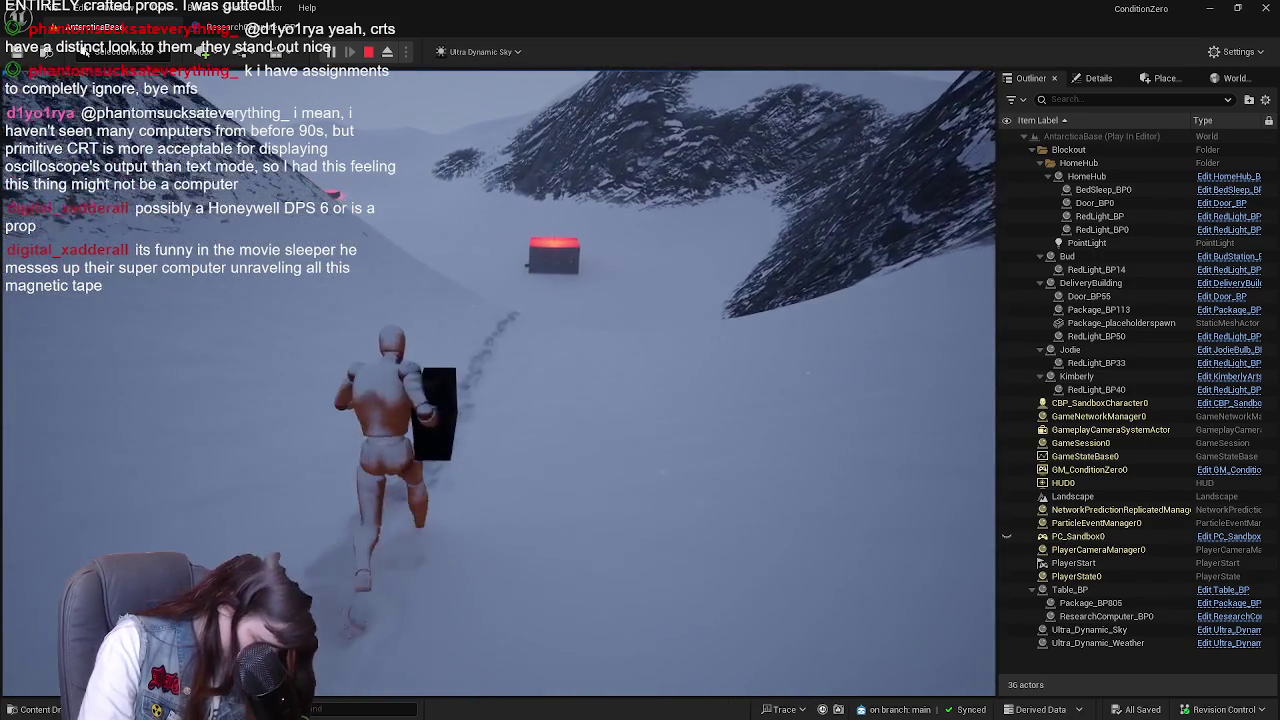
- Carry the package across the snow through the red door into the desk room
{"action": "key", "text": "w"}
{"action": "key", "text": "w"}
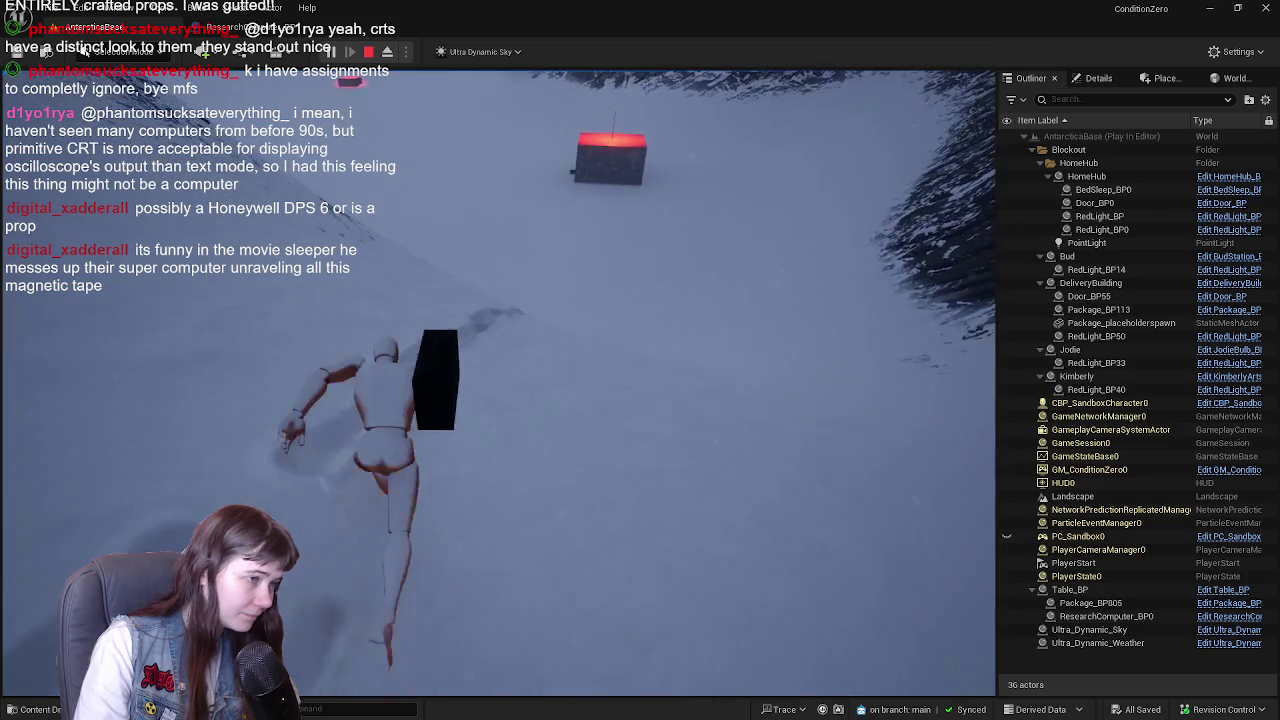
{"action": "key", "text": "w"}
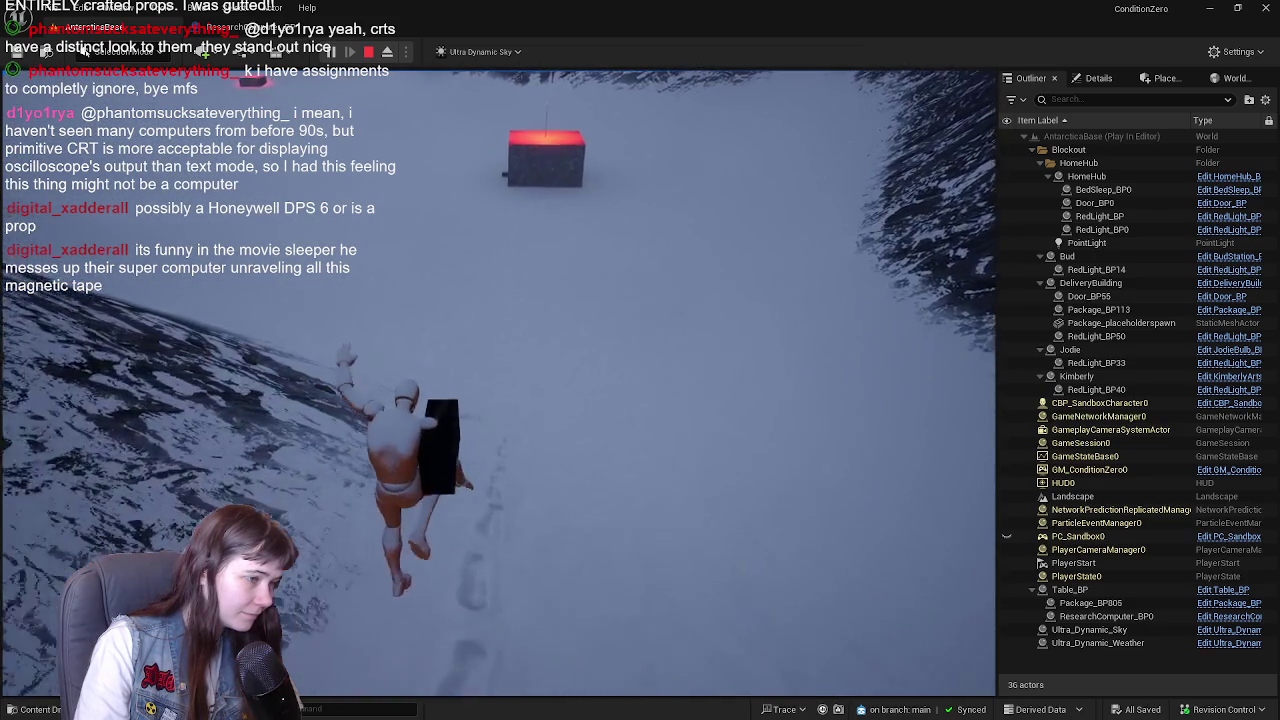
{"action": "key", "text": "w"}
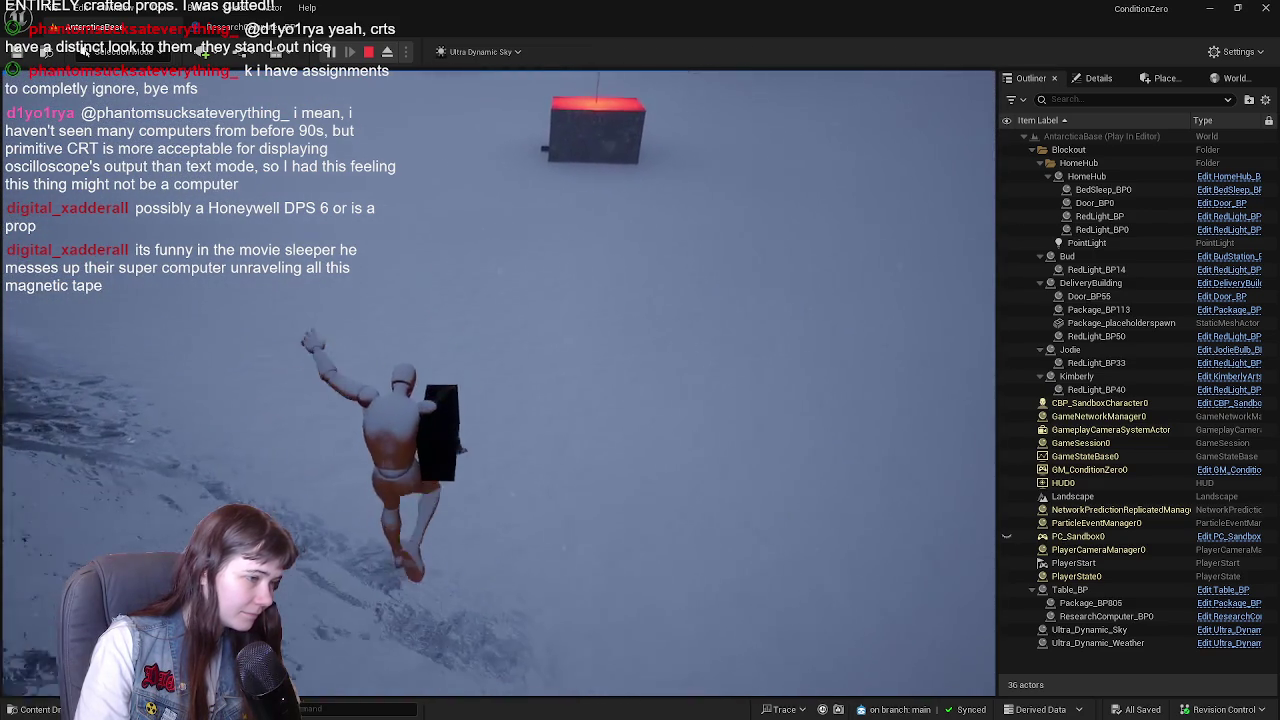
{"action": "key", "text": "w"}
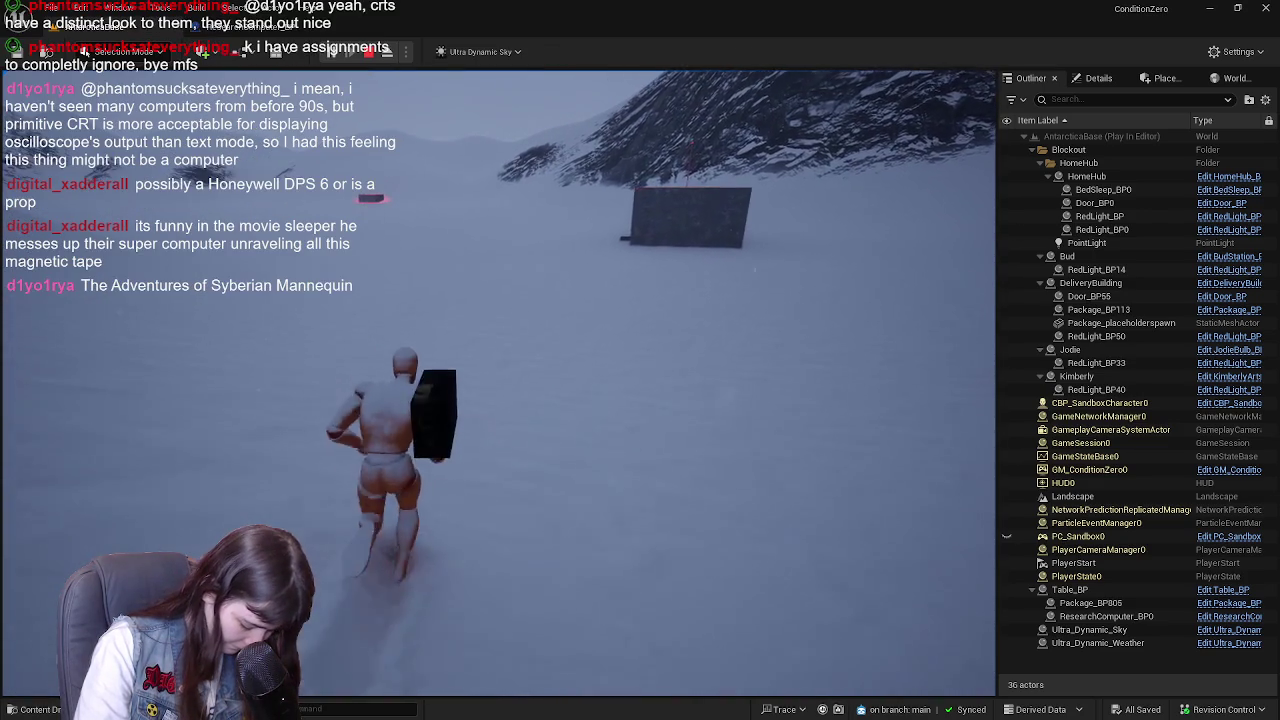
{"action": "key", "text": "w"}
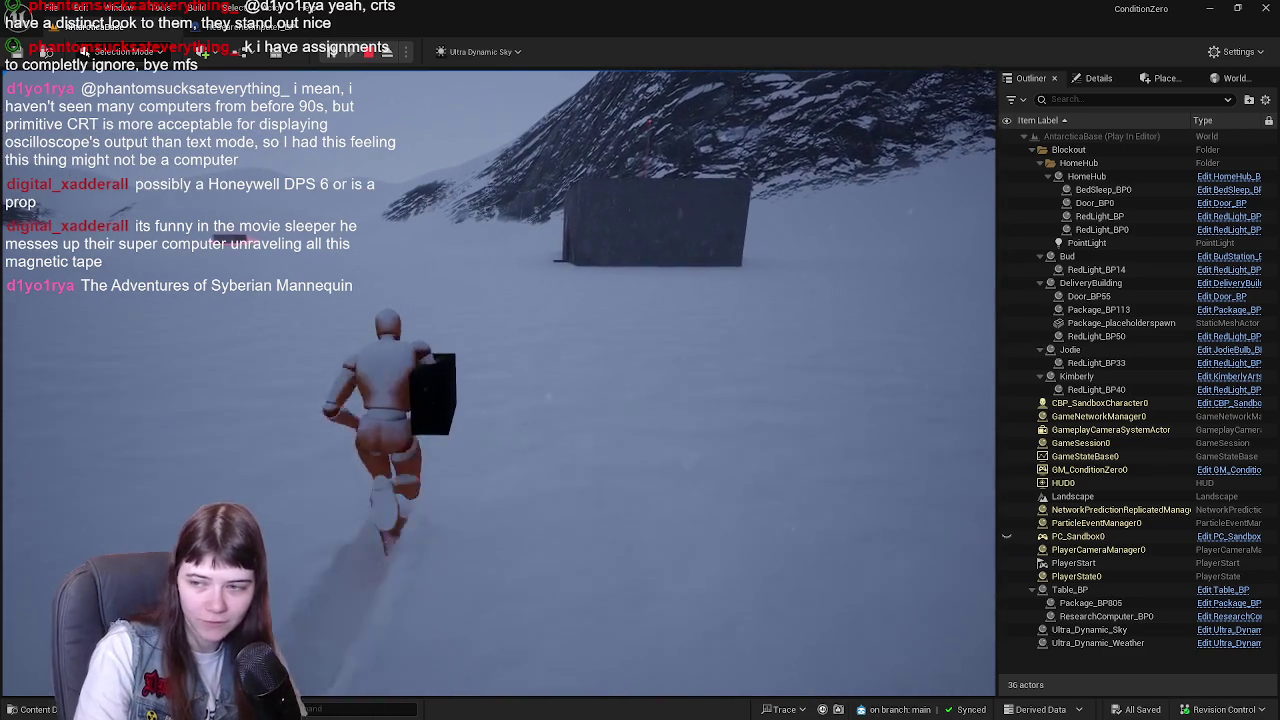
{"action": "key", "text": "w"}
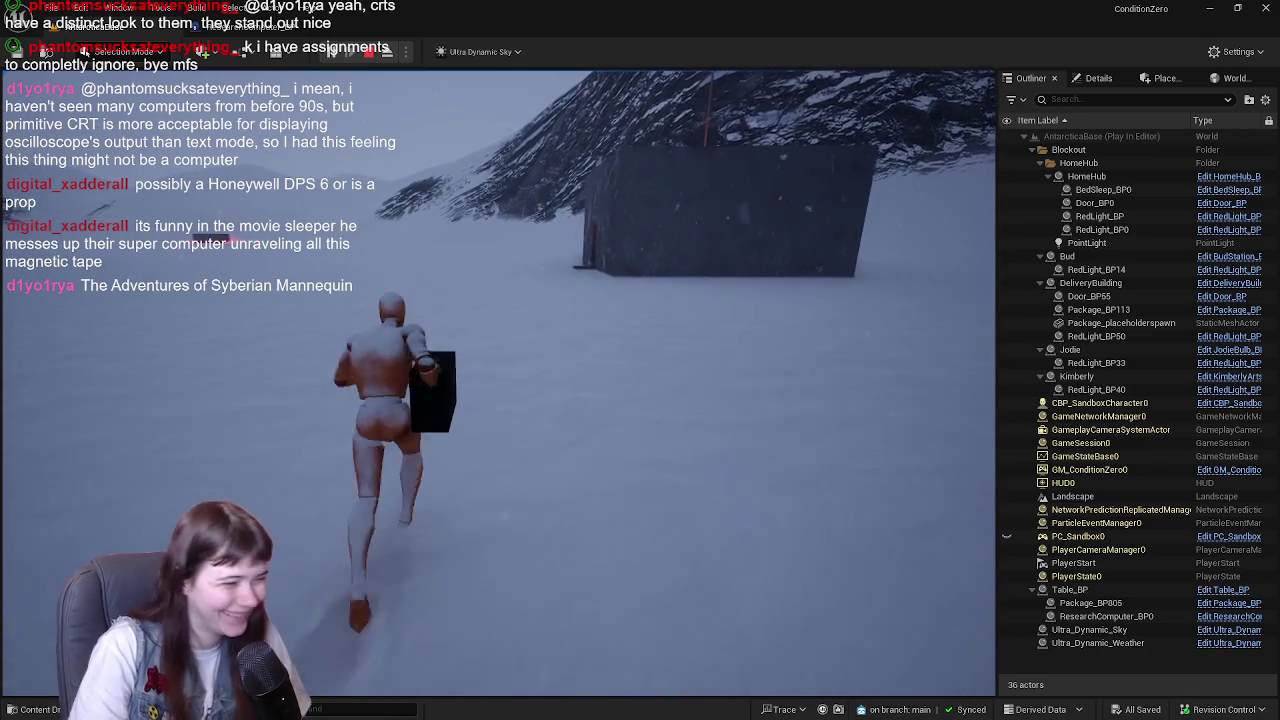
{"action": "key", "text": "w"}
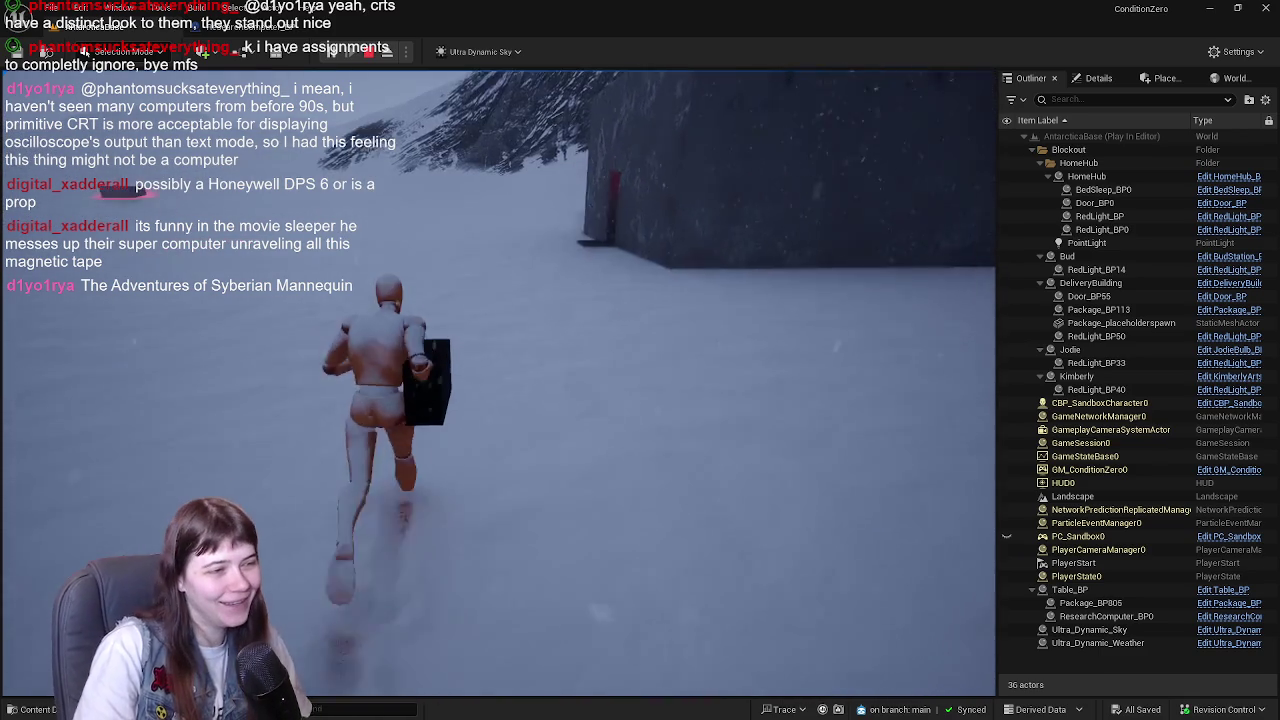
{"action": "key", "text": "w"}
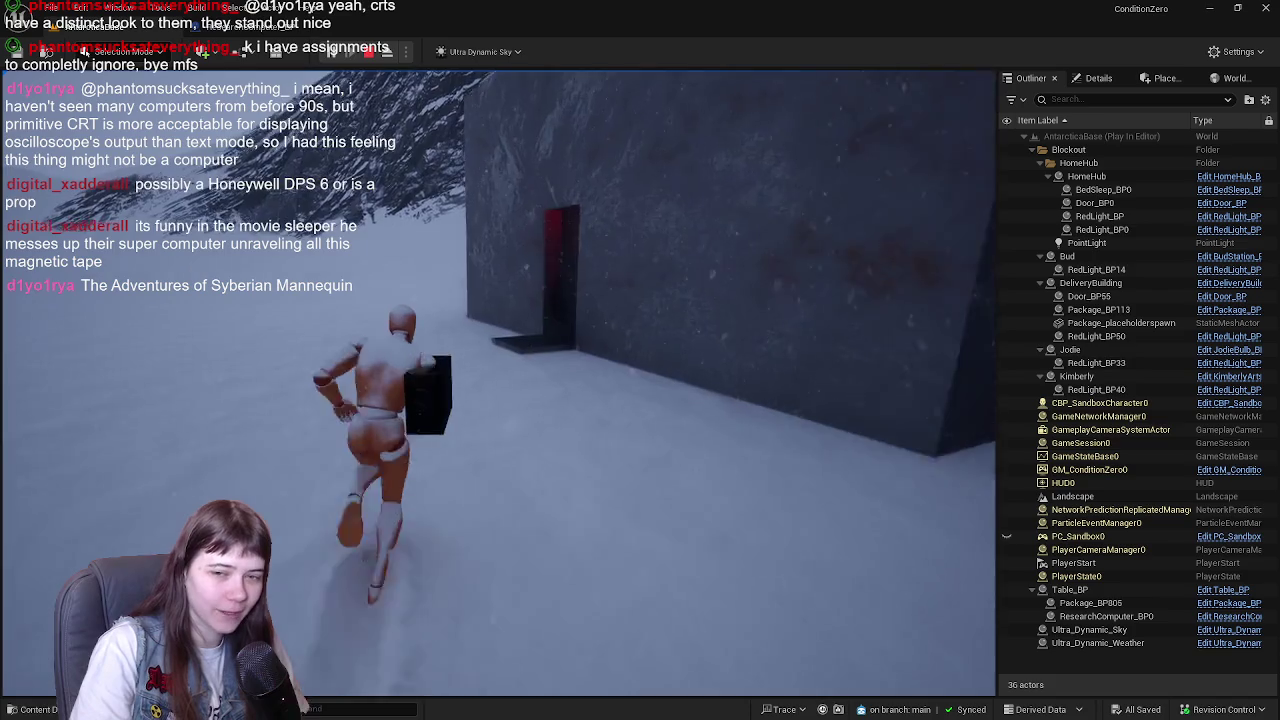
{"action": "key", "text": "w"}
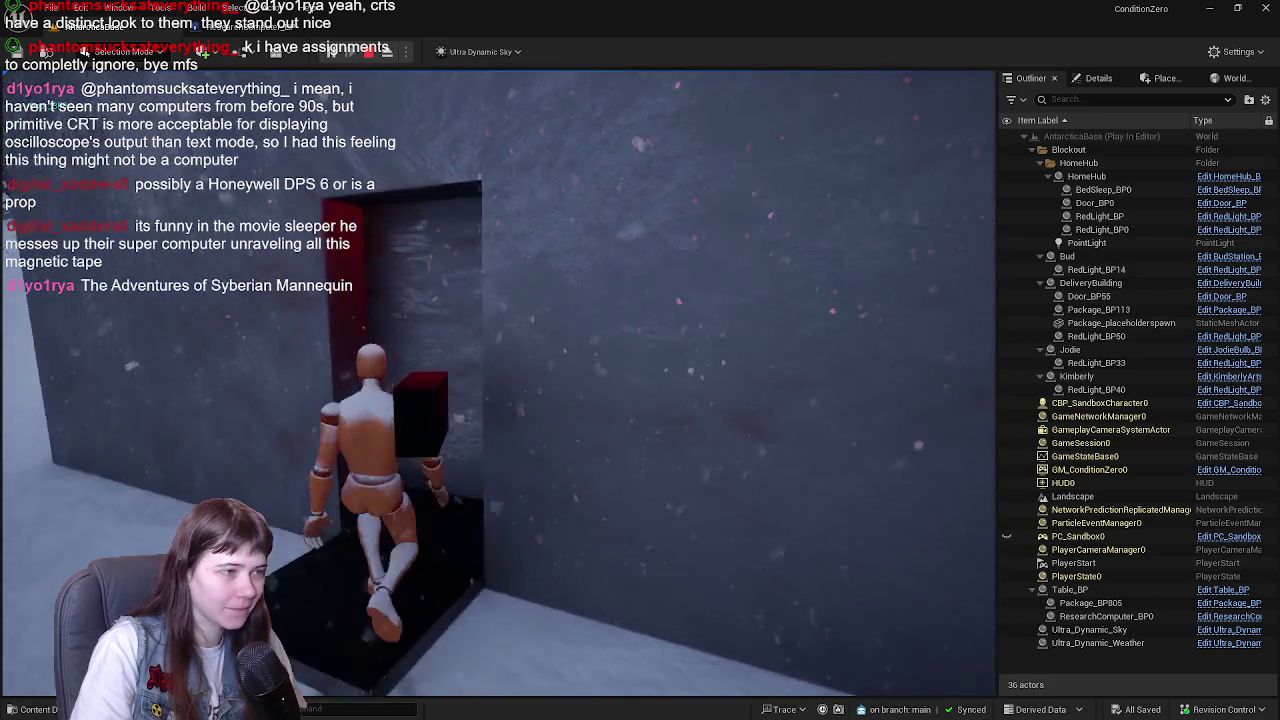
{"action": "key", "text": "w"}
{"action": "key", "text": "w"}
- Set the package down on the desk and remove the Set Down Package breakpoint
{"action": "key", "text": "e"}
{"action": "scroll", "coordinate": [577, 329], "scroll_direction": "up", "scroll_amount": 1}
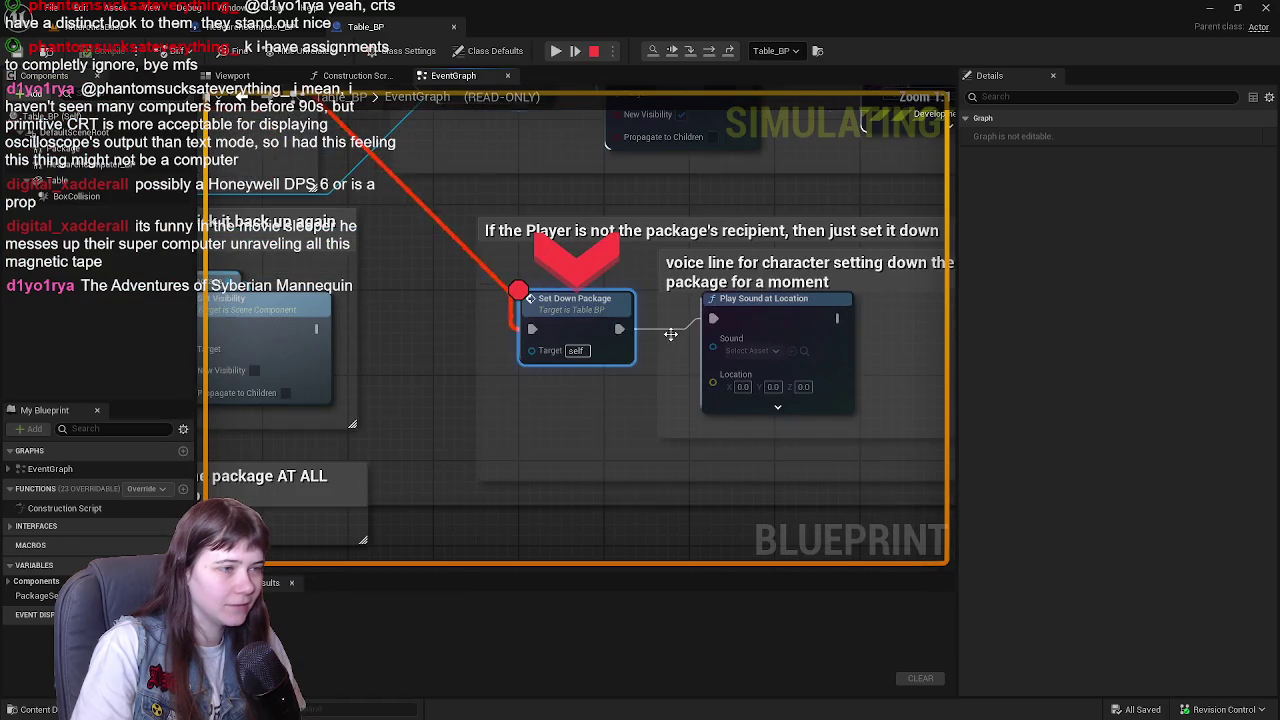
{"action": "right_click", "coordinate": [595, 322]}
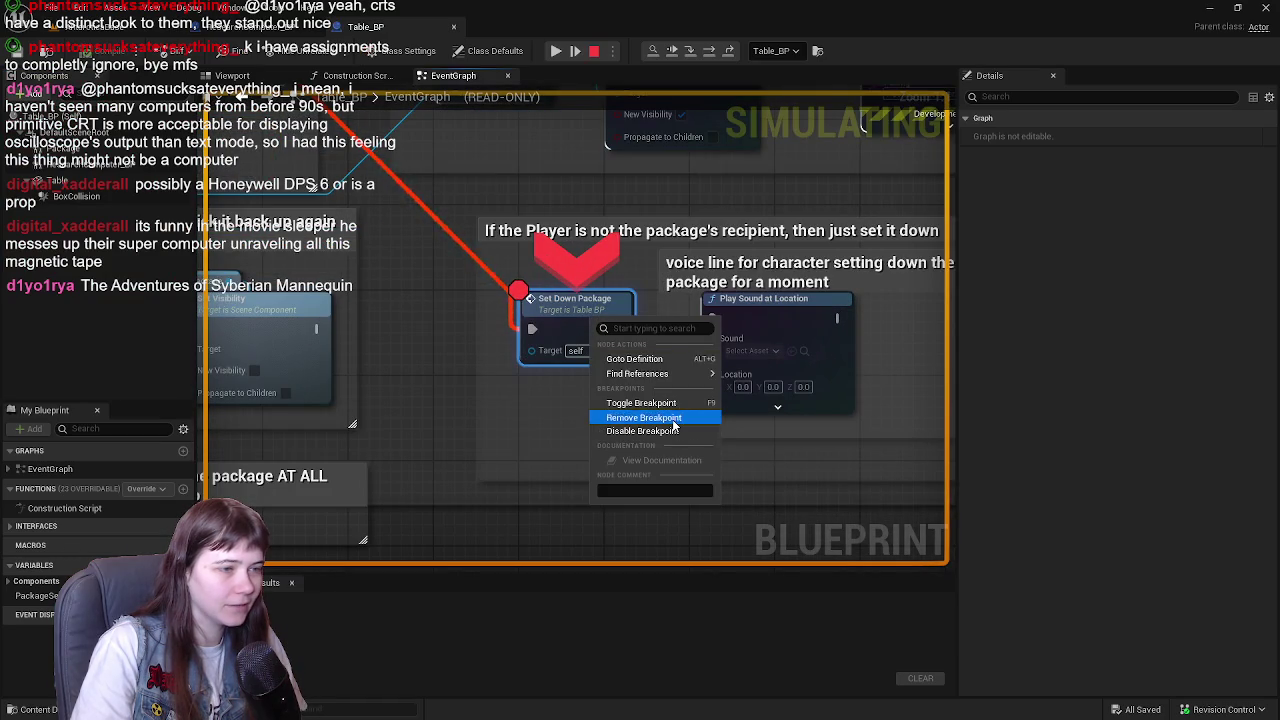
{"action": "left_click", "coordinate": [673, 419]}
- Resume the play-test, clear the Pickup Package breakpoint, and resume again
{"action": "left_click", "coordinate": [556, 50]}
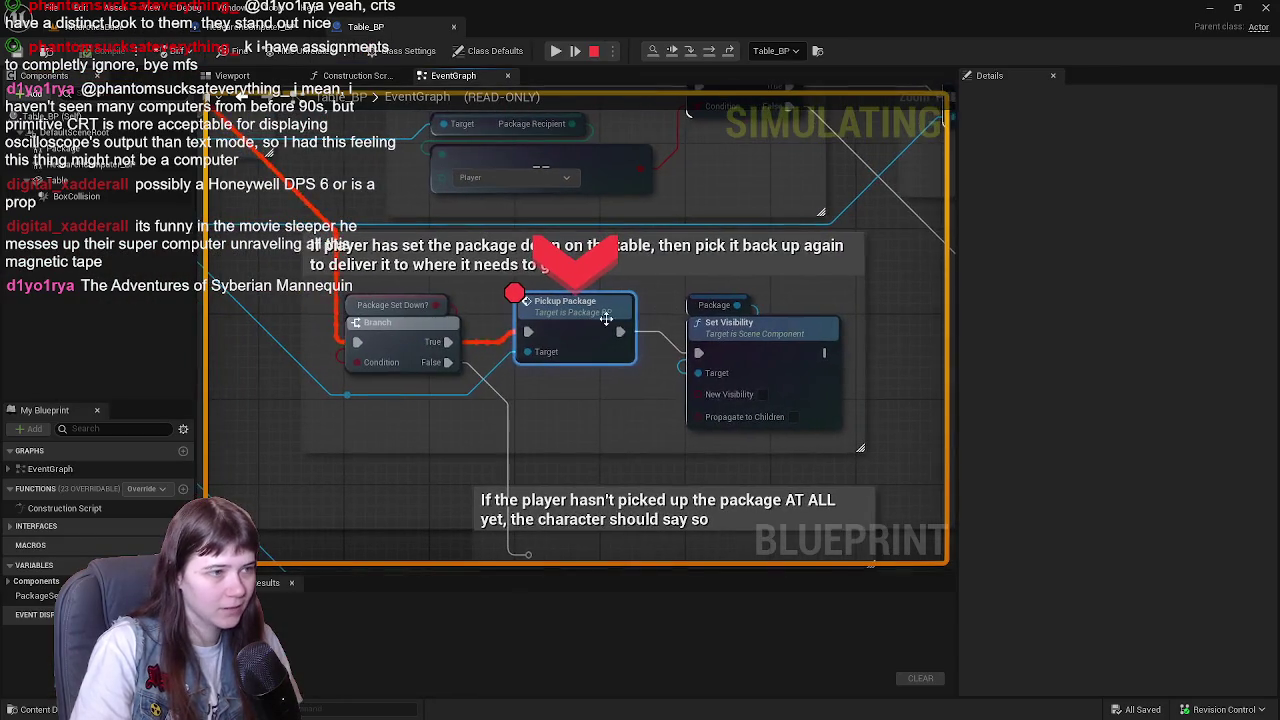
{"action": "right_click", "coordinate": [582, 318]}
{"action": "left_click", "coordinate": [612, 419]}
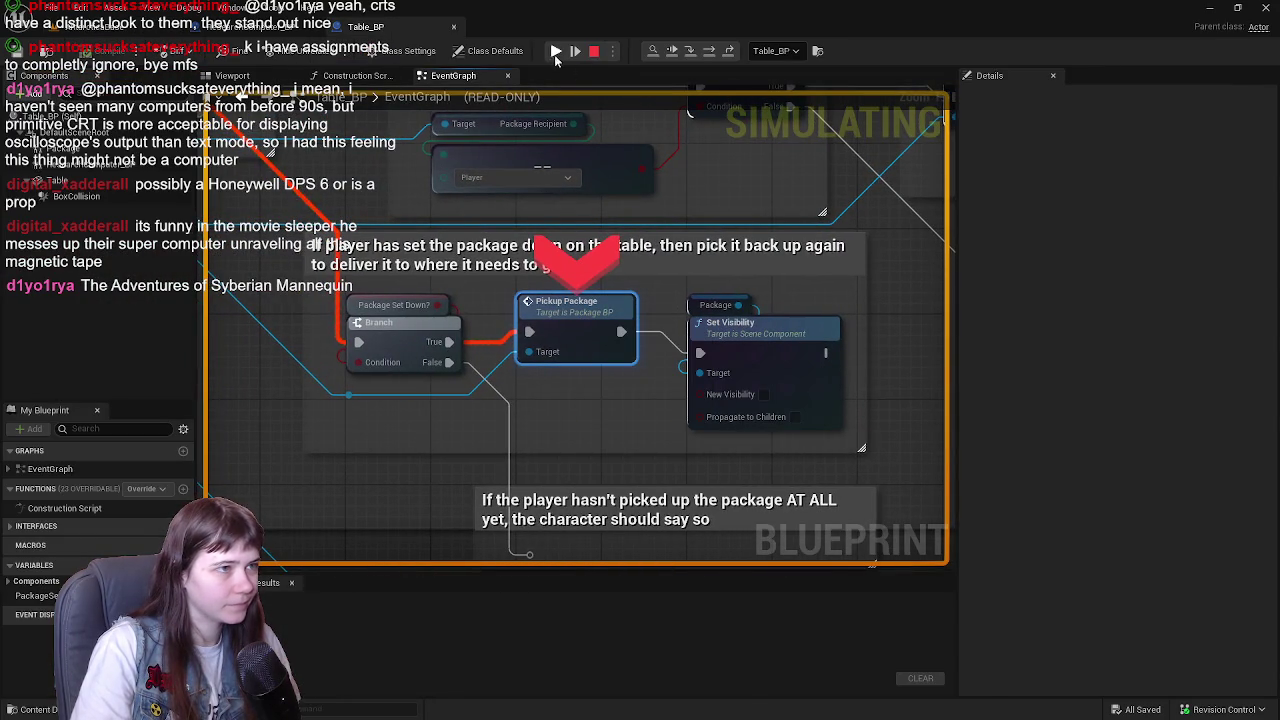
{"action": "left_click", "coordinate": [556, 51]}
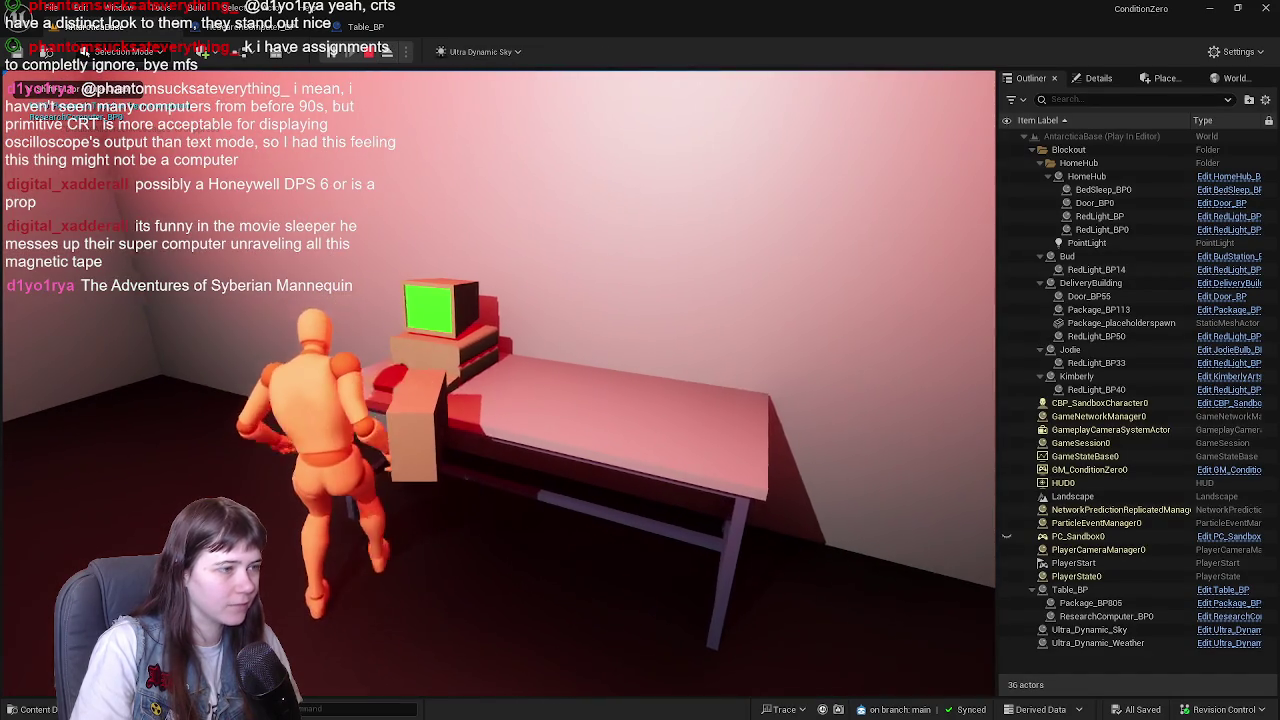
- Carry the package from the desk out into the snow toward the pink-lit station
{"action": "key", "text": "w"}
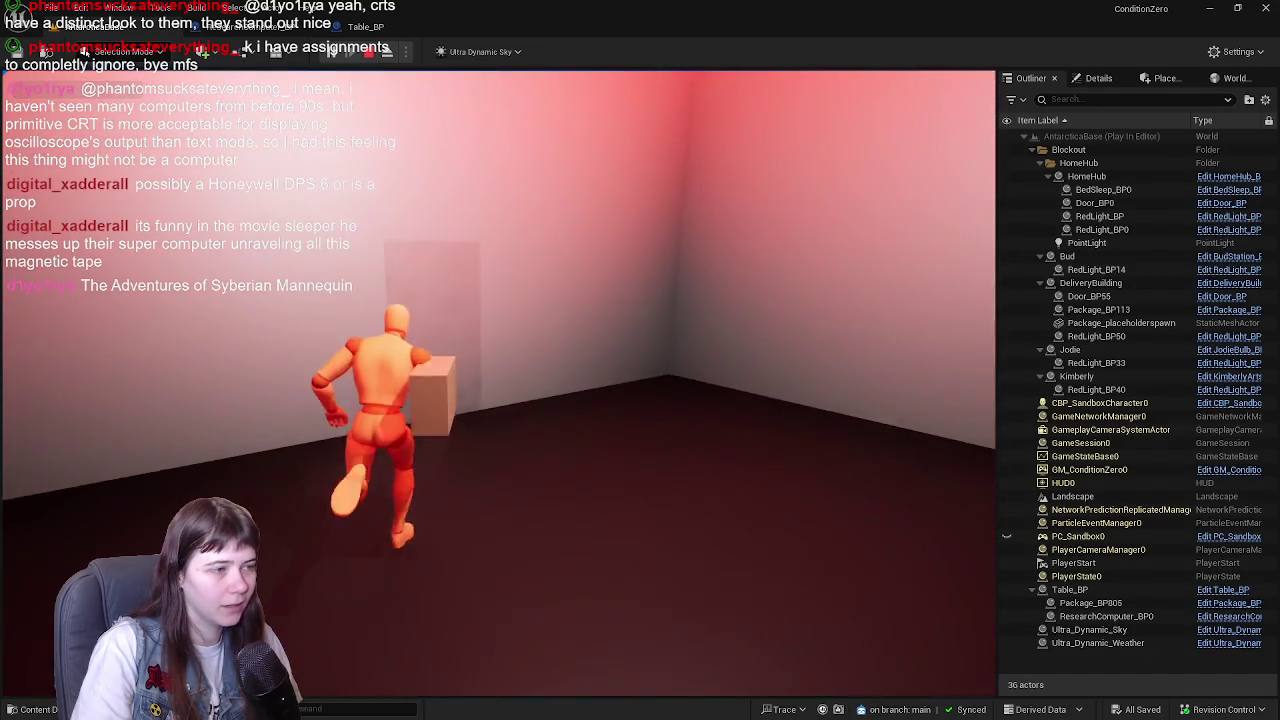
{"action": "key", "text": "w"}
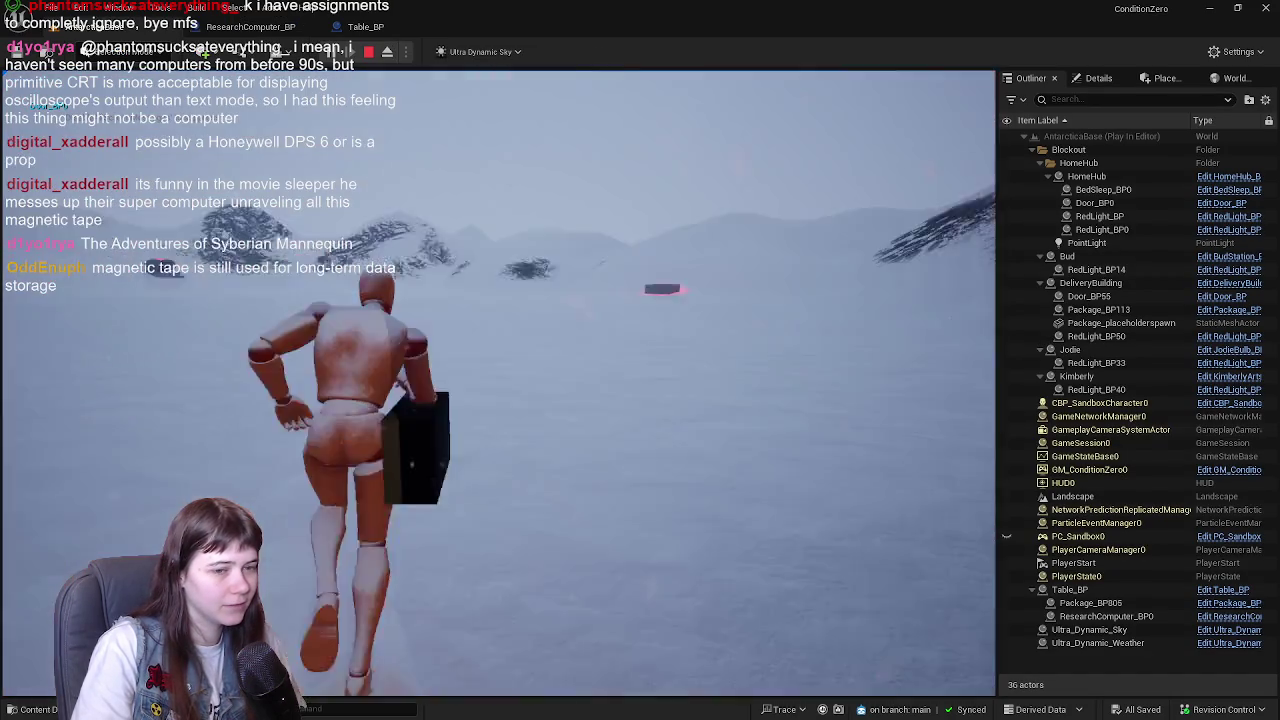
{"action": "key", "text": "w"}
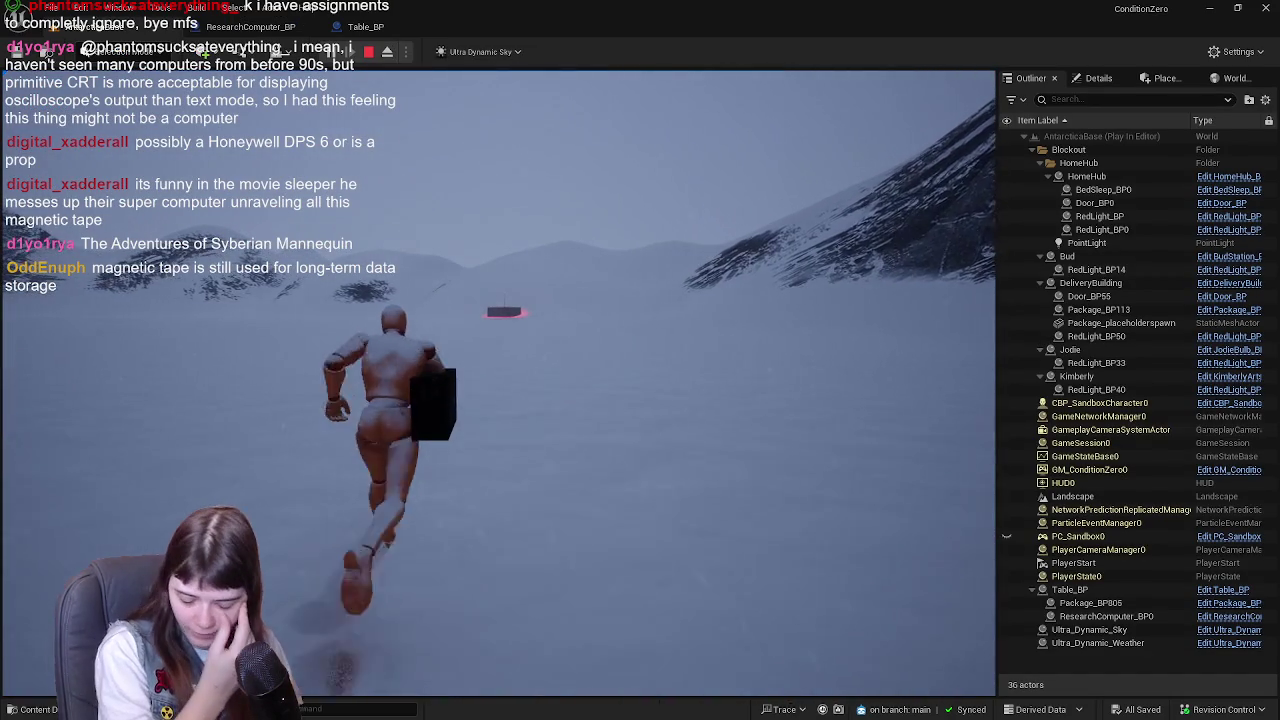
{"action": "key", "text": "w"}
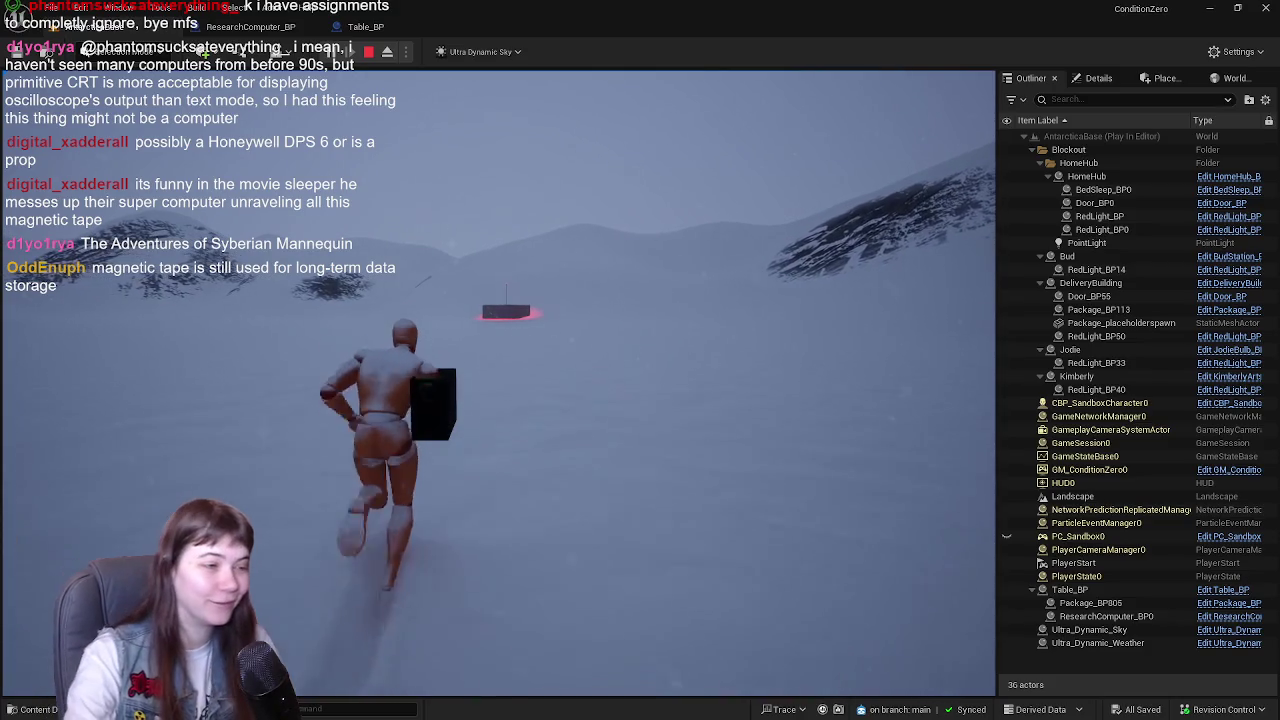
{"action": "key", "text": "w"}
{"action": "key", "text": "w"}
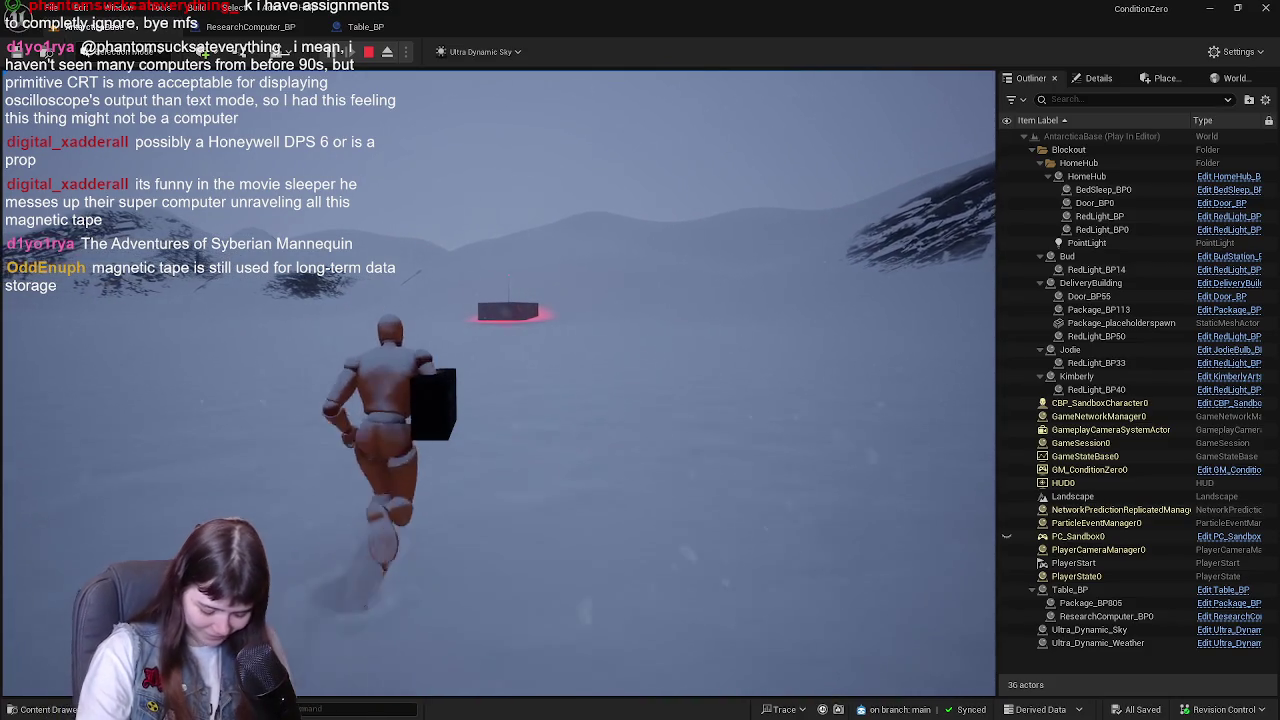
{"action": "key", "text": "w"}
{"action": "key", "text": "w"}
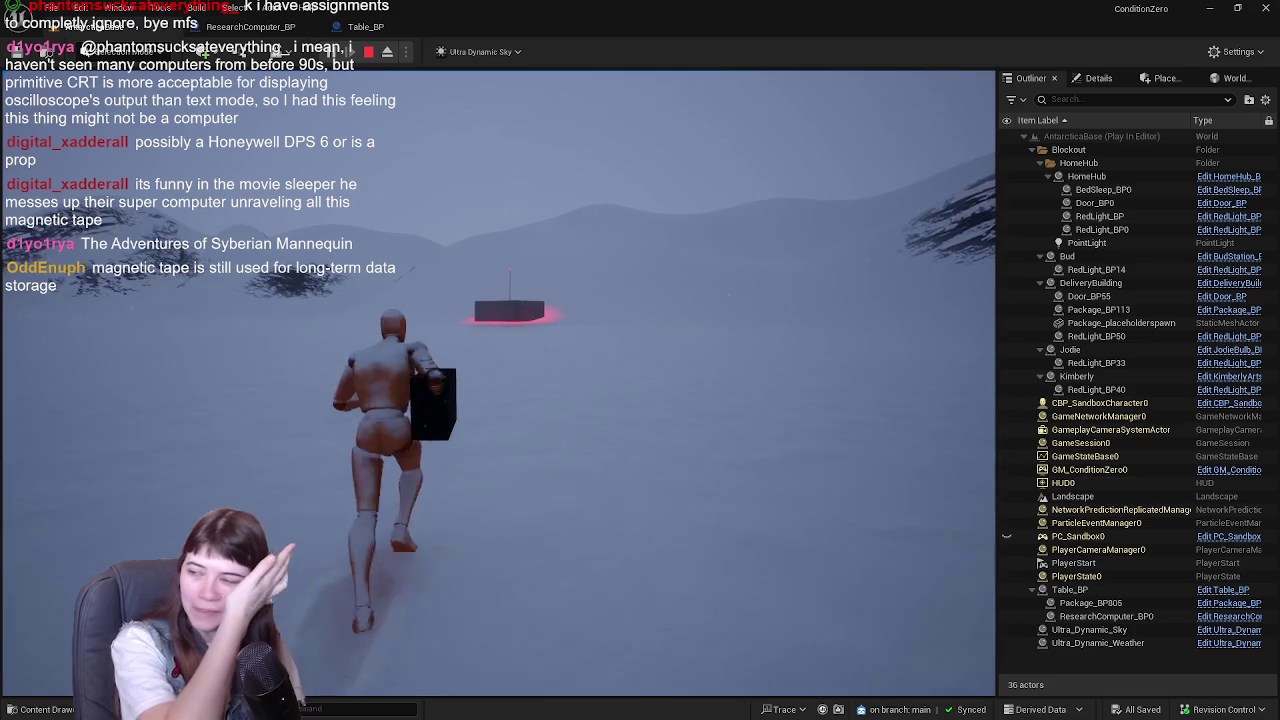
{"action": "key", "text": "w"}
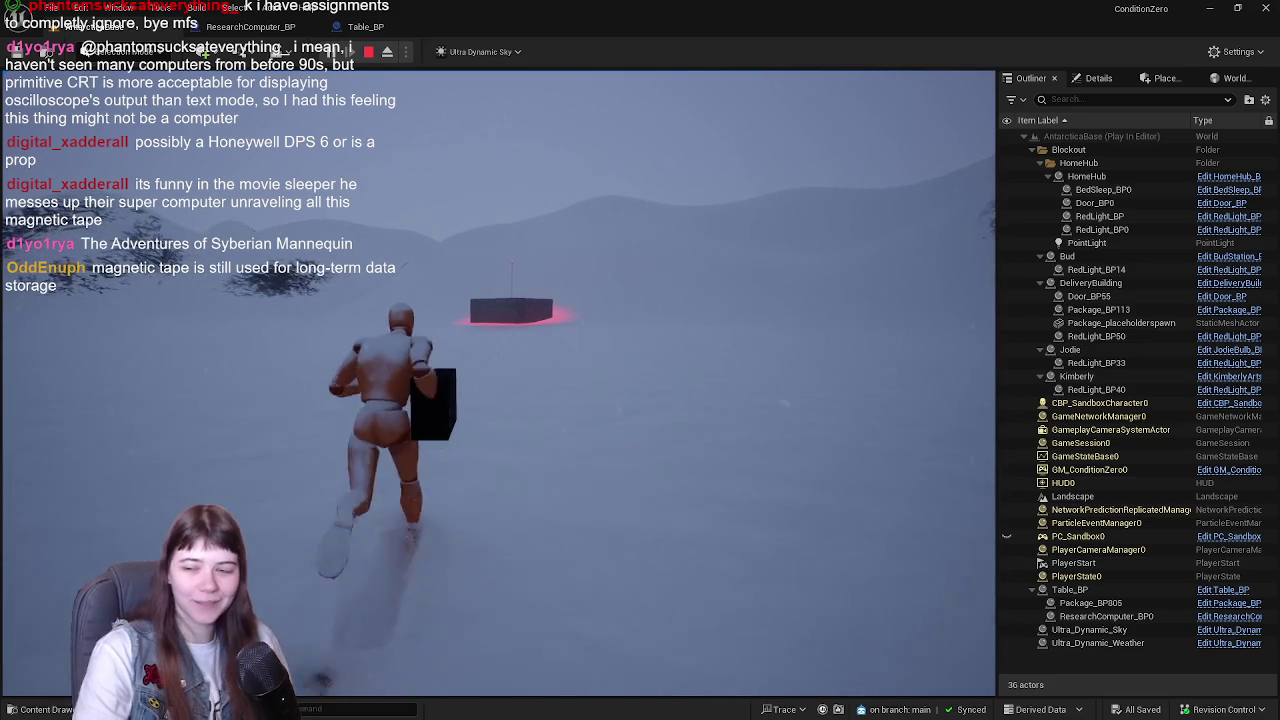
- Reach the station beside the red box, run back toward the rocks, and stop Play In Editor with Esc
{"action": "key", "text": "w"}
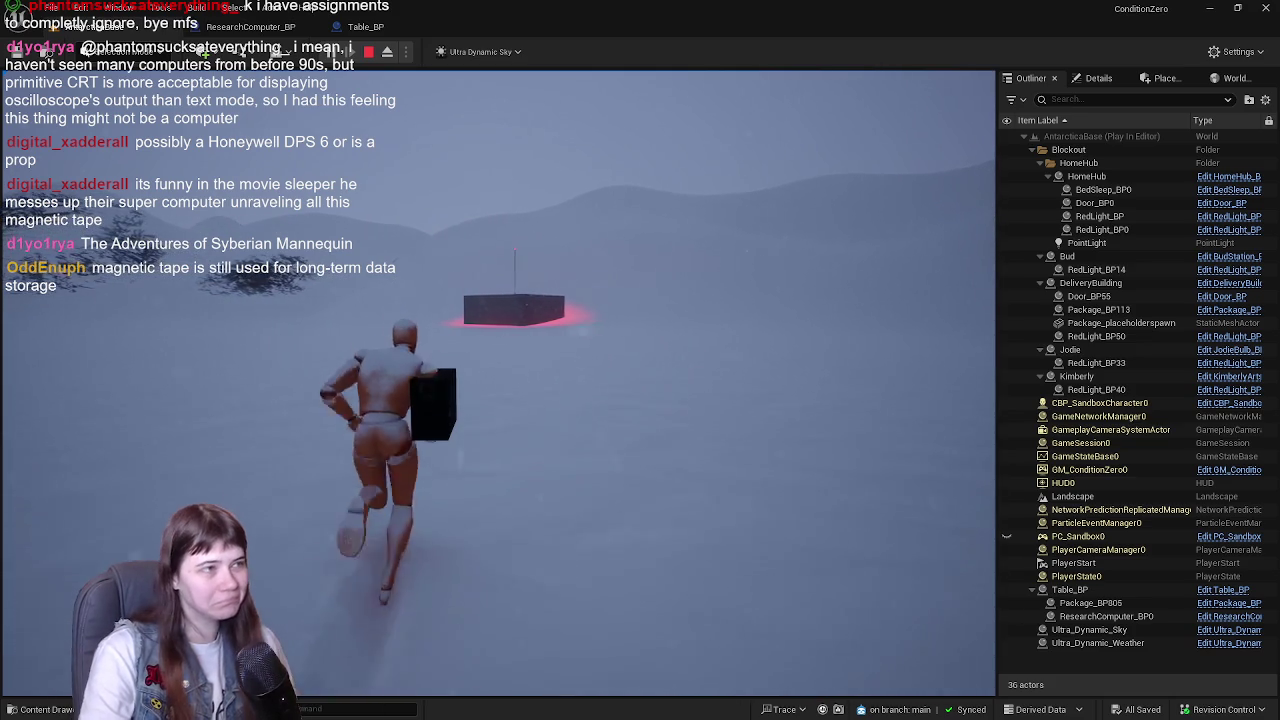
{"action": "key", "text": "w"}
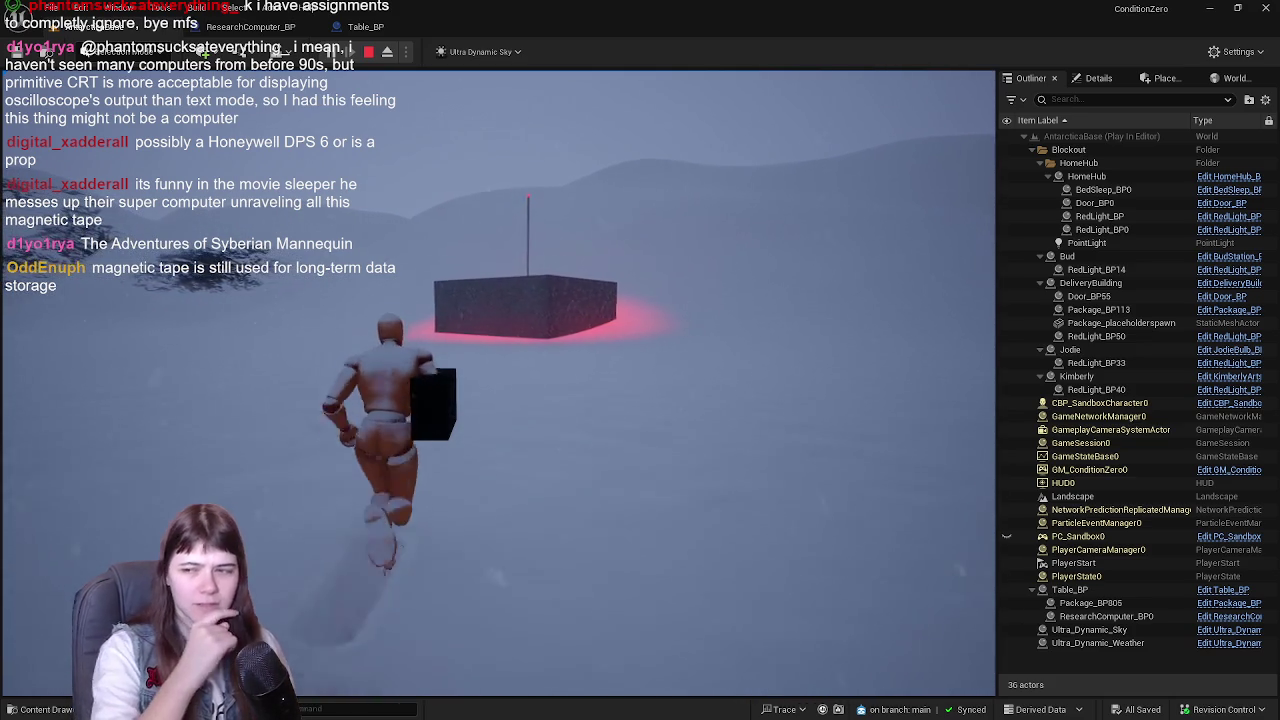
{"action": "key", "text": "w"}
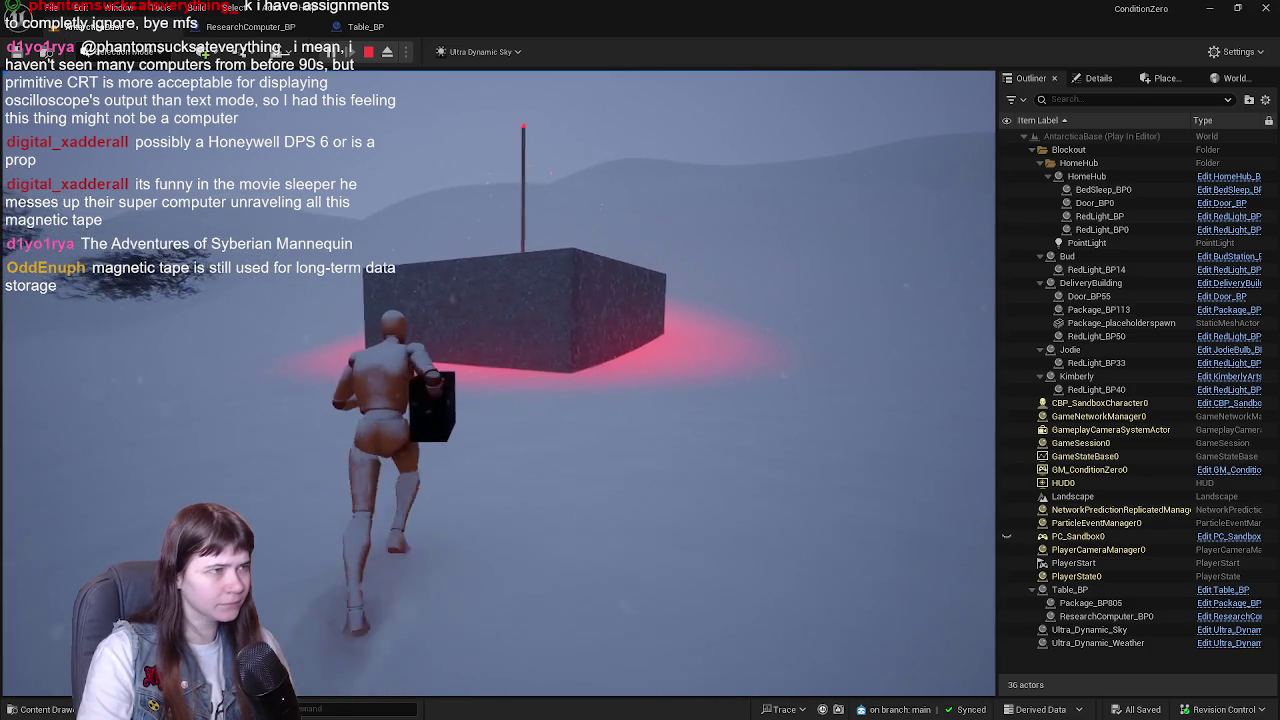
{"action": "key", "text": "w"}
{"action": "key", "text": "w"}
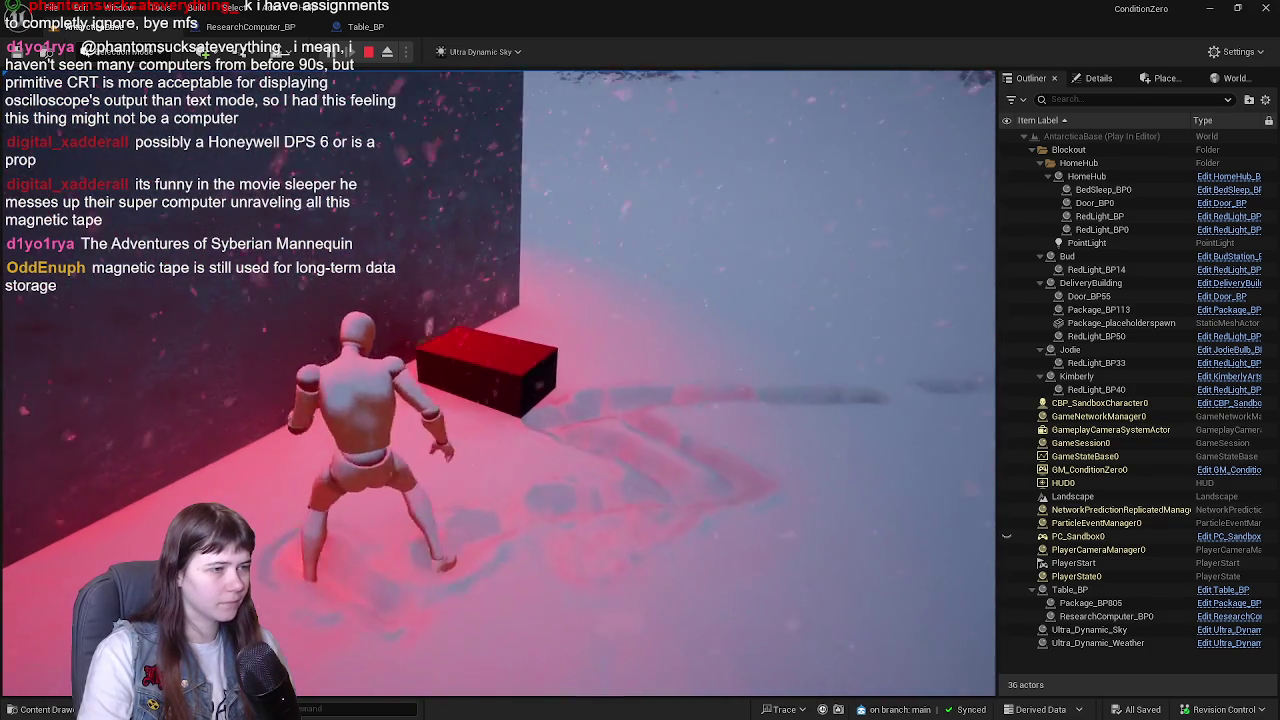
{"action": "key", "text": "w"}
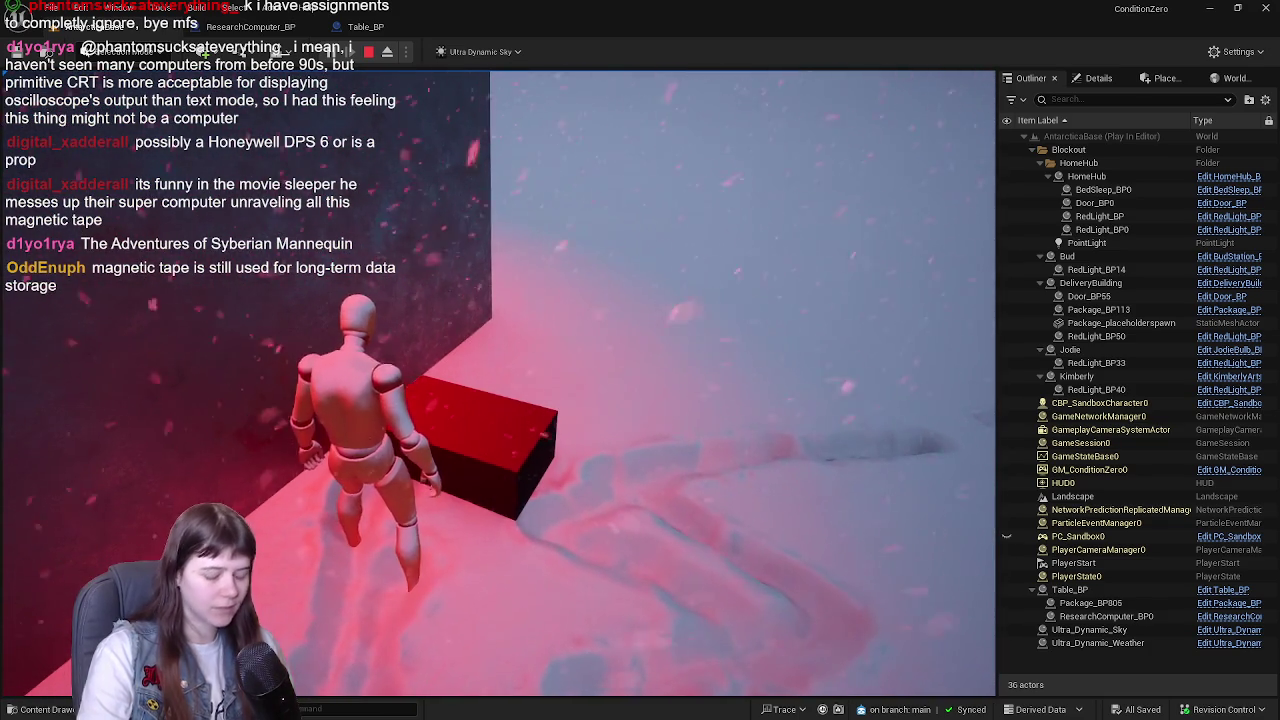
{"action": "key", "text": "w"}
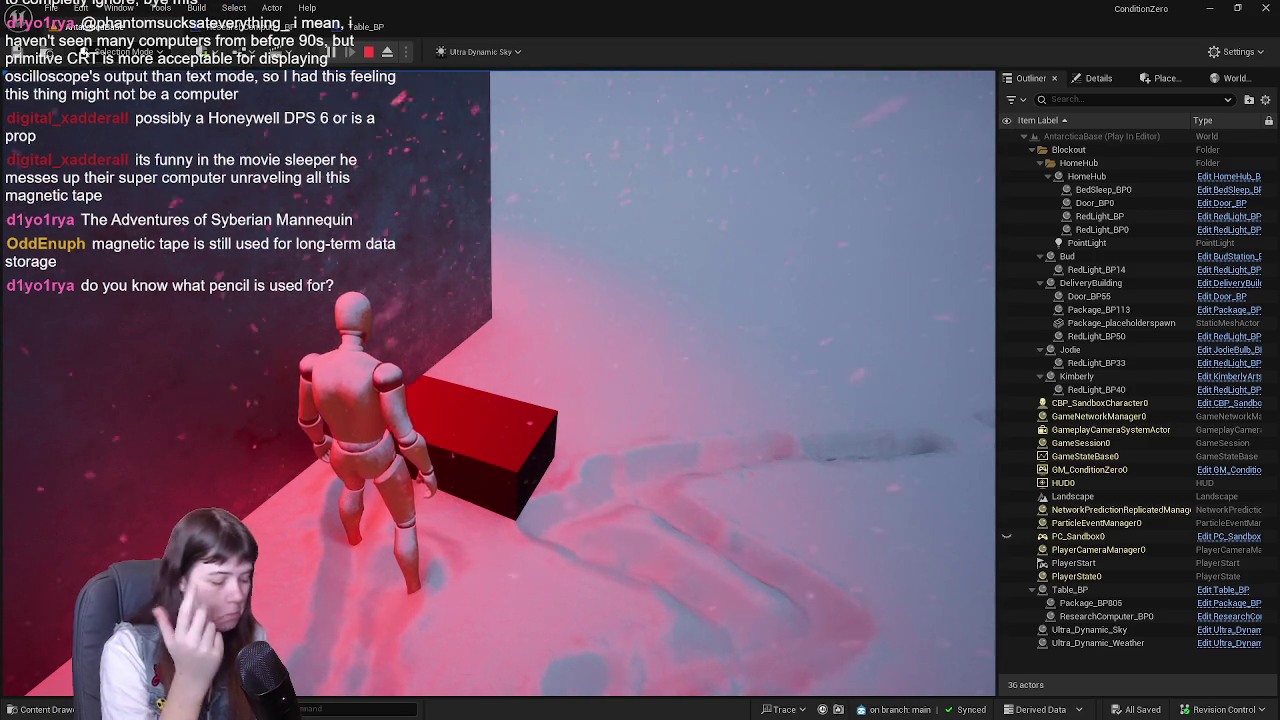
{"action": "key", "text": "w"}
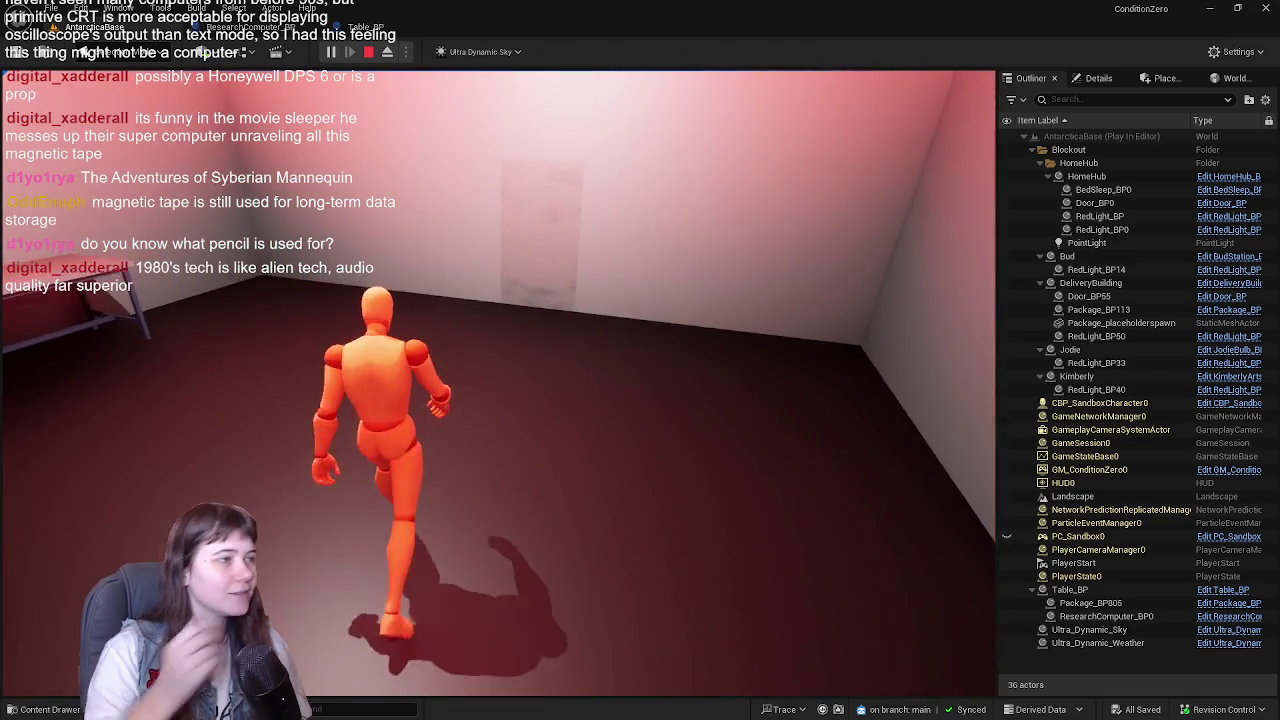
{"action": "key", "text": "Escape"}
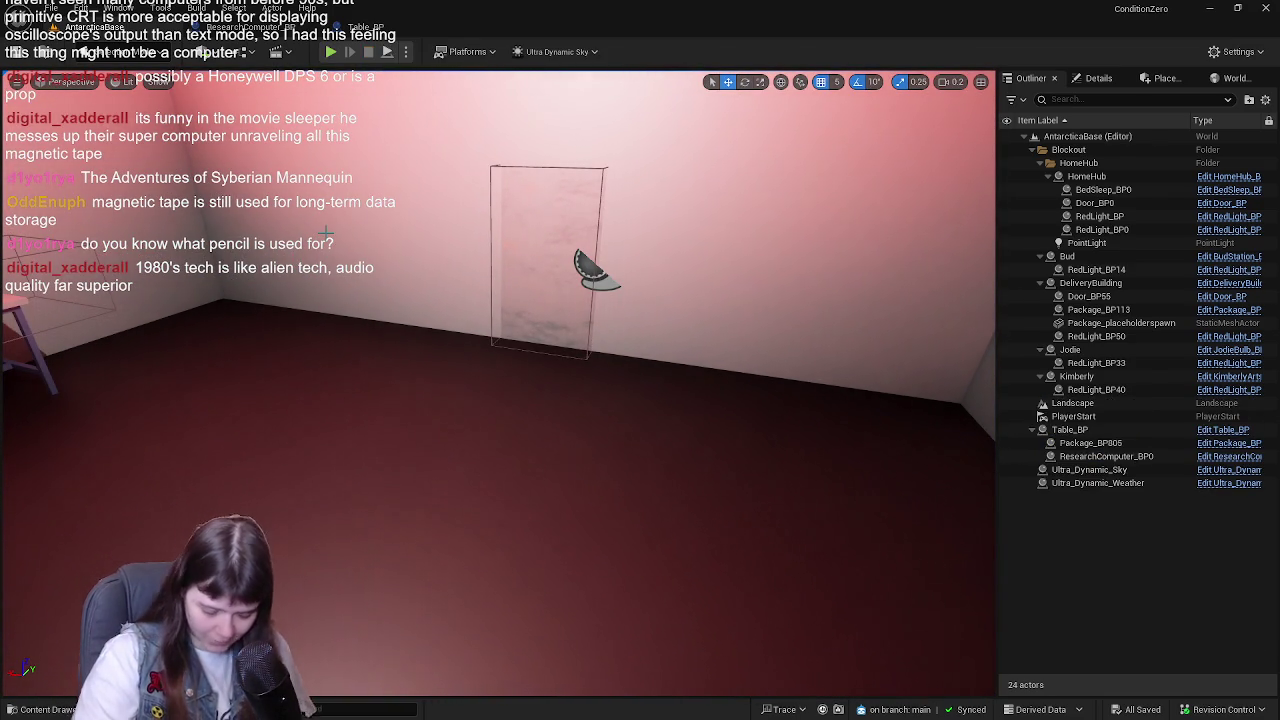
- Fly out to the snowy exterior, select the Bud station, and open BudStation_BP's EventGraph
{"action": "mouse_move", "coordinate": [270, 188]}
{"action": "left_mouse_down"}
{"action": "mouse_move", "coordinate": [160, 186]}
{"action": "mouse_move", "coordinate": [188, 132]}
{"action": "mouse_move", "coordinate": [520, 197]}
{"action": "left_mouse_up"}
{"action": "left_click", "coordinate": [365, 27]}
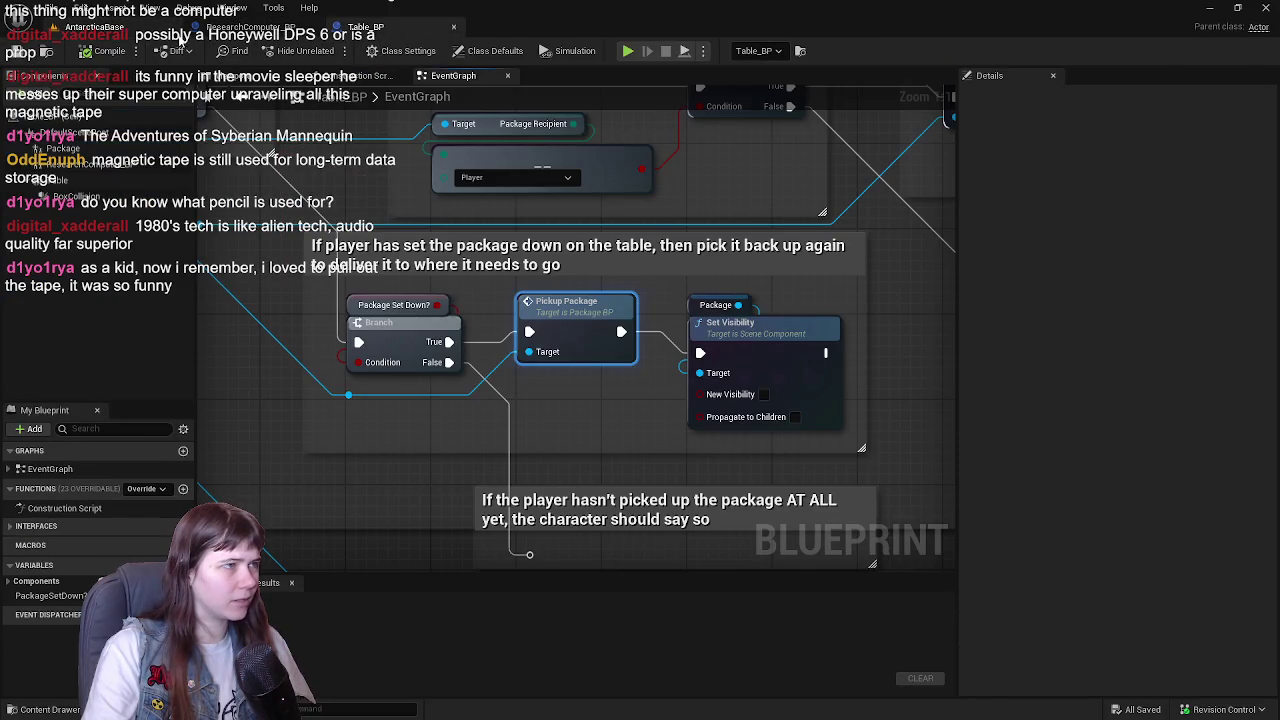
{"action": "left_click", "coordinate": [100, 27]}
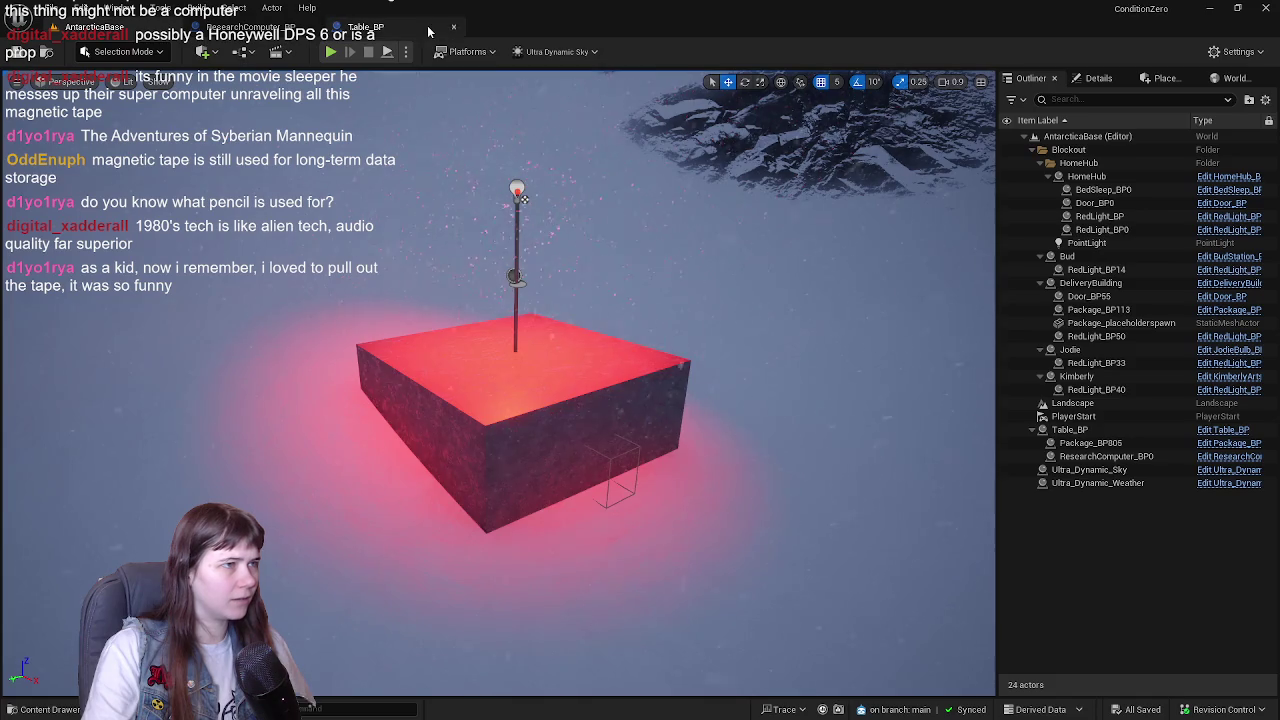
{"action": "left_click", "coordinate": [520, 196]}
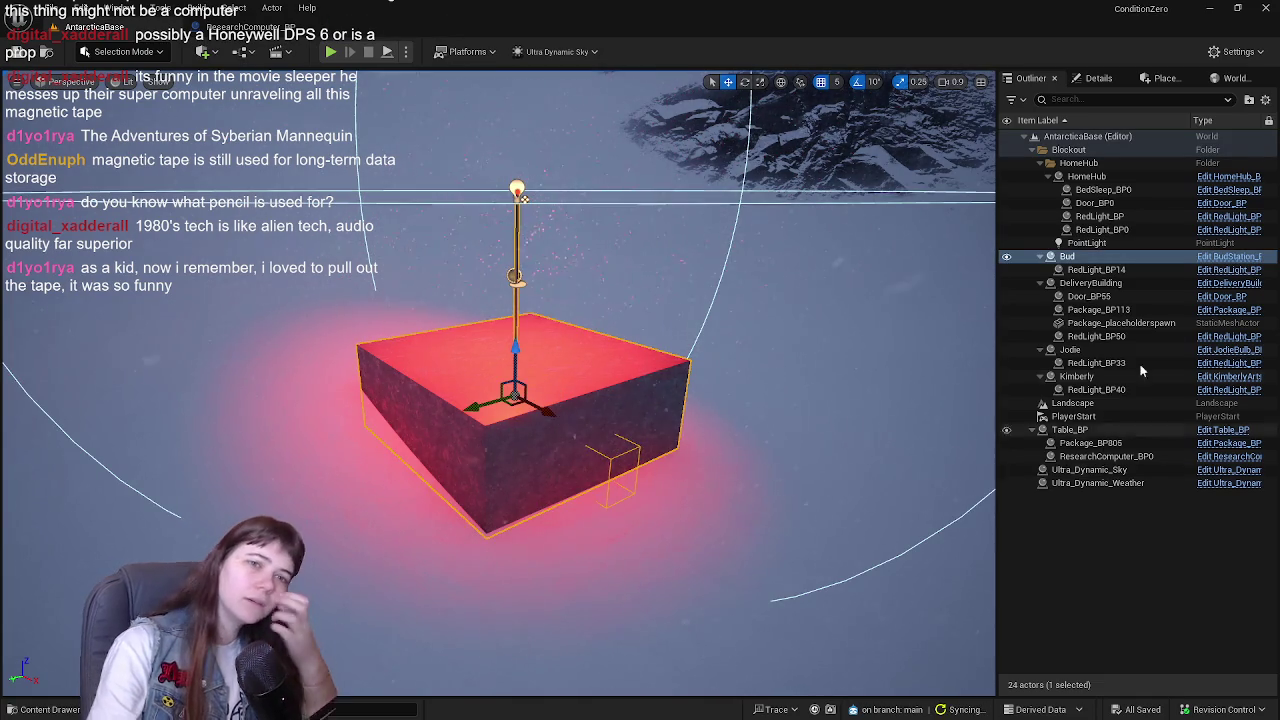
{"action": "left_click", "coordinate": [1231, 259]}
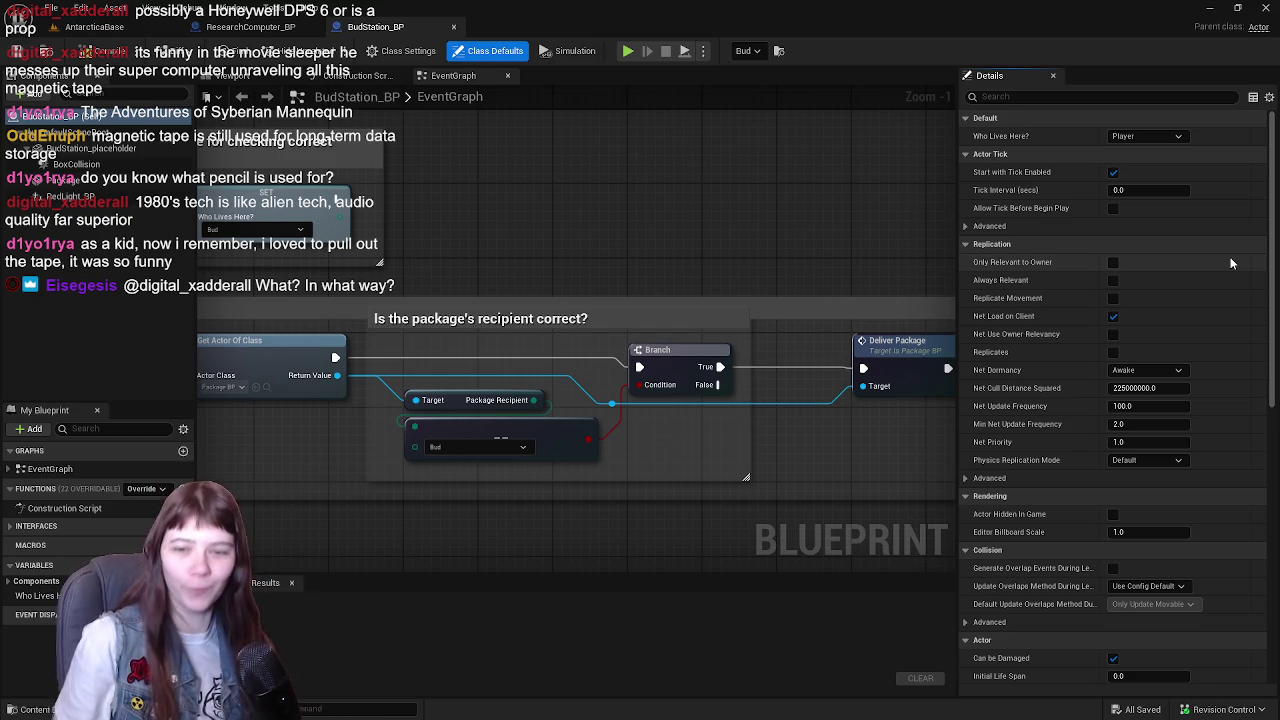
- In BudStation_BP's Viewport, scale the Package component to 0.5 on all axes, then return to AntarcticaBase
{"action": "scroll", "coordinate": [830, 251], "scroll_direction": "down", "scroll_amount": 2}
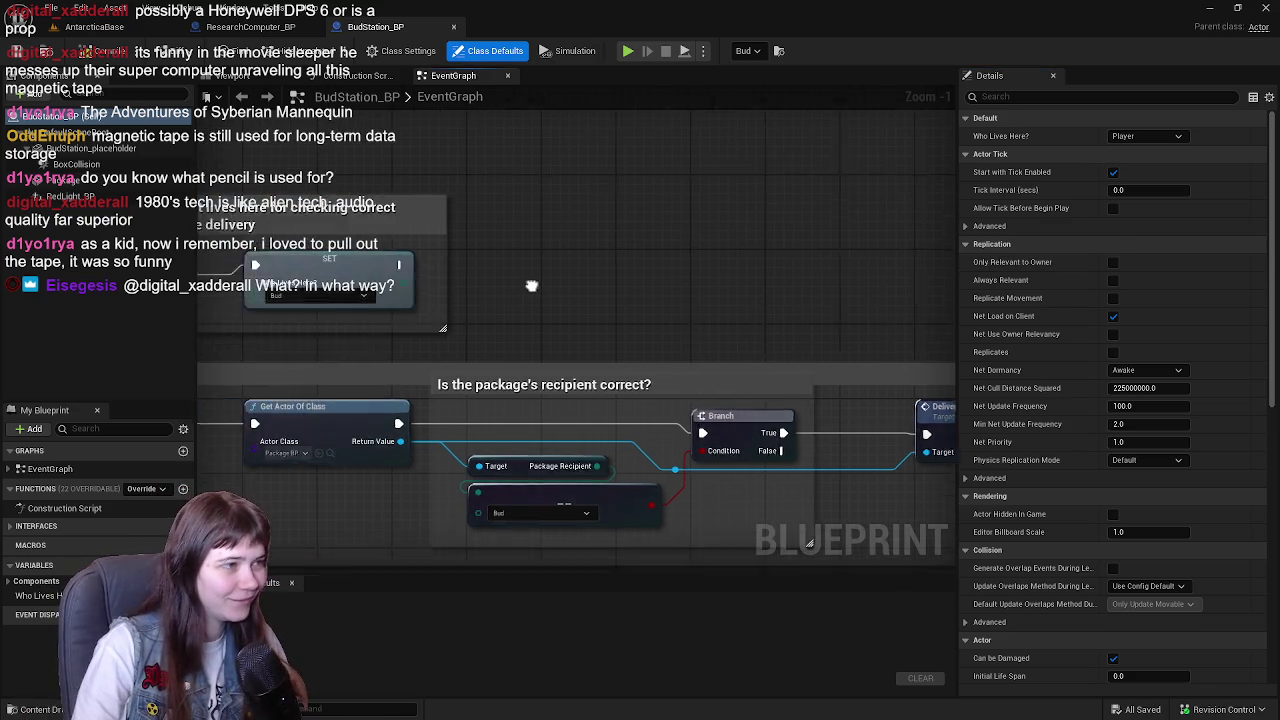
{"action": "left_click_drag", "start_coordinate": [830, 251], "coordinate": [571, 209]}
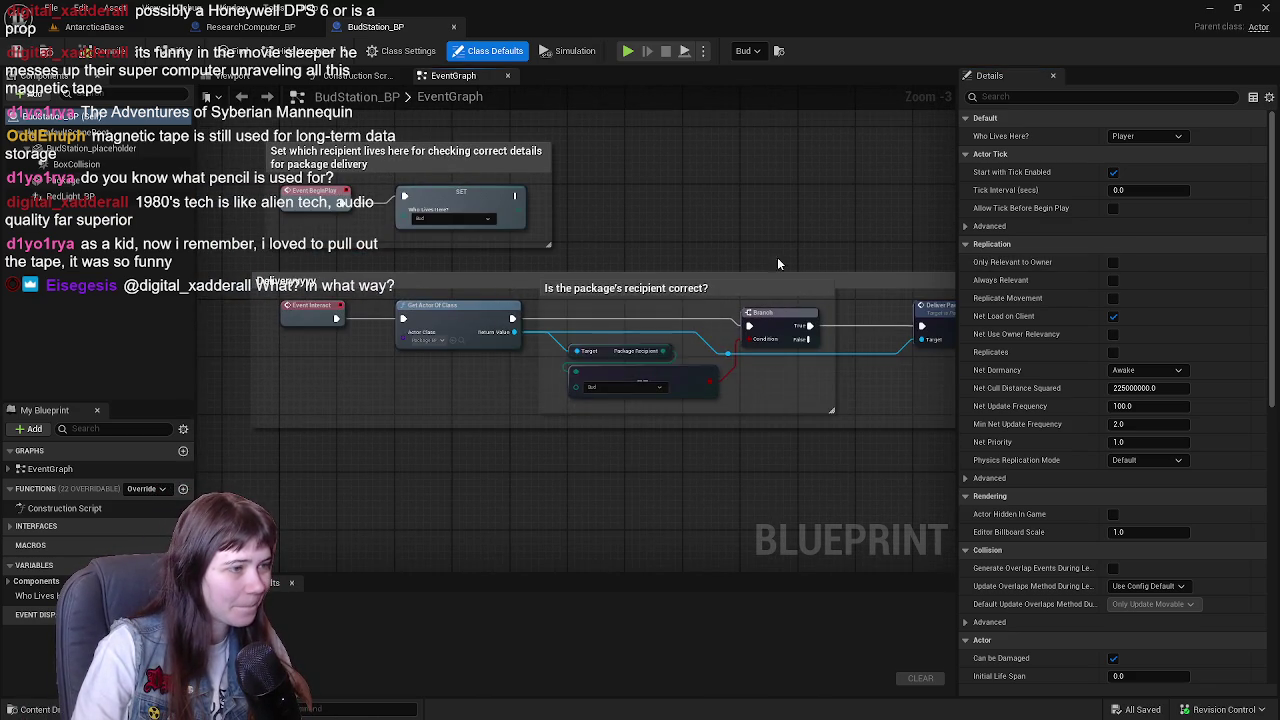
{"action": "left_click", "coordinate": [244, 78]}
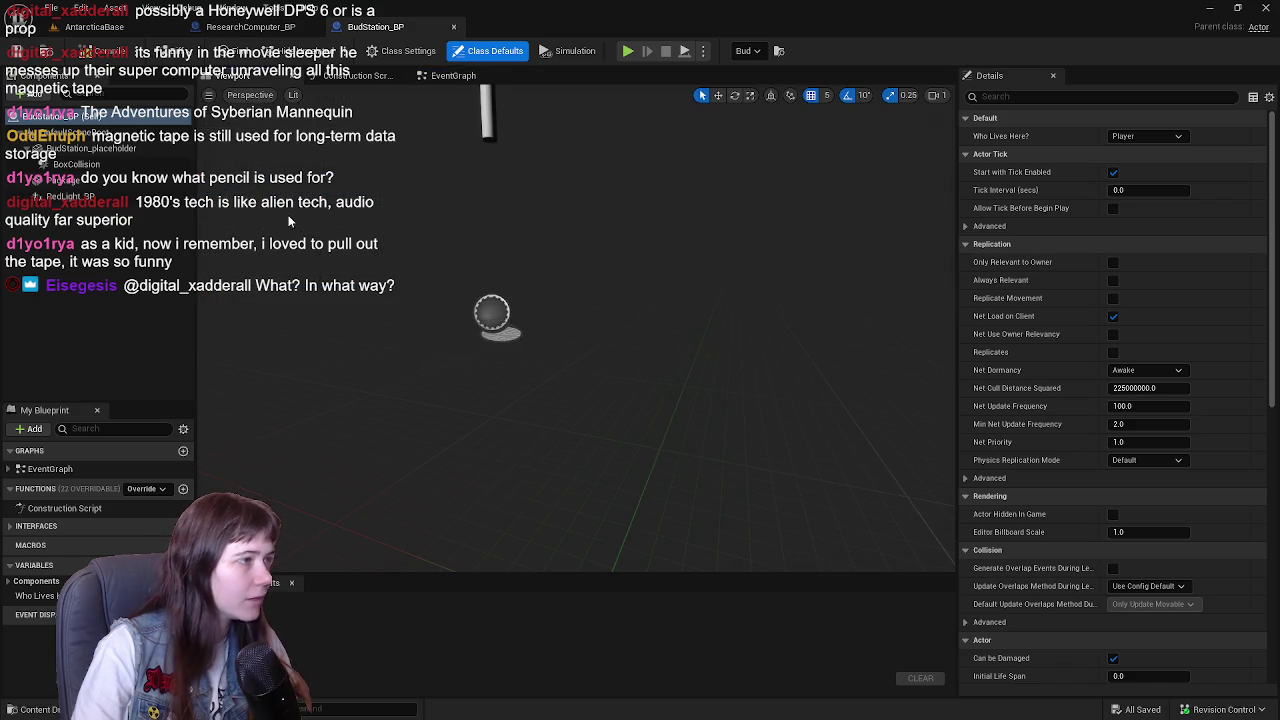
{"action": "left_click", "coordinate": [40, 178]}
{"action": "key", "text": "f"}
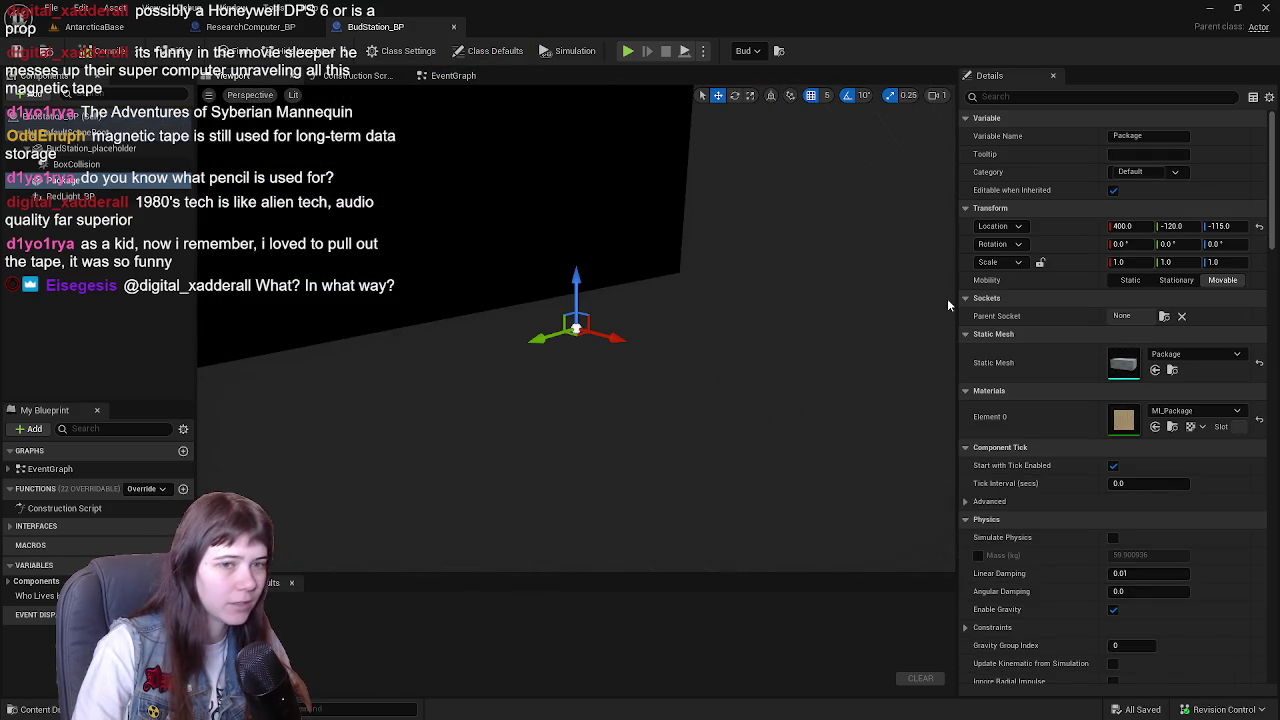
{"action": "left_click", "coordinate": [1133, 263]}
{"action": "type", "text": "0.5"}
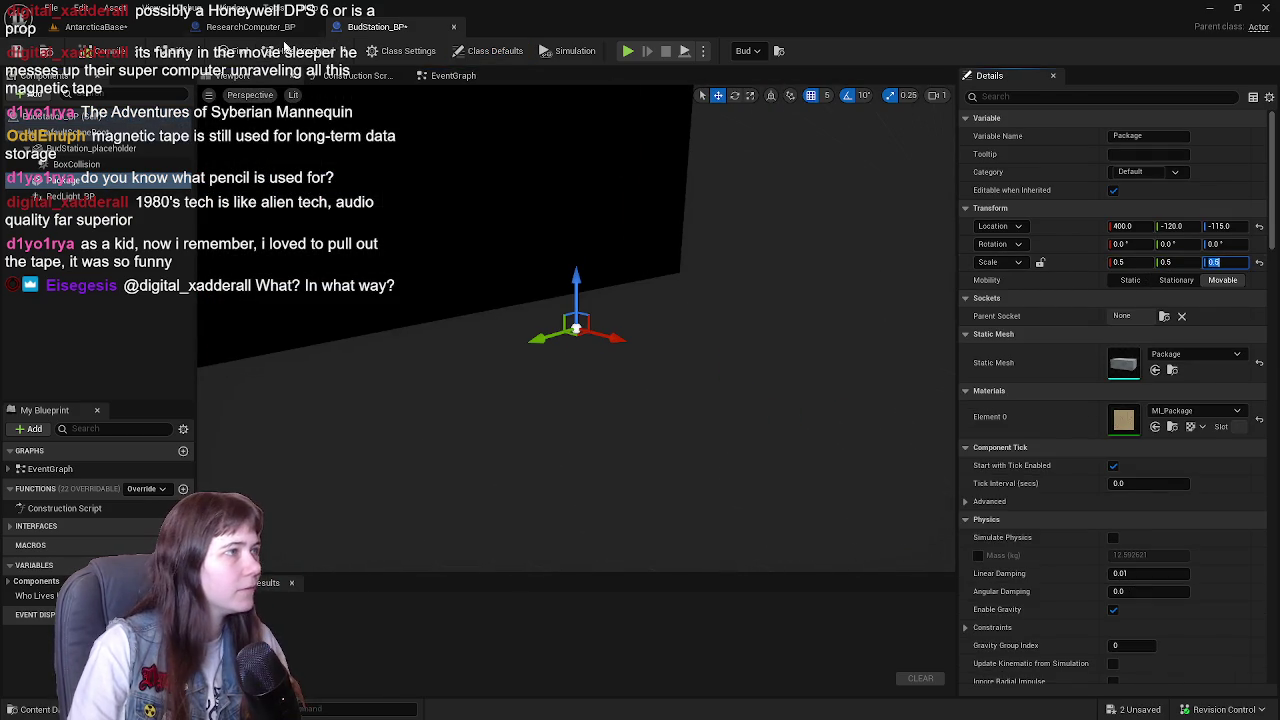
{"action": "left_click", "coordinate": [96, 27]}
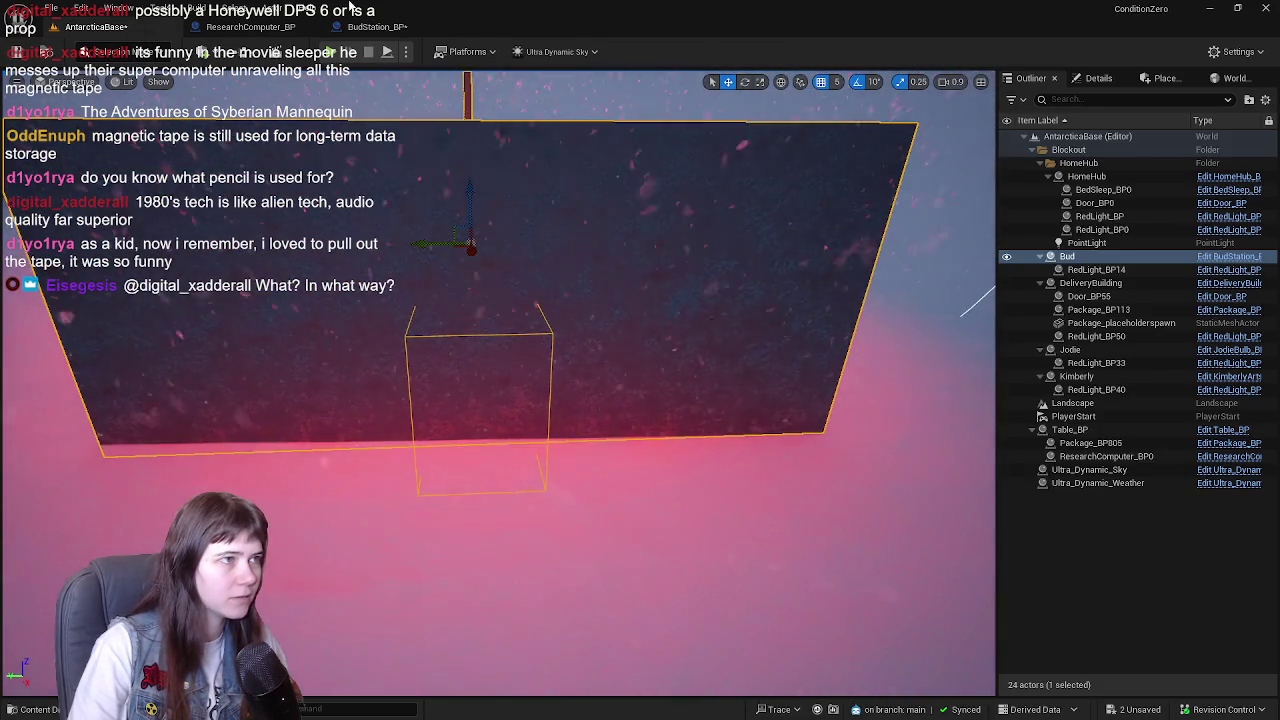
- Close the ResearchComputer_BP blueprint and save all changes with Ctrl+S
{"action": "left_click", "coordinate": [366, 32]}
{"action": "left_click", "coordinate": [250, 27]}
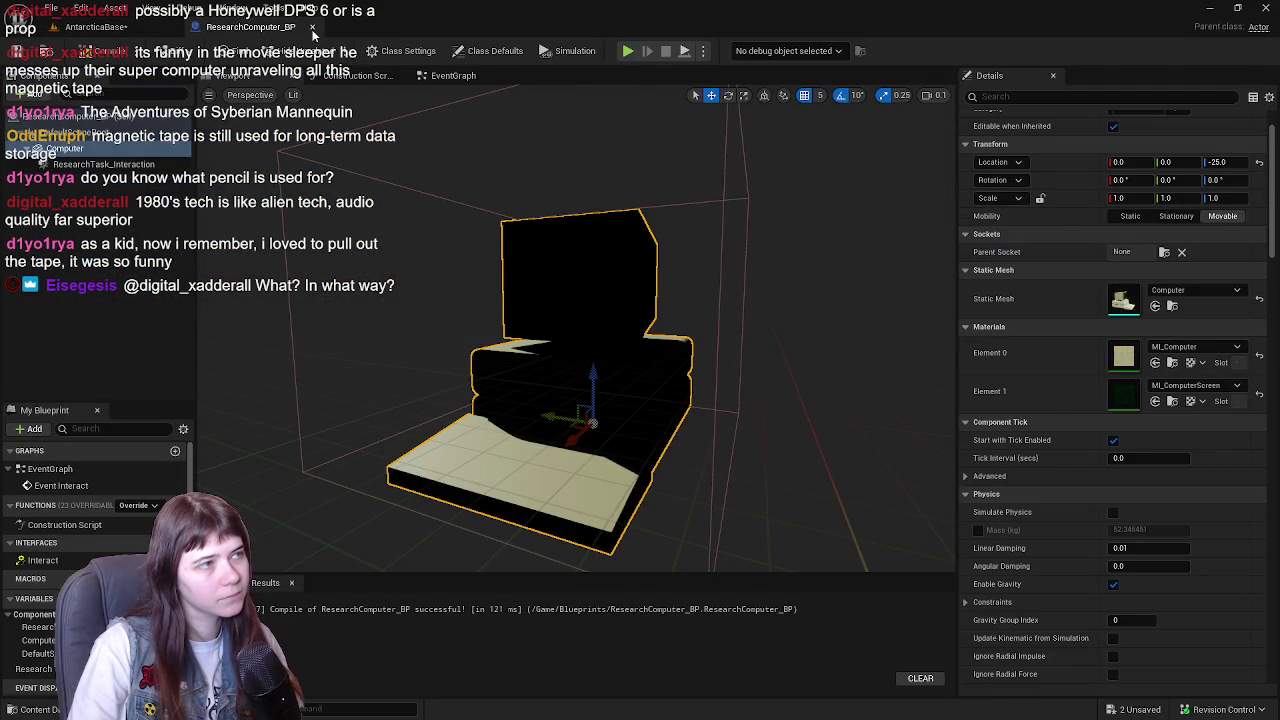
{"action": "left_click", "coordinate": [312, 28]}
{"action": "mouse_move", "coordinate": [601, 322]}
{"action": "left_mouse_down"}
{"action": "mouse_move", "coordinate": [640, 300]}
{"action": "mouse_move", "coordinate": [601, 322]}
{"action": "mouse_move", "coordinate": [601, 282]}
{"action": "left_mouse_up"}
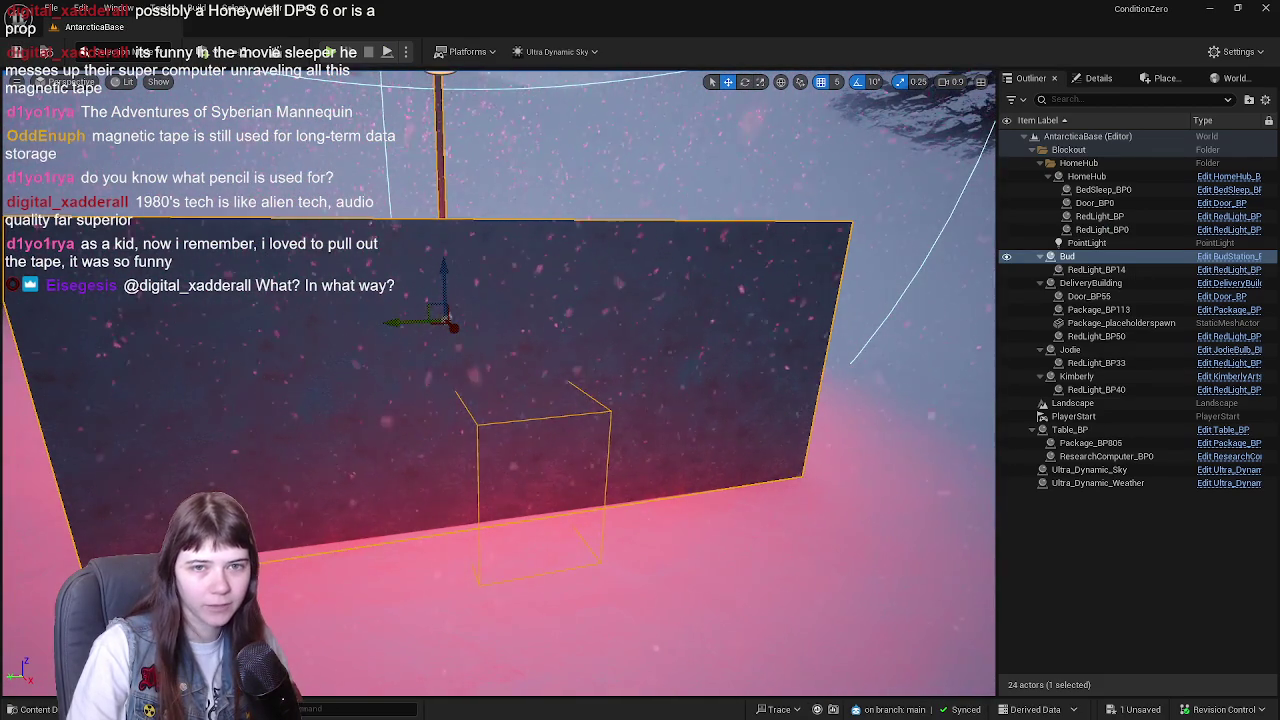
{"action": "key", "text": "ctrl+s"}
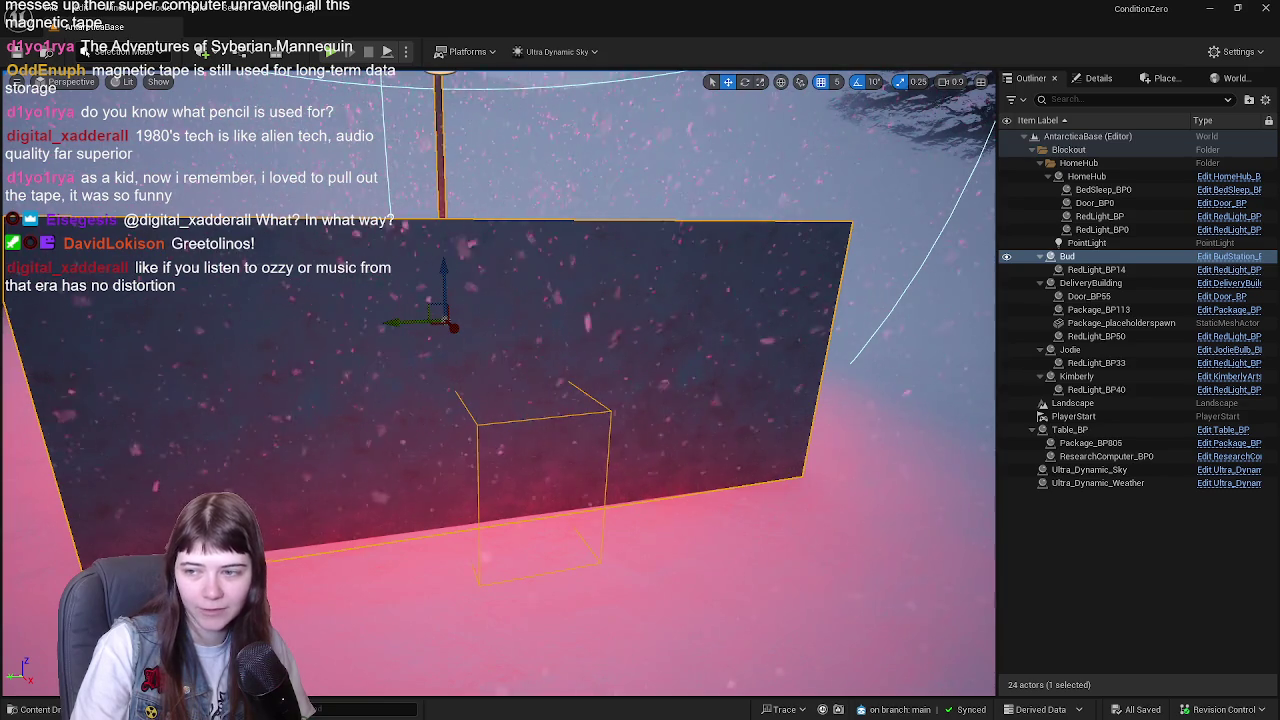
- Reveal the red package inside Bud's station to check it, then hide it again and save
{"action": "key", "text": "ctrl+z"}
{"action": "key", "text": "f"}
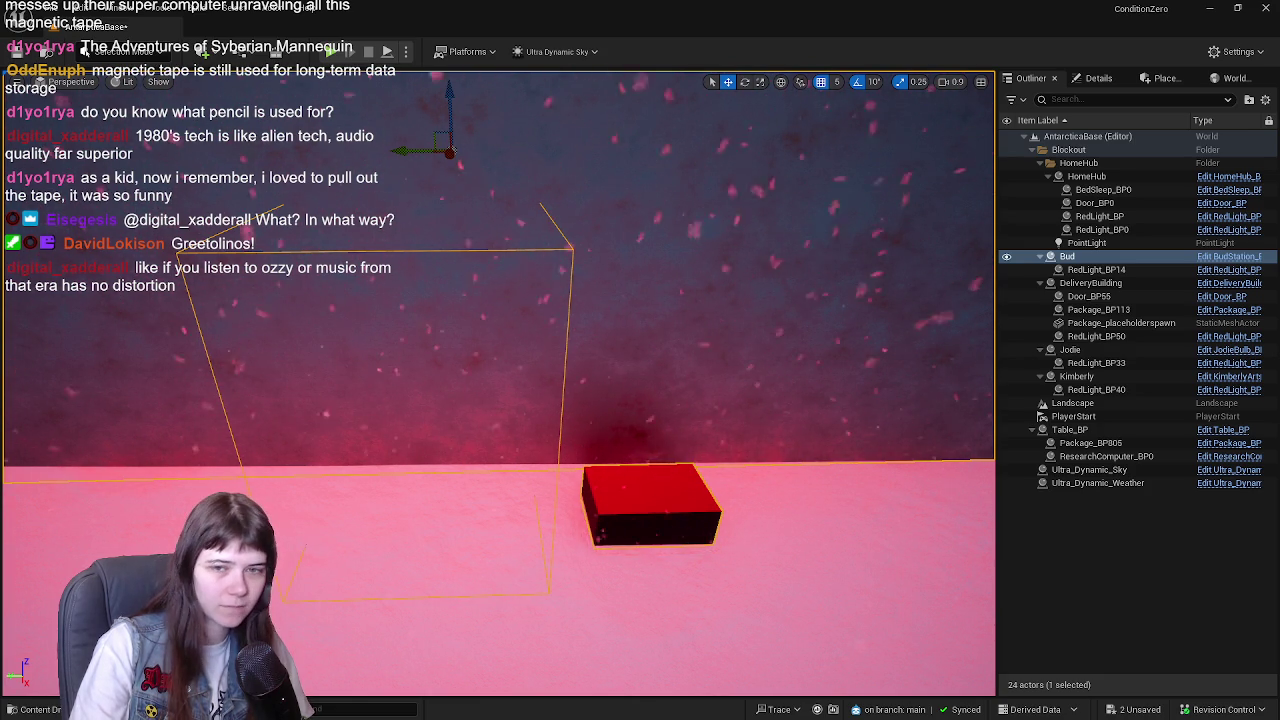
{"action": "key", "text": "ctrl+s"}
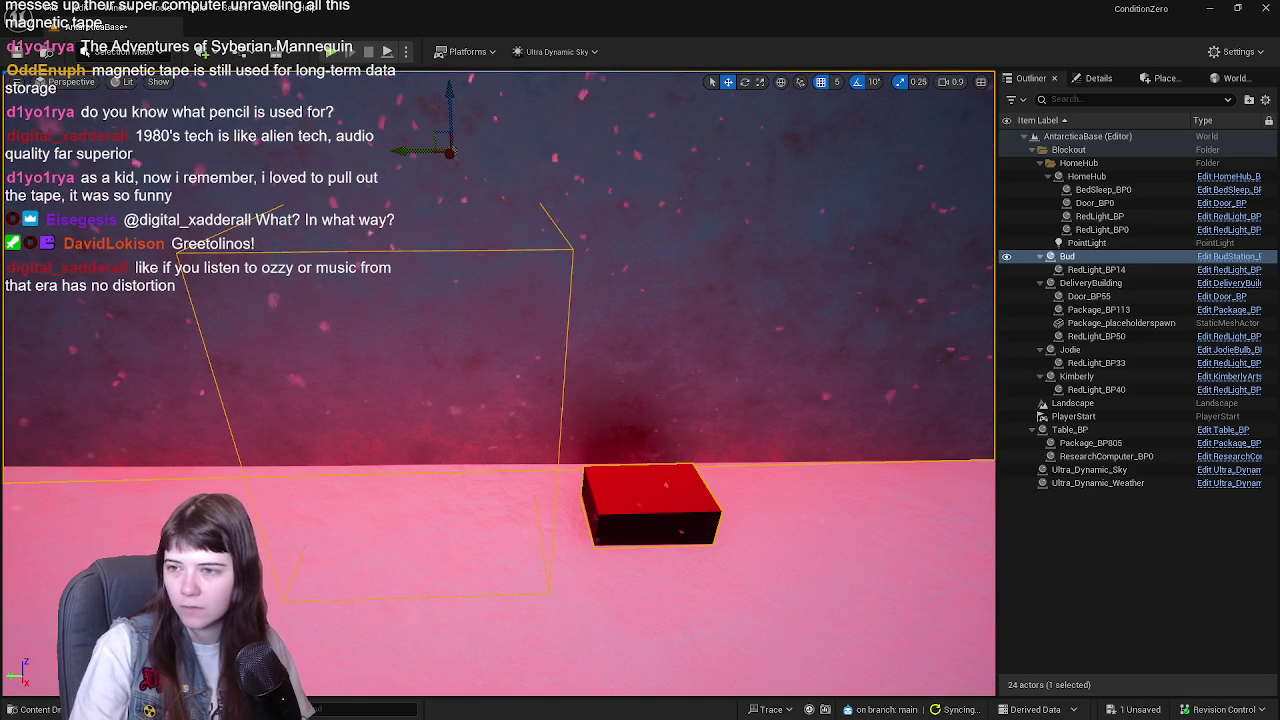
{"action": "key", "text": "Delete"}
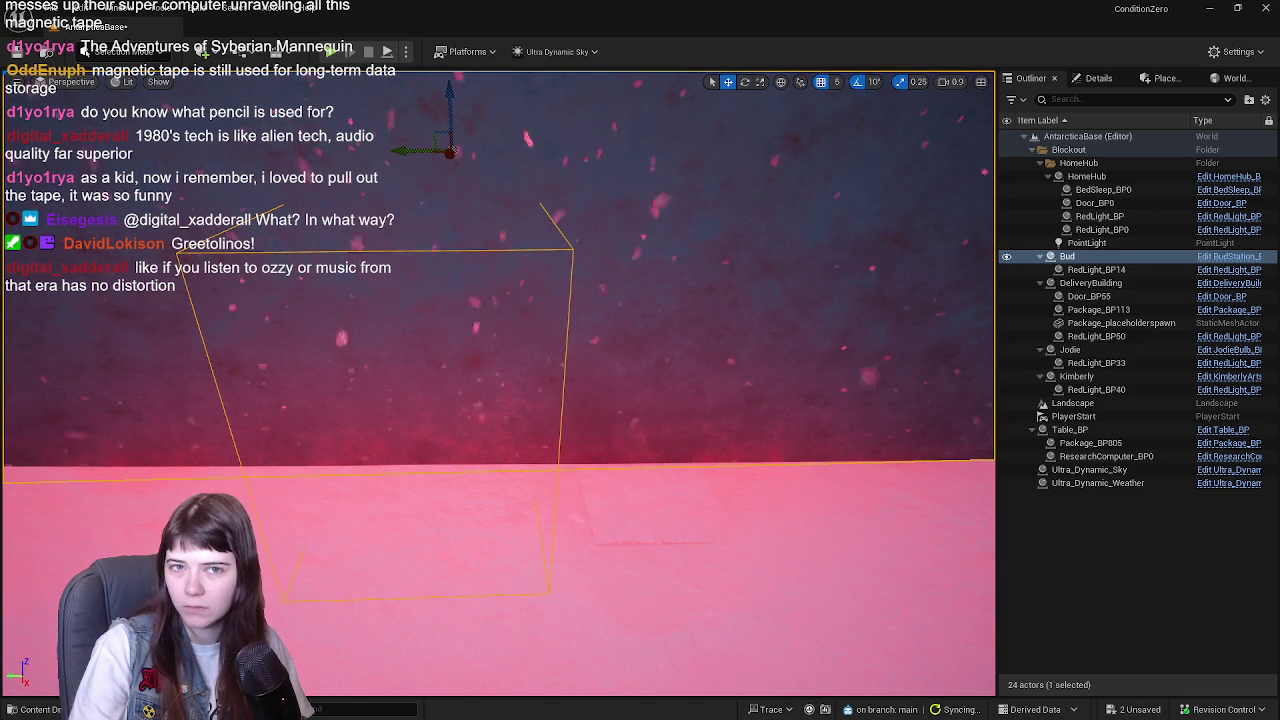
{"action": "key", "text": "ctrl+s"}
{"action": "scroll", "coordinate": [498, 383], "scroll_direction": "down", "scroll_amount": 5}
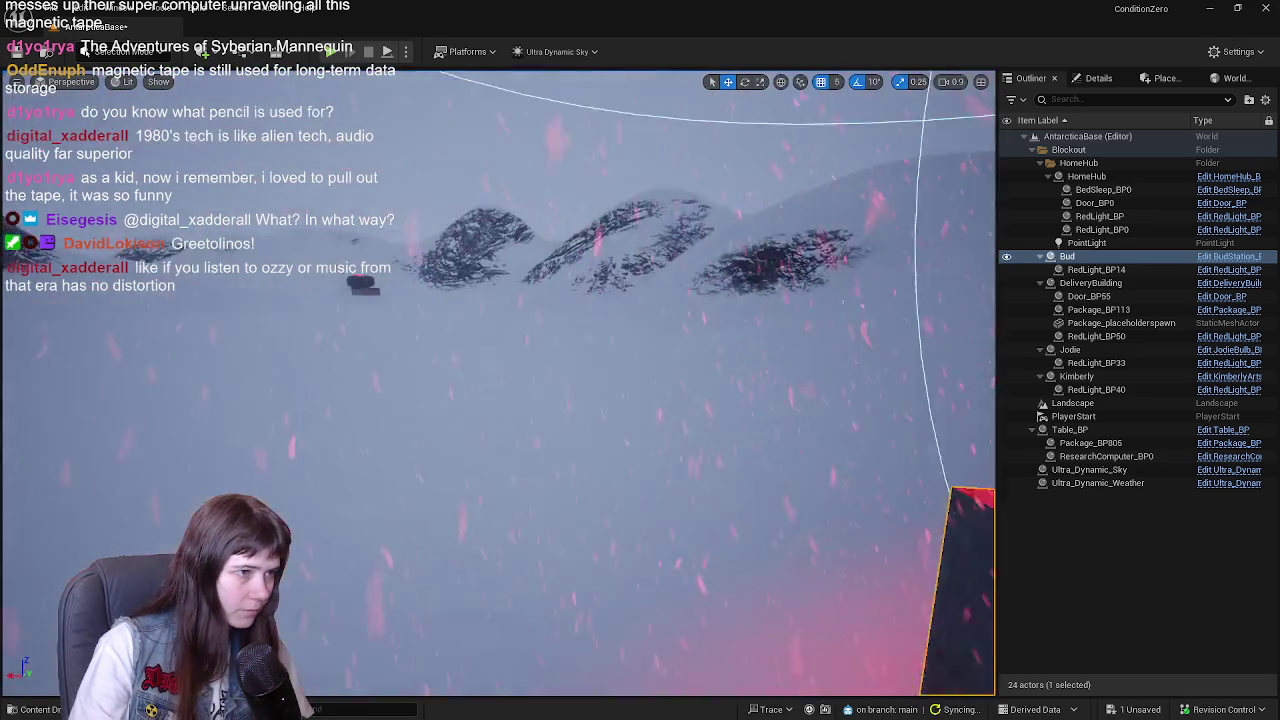
{"action": "scroll", "coordinate": [498, 383], "scroll_direction": "up", "scroll_amount": 3}
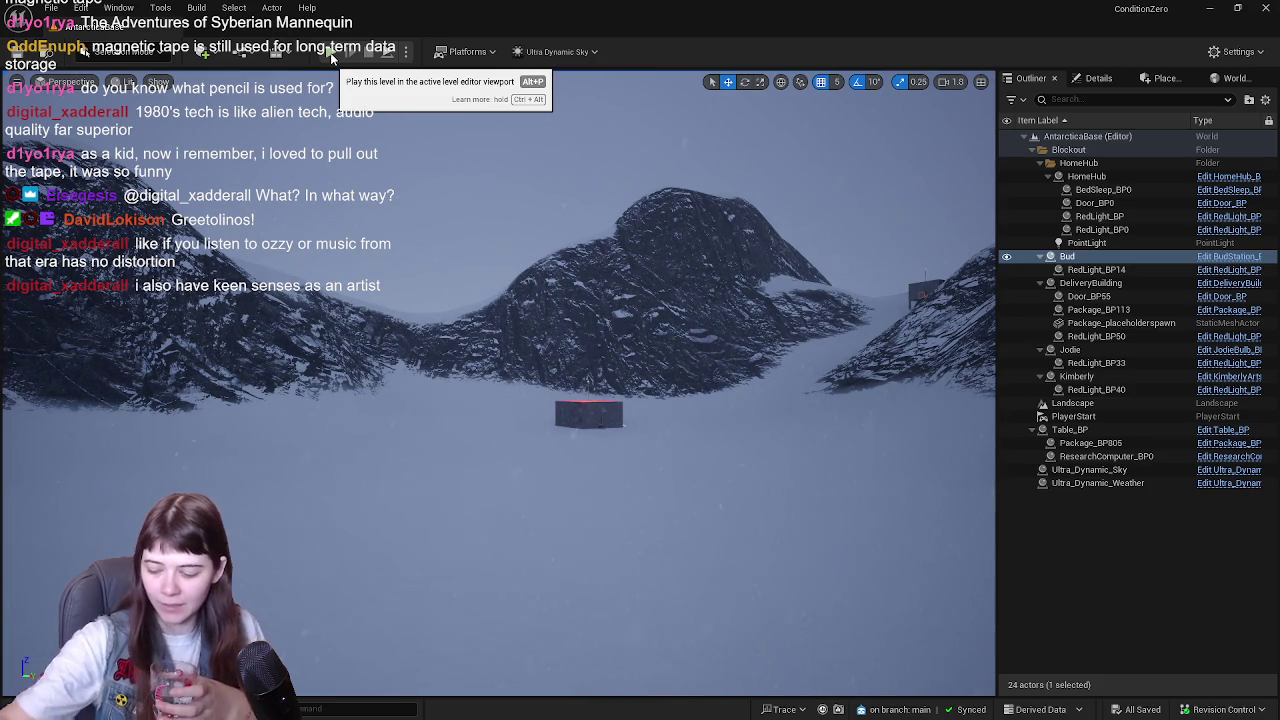
{"action": "left_click_drag", "start_coordinate": [546, 407], "coordinate": [590, 434]}
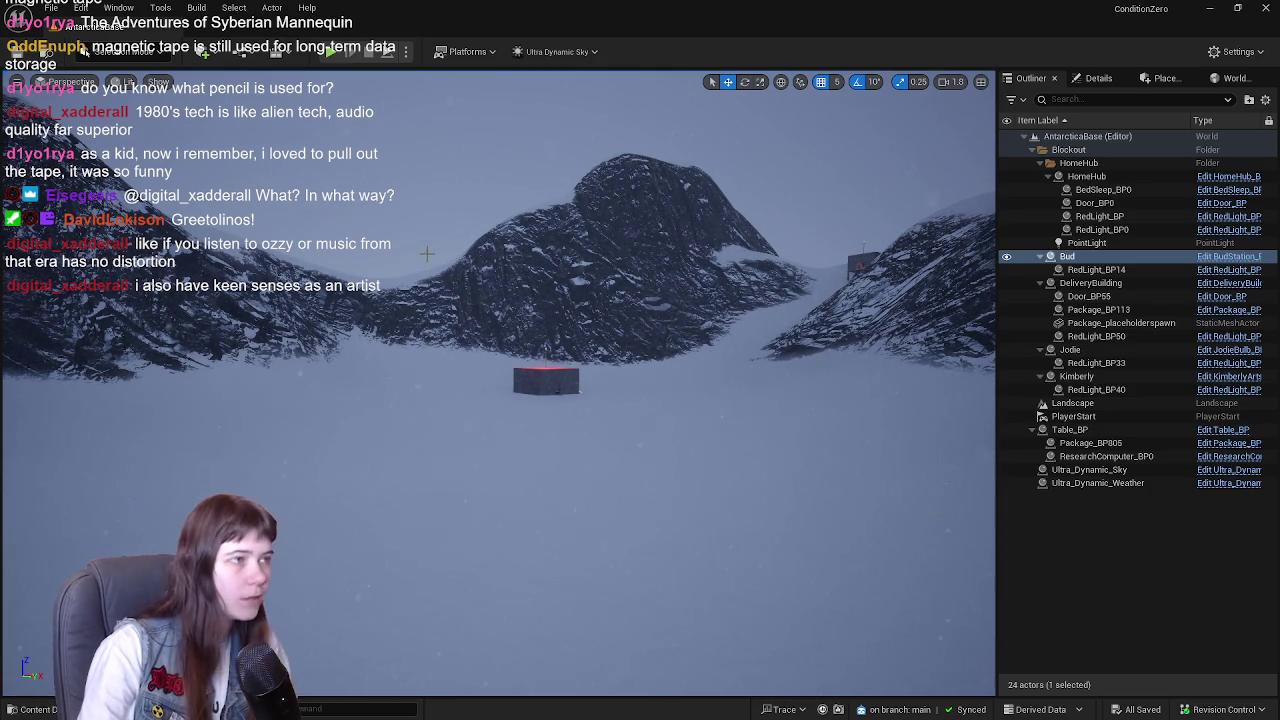
{"action": "mouse_move", "coordinate": [432, 246]}
{"action": "left_mouse_down"}
{"action": "mouse_move", "coordinate": [464, 206]}
{"action": "mouse_move", "coordinate": [434, 297]}
{"action": "left_mouse_up"}
- Open Kimberly's house blueprint and select and frame its Package component in the preview
{"action": "left_click", "coordinate": [1076, 376]}
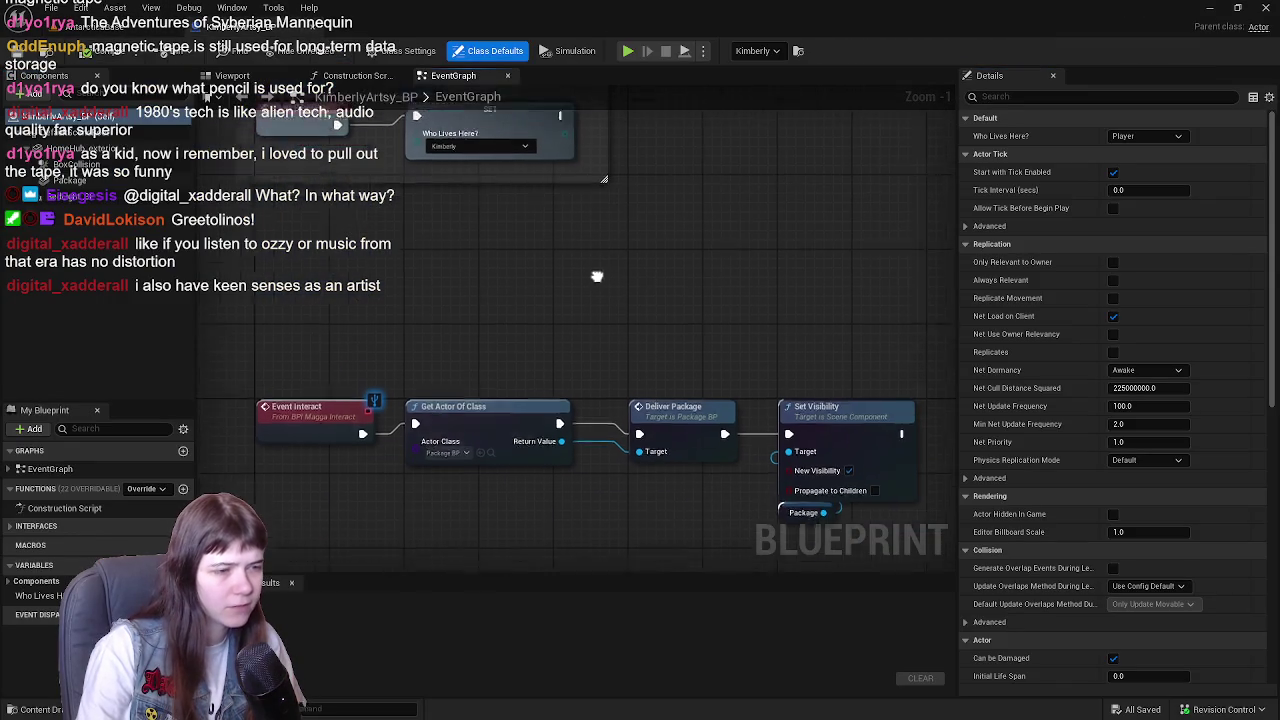
{"action": "left_click", "coordinate": [232, 75]}
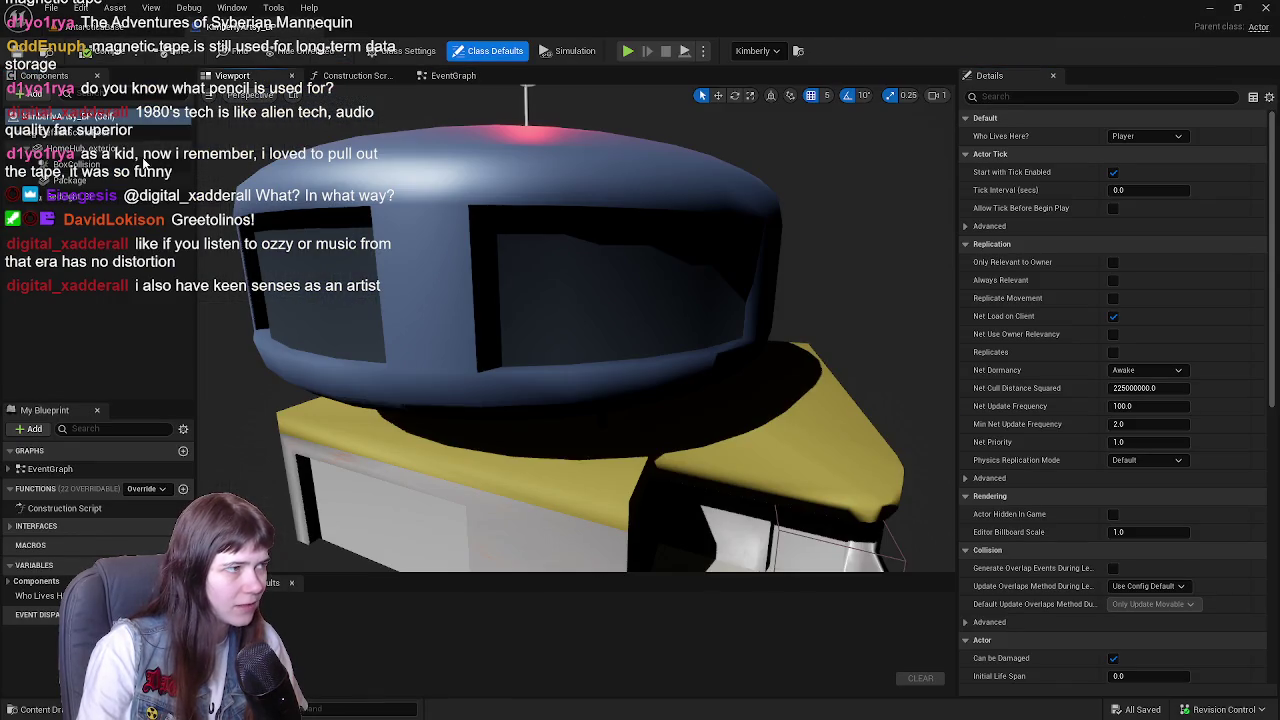
{"action": "left_click", "coordinate": [70, 180]}
{"action": "key", "text": "f"}
{"action": "left_click_drag", "start_coordinate": [576, 330], "coordinate": [516, 286]}
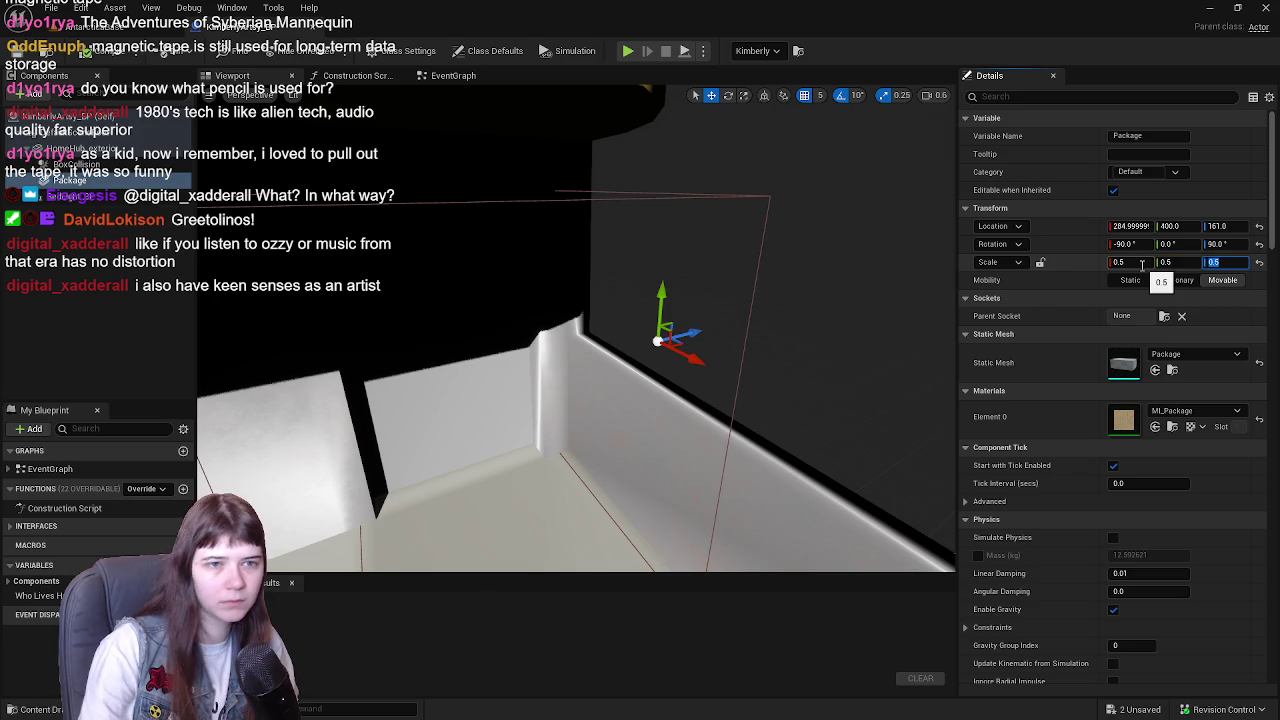
{"action": "scroll", "coordinate": [1010, 470], "scroll_direction": "down", "scroll_amount": 15}
{"action": "scroll", "coordinate": [1014, 476], "scroll_direction": "down", "scroll_amount": 15}
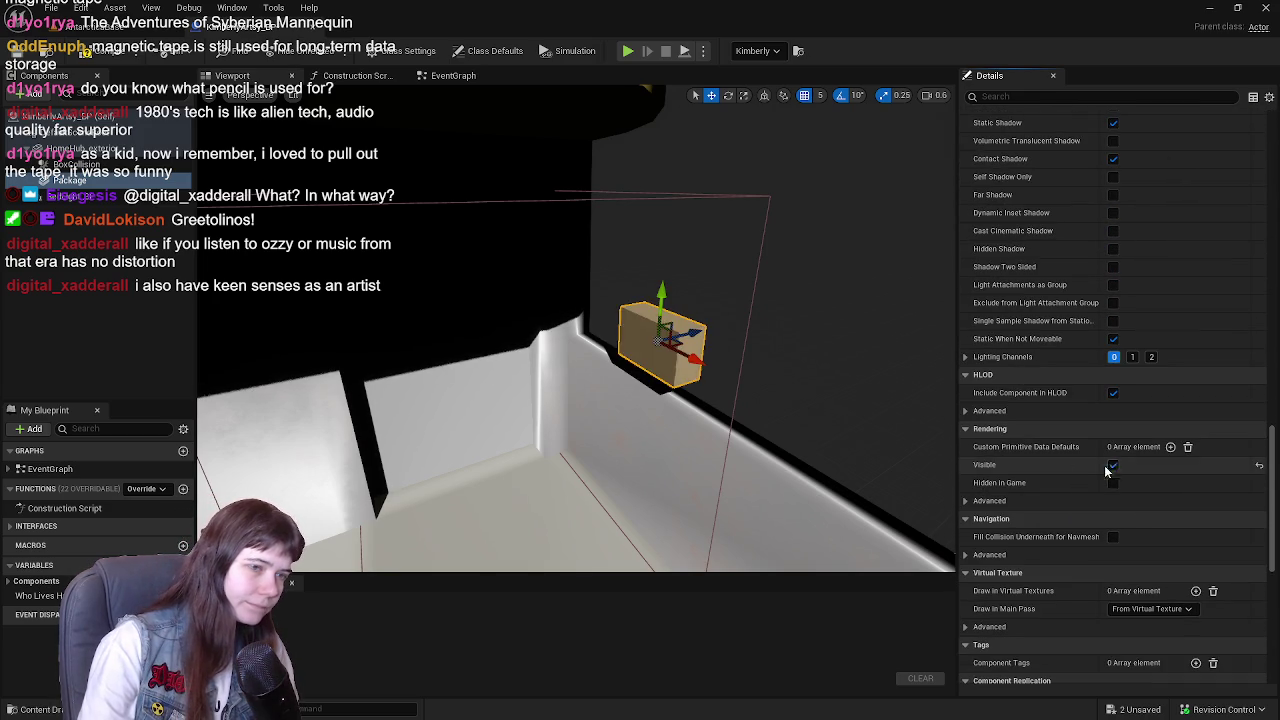
- Check the package in the preview, compile KimberlyArtsy_BP, and turn Rendering > Visible off
{"action": "left_click", "coordinate": [1113, 466]}
{"action": "left_click_drag", "start_coordinate": [575, 330], "coordinate": [675, 290]}
{"action": "mouse_move", "coordinate": [676, 217]}
{"action": "left_mouse_down"}
{"action": "mouse_move", "coordinate": [646, 302]}
{"action": "mouse_move", "coordinate": [755, 313]}
{"action": "mouse_move", "coordinate": [657, 330]}
{"action": "mouse_move", "coordinate": [717, 306]}
{"action": "left_mouse_up"}
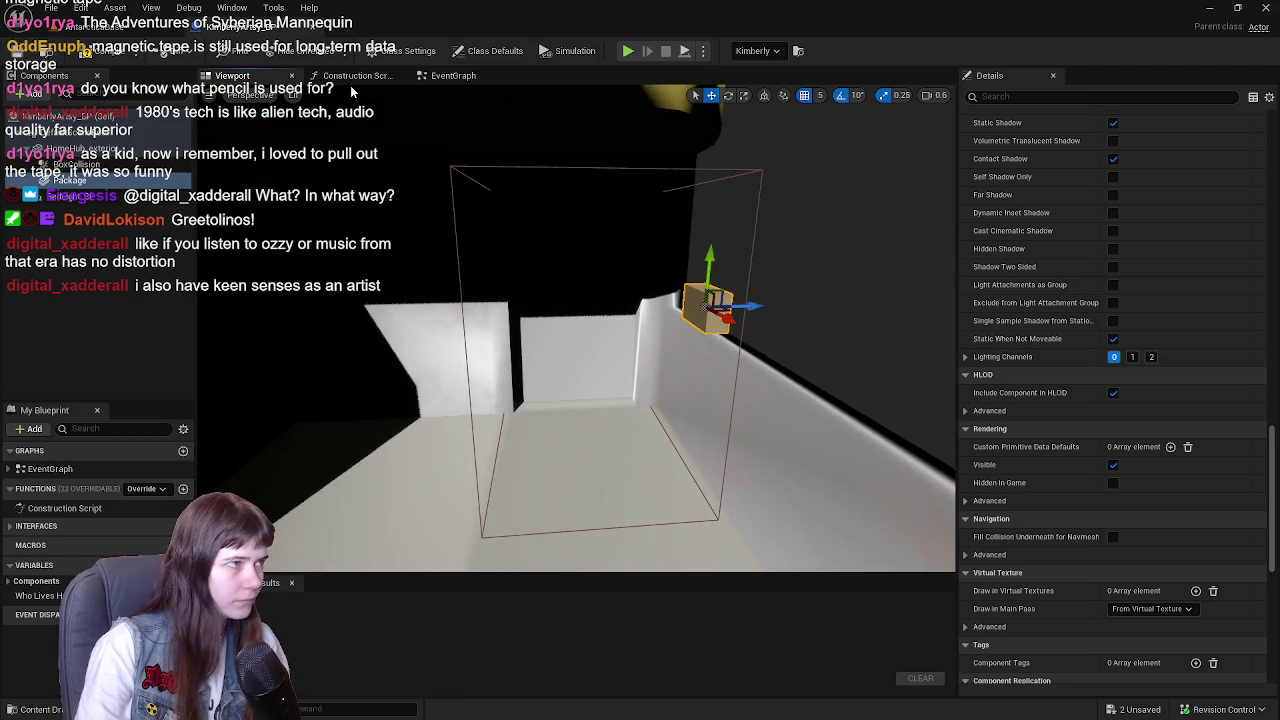
{"action": "left_click", "coordinate": [112, 58]}
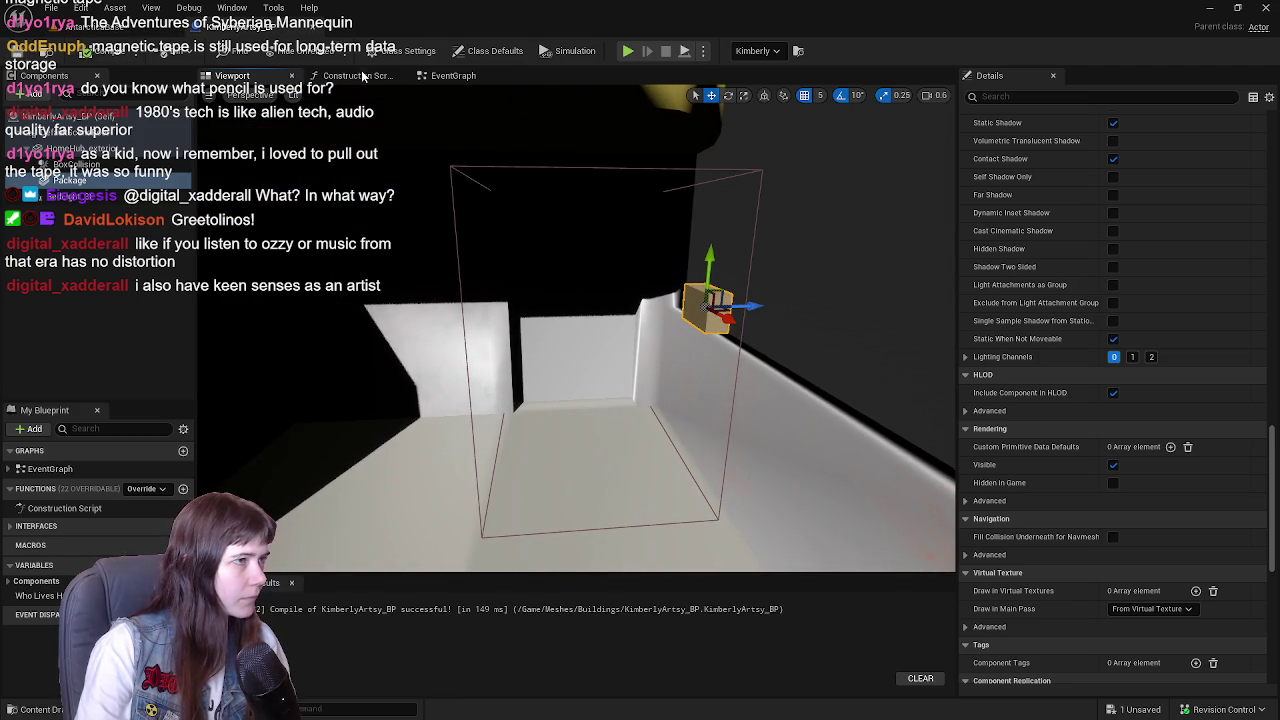
{"action": "left_click", "coordinate": [1113, 465]}
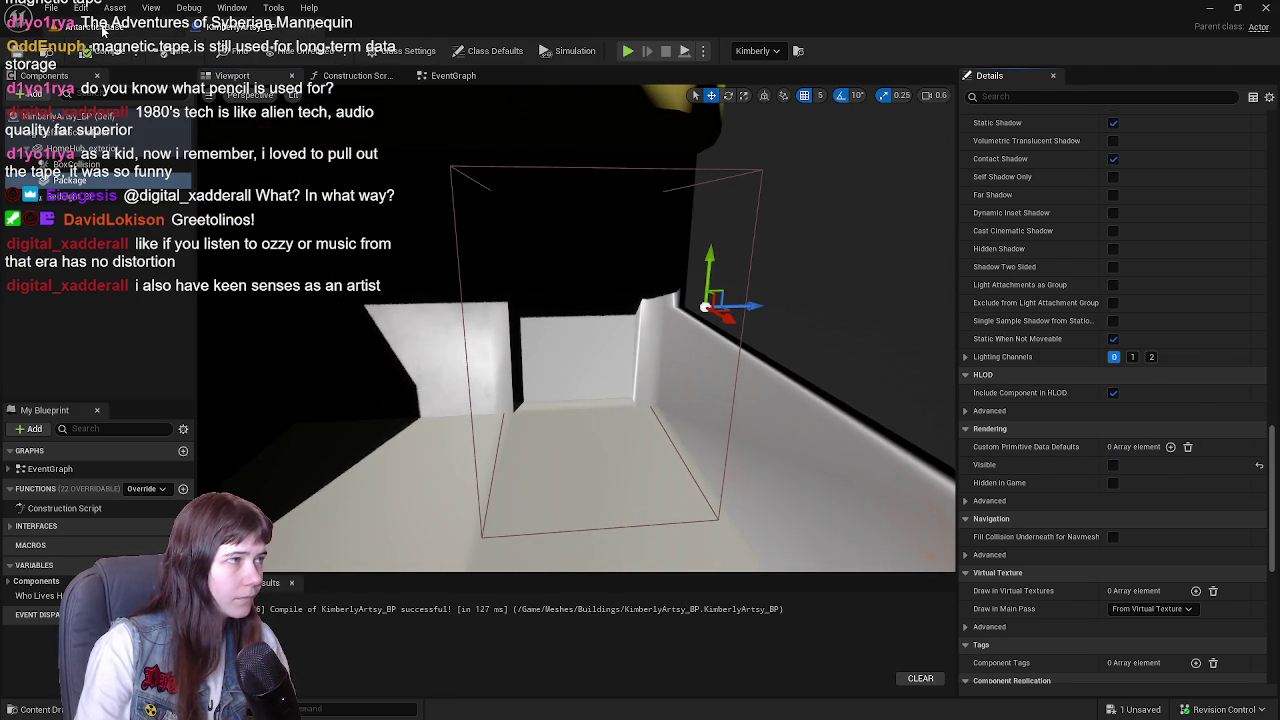
{"action": "left_click", "coordinate": [110, 27]}
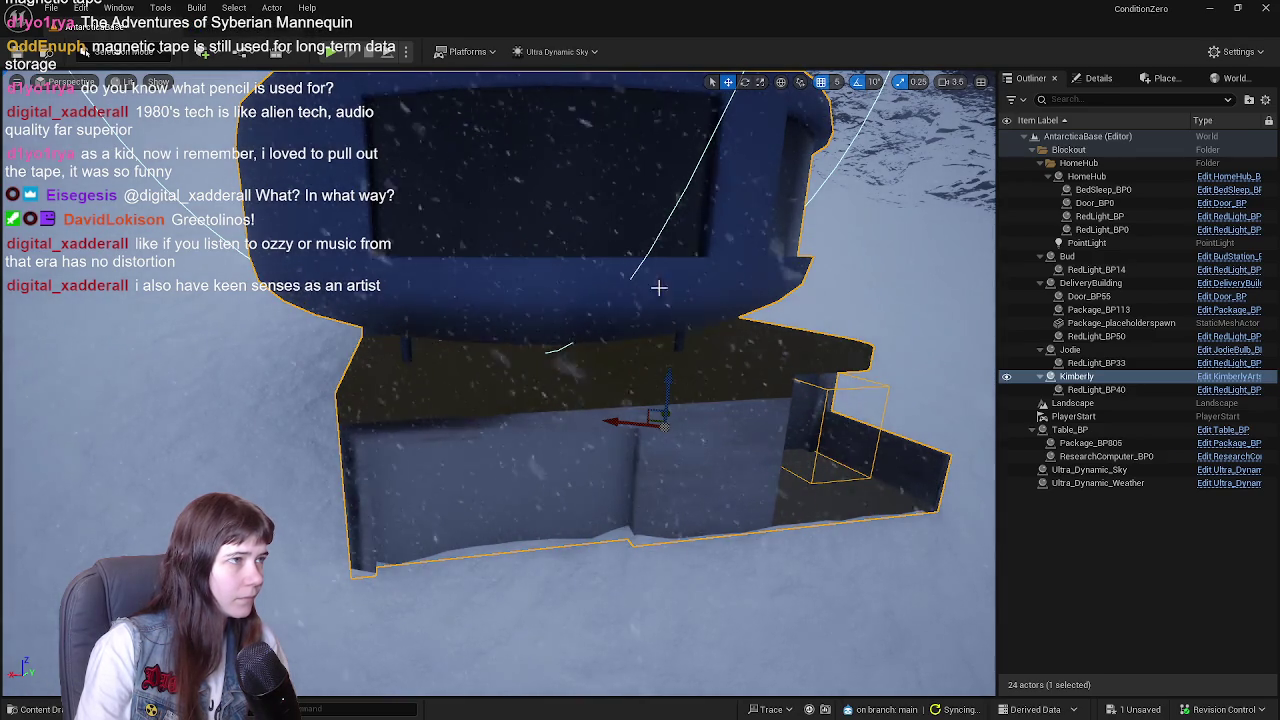
- Open JodieBulb_BP from Jodie's house and select and frame its Package component
{"action": "key", "text": "f"}
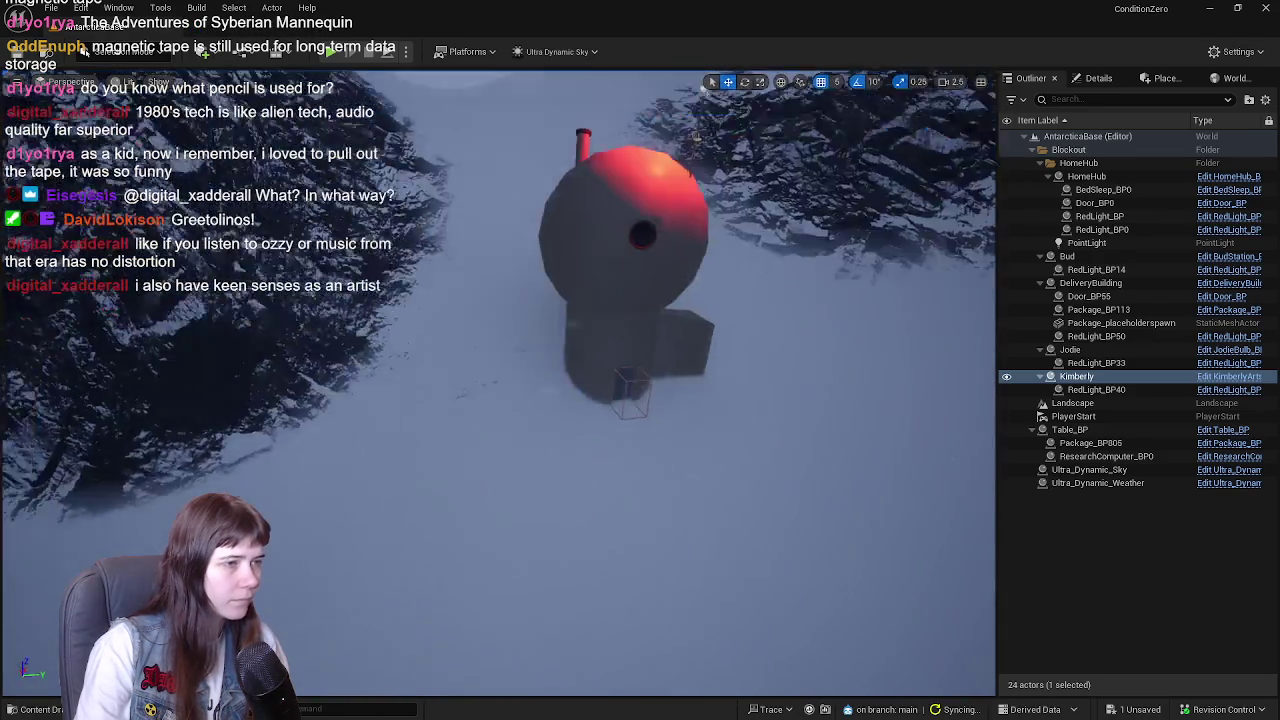
{"action": "double_click", "coordinate": [1070, 349]}
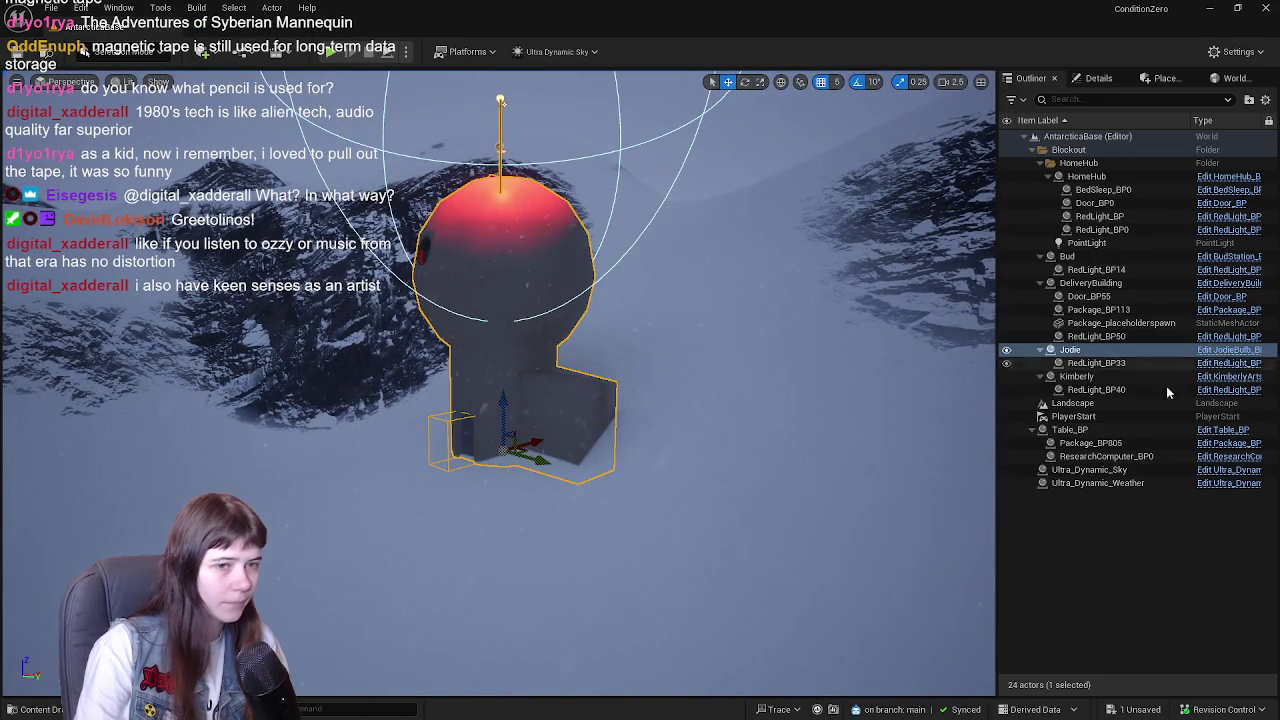
{"action": "left_click", "coordinate": [1228, 351]}
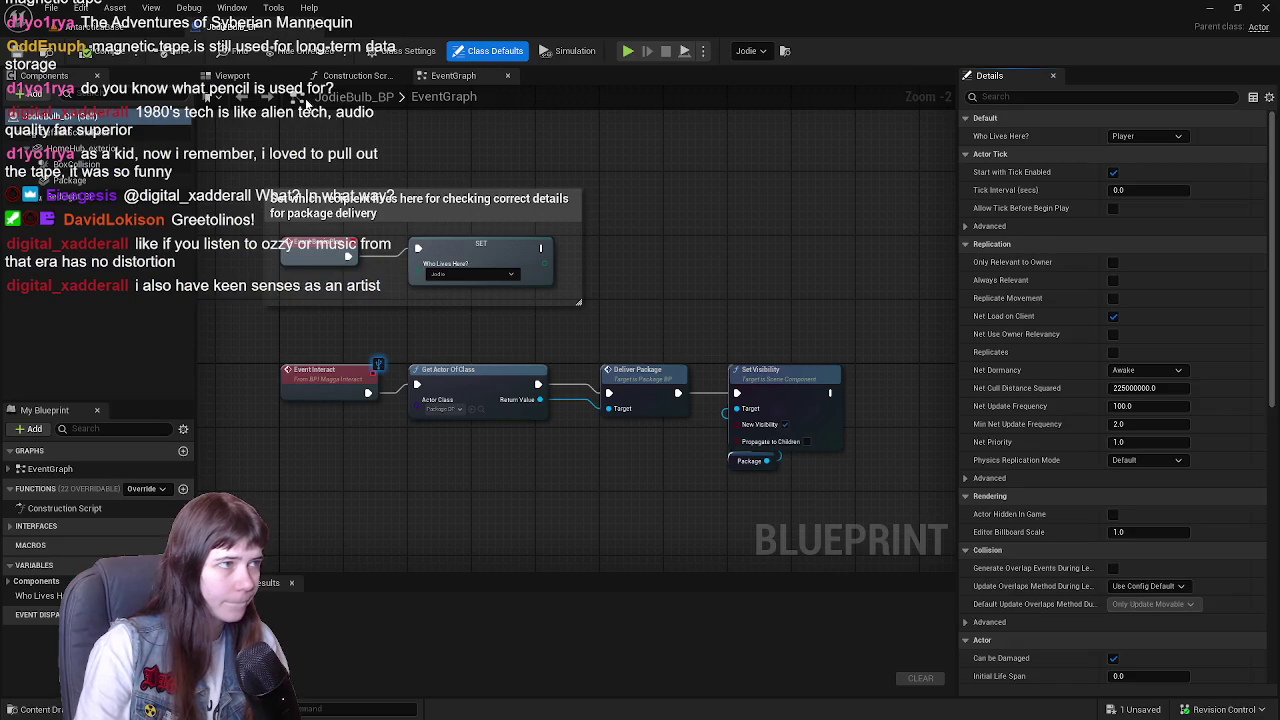
{"action": "left_click", "coordinate": [268, 80]}
{"action": "left_click", "coordinate": [69, 180]}
{"action": "key", "text": "f"}
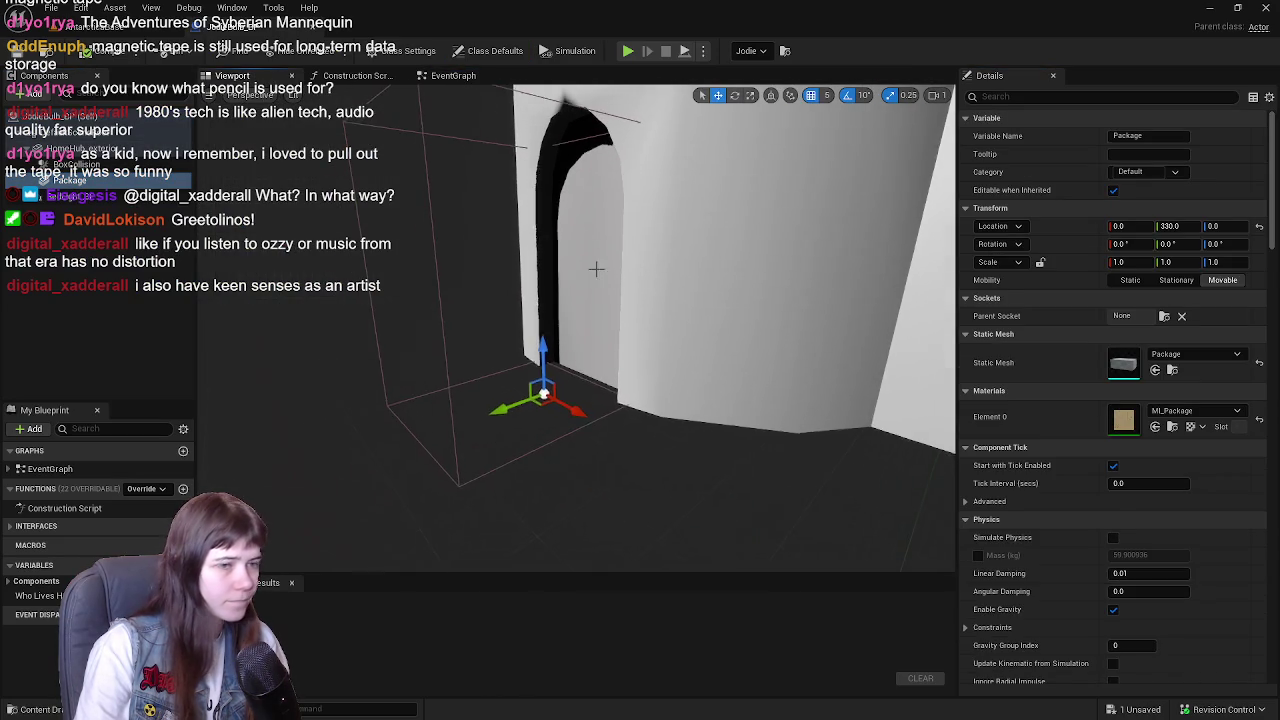
- Compile JodieBulb_BP with F7, check Jodie's house in the level, and save all changes
{"action": "scroll", "coordinate": [1162, 450], "scroll_direction": "down", "scroll_amount": 8}
{"action": "scroll", "coordinate": [1167, 456], "scroll_direction": "down", "scroll_amount": 15}
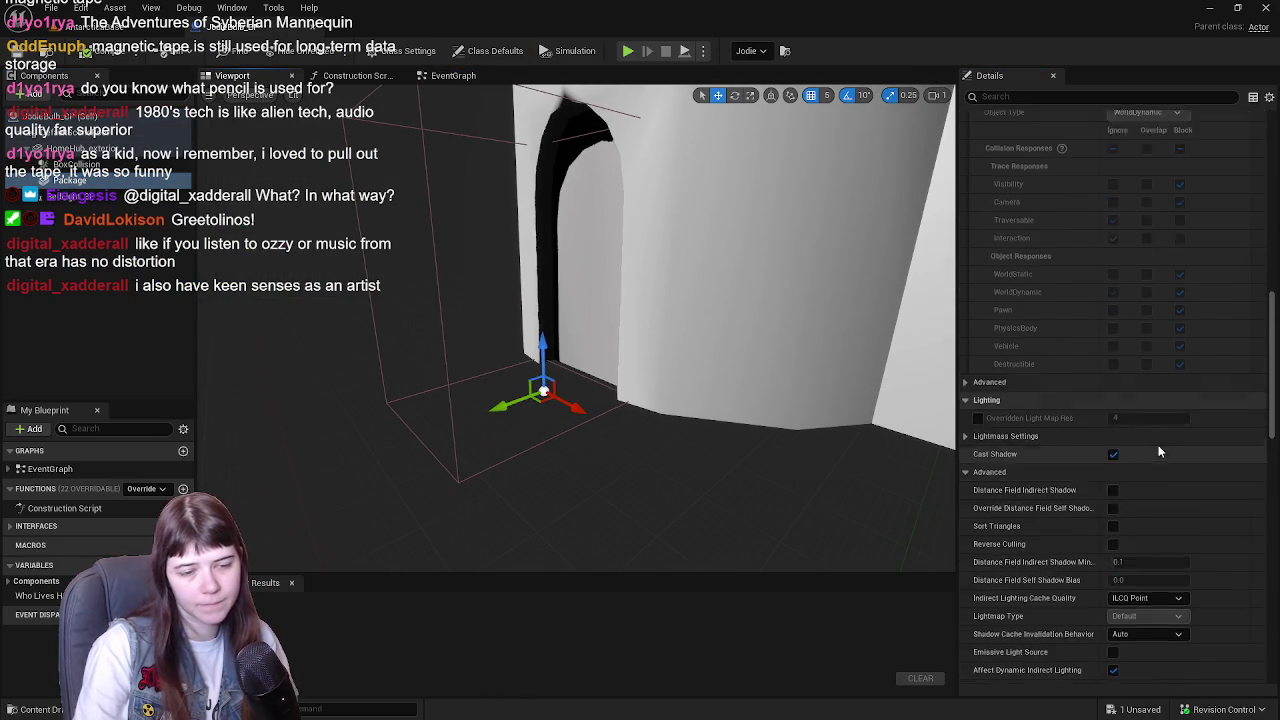
{"action": "scroll", "coordinate": [1043, 244], "scroll_direction": "down", "scroll_amount": 9}
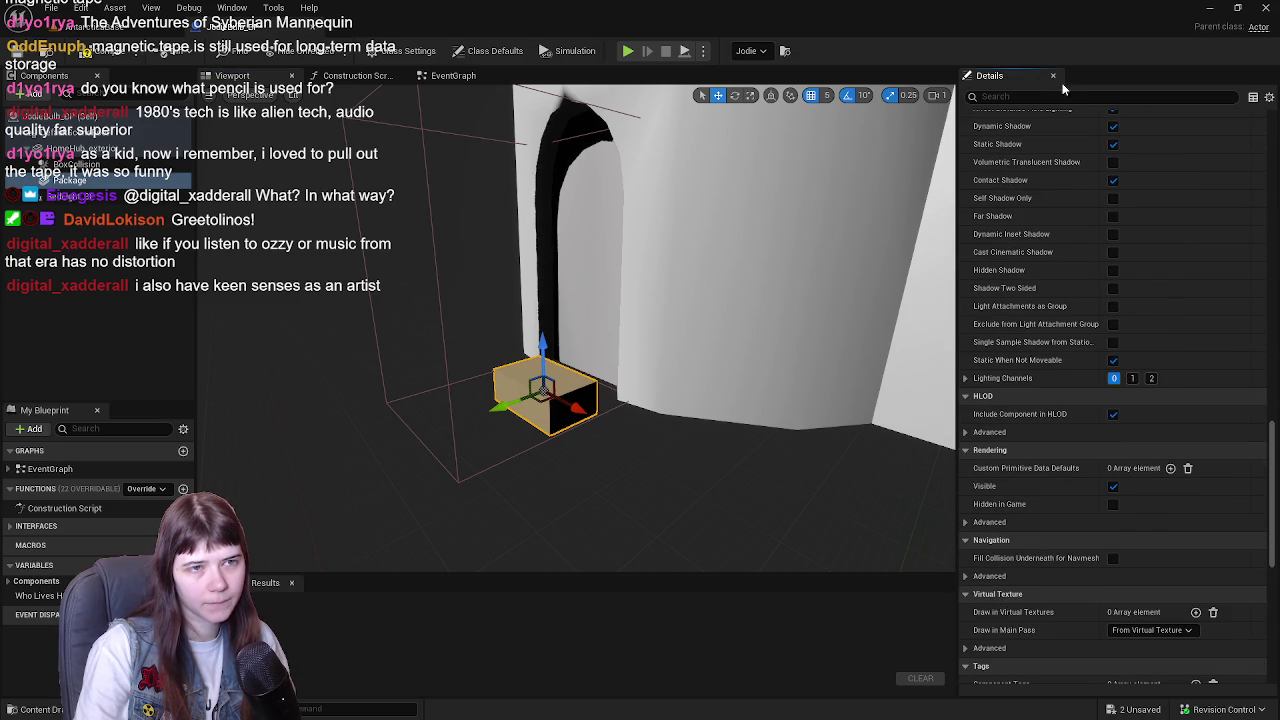
{"action": "scroll", "coordinate": [1060, 414], "scroll_direction": "up", "scroll_amount": 20}
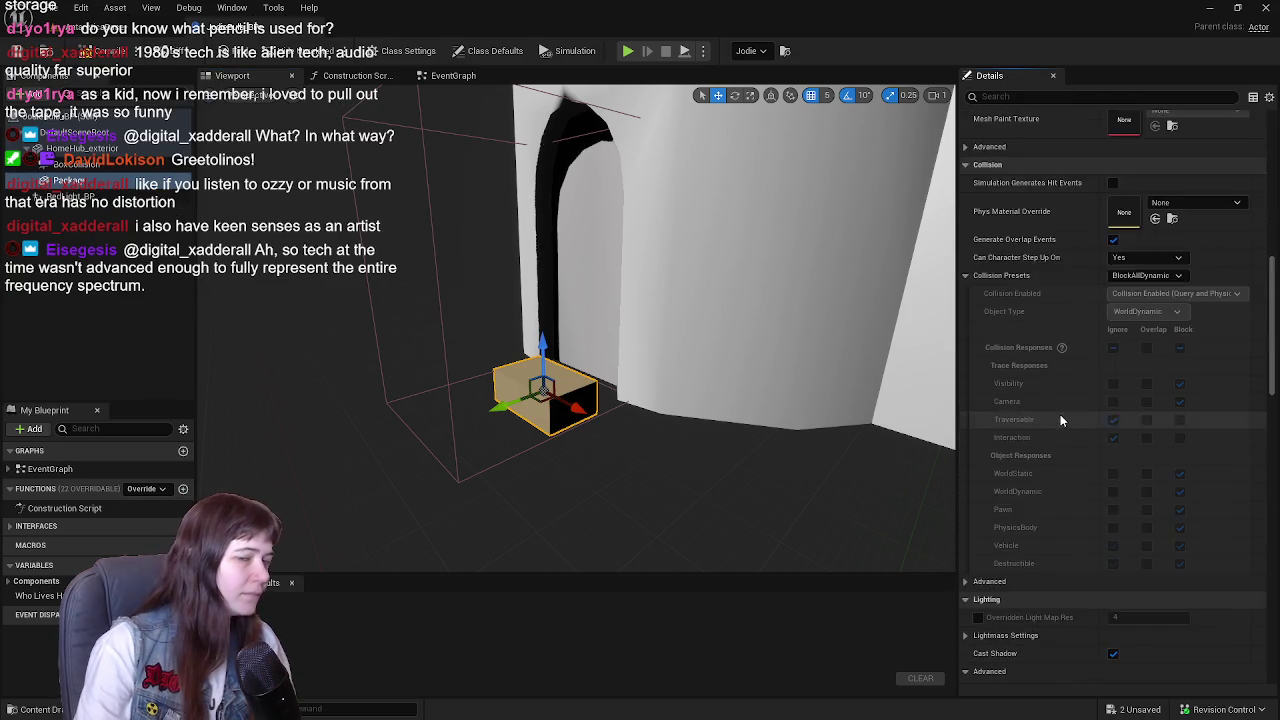
{"action": "scroll", "coordinate": [1056, 410], "scroll_direction": "up", "scroll_amount": 8}
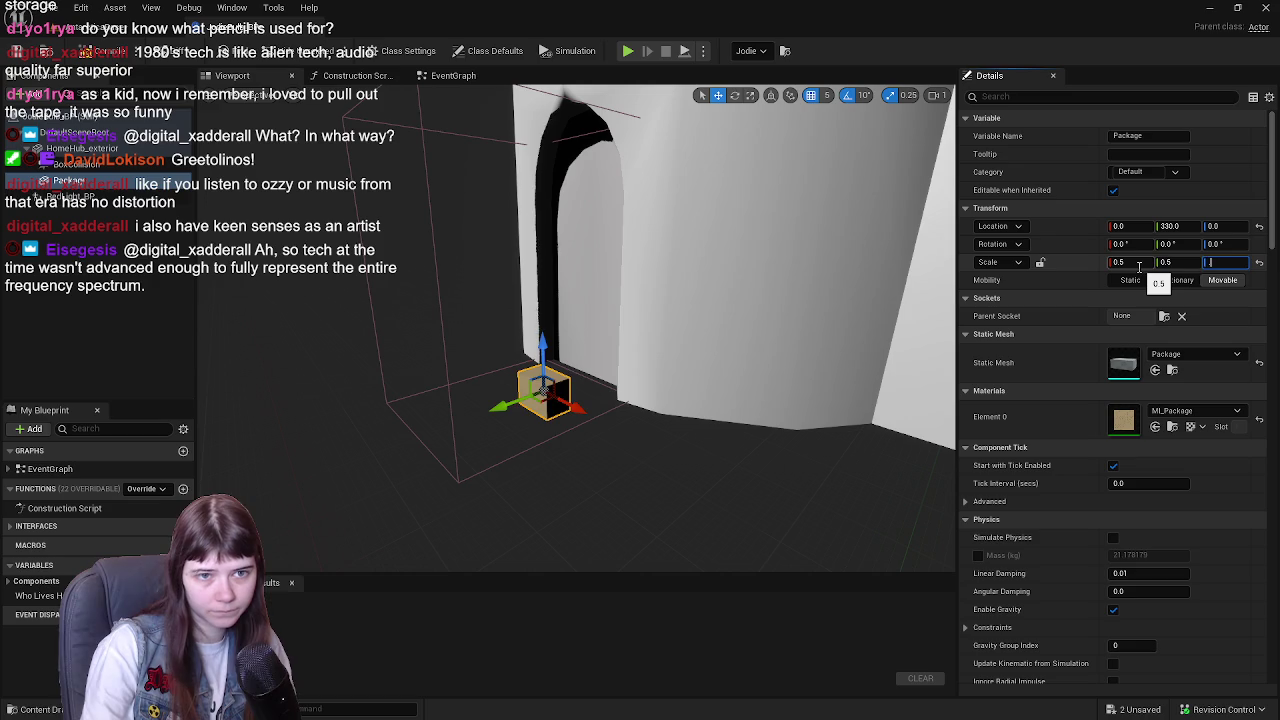
{"action": "key", "text": "F7"}
{"action": "left_click_drag", "start_coordinate": [615, 385], "coordinate": [113, 156]}
{"action": "left_click", "coordinate": [58, 31]}
{"action": "left_click_drag", "start_coordinate": [615, 385], "coordinate": [615, 385]}
{"action": "left_click_drag", "start_coordinate": [330, 136], "coordinate": [330, 136]}
{"action": "left_click", "coordinate": [249, 33]}
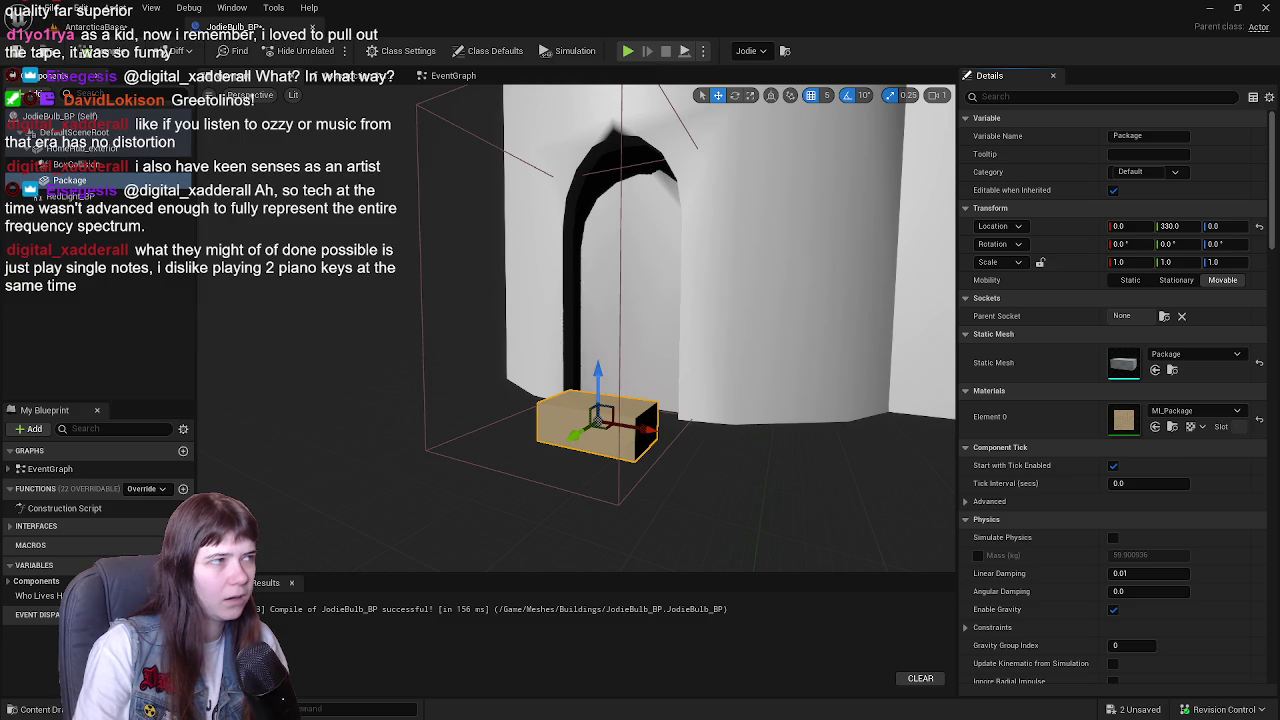
{"action": "left_click", "coordinate": [155, 28]}
{"action": "key", "text": "ctrl+s"}
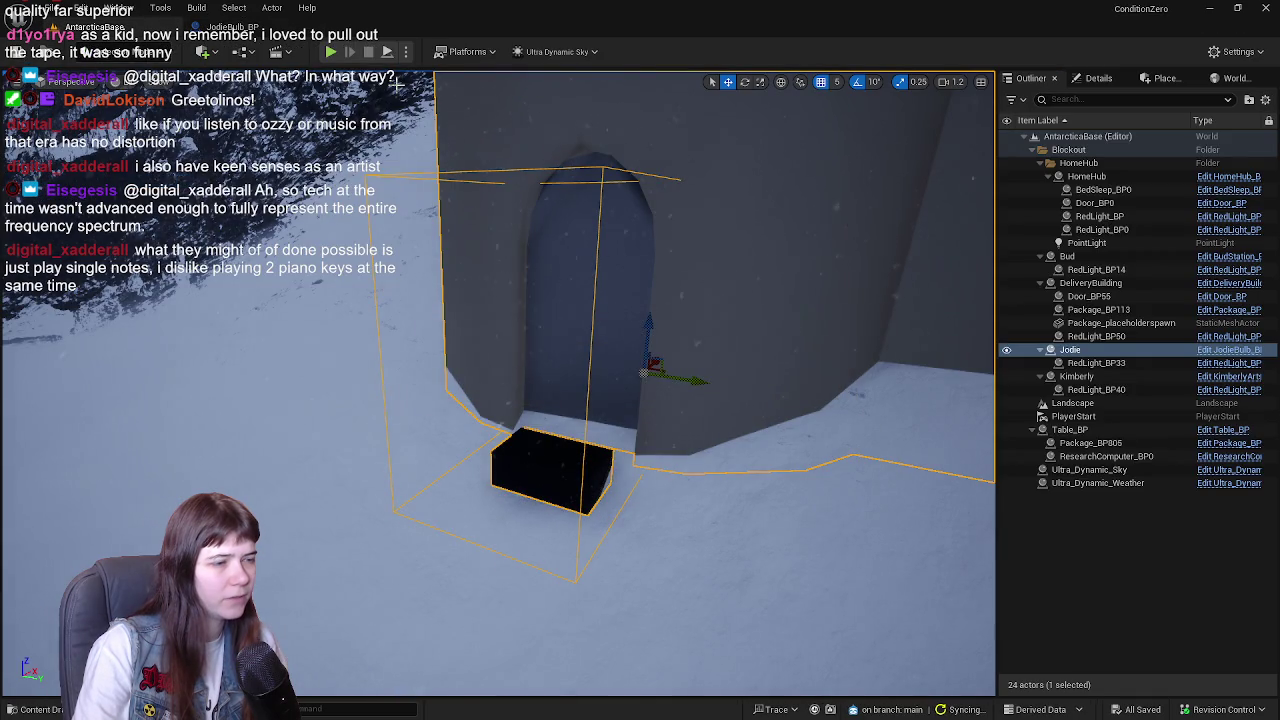
- Uncheck Rendering > Visible on Jodie's Package component, then start play-testing the level with Alt+P
{"action": "left_click", "coordinate": [285, 31]}
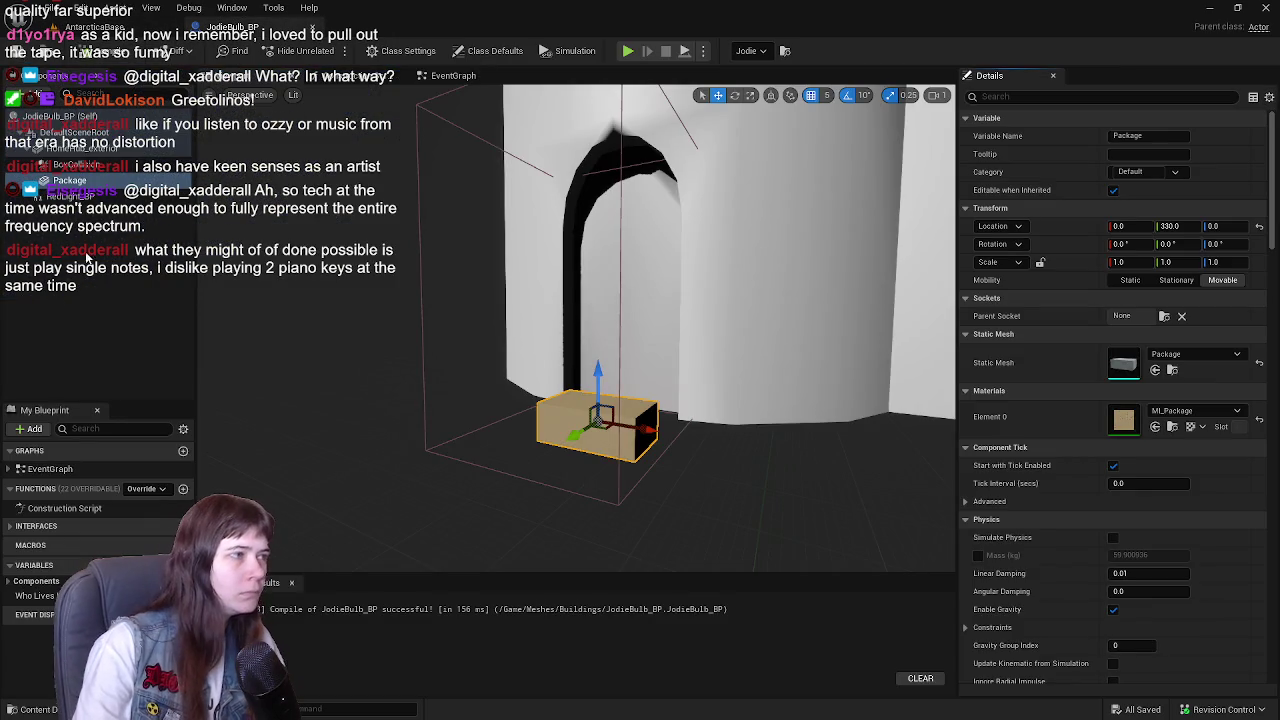
{"action": "scroll", "coordinate": [1064, 377], "scroll_direction": "down", "scroll_amount": 15}
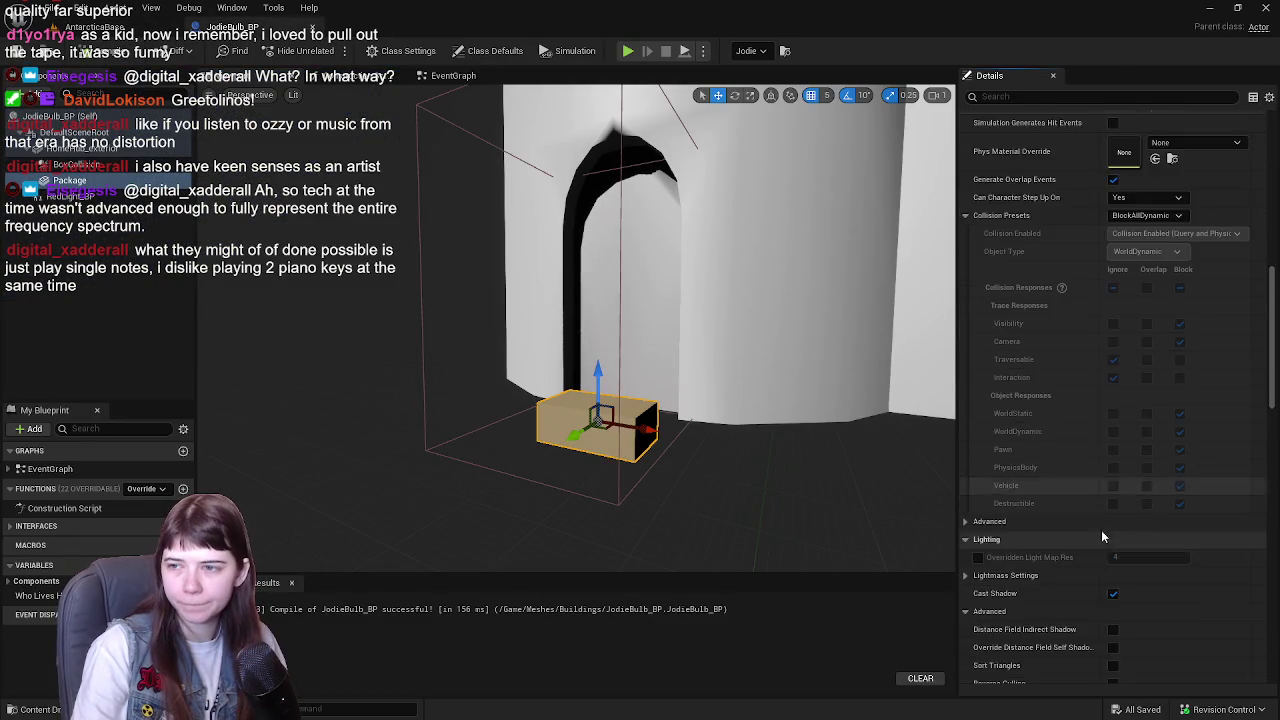
{"action": "scroll", "coordinate": [1104, 541], "scroll_direction": "down", "scroll_amount": 6}
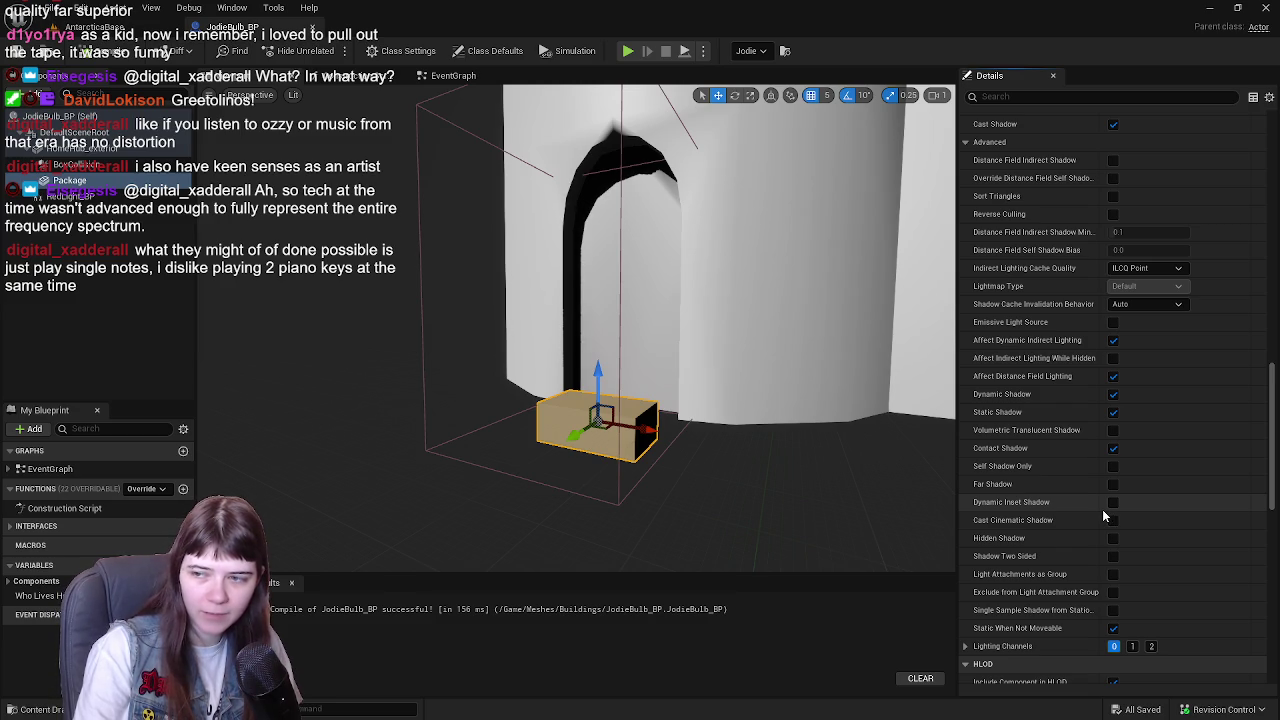
{"action": "scroll", "coordinate": [1108, 520], "scroll_direction": "down", "scroll_amount": 5}
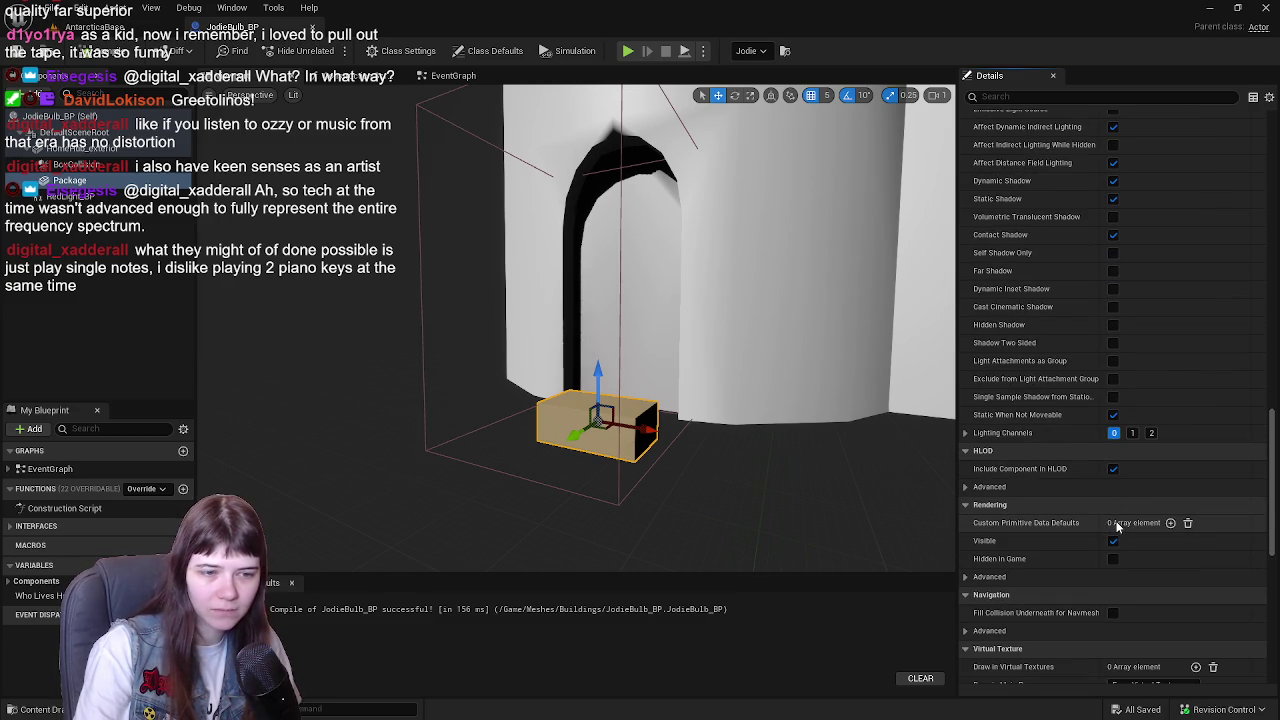
{"action": "left_click", "coordinate": [1114, 541]}
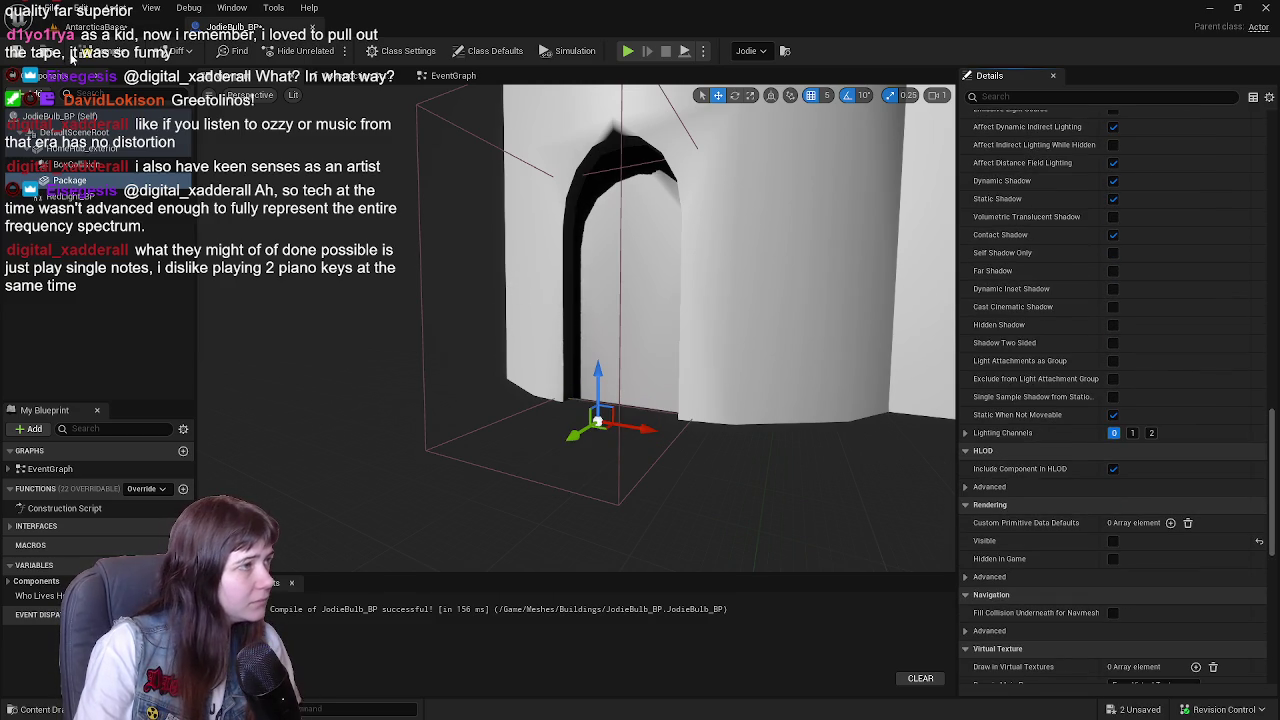
{"action": "left_click", "coordinate": [100, 27]}
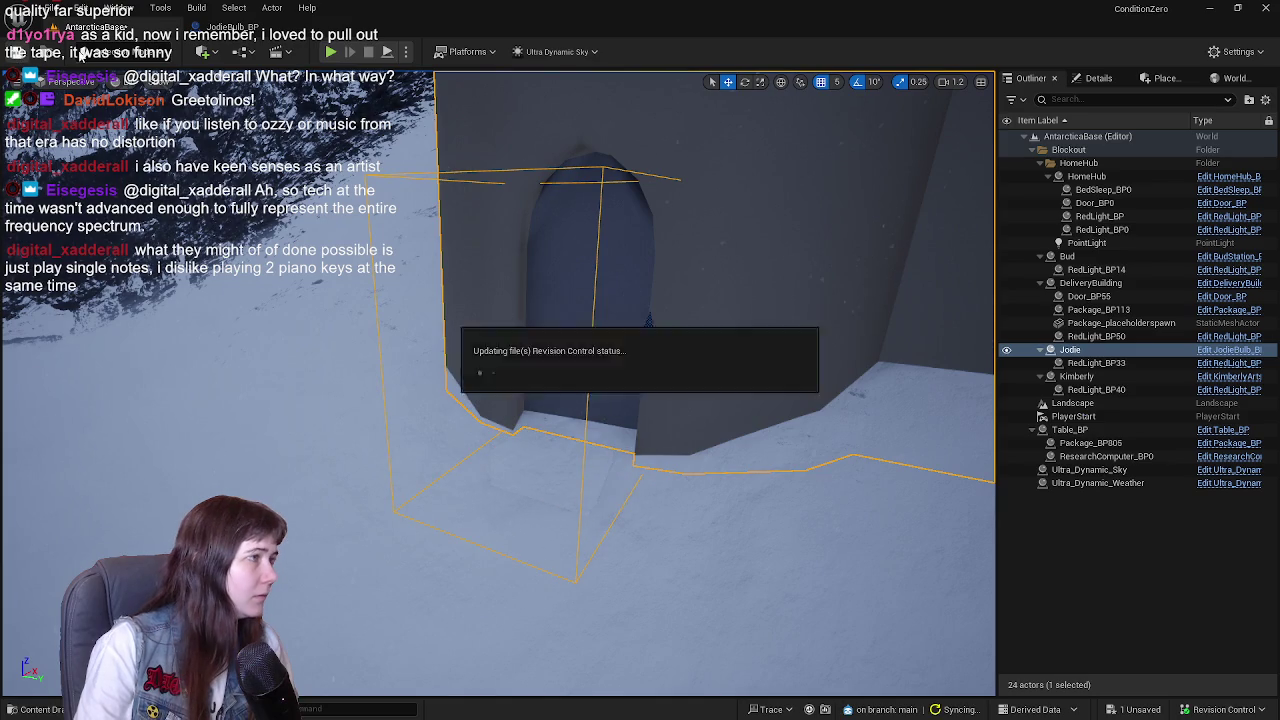
{"action": "key", "text": "alt+p"}
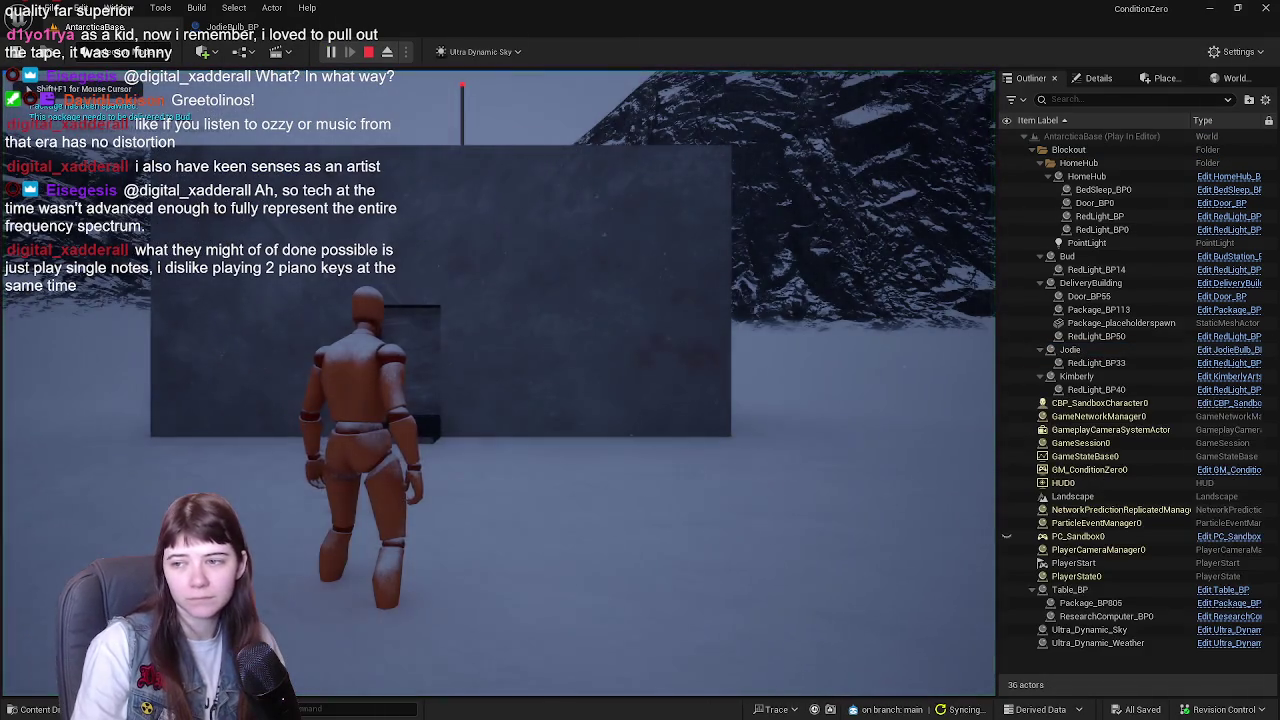
- Run the character through the snowy valley to Bud's station and deliver the package
{"action": "key", "text": "w"}
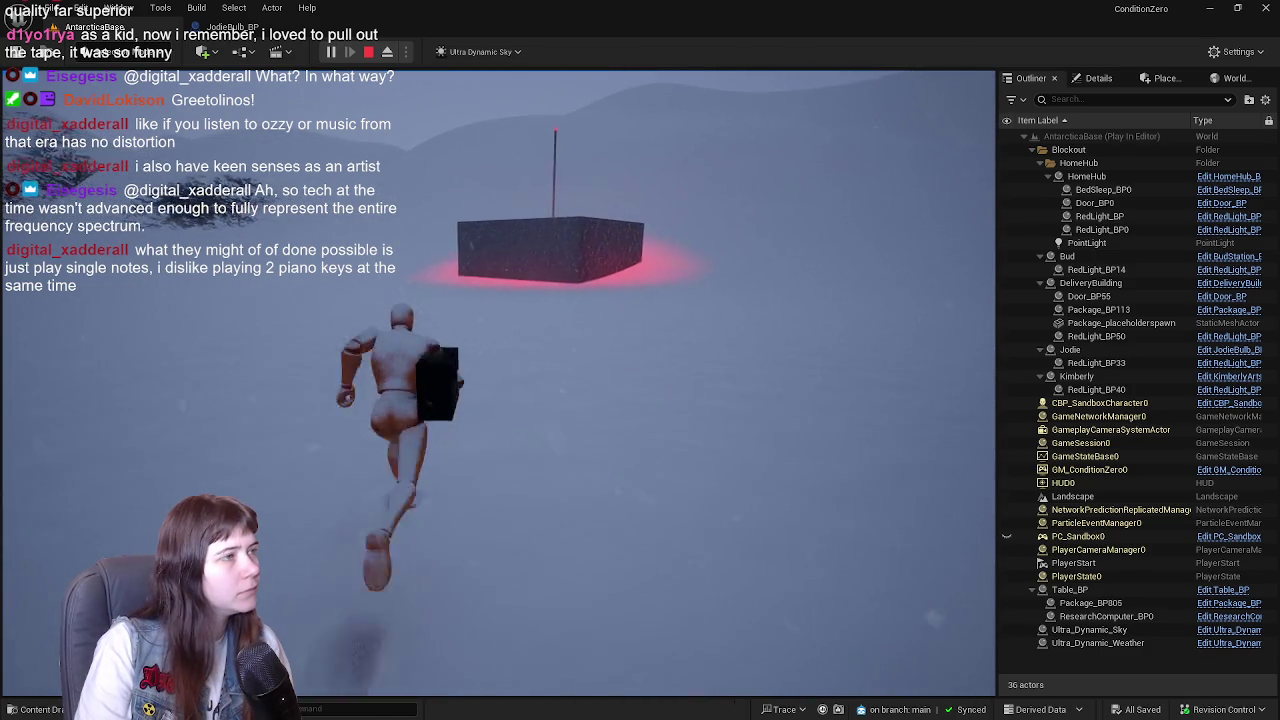
{"action": "key", "text": "w"}
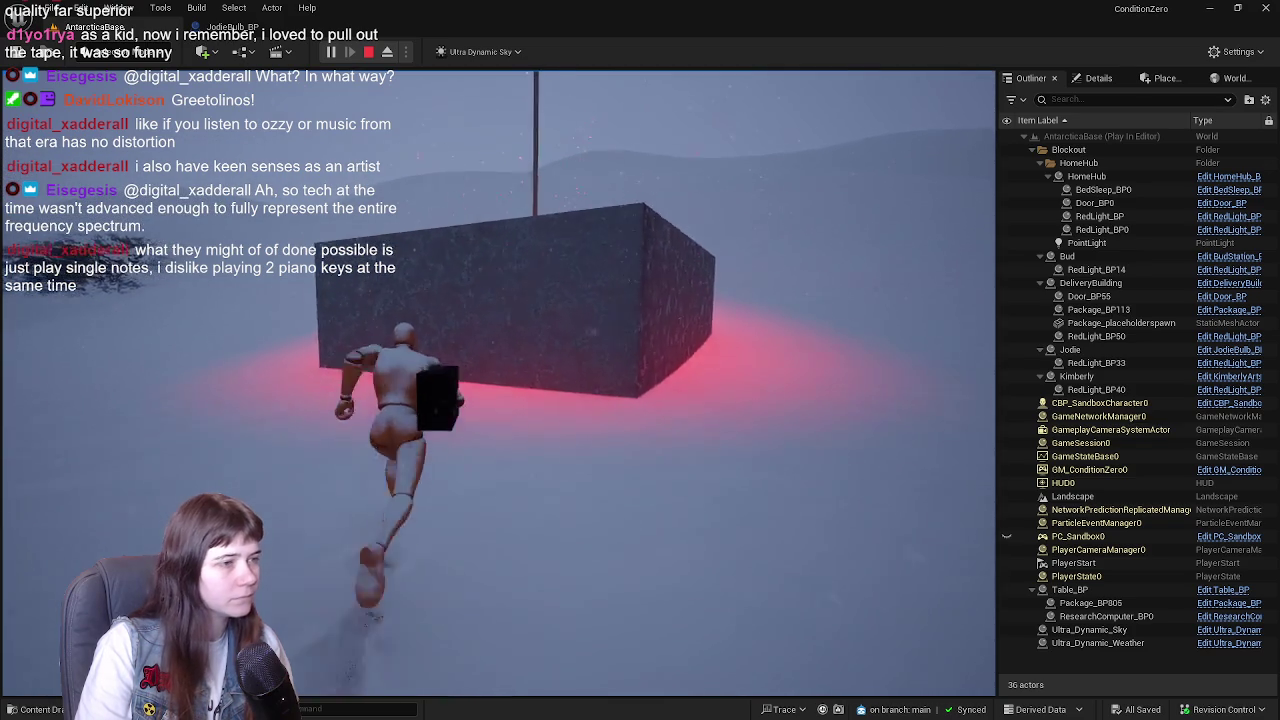
{"action": "key", "text": "e"}
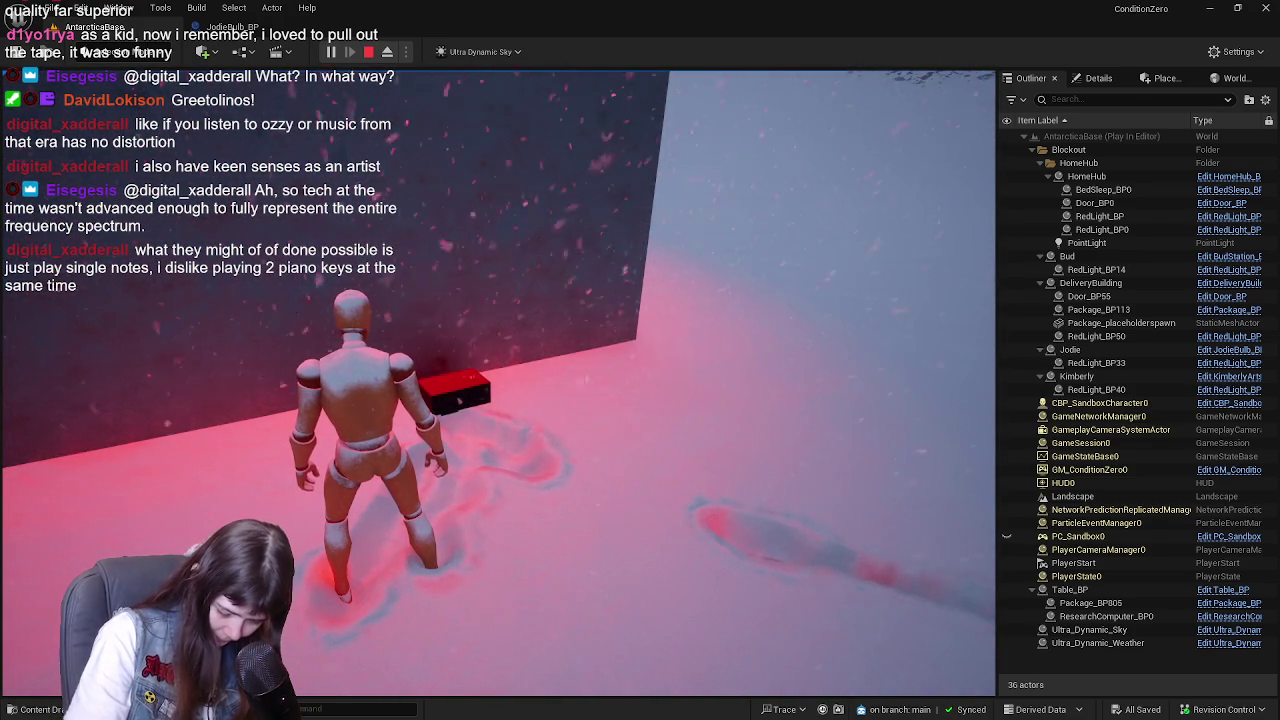
- Turn away from the station and run back across the snow toward the red-lit home room
{"action": "key", "text": "w"}
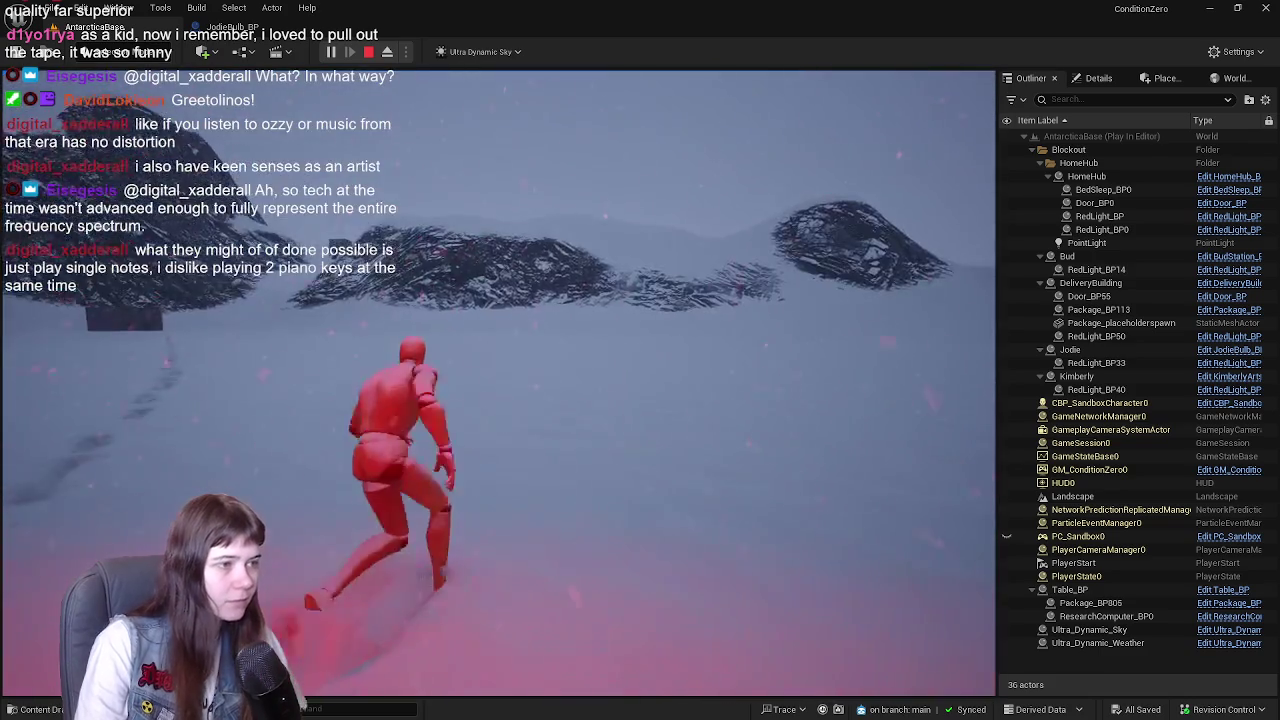
{"action": "key", "text": "w"}
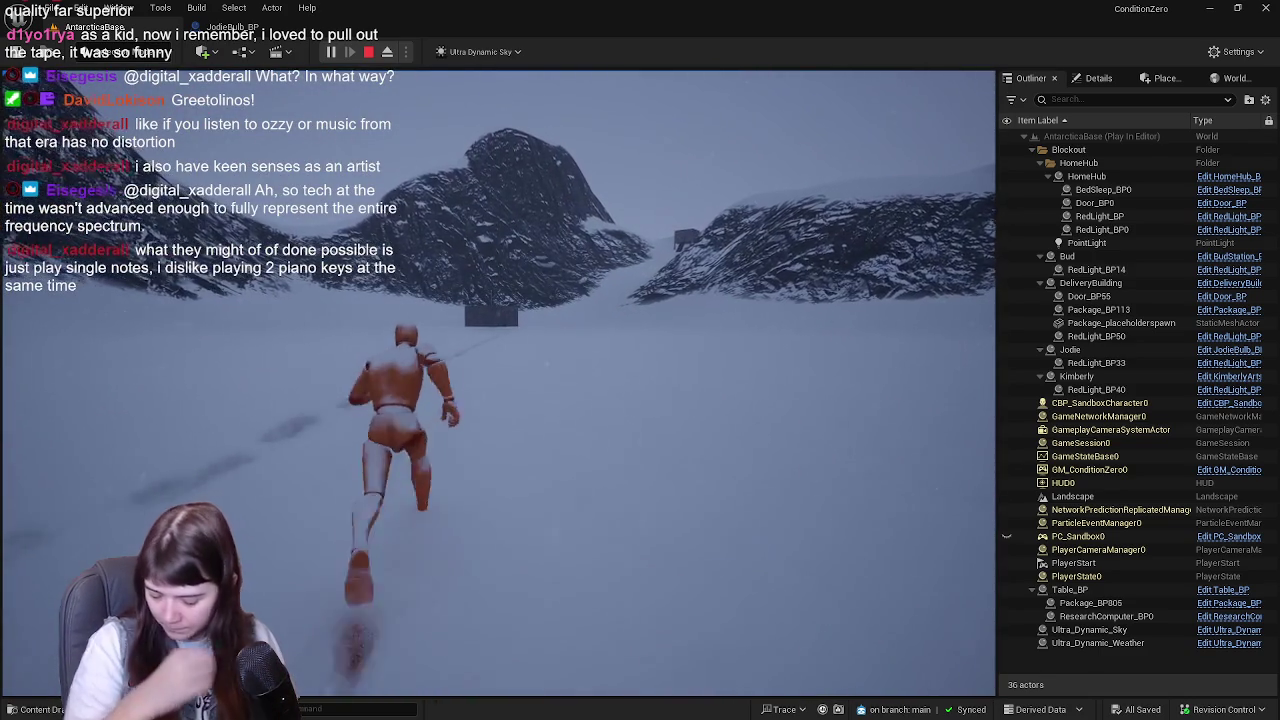
{"action": "key", "text": "w"}
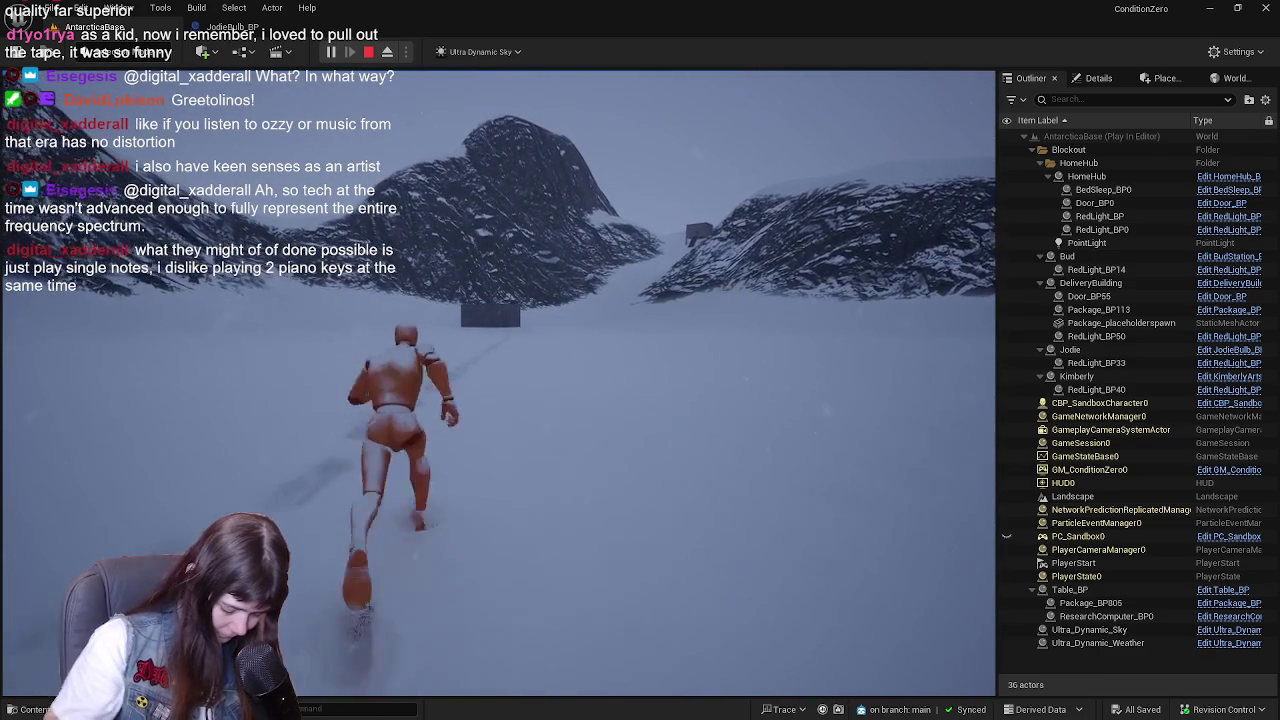
- Run through the snow into the red-lit room, past the computer table, over to the bed
{"action": "key", "text": "w"}
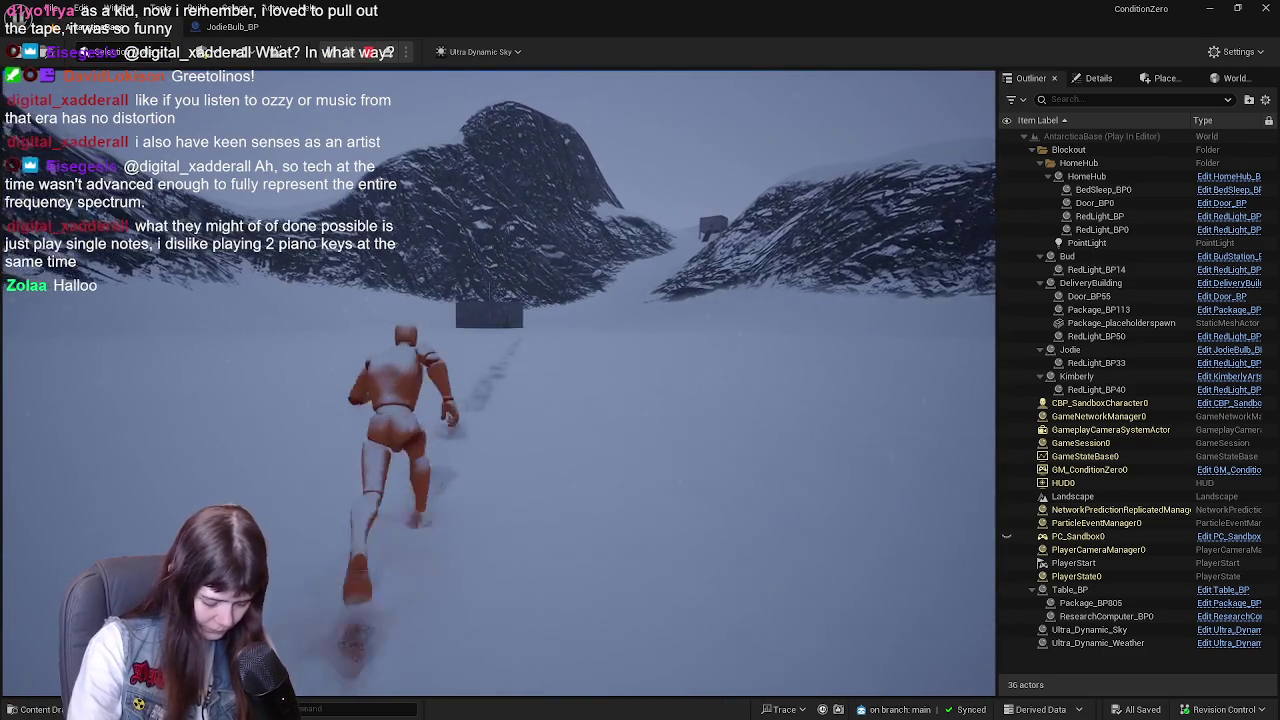
{"action": "key", "text": "w"}
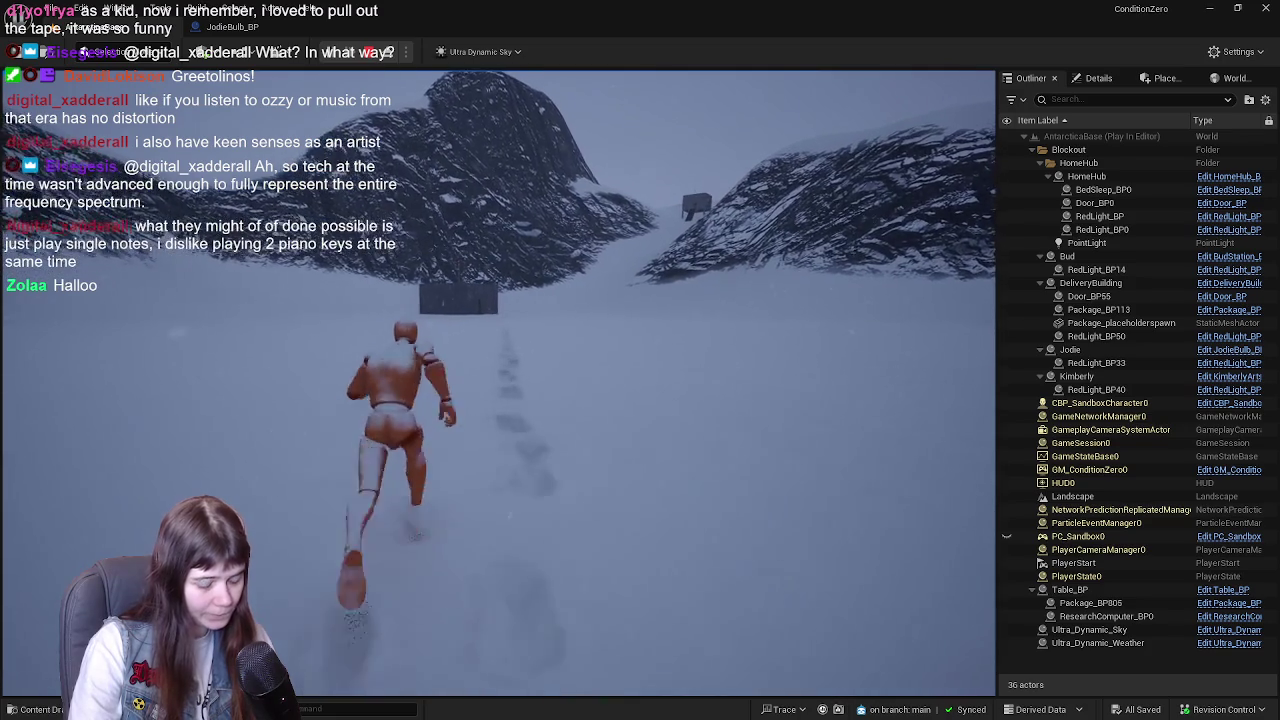
{"action": "key", "text": "w"}
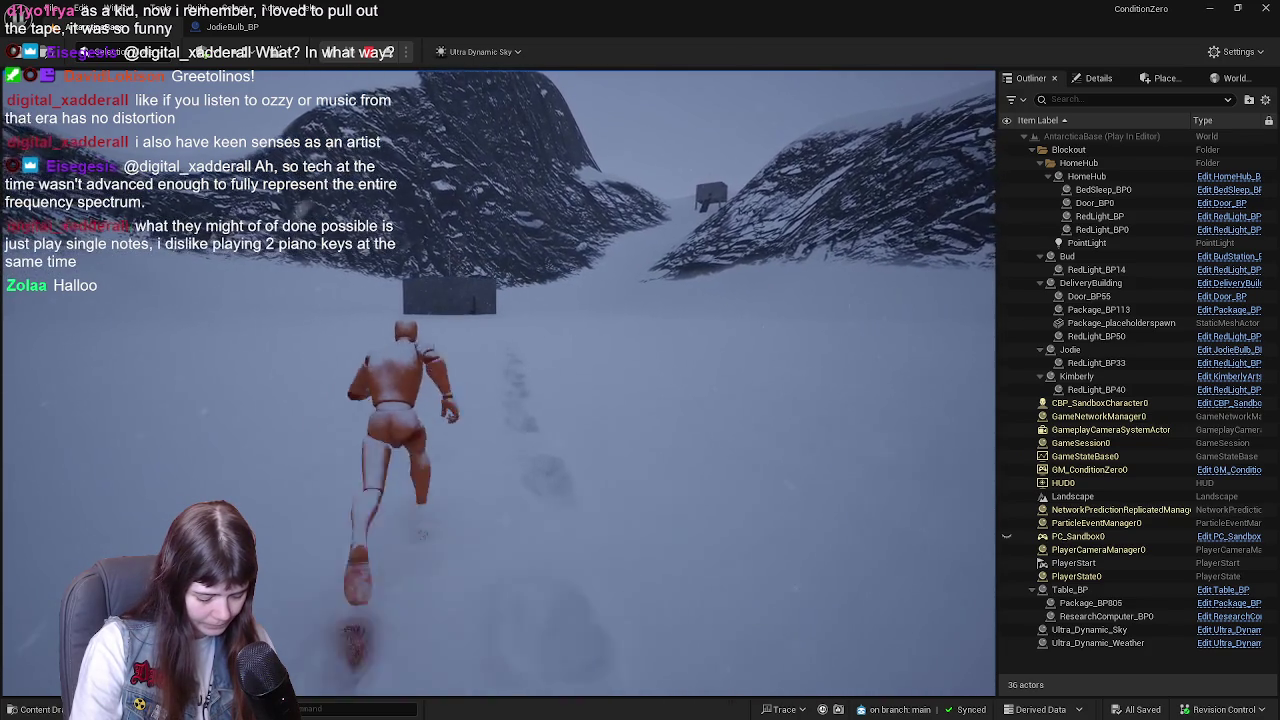
{"action": "key", "text": "w"}
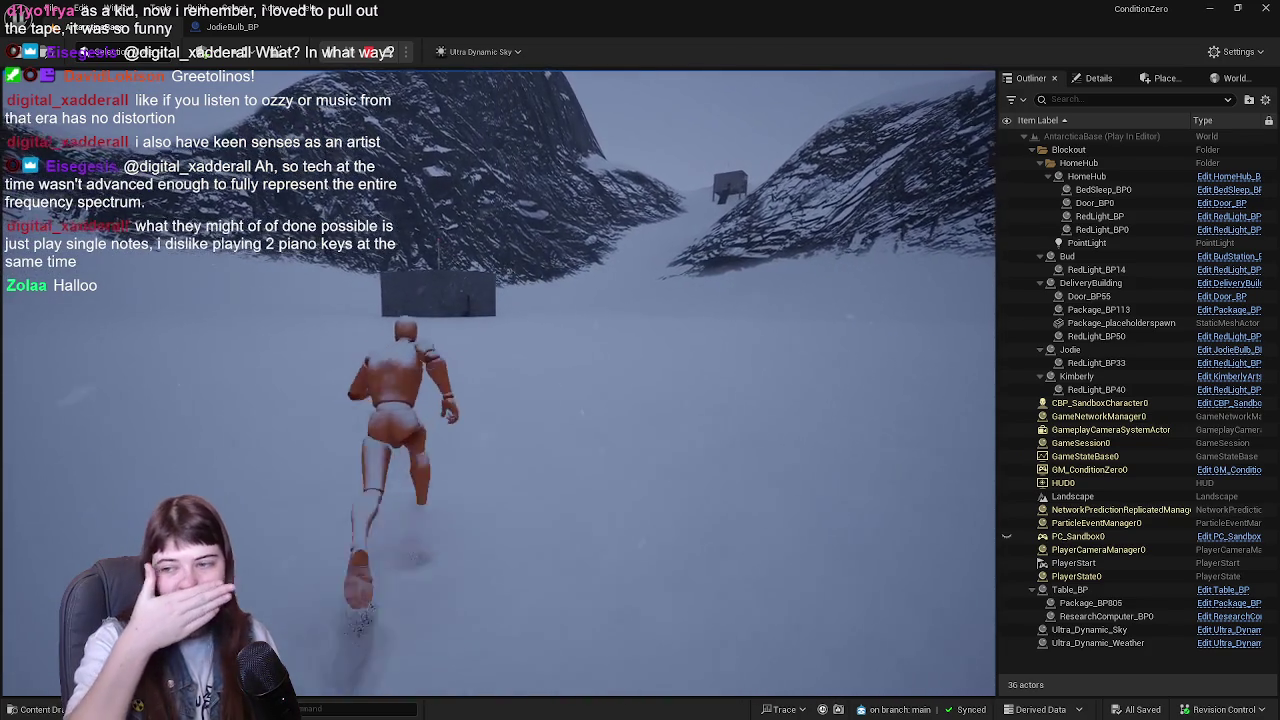
{"action": "key", "text": "w"}
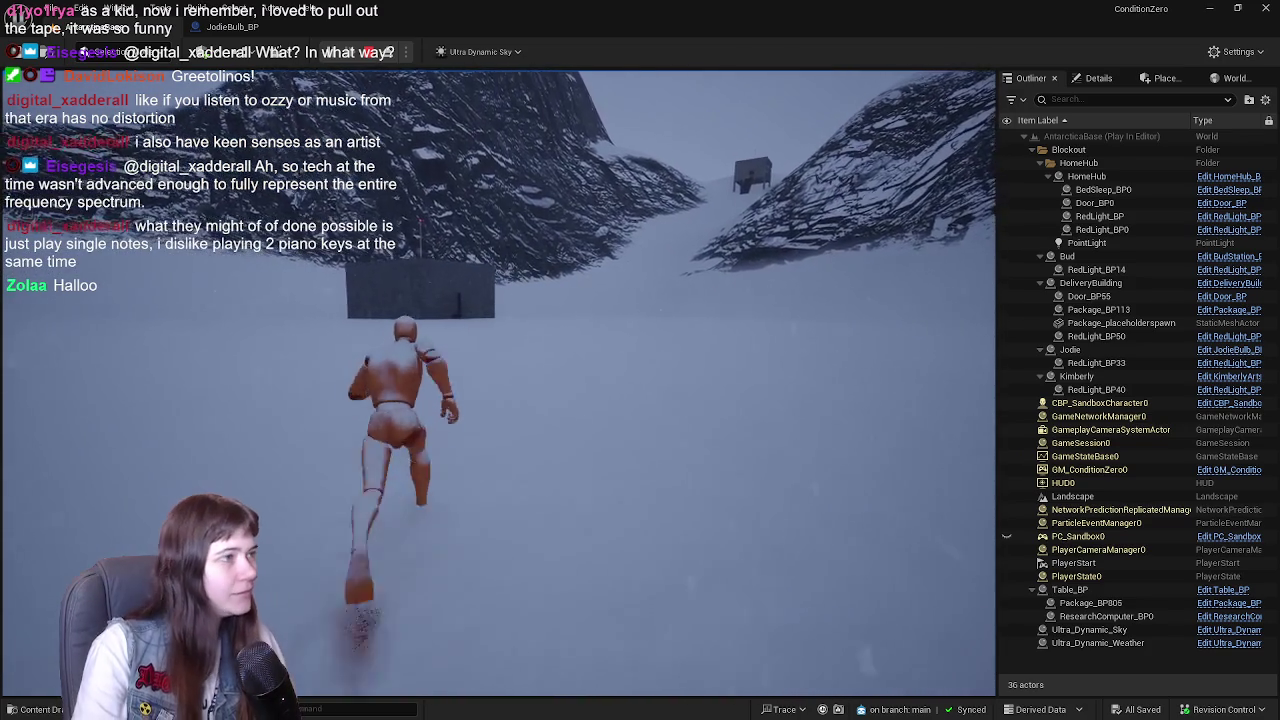
{"action": "key", "text": "w"}
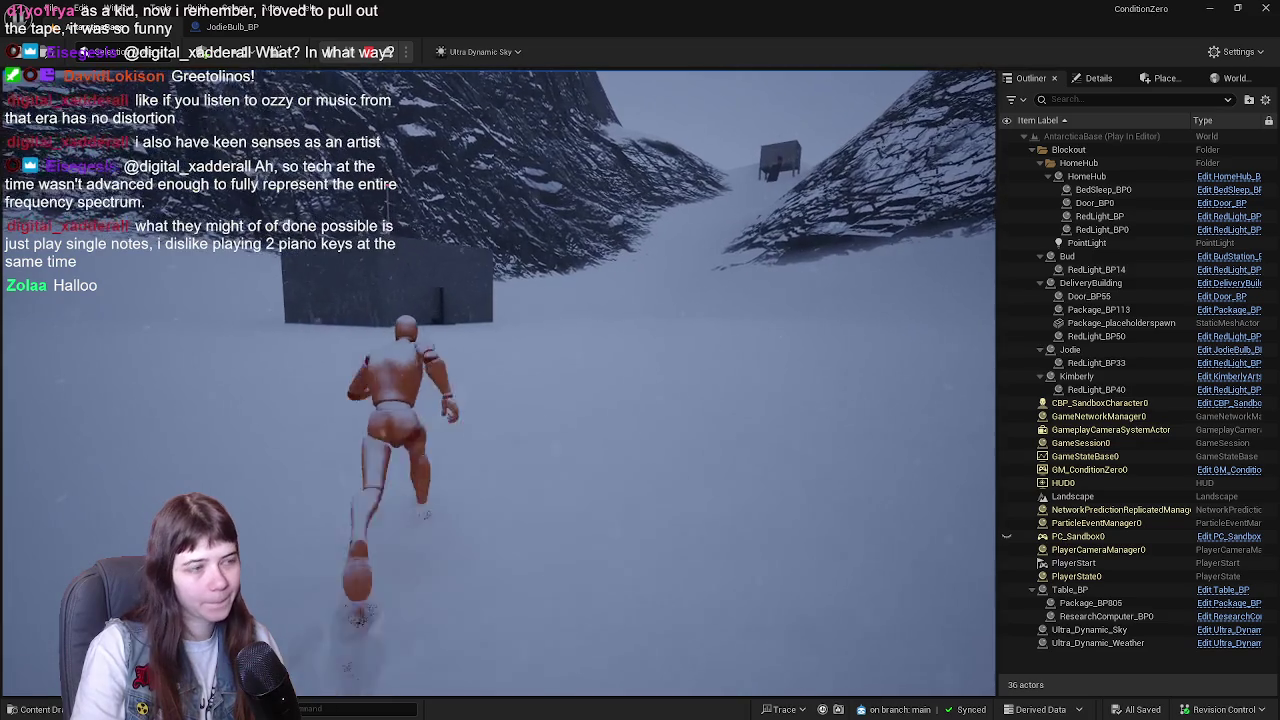
{"action": "key", "text": "w"}
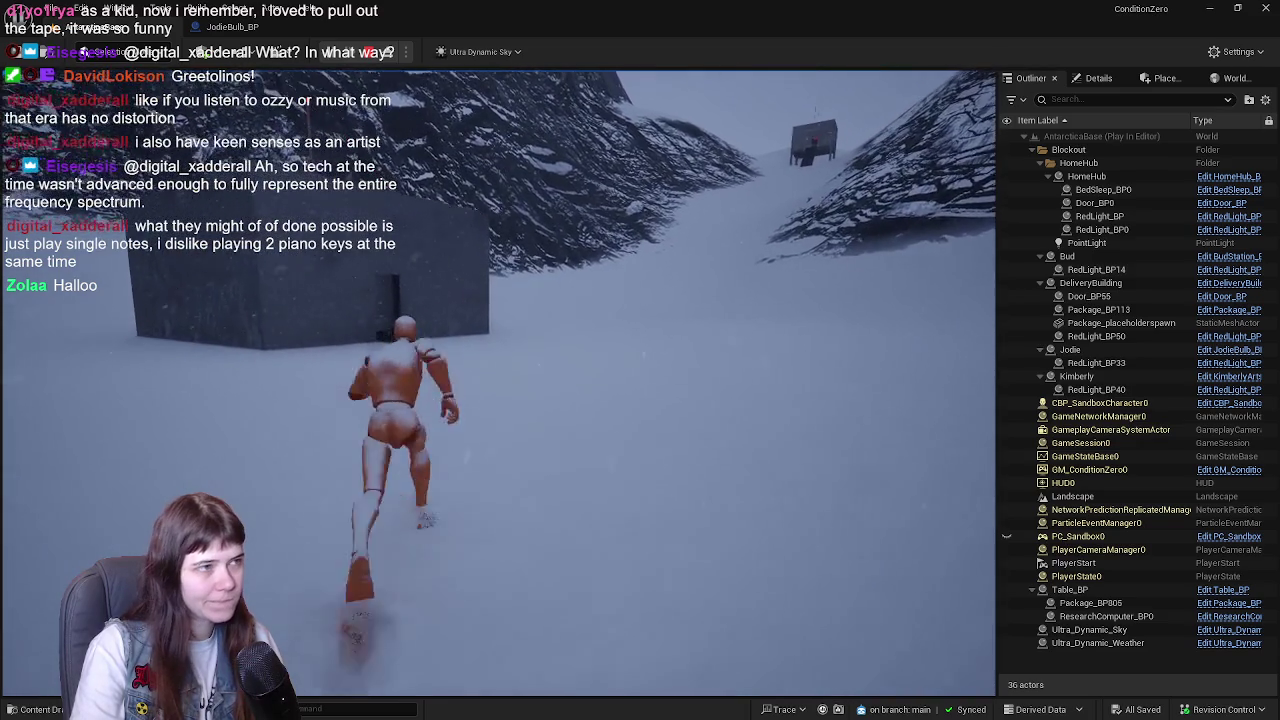
{"action": "key", "text": "w"}
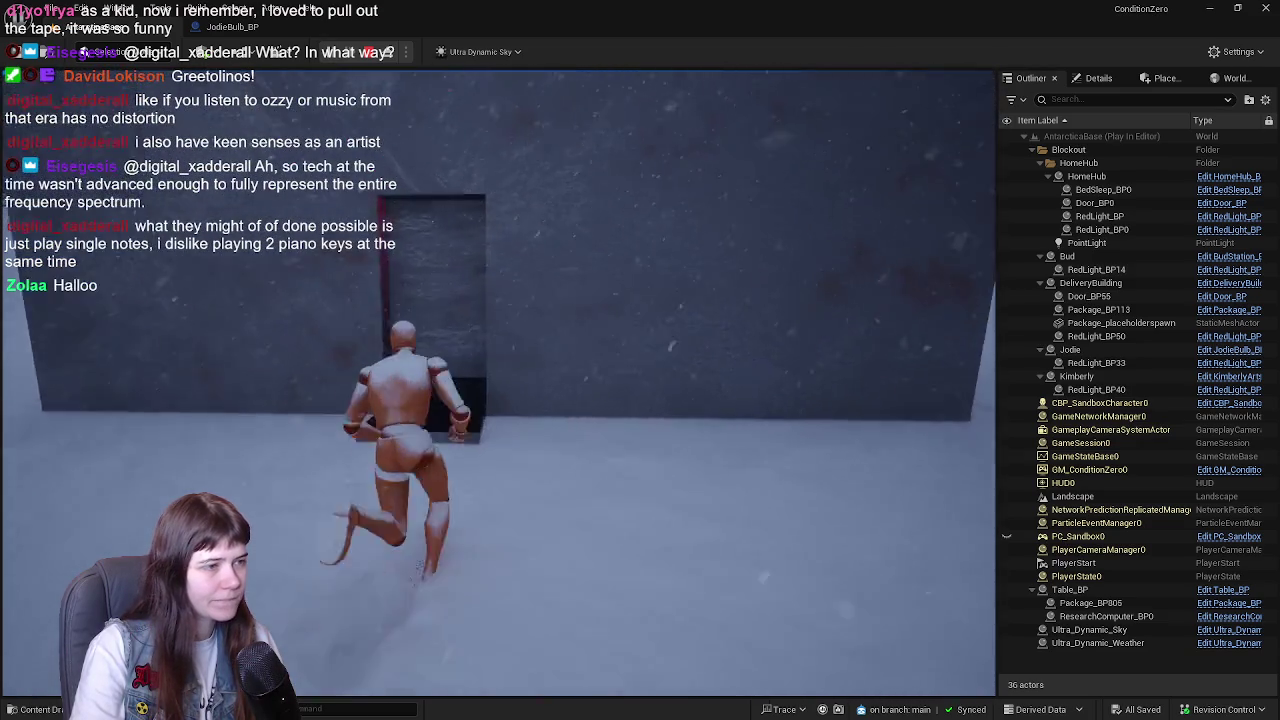
{"action": "key", "text": "w"}
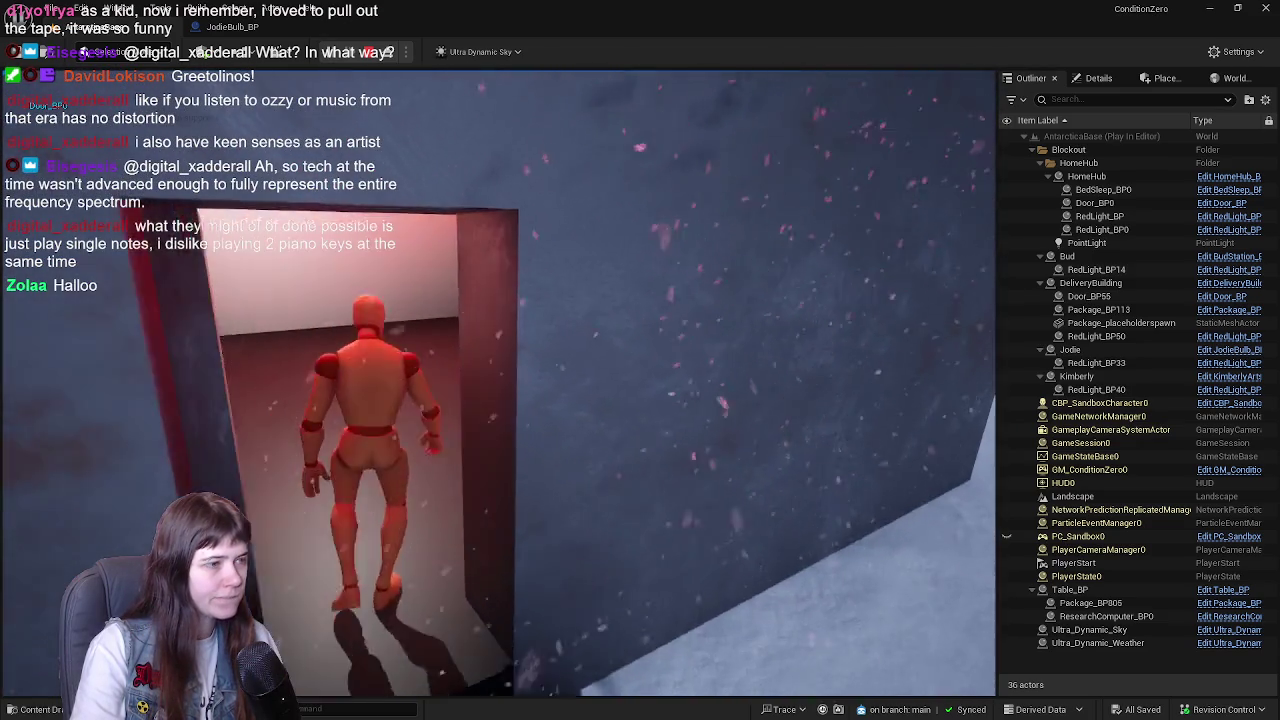
{"action": "key", "text": "w"}
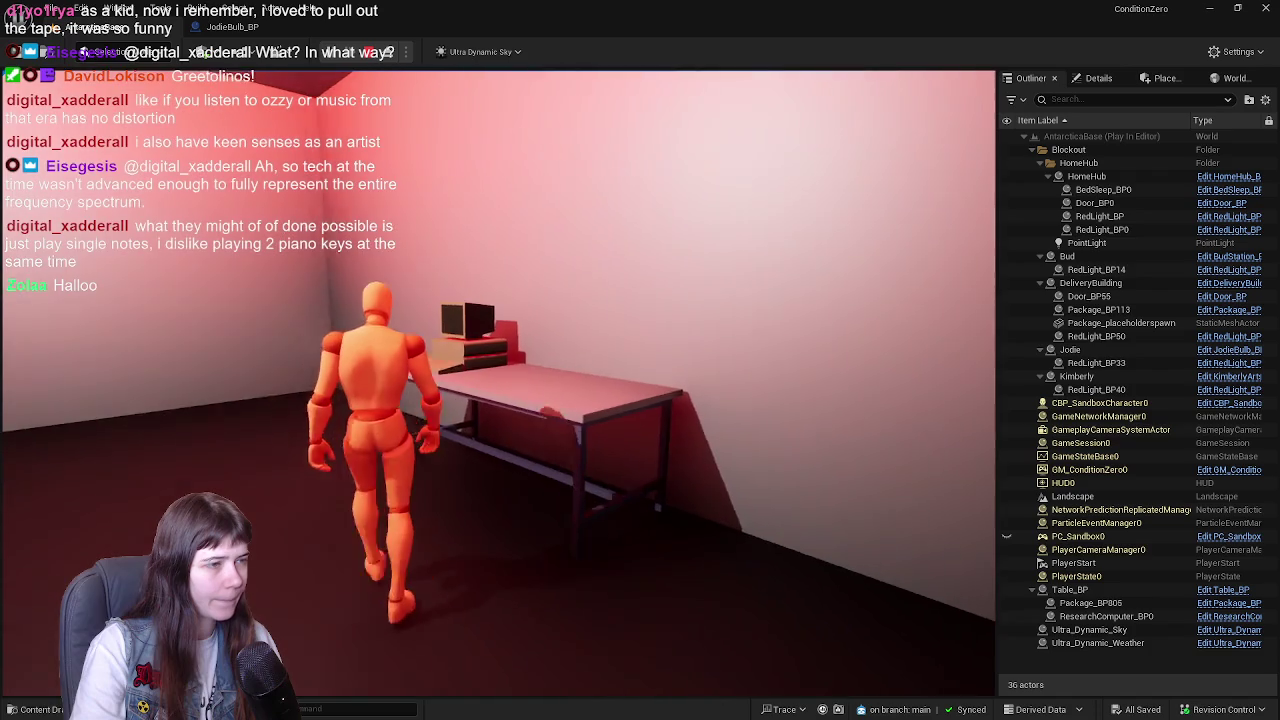
{"action": "key", "text": "a"}
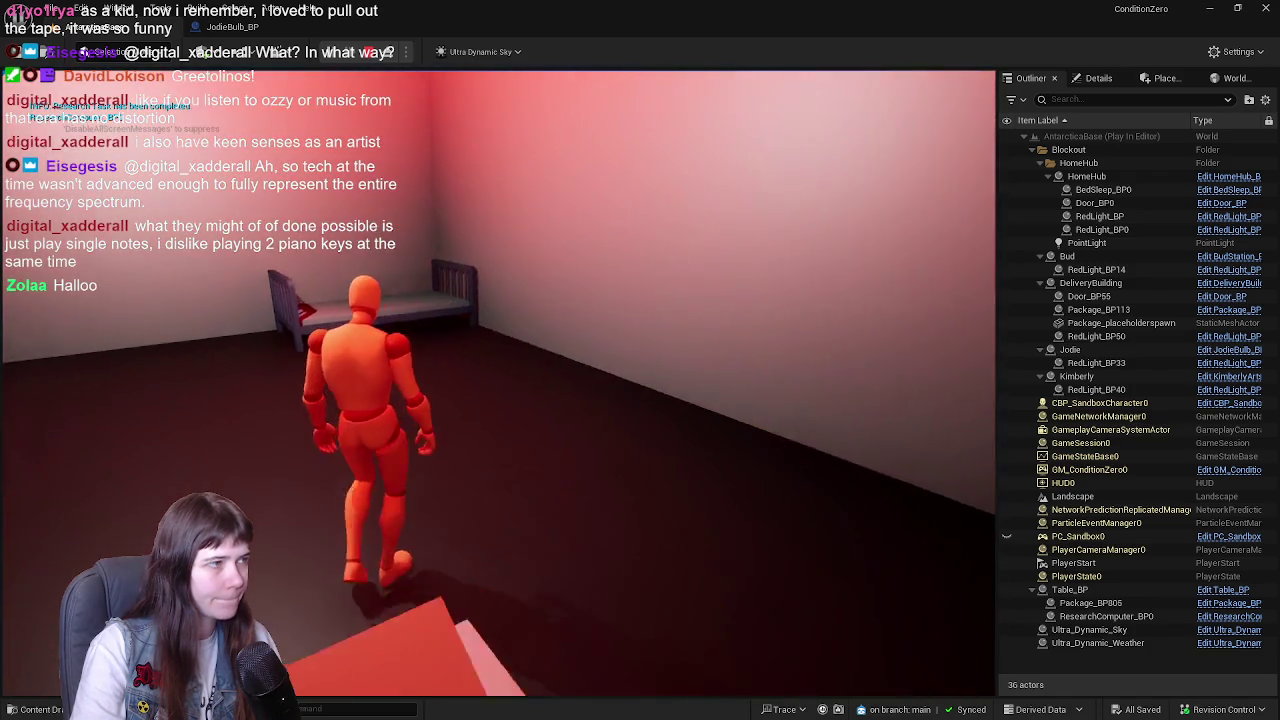
{"action": "key", "text": "w"}
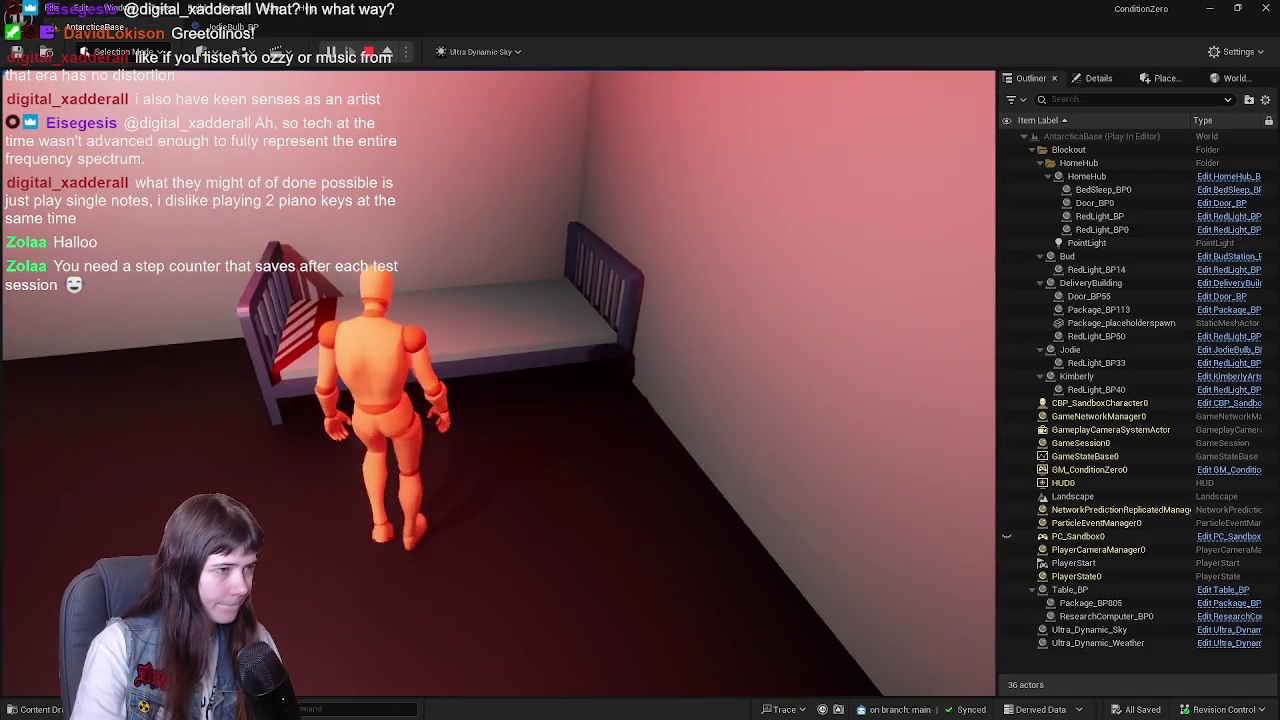
- Head out the door, run up the snowy valley, and climb the red-lit structure's stairs for a new package
{"action": "key", "text": "w"}
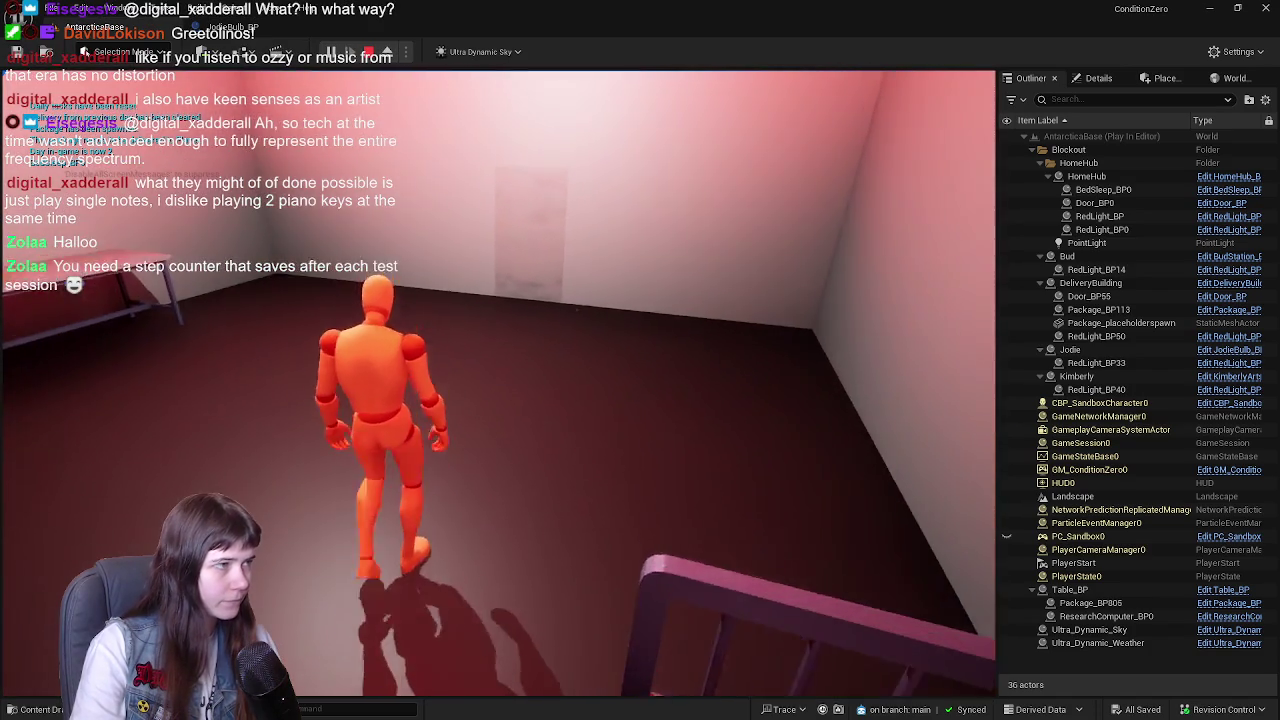
{"action": "key", "text": "w"}
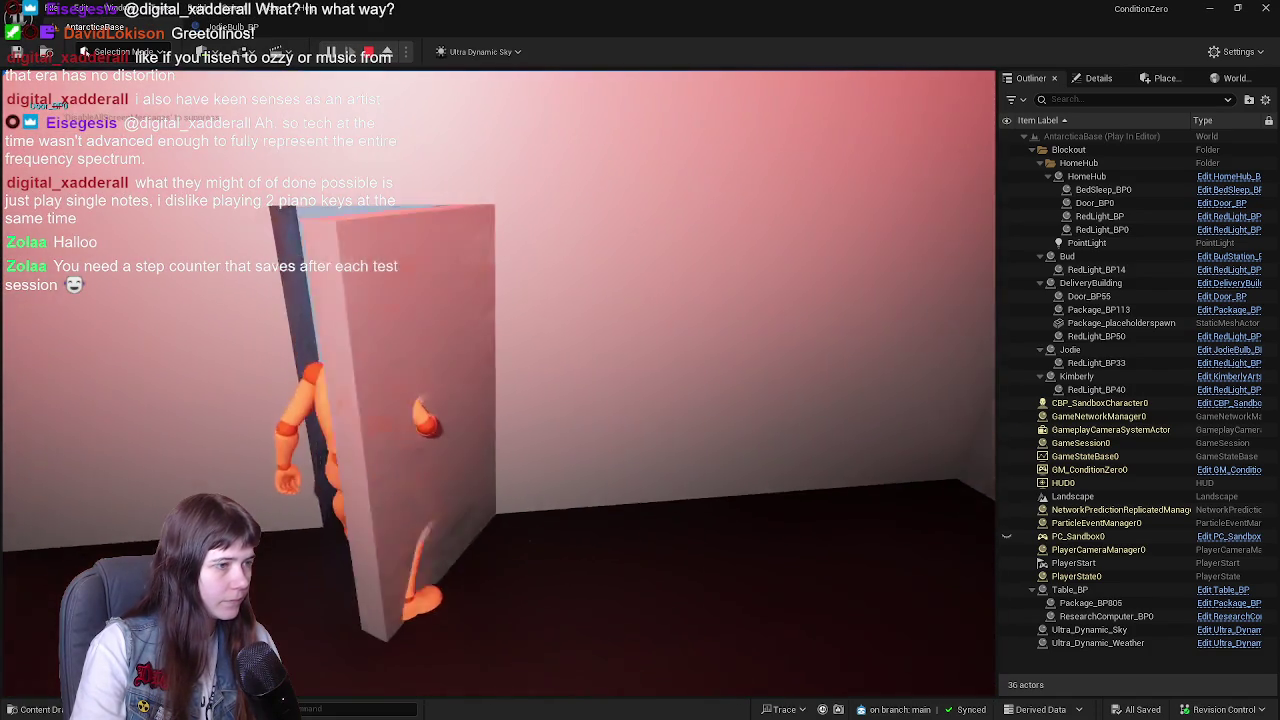
{"action": "key", "text": "w"}
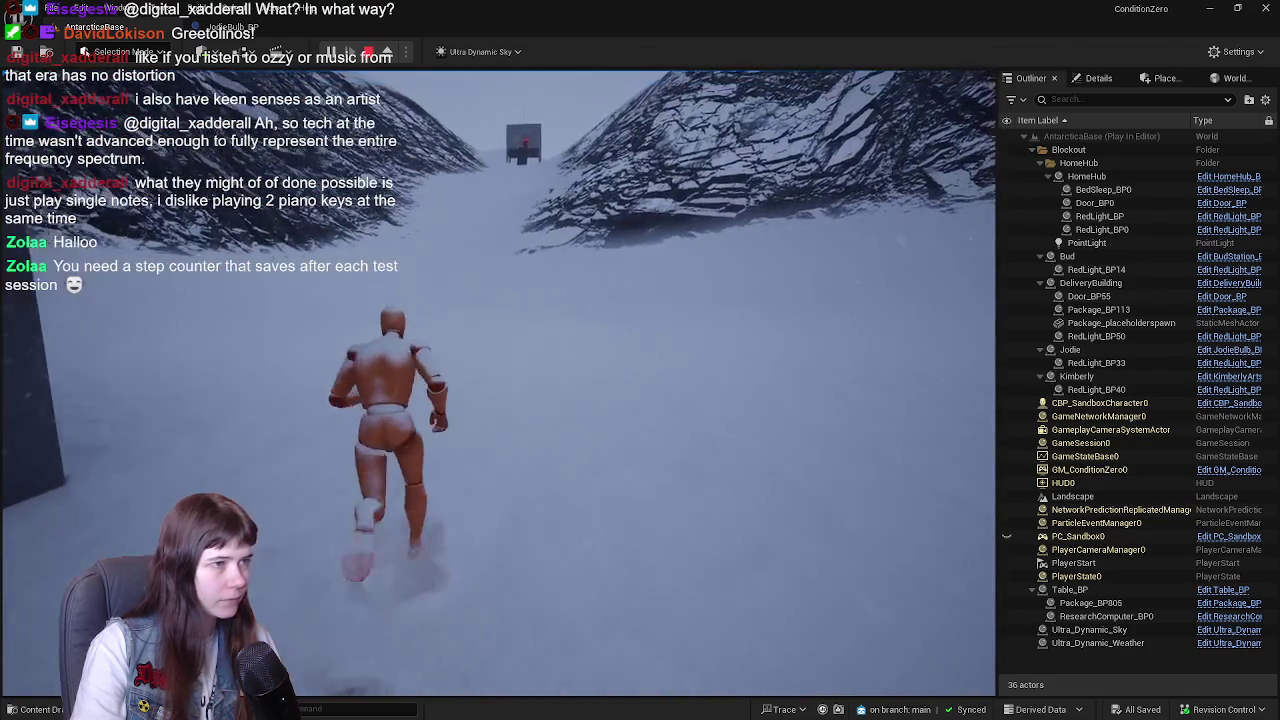
{"action": "key", "text": "w"}
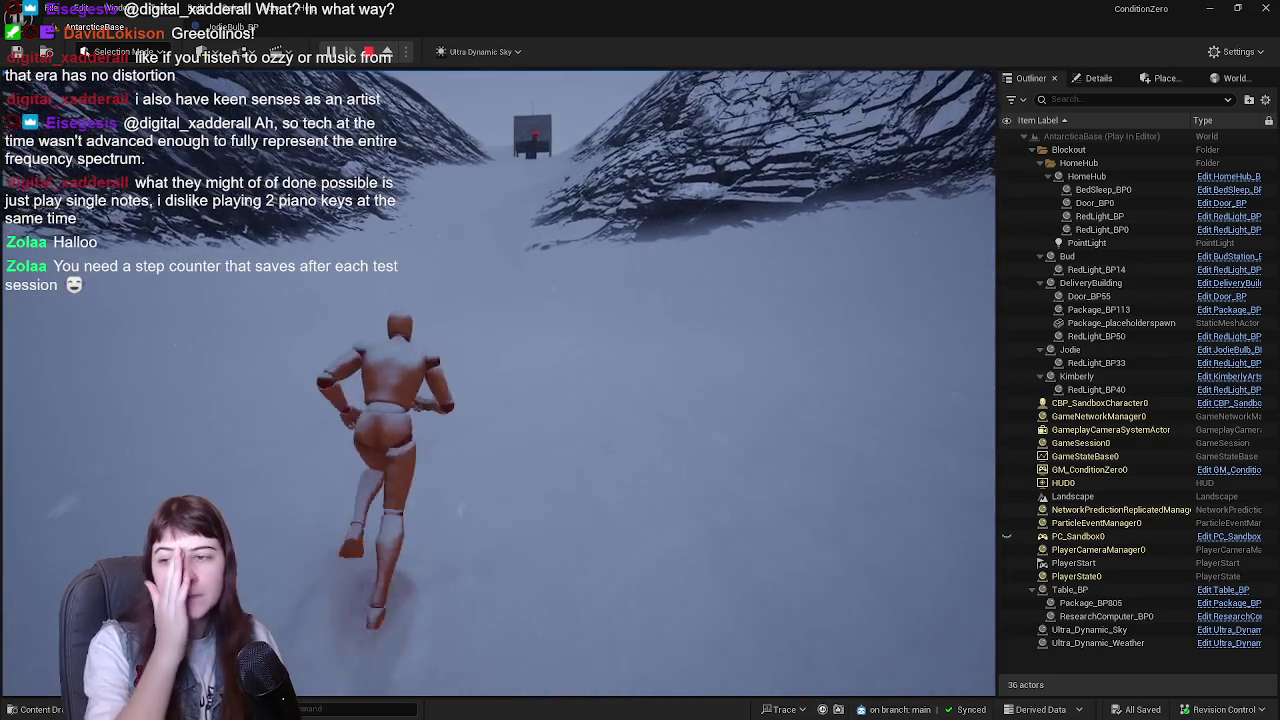
{"action": "key", "text": "w"}
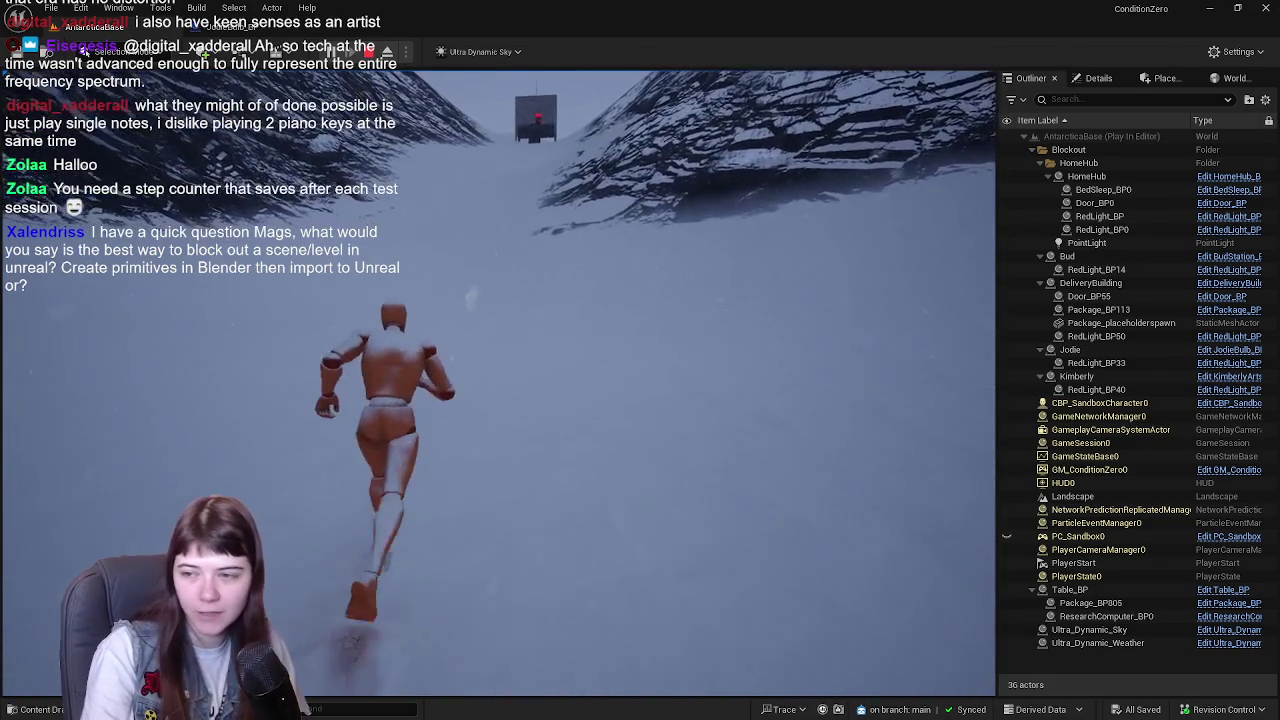
{"action": "key", "text": "w"}
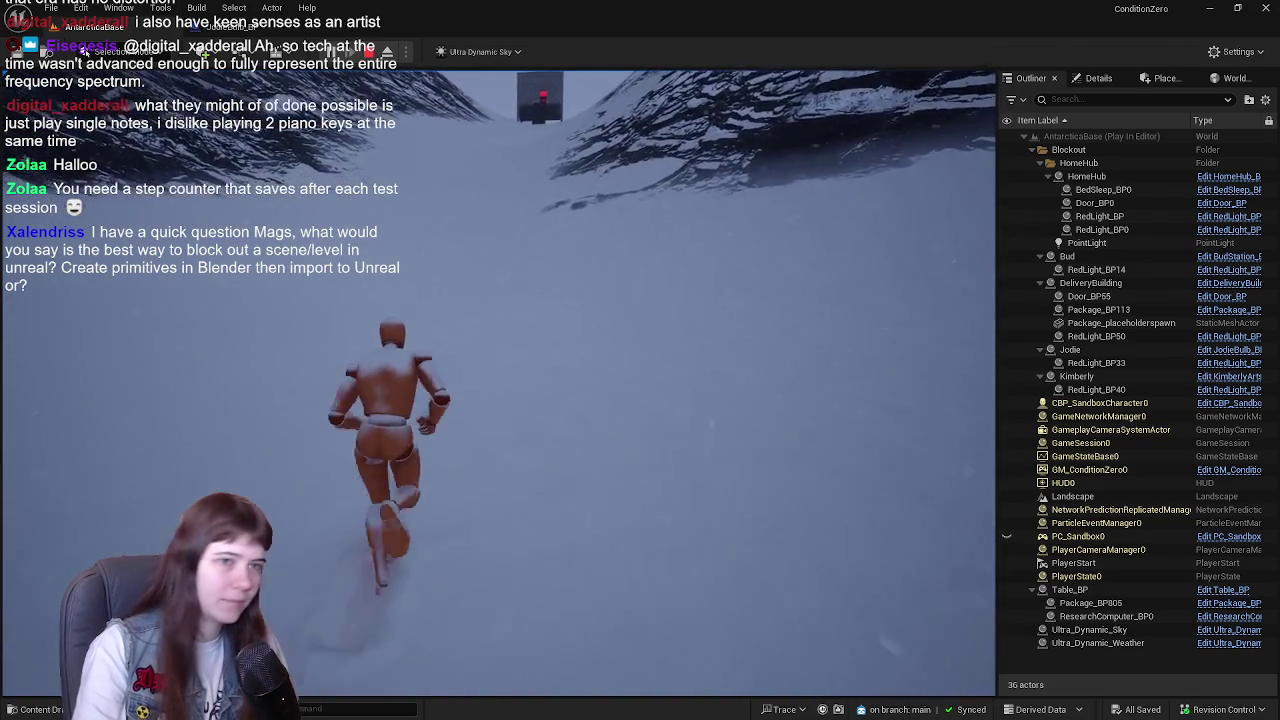
{"action": "key", "text": "w"}
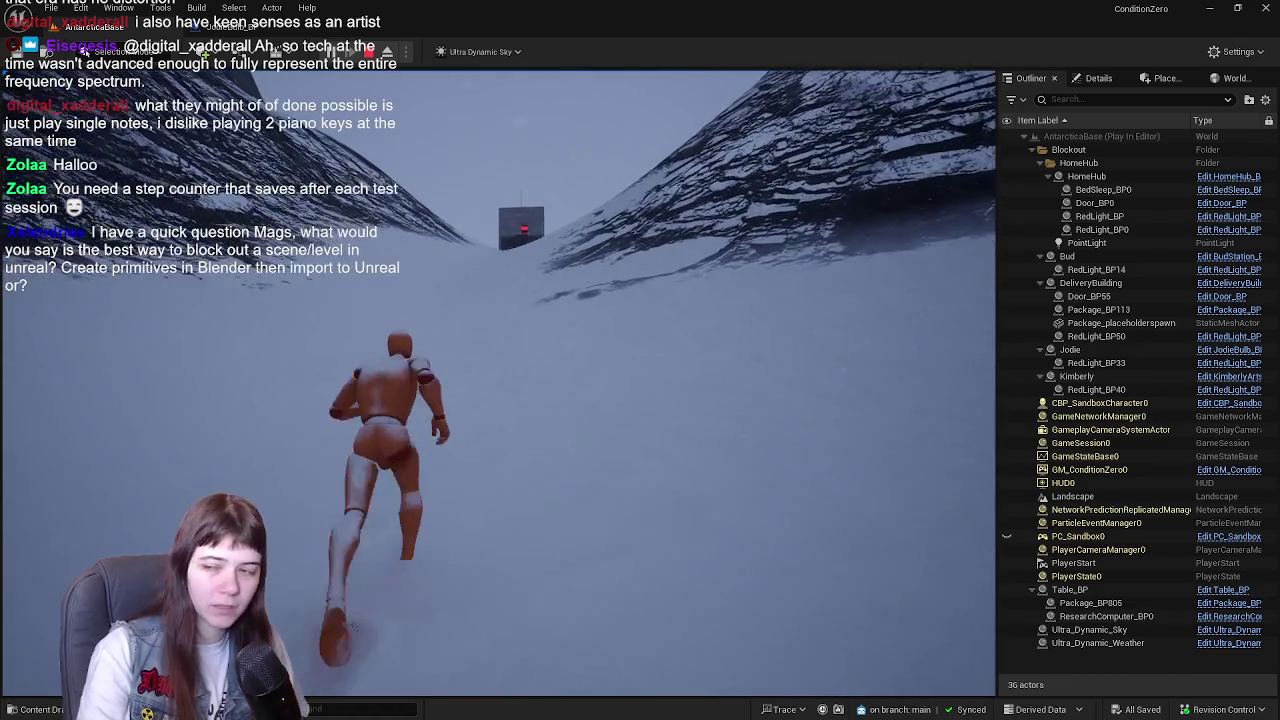
{"action": "key", "text": "w"}
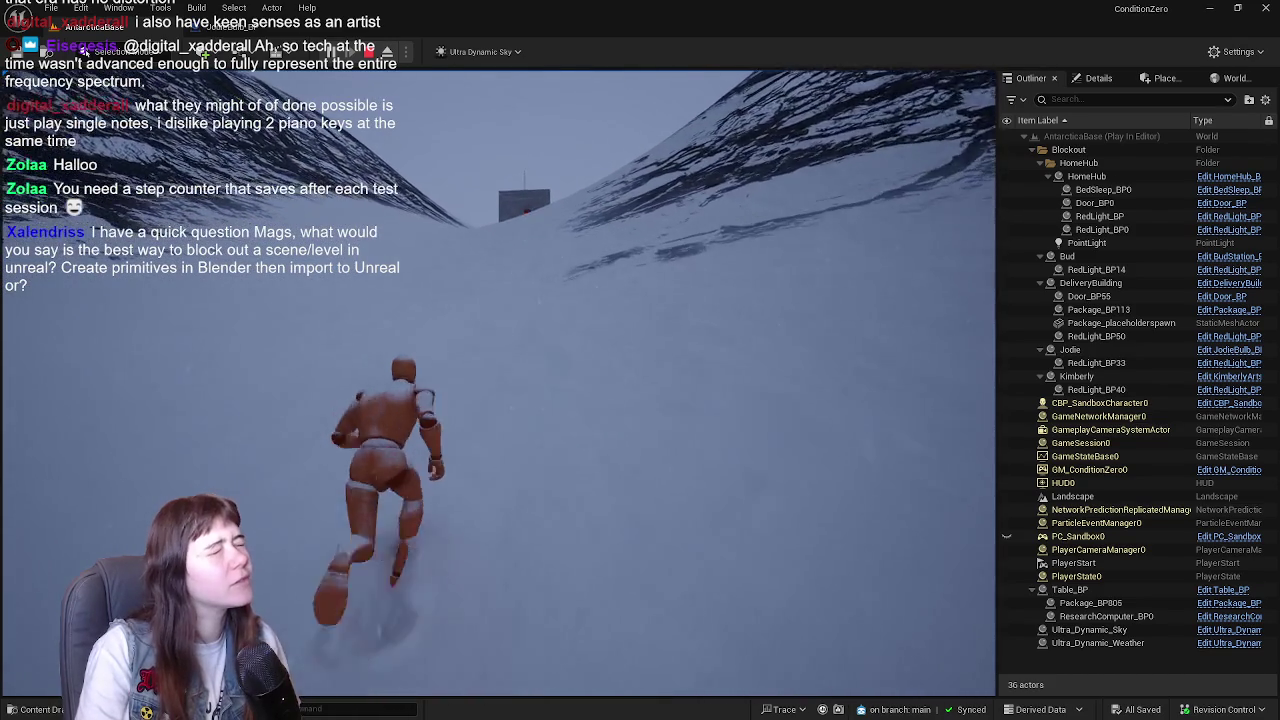
{"action": "key", "text": "w"}
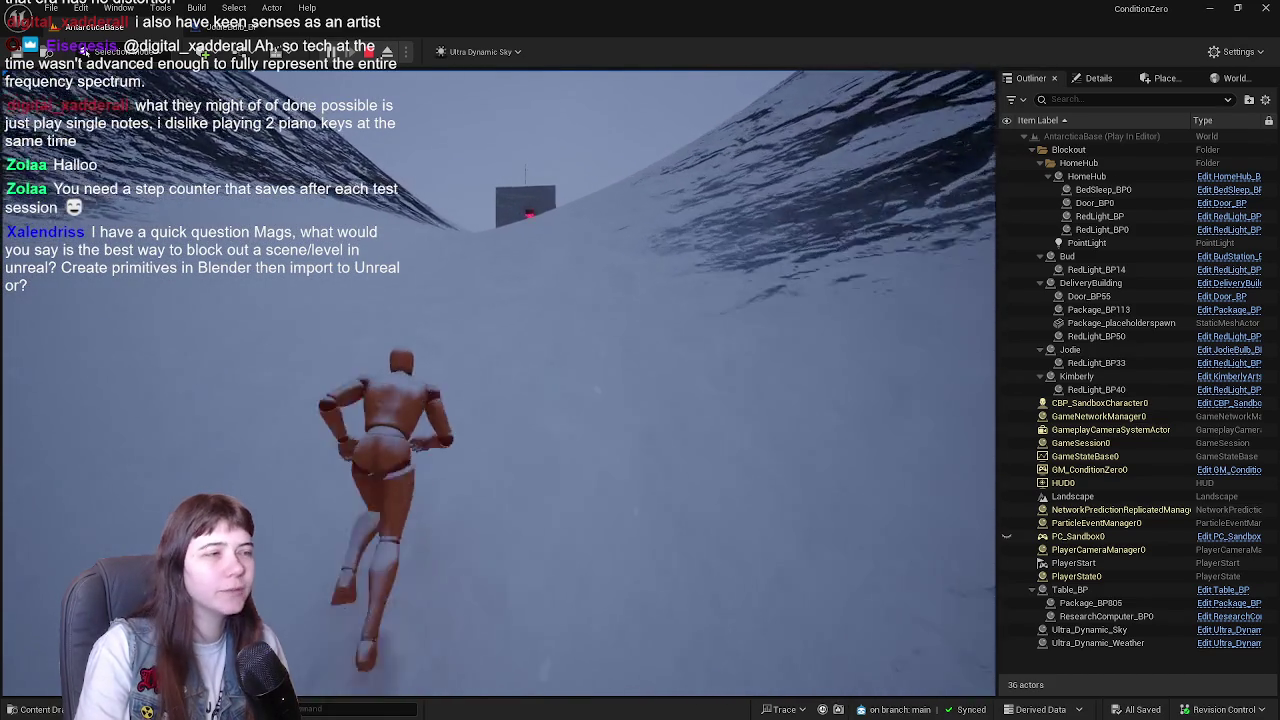
{"action": "key", "text": "w"}
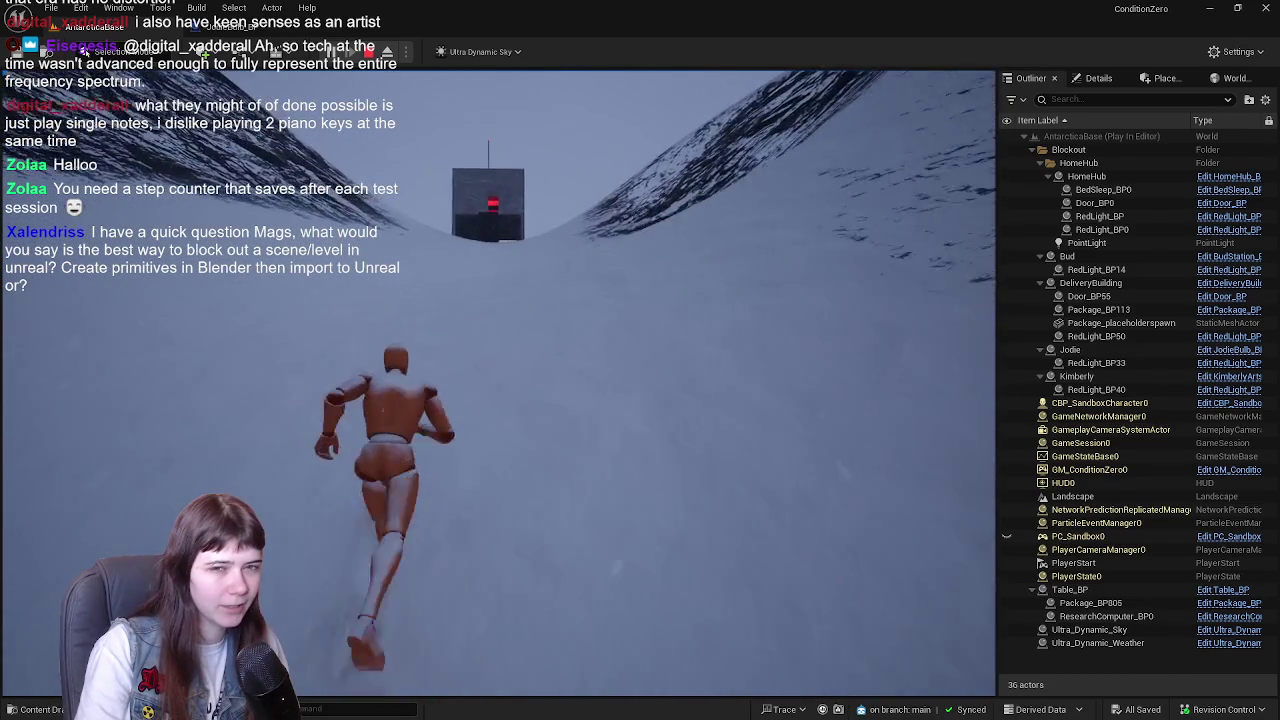
{"action": "key", "text": "w"}
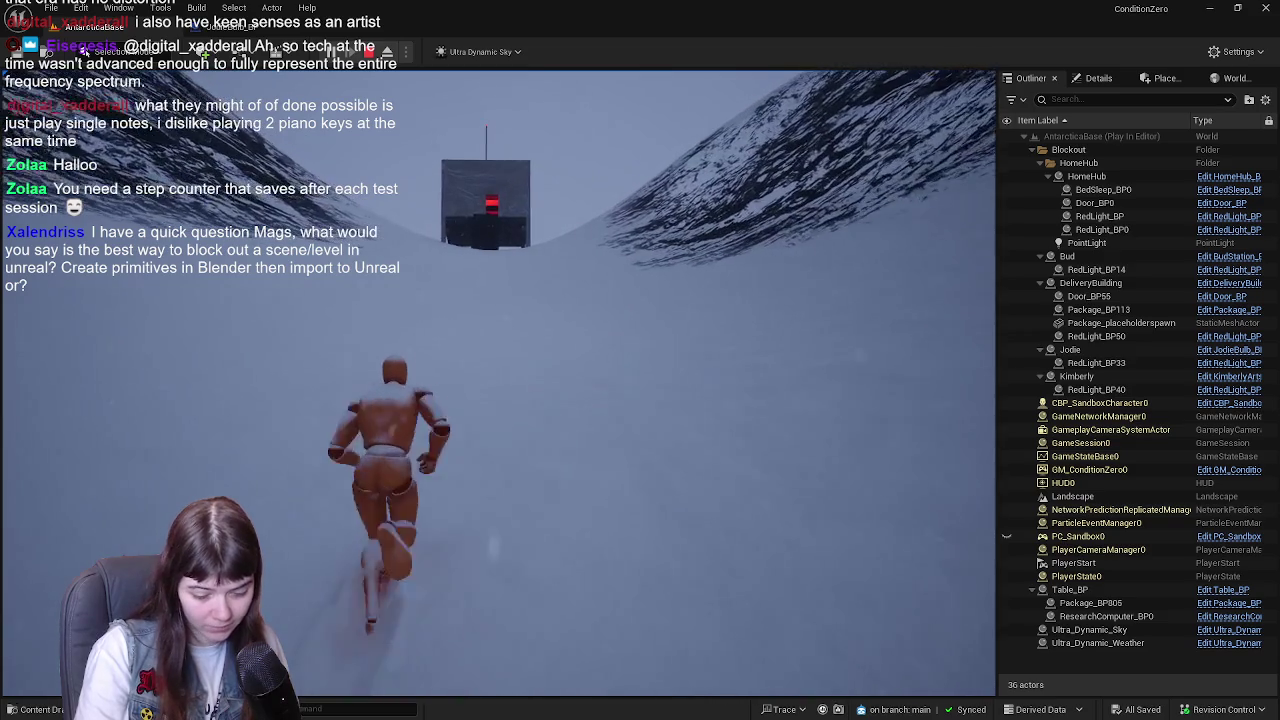
{"action": "key", "text": "w"}
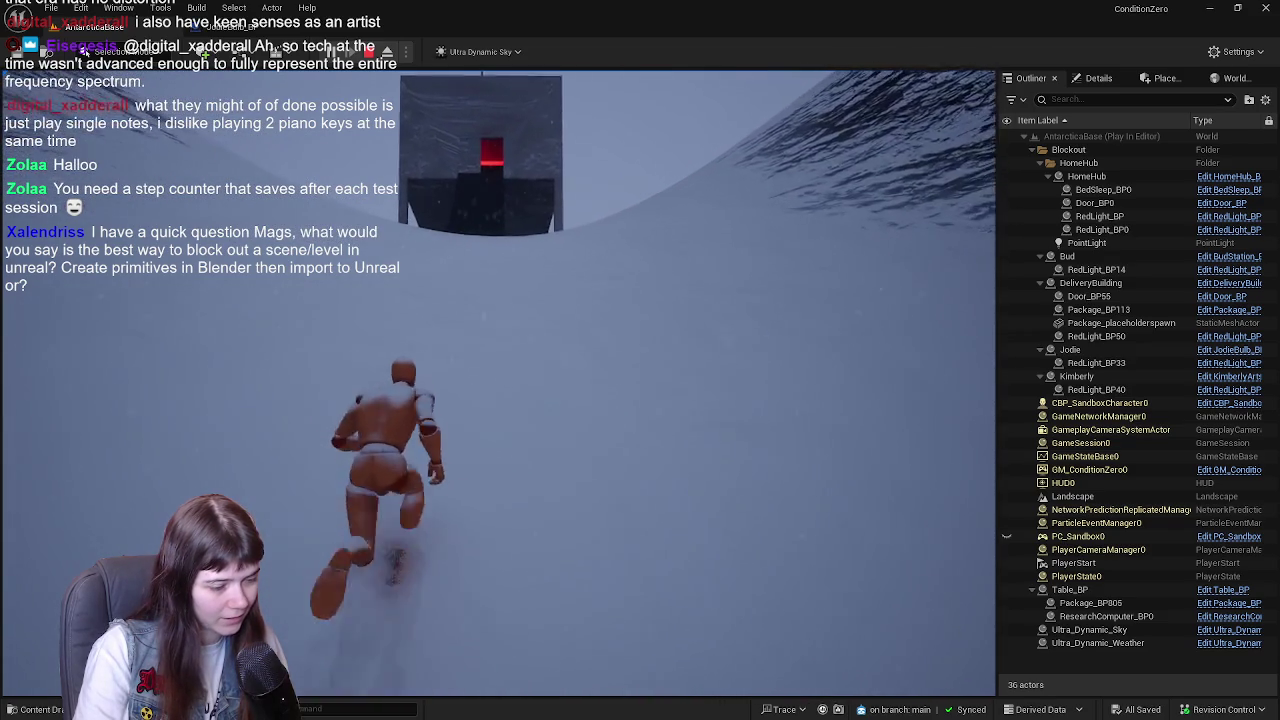
{"action": "key", "text": "w"}
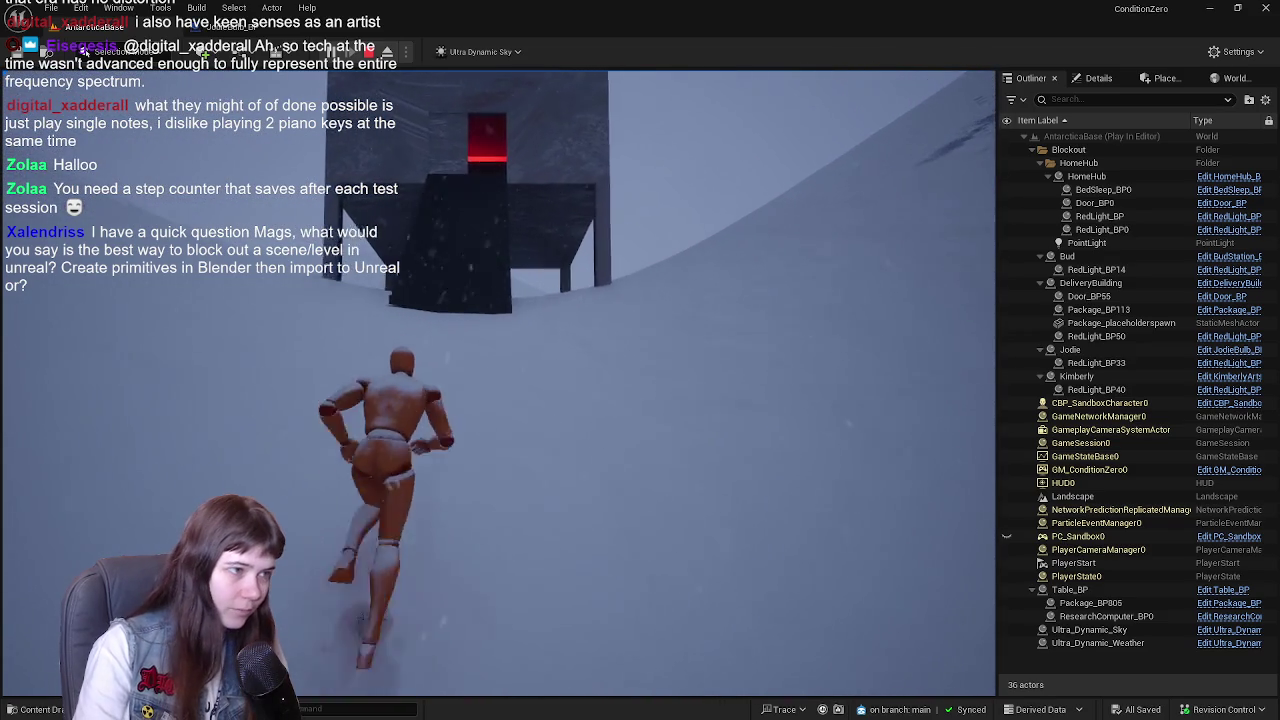
{"action": "key", "text": "w"}
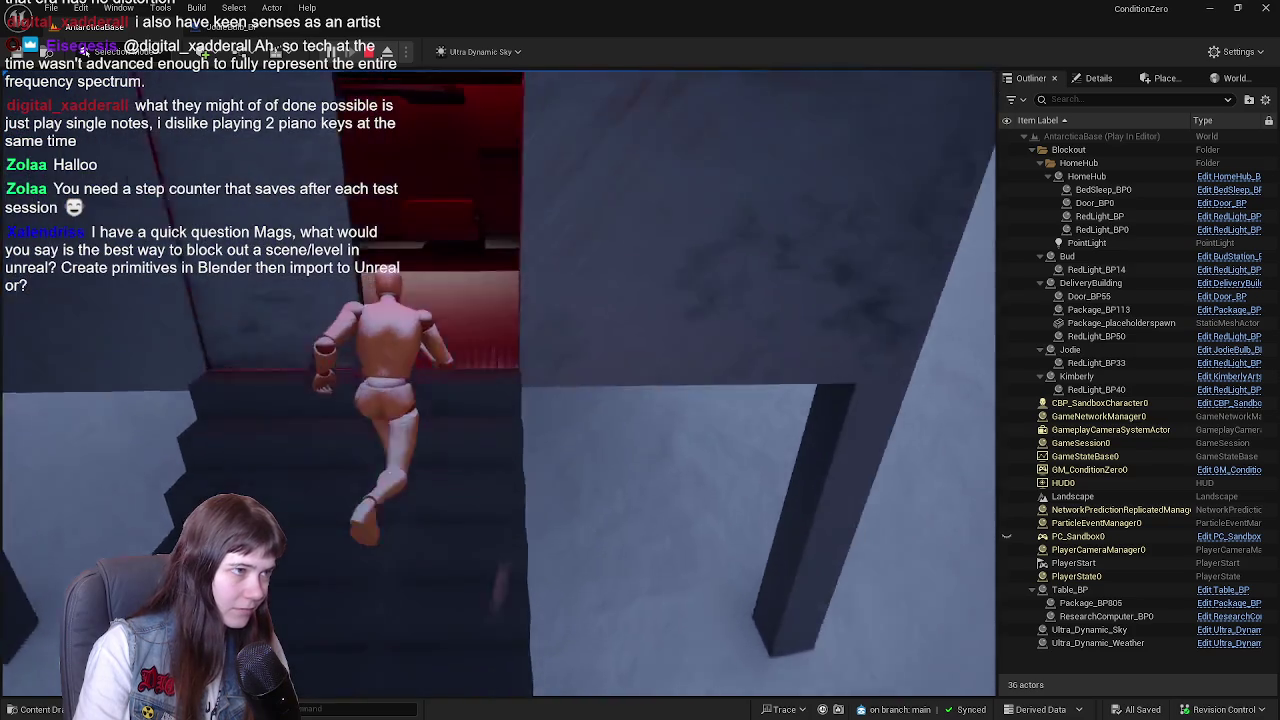
- Pick up the red package box and carry it along the snow trail to the dark building's doorway
{"action": "key", "text": "e"}
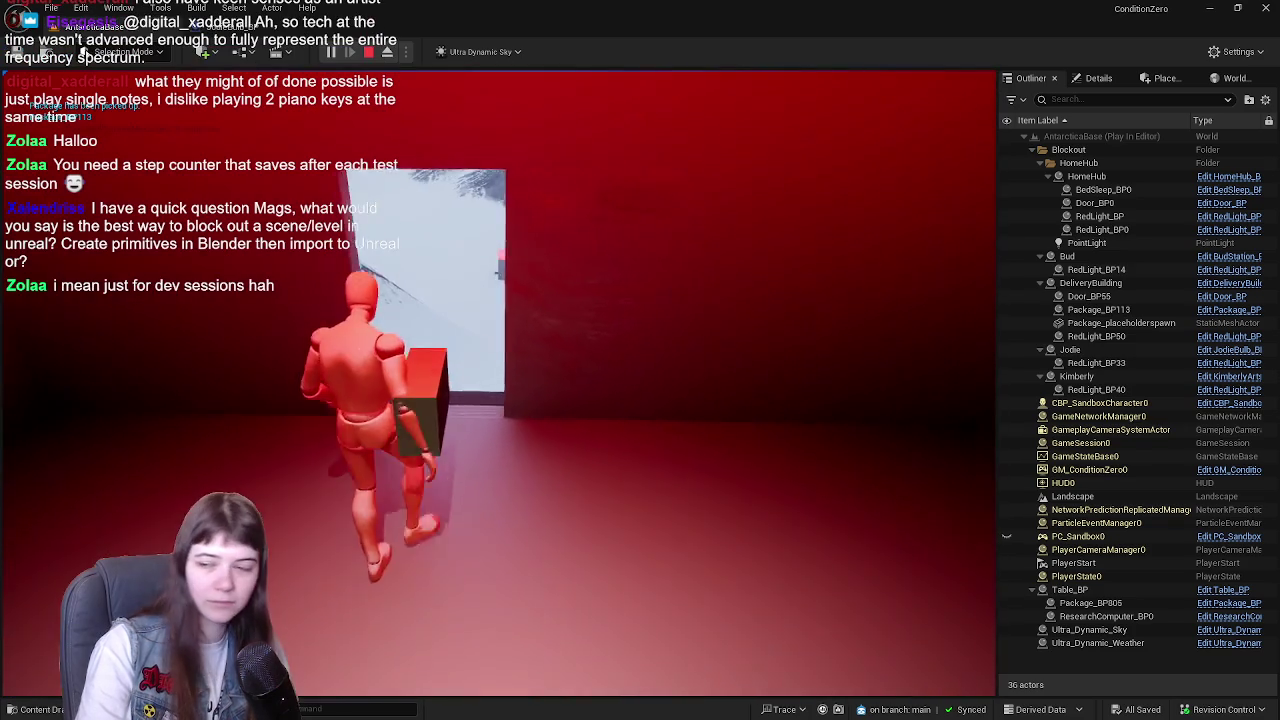
{"action": "key", "text": "w"}
{"action": "key", "text": "w"}
{"action": "key", "text": "w"}
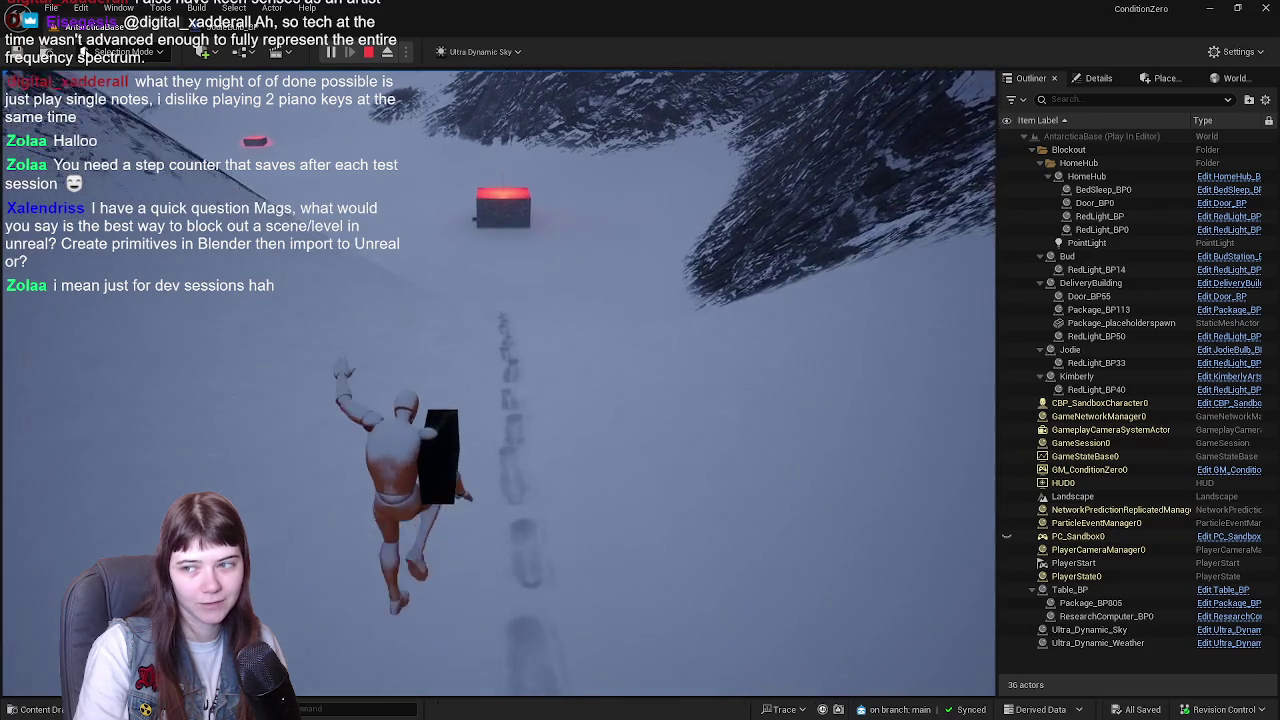
{"action": "key", "text": "w"}
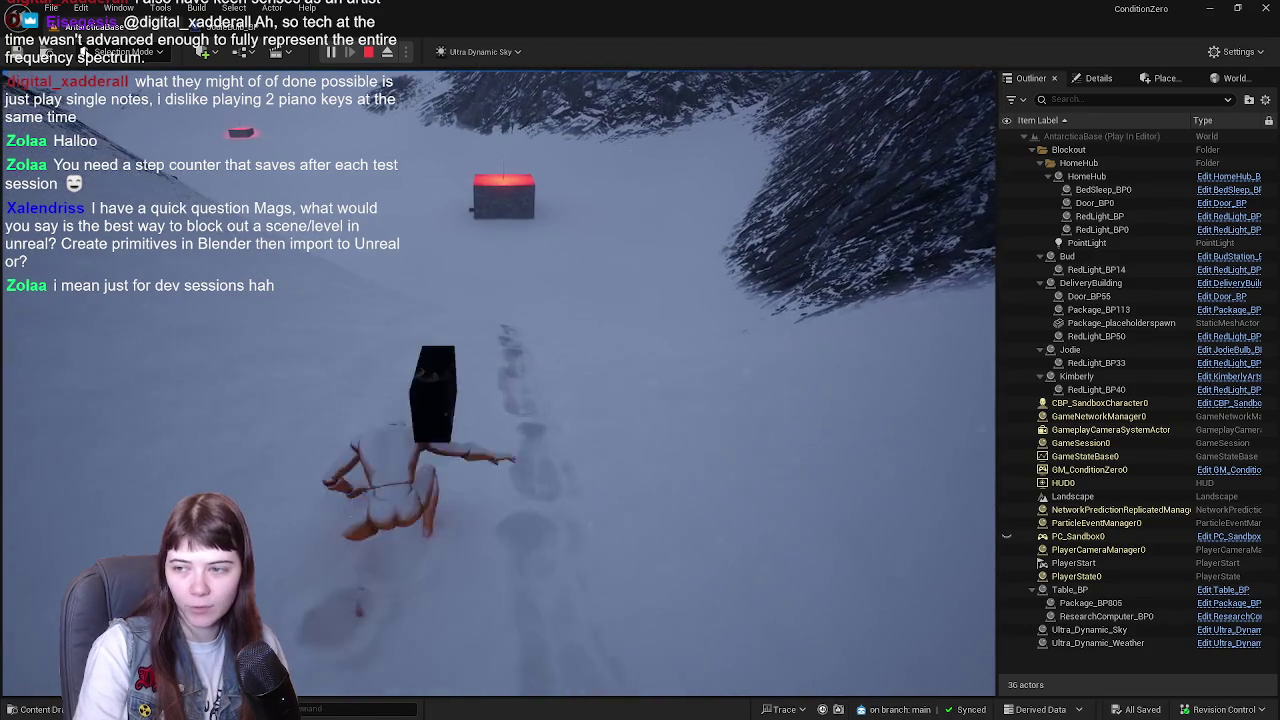
{"action": "key", "text": "w"}
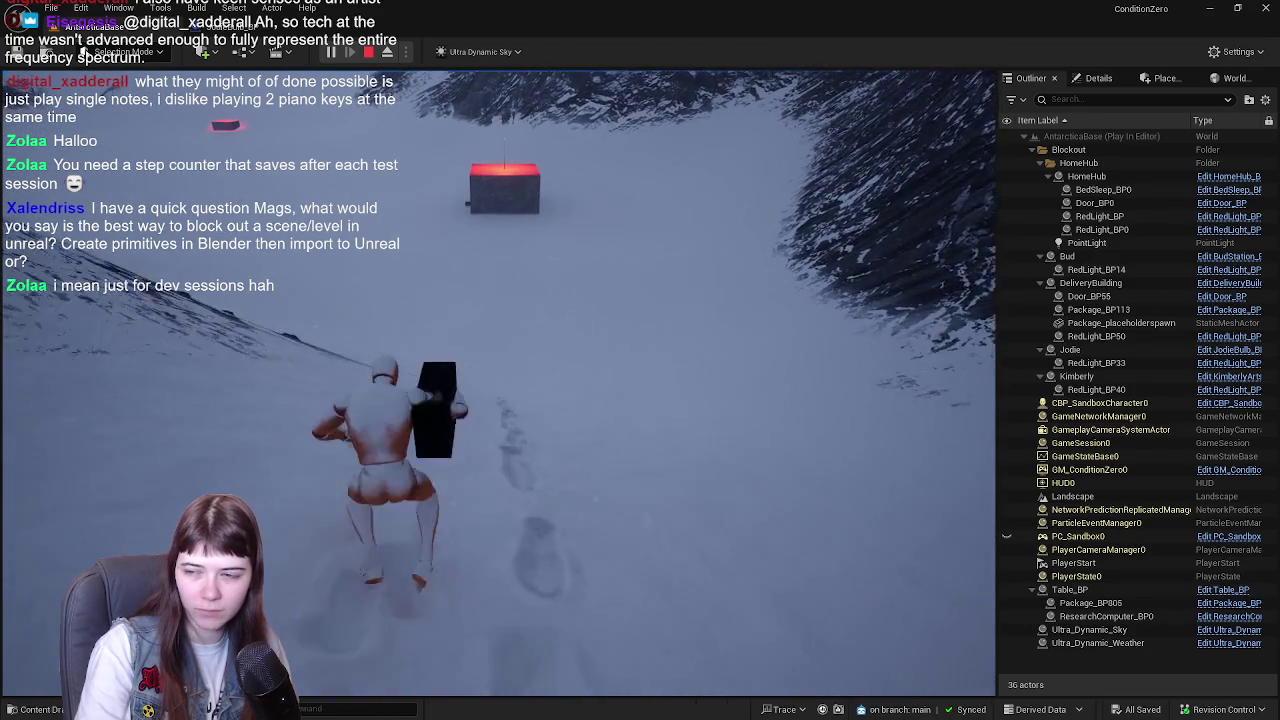
{"action": "key", "text": "w"}
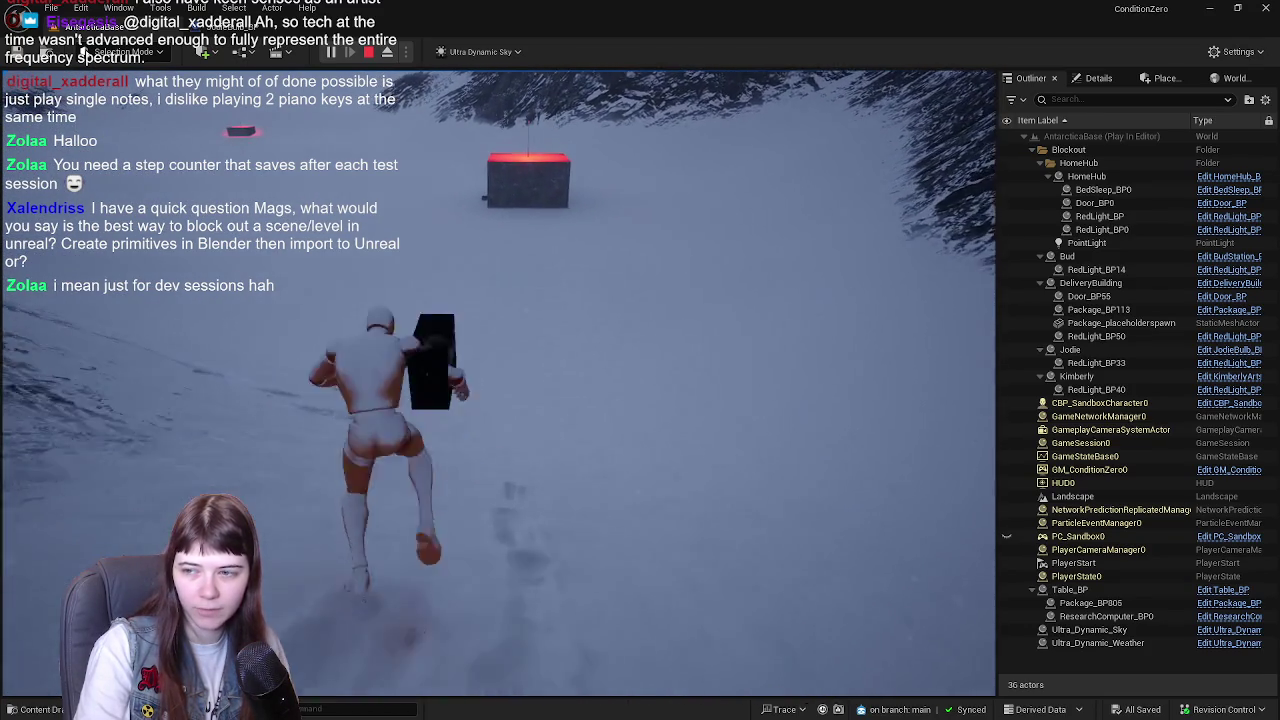
{"action": "key", "text": "w"}
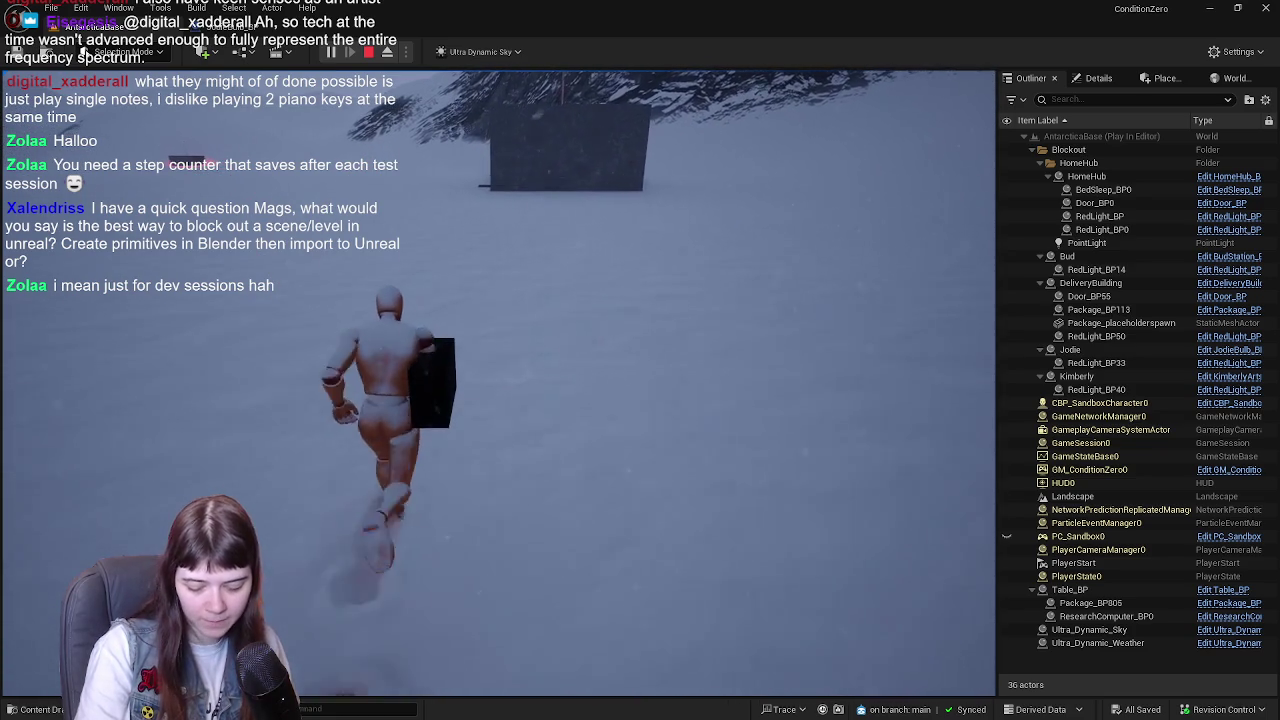
{"action": "key", "text": "w"}
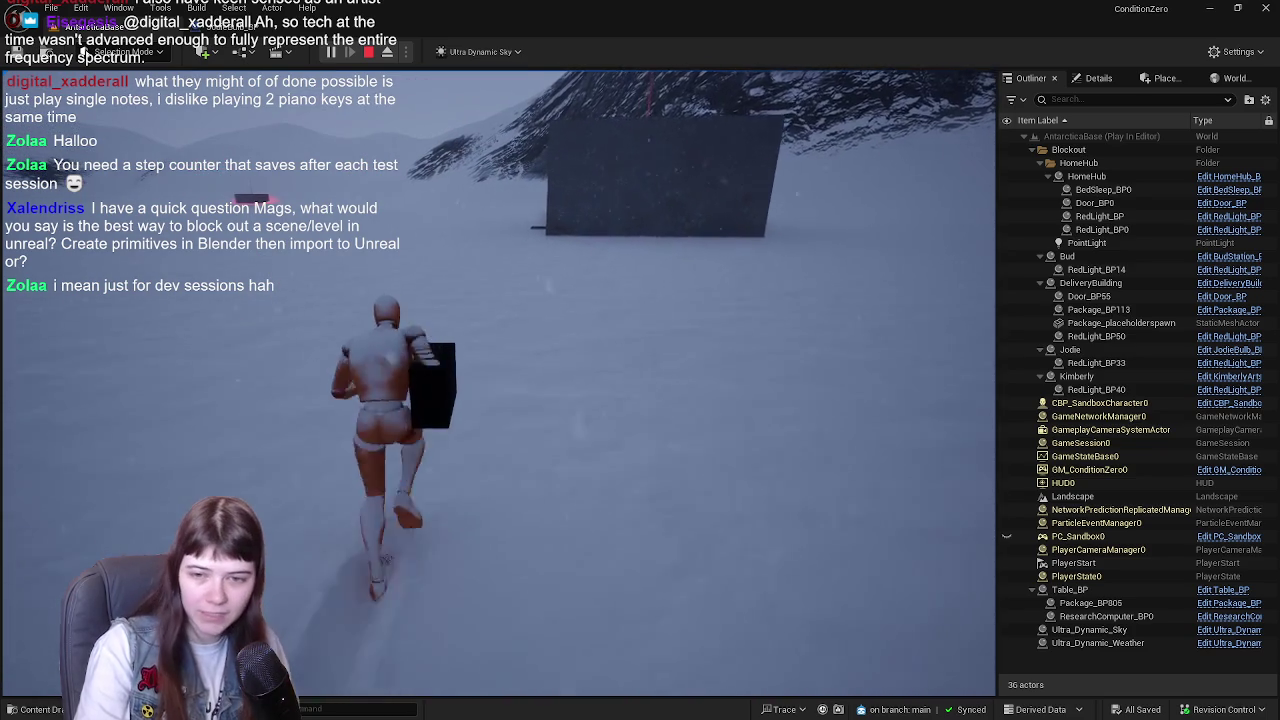
{"action": "key", "text": "w"}
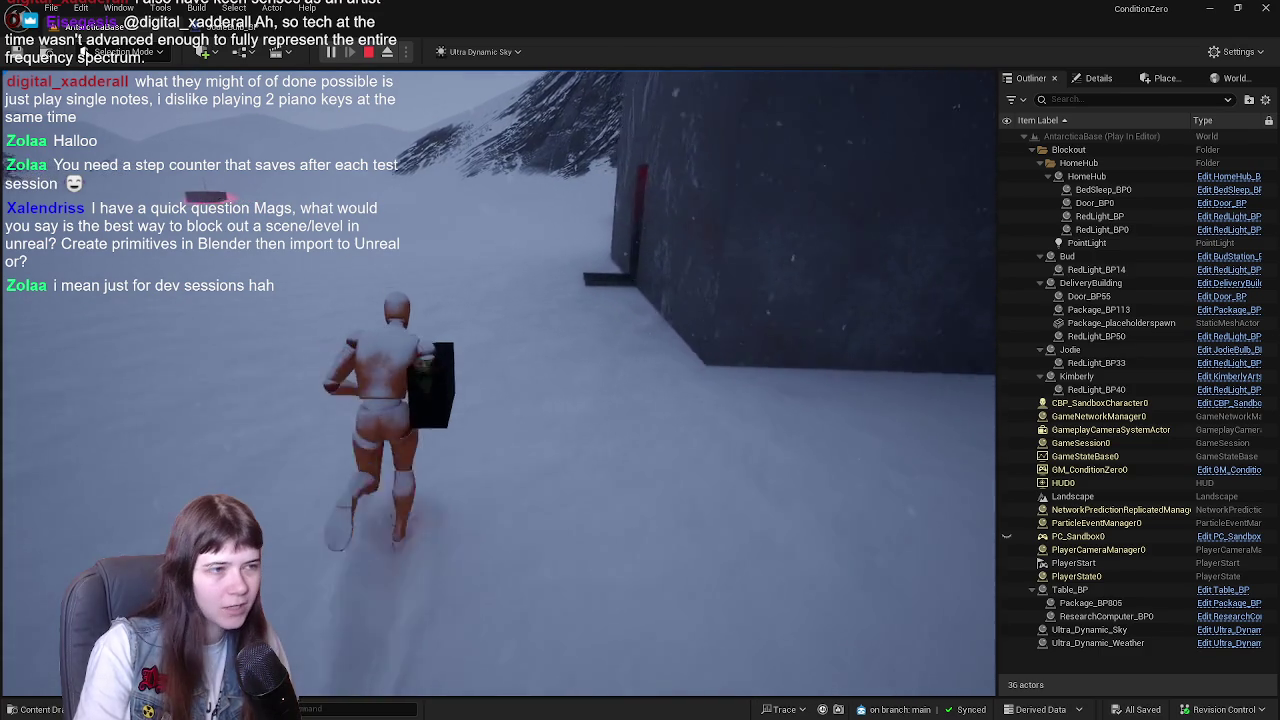
{"action": "key", "text": "w"}
{"action": "key", "text": "w"}
{"action": "key", "text": "w"}
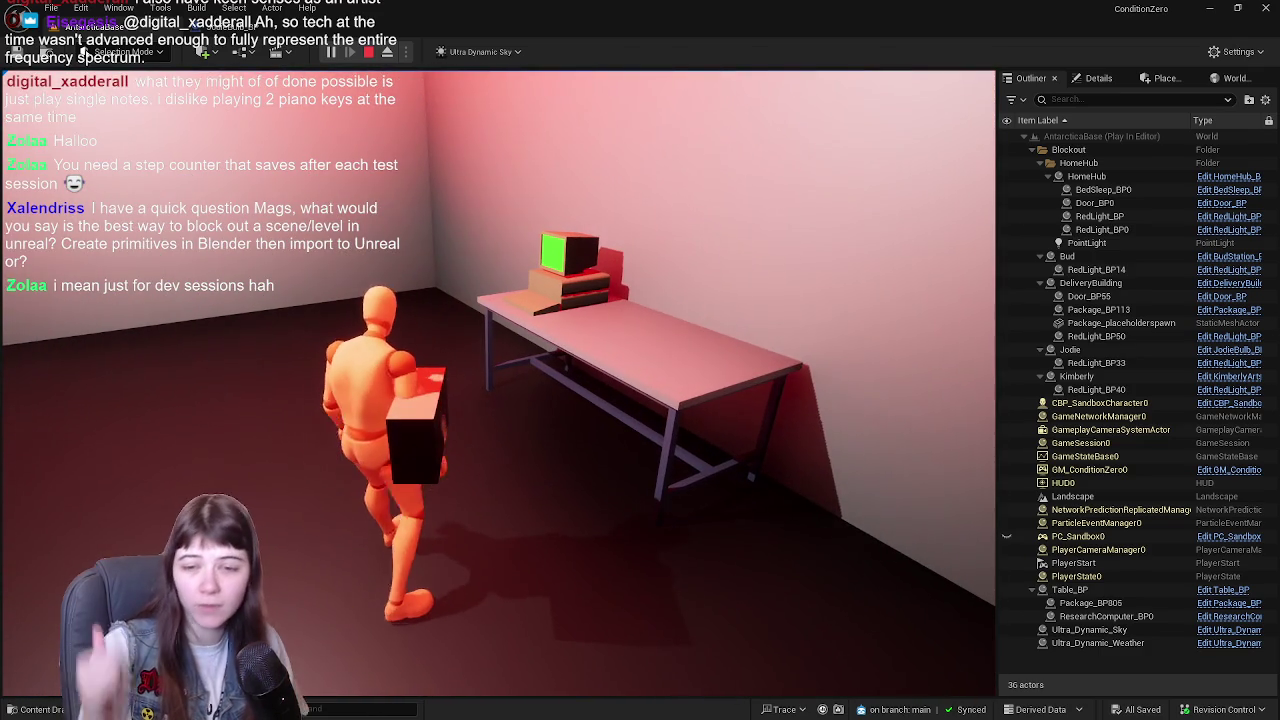
- Deliver the package onto the computer table in the red-lit room
{"action": "key", "text": "w"}
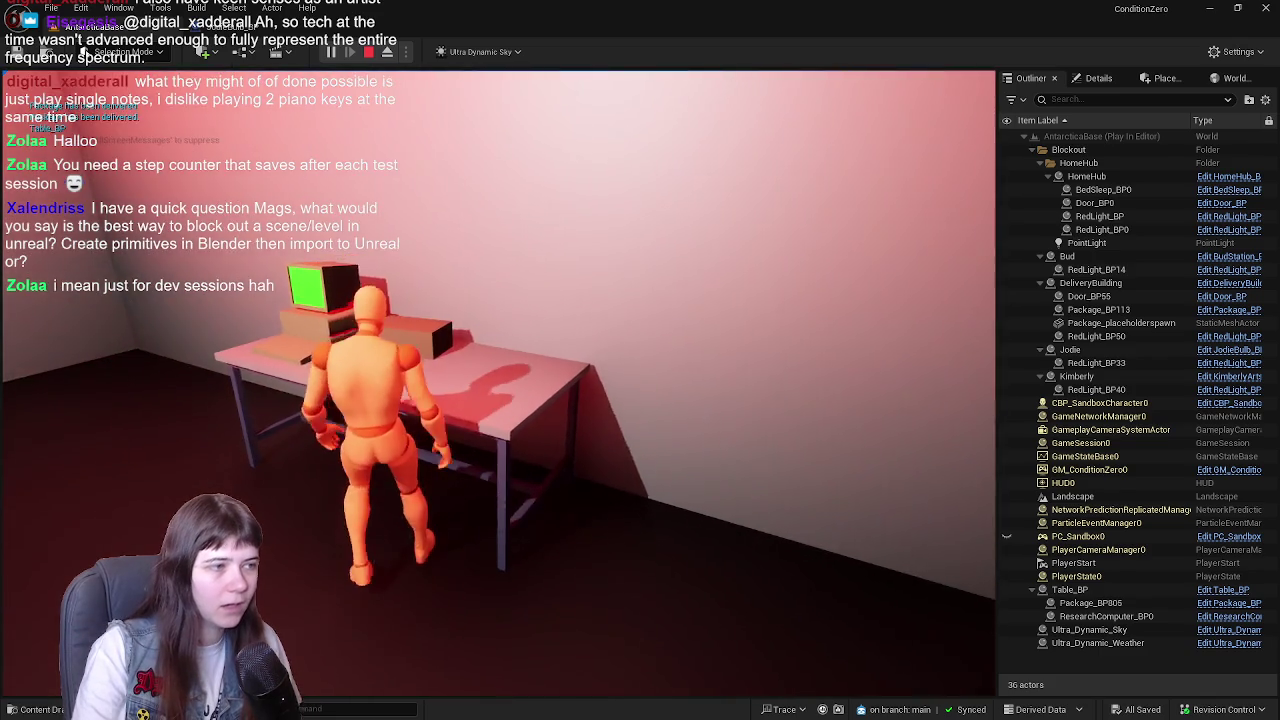
{"action": "key", "text": "w"}
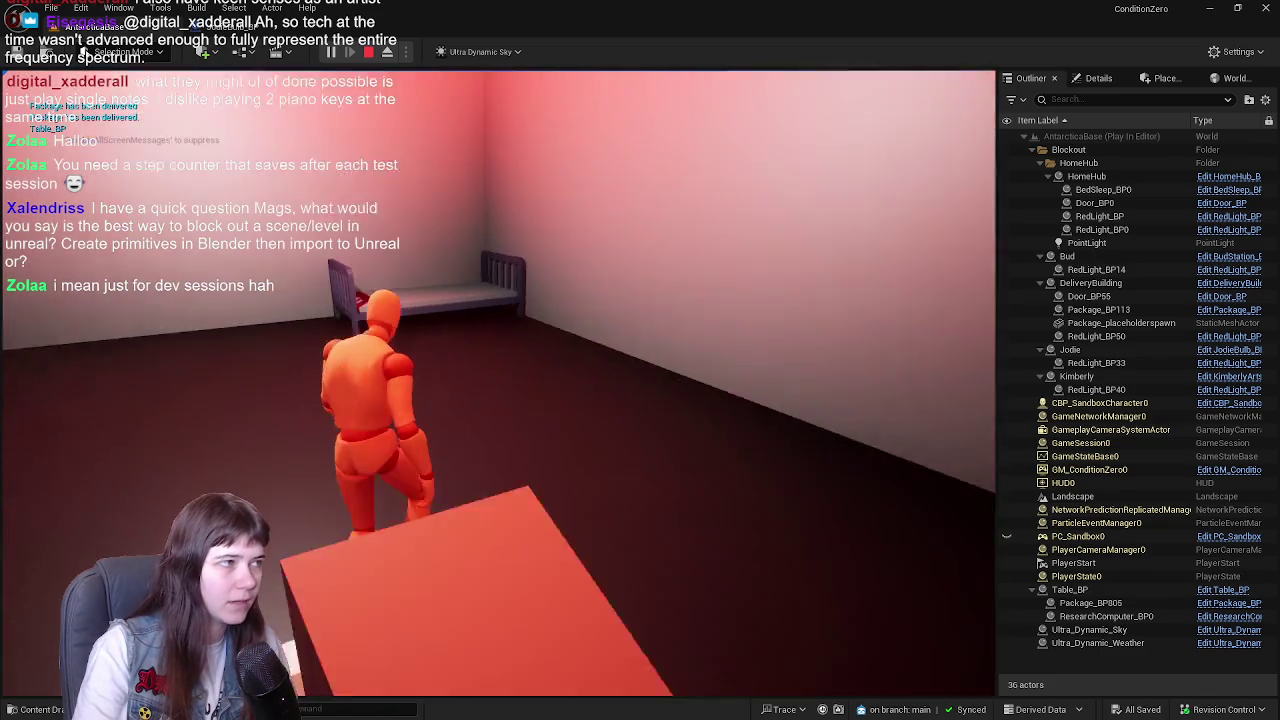
{"action": "key", "text": "w"}
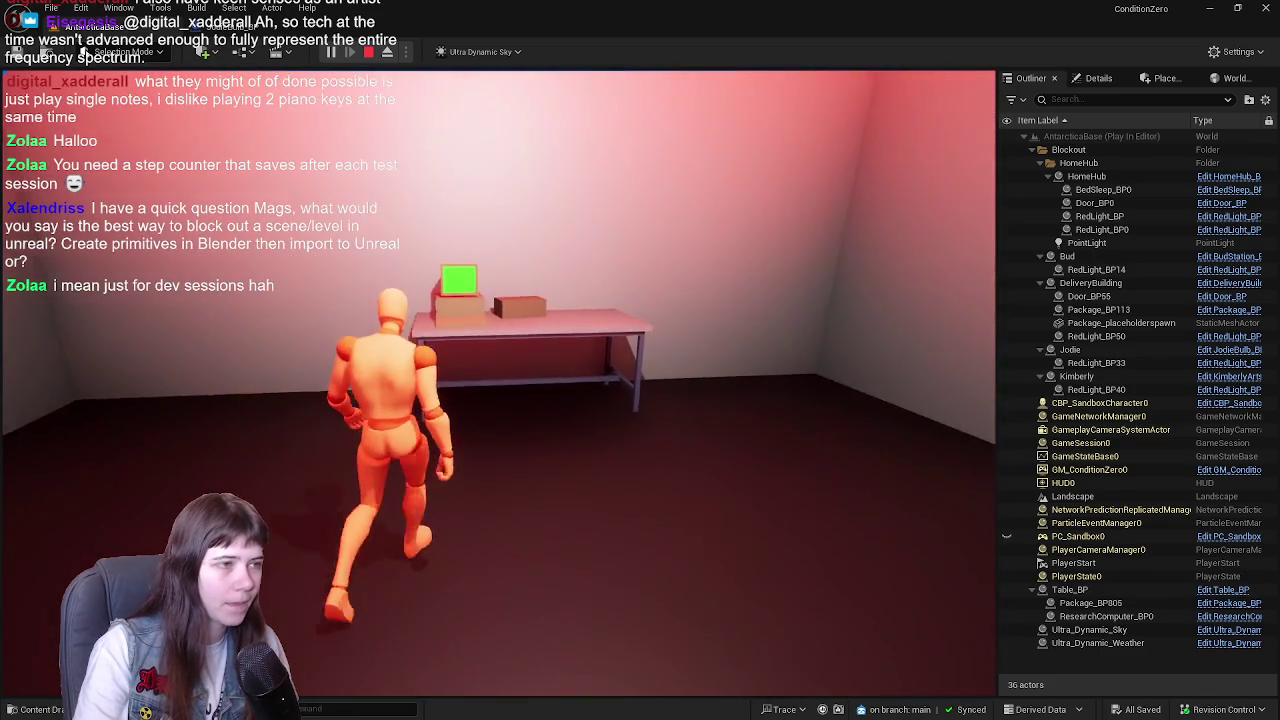
{"action": "key", "text": "w"}
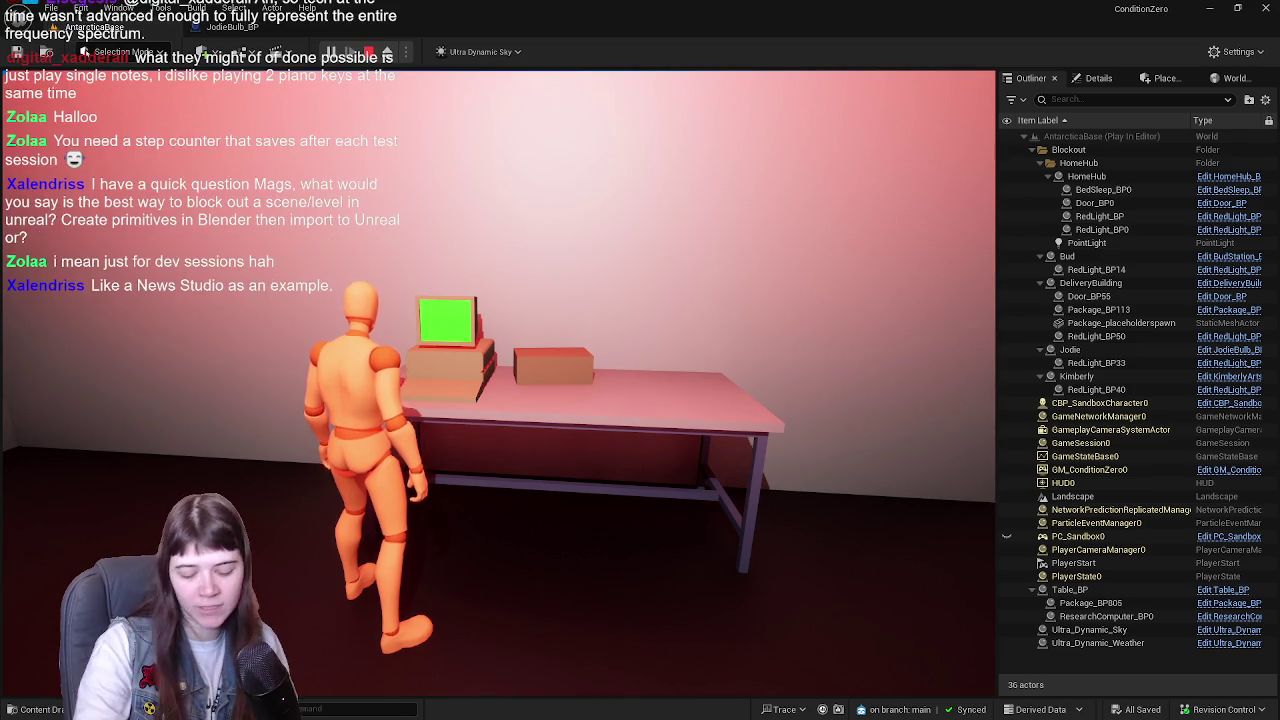
- Walk across the room to the bed and use it to trigger the daily reset
{"action": "key", "text": "w"}
{"action": "key", "text": "w"}
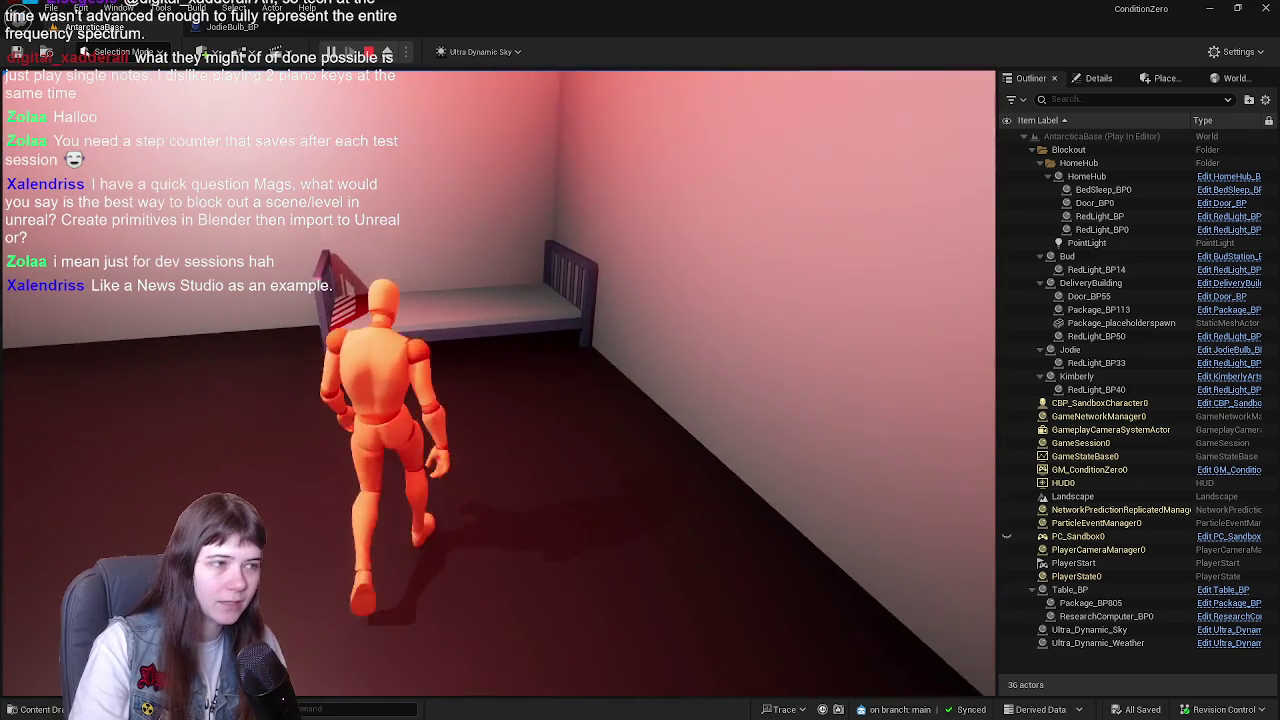
{"action": "key", "text": "e"}
{"action": "key", "text": "w"}
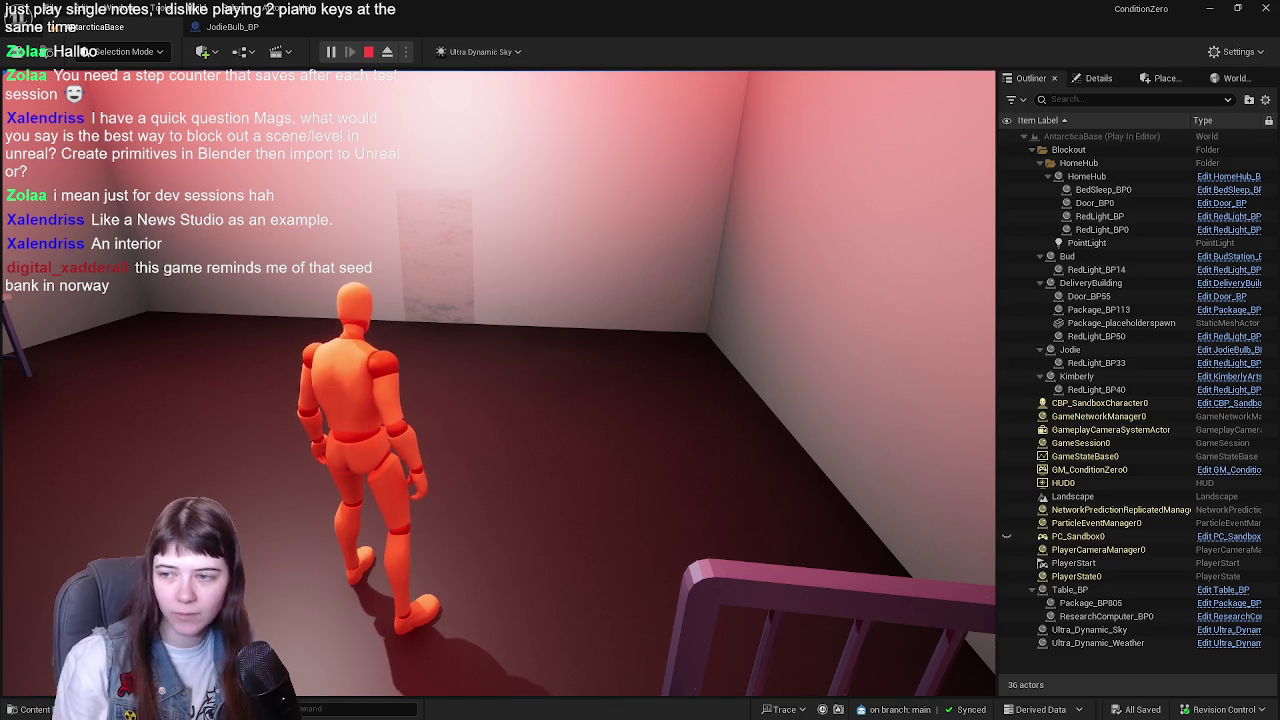
- Leave the room through the door and run across the snowfield toward the distant structure
{"action": "key", "text": "w"}
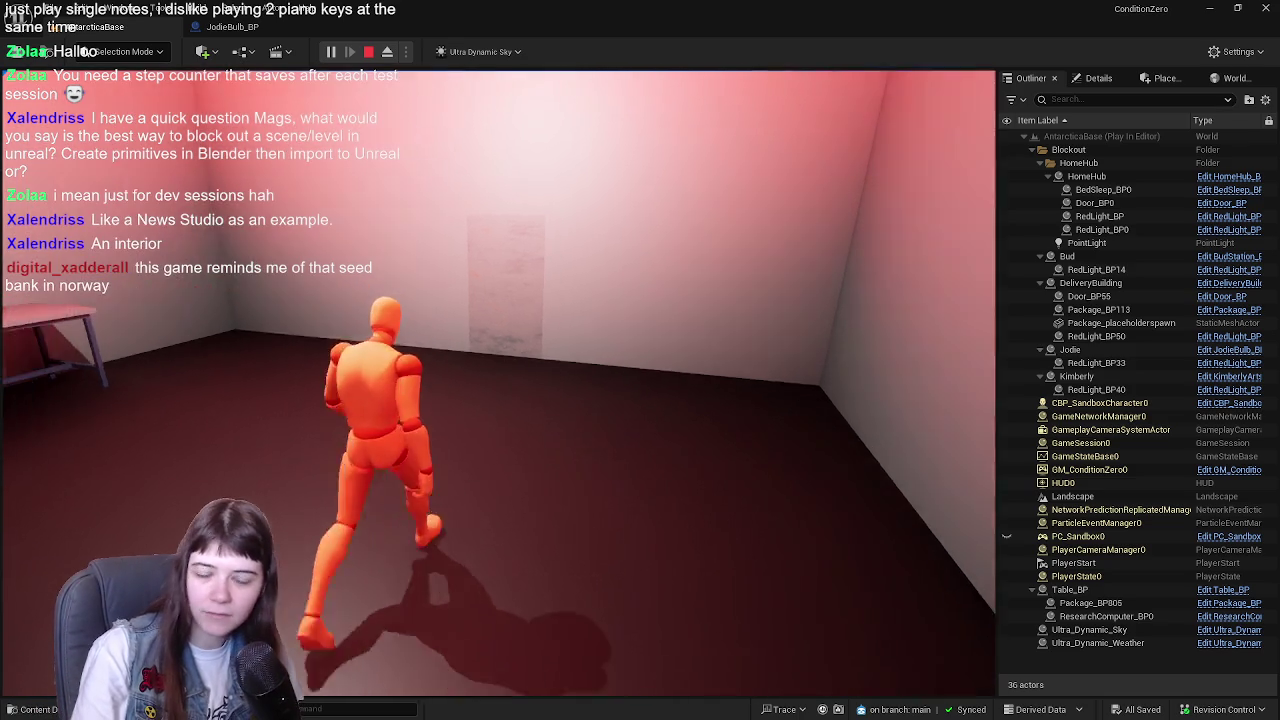
{"action": "key", "text": "w"}
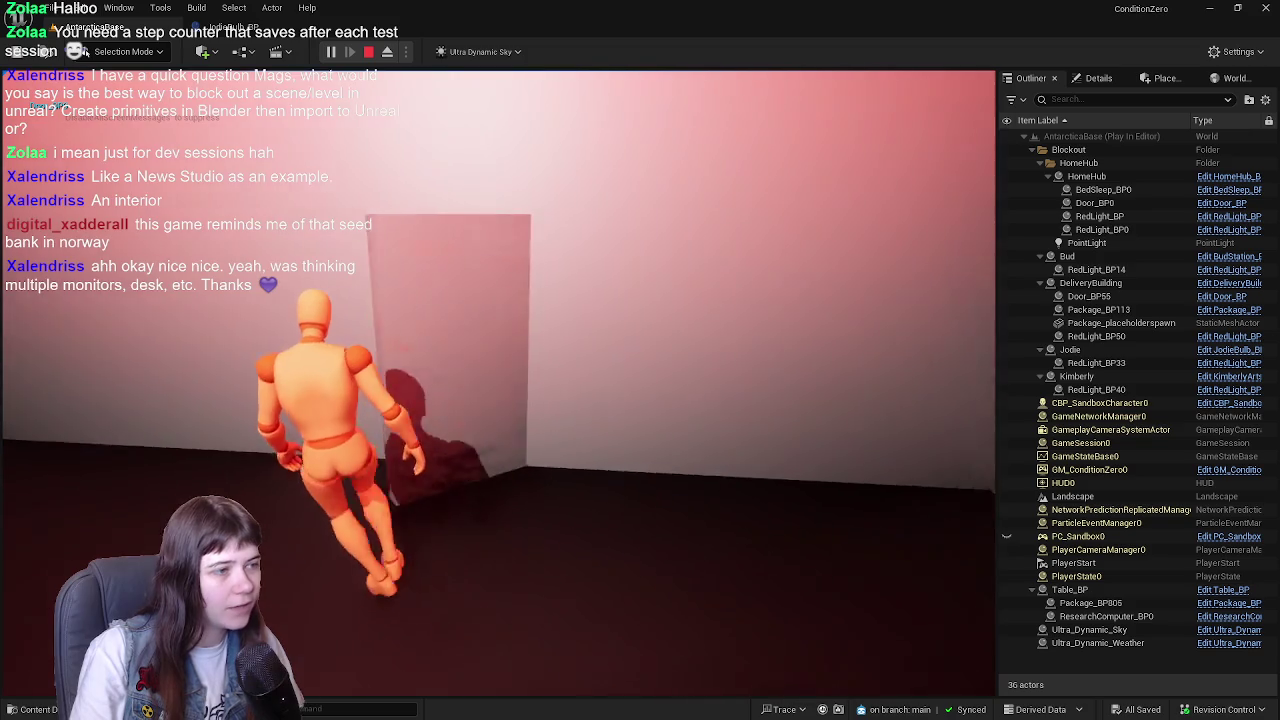
{"action": "key", "text": "w"}
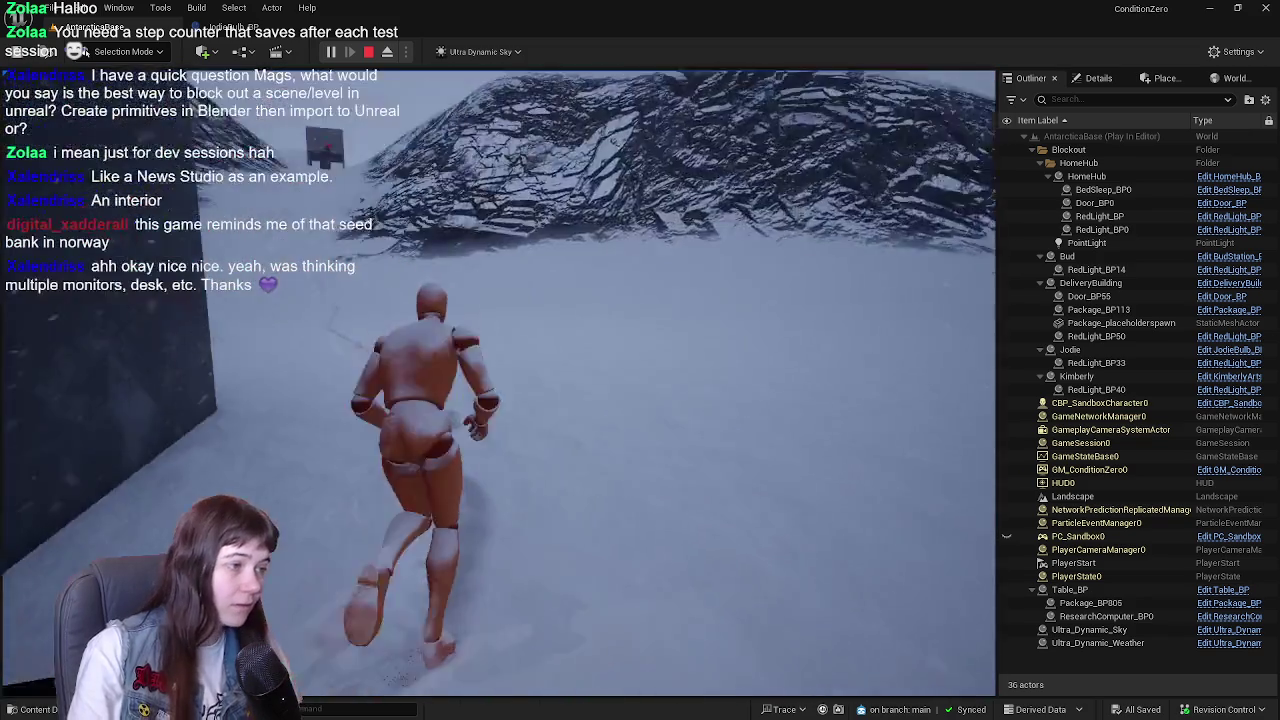
{"action": "key", "text": "w"}
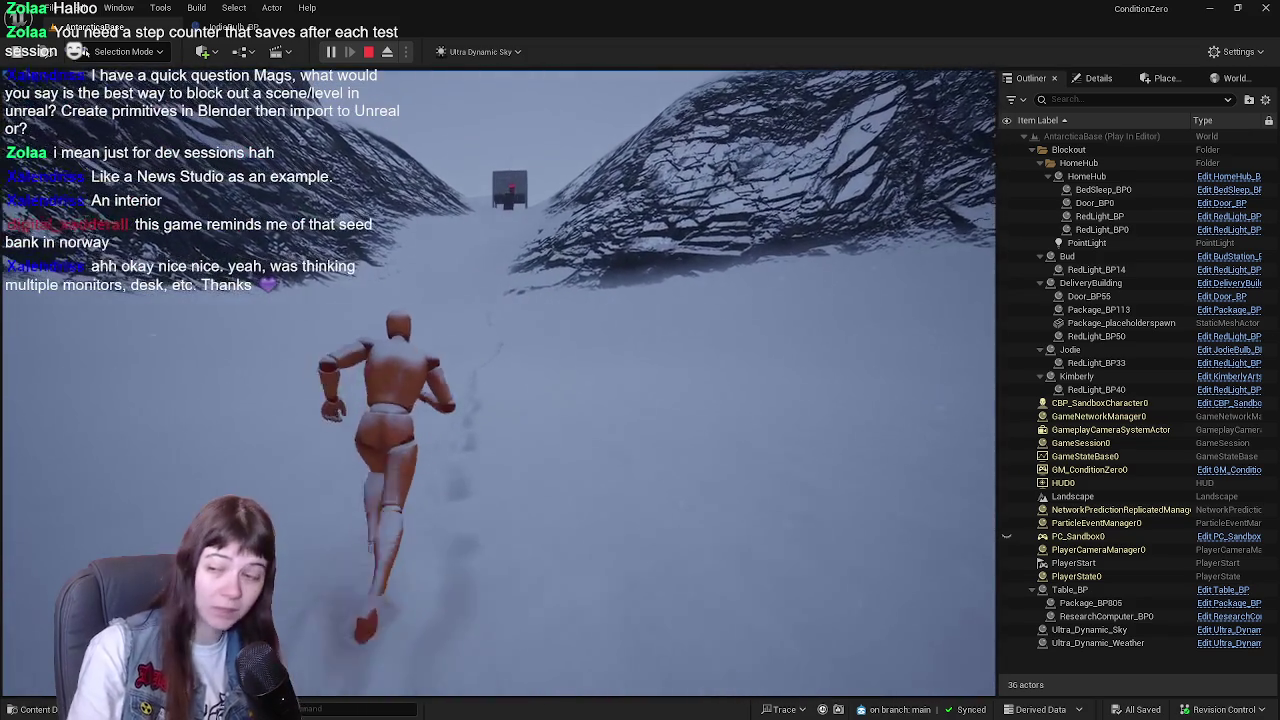
{"action": "key", "text": "w"}
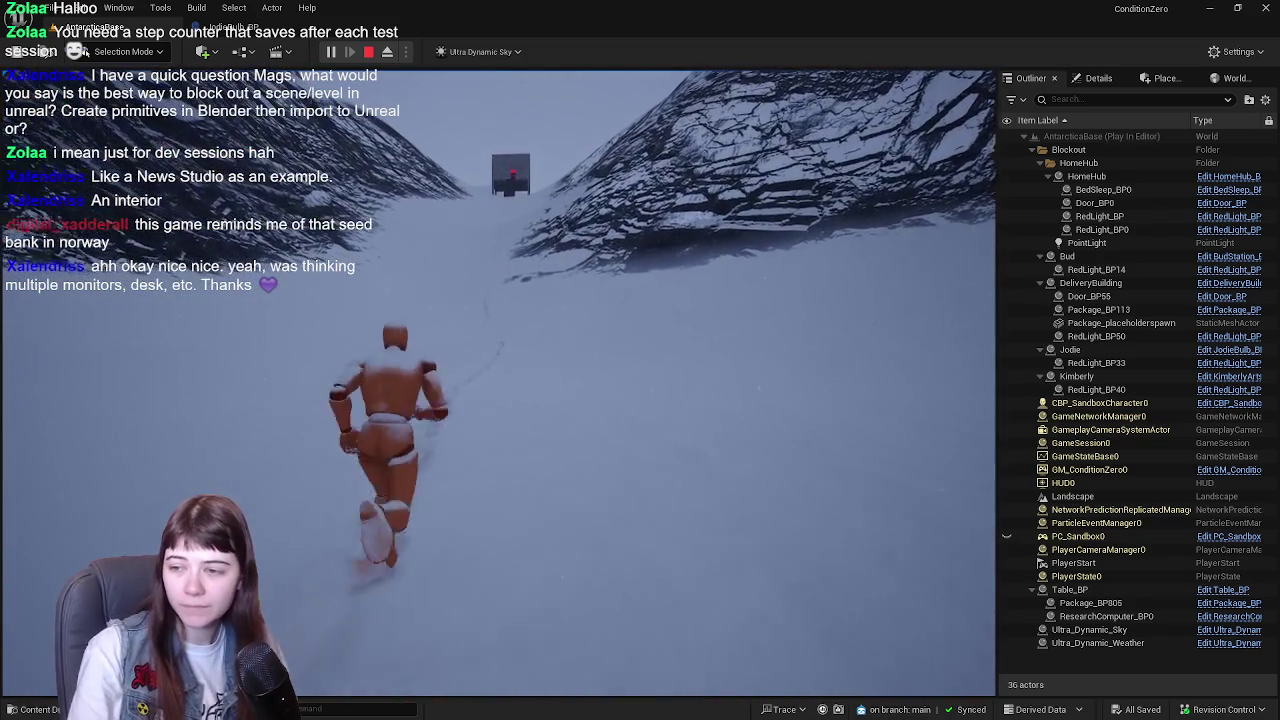
{"action": "key", "text": "w"}
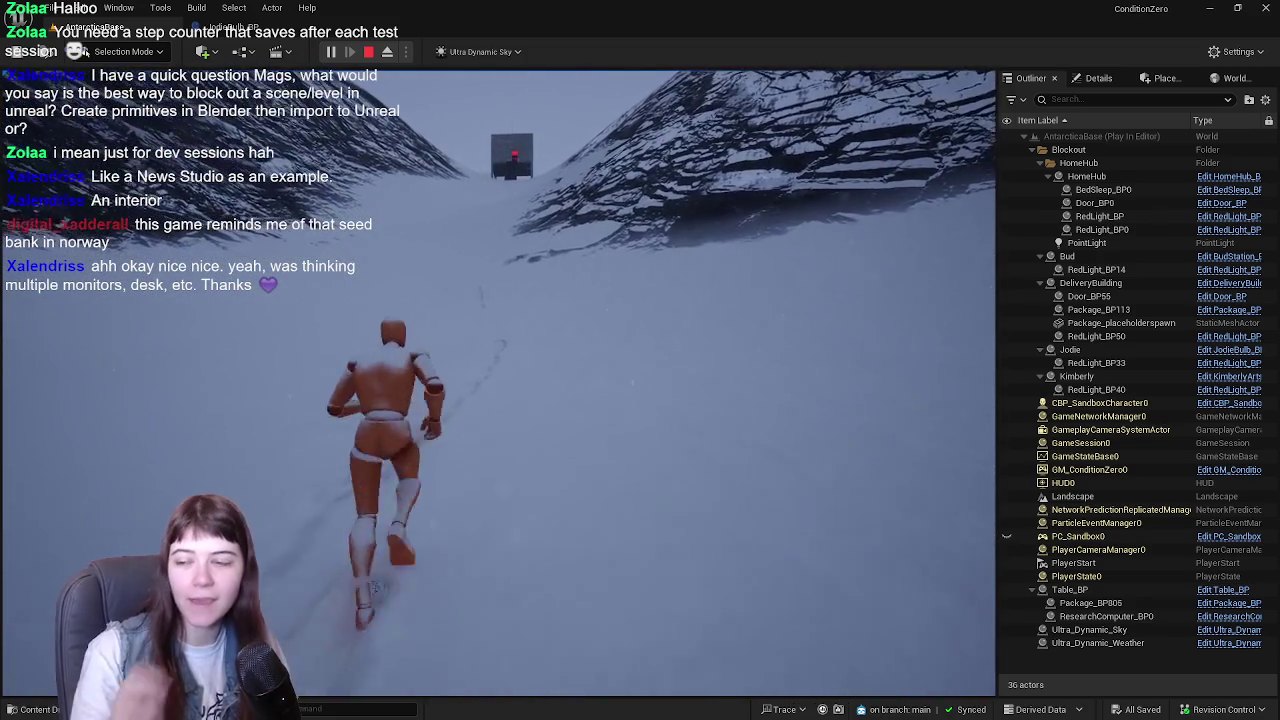
{"action": "key", "text": "w"}
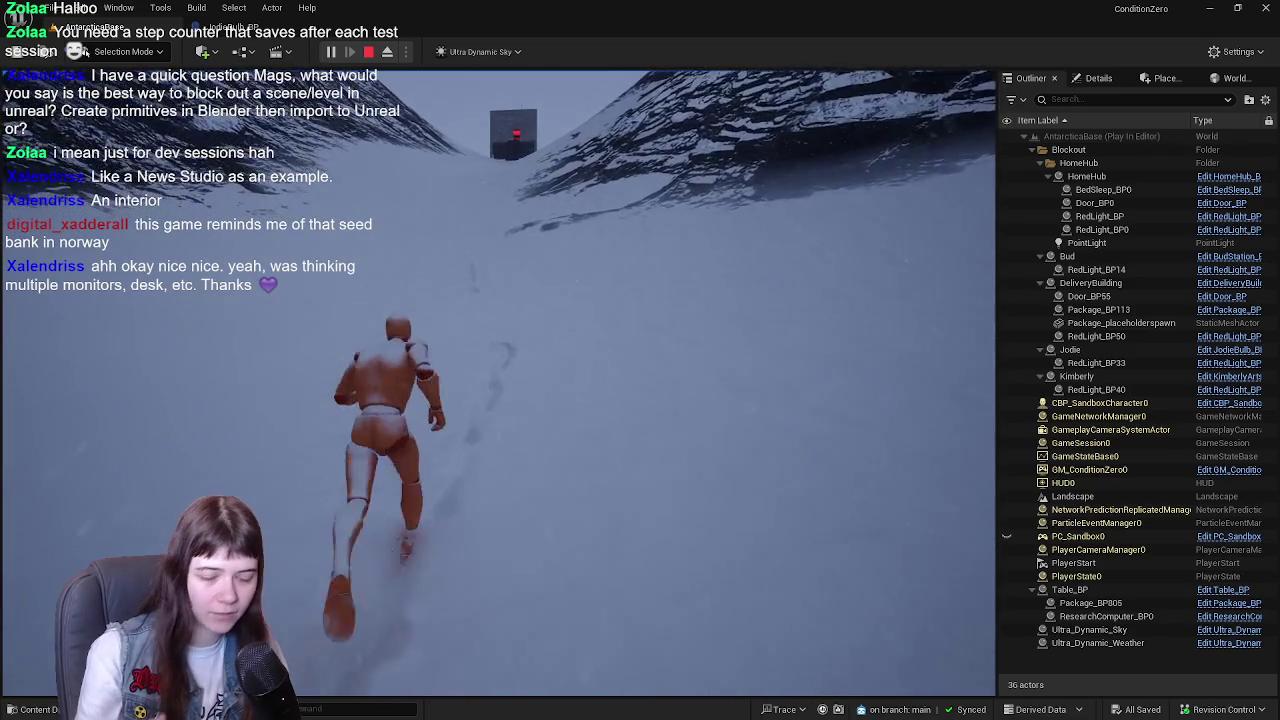
- Climb the snow slope and run up to the dark delivery building
{"action": "key", "text": "w"}
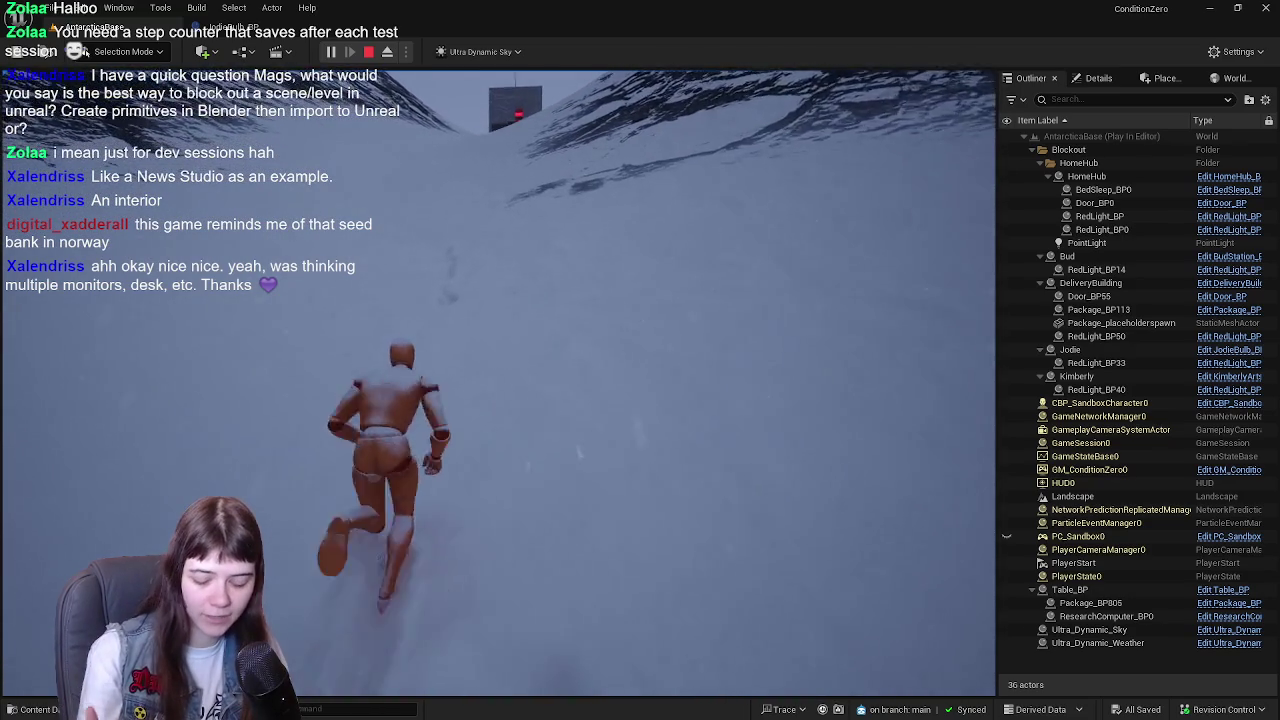
{"action": "key", "text": "w"}
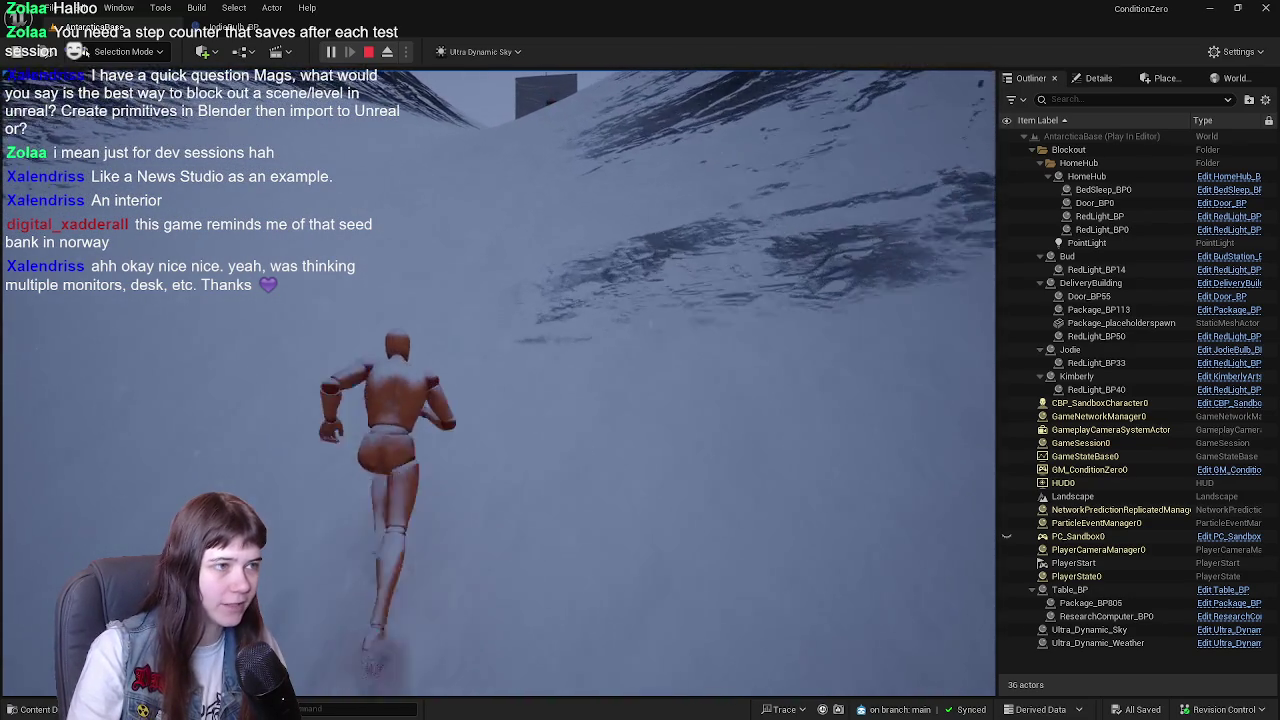
{"action": "key", "text": "w"}
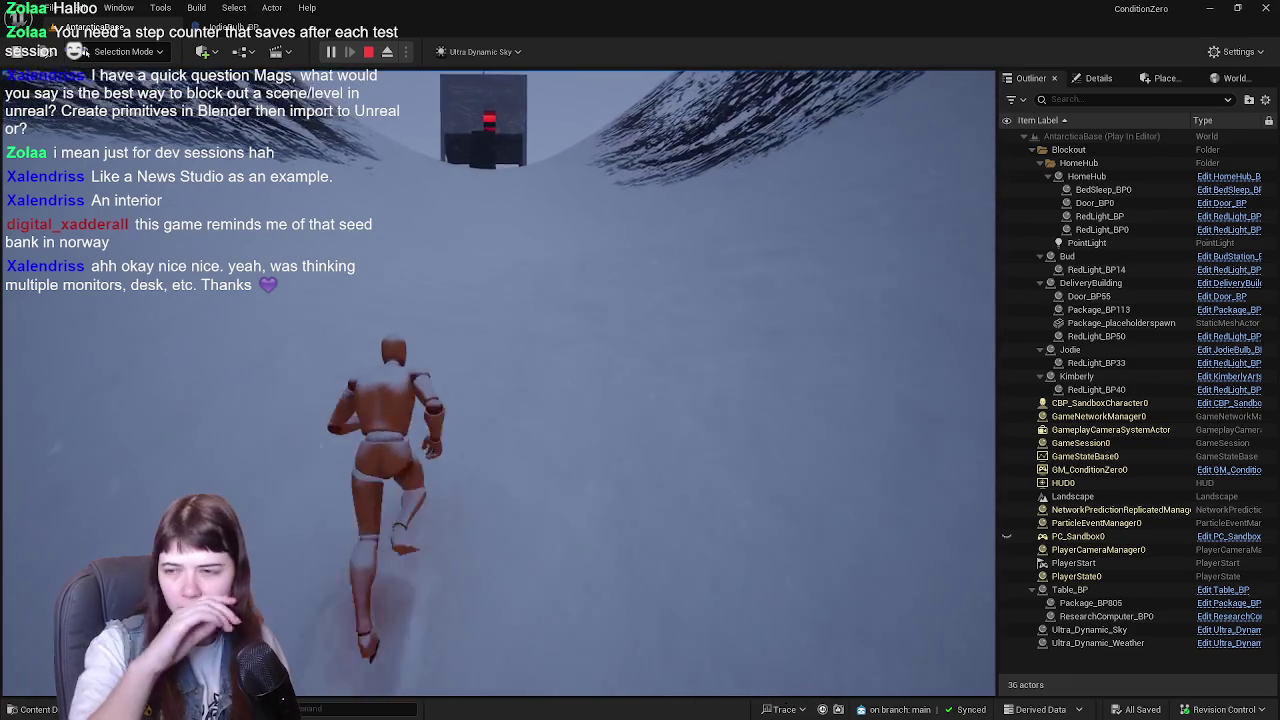
{"action": "key", "text": "w"}
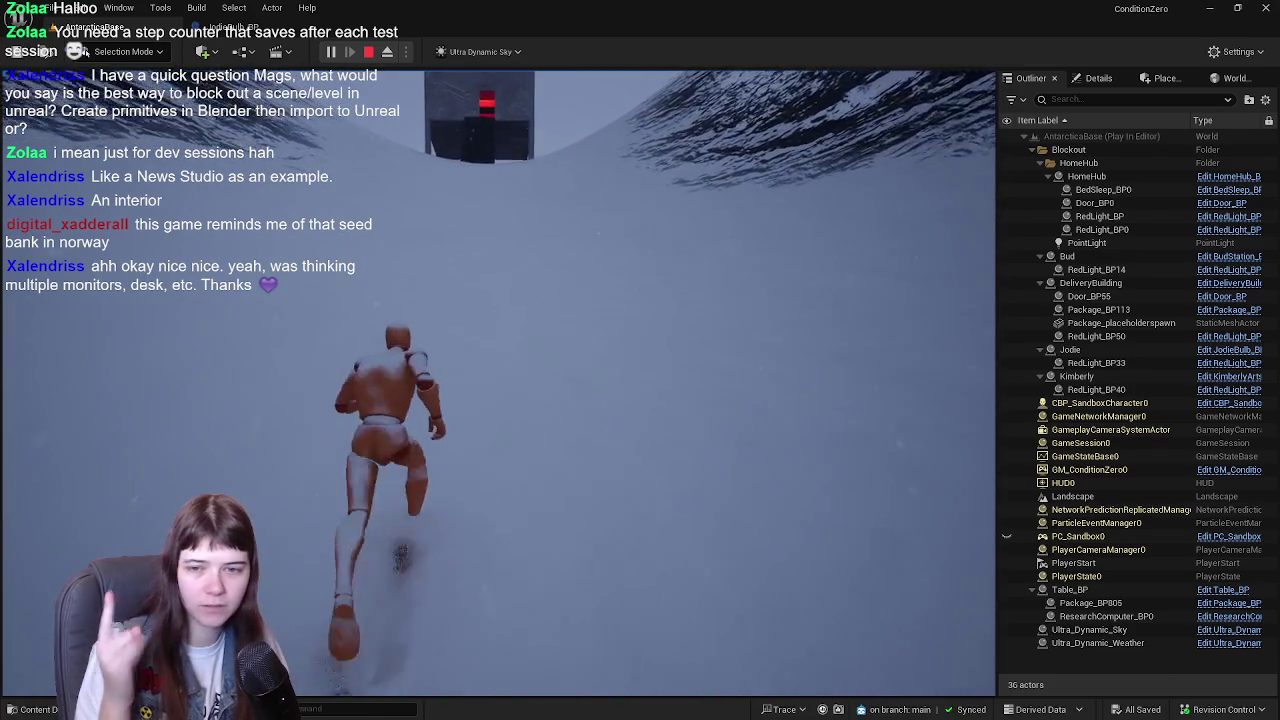
{"action": "key", "text": "w"}
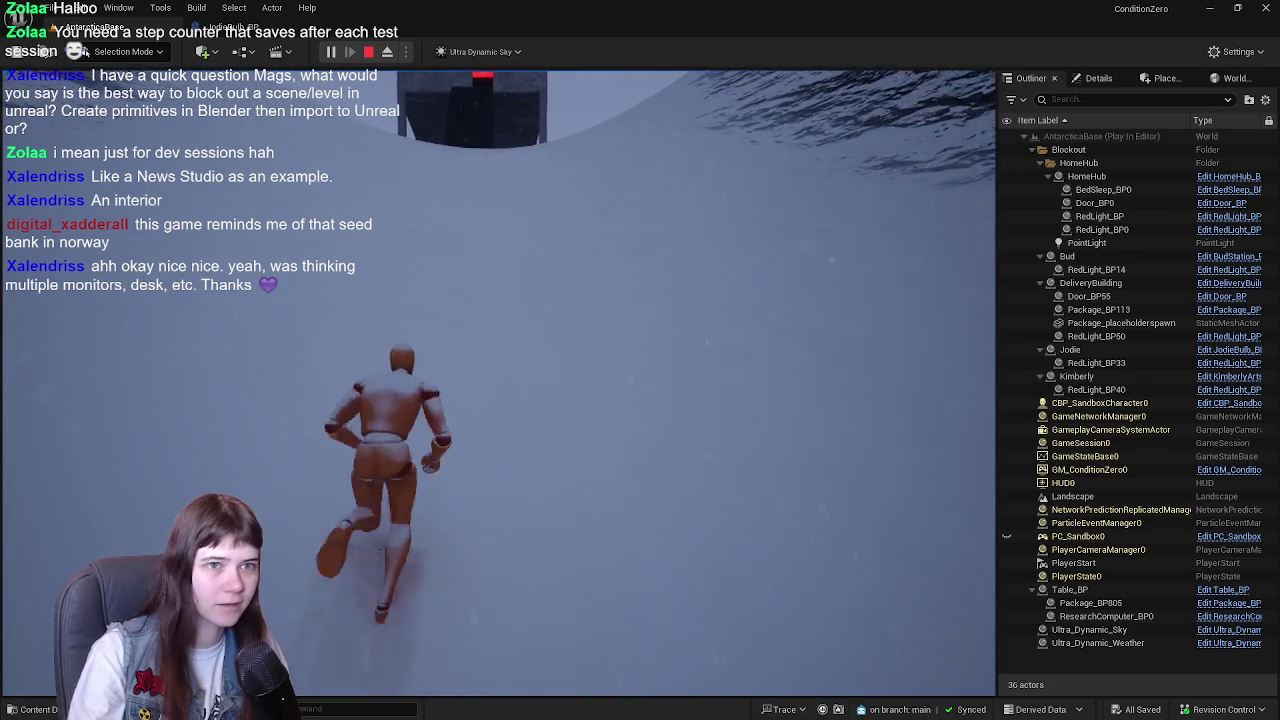
{"action": "key", "text": "w"}
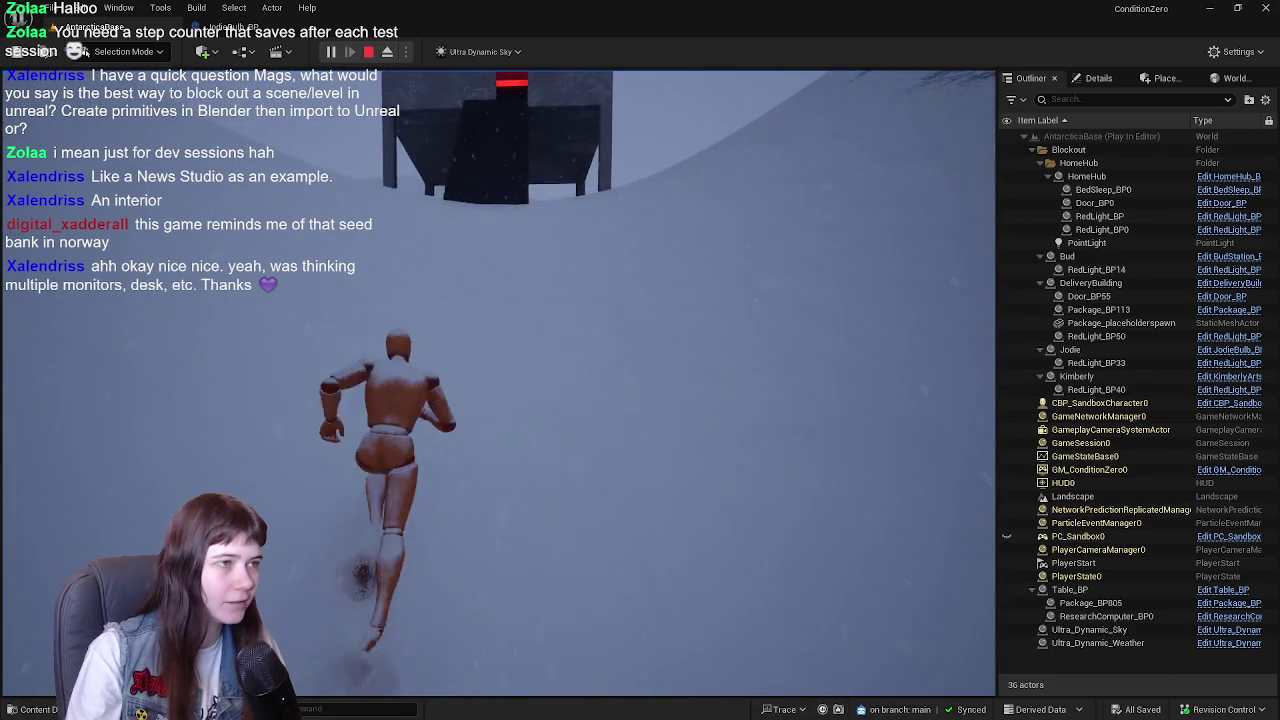
{"action": "key", "text": "w"}
{"action": "key", "text": "w"}
{"action": "key", "text": "w"}
{"action": "key", "text": "w"}
- Carry the package back across the snow, weaving and jumping once along the way
{"action": "key", "text": "w"}
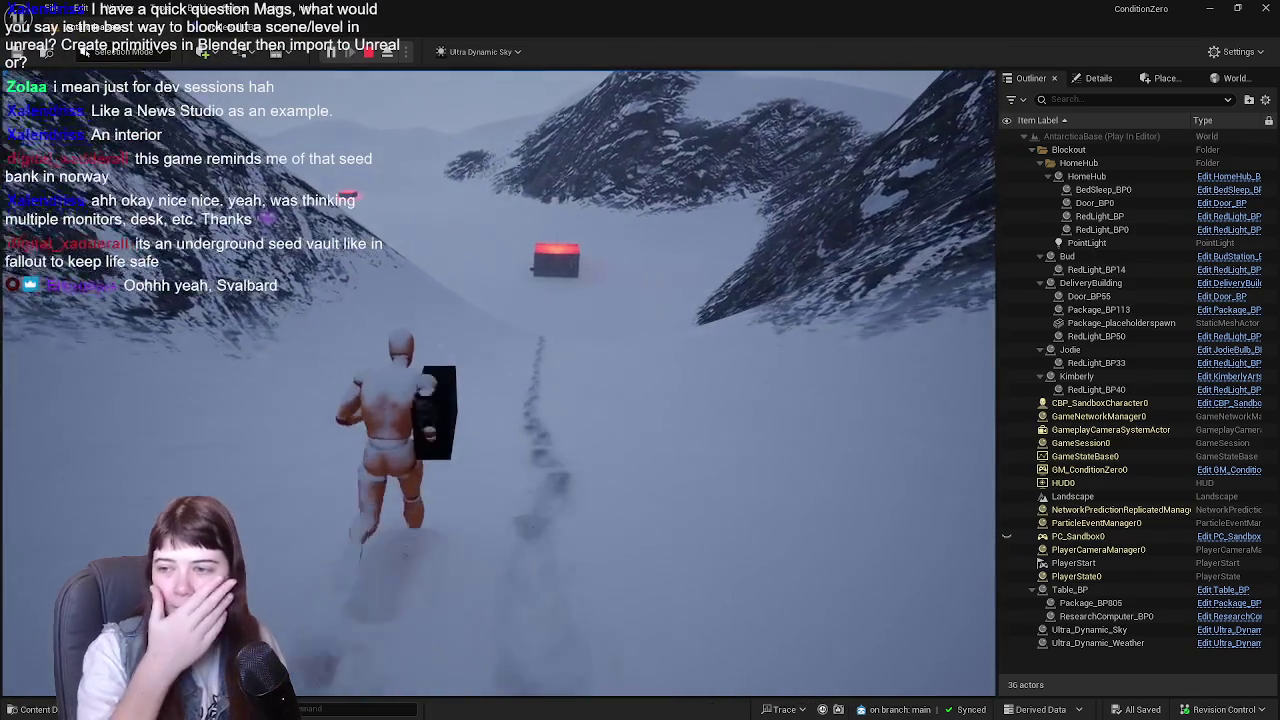
{"action": "key", "text": "w"}
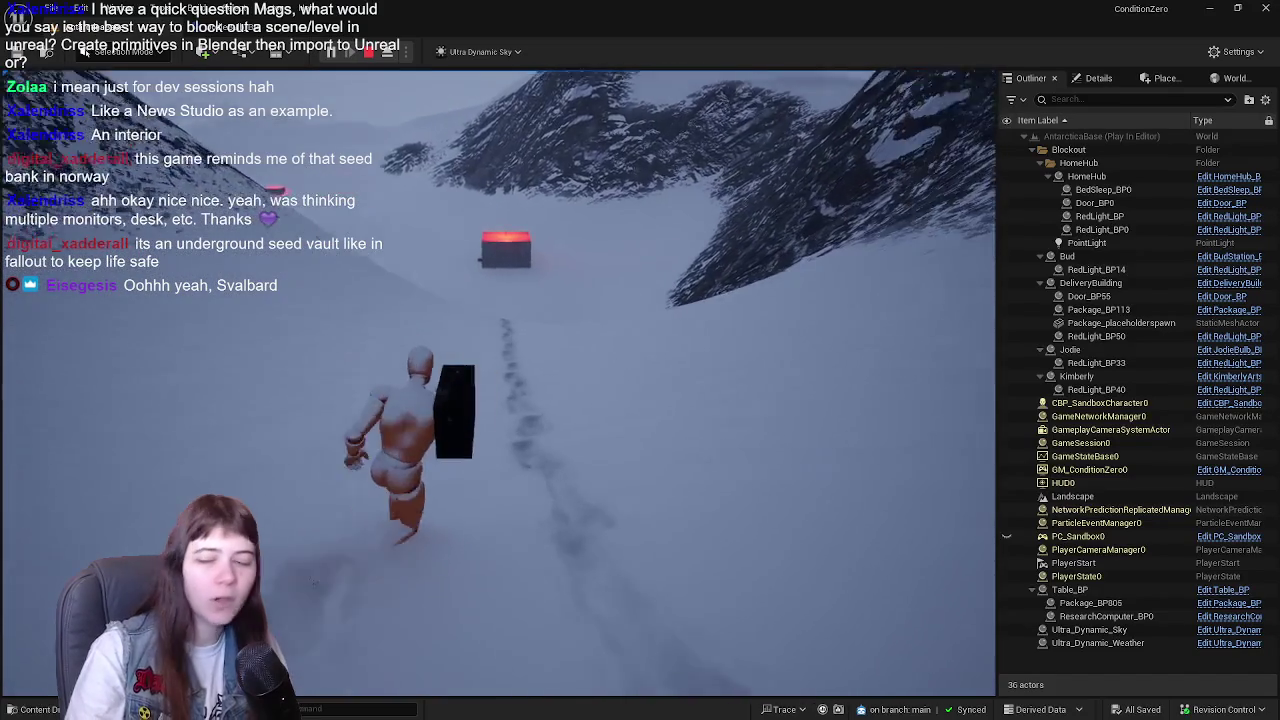
{"action": "key", "text": "w"}
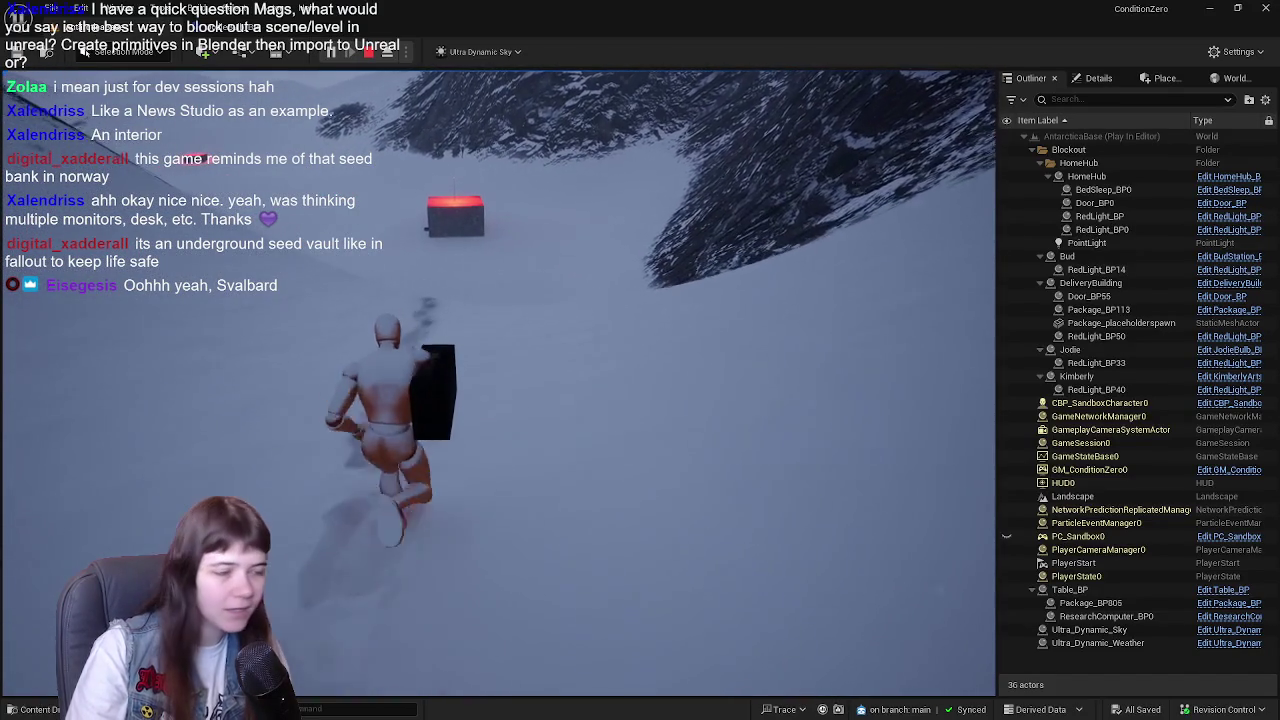
{"action": "key", "text": "w"}
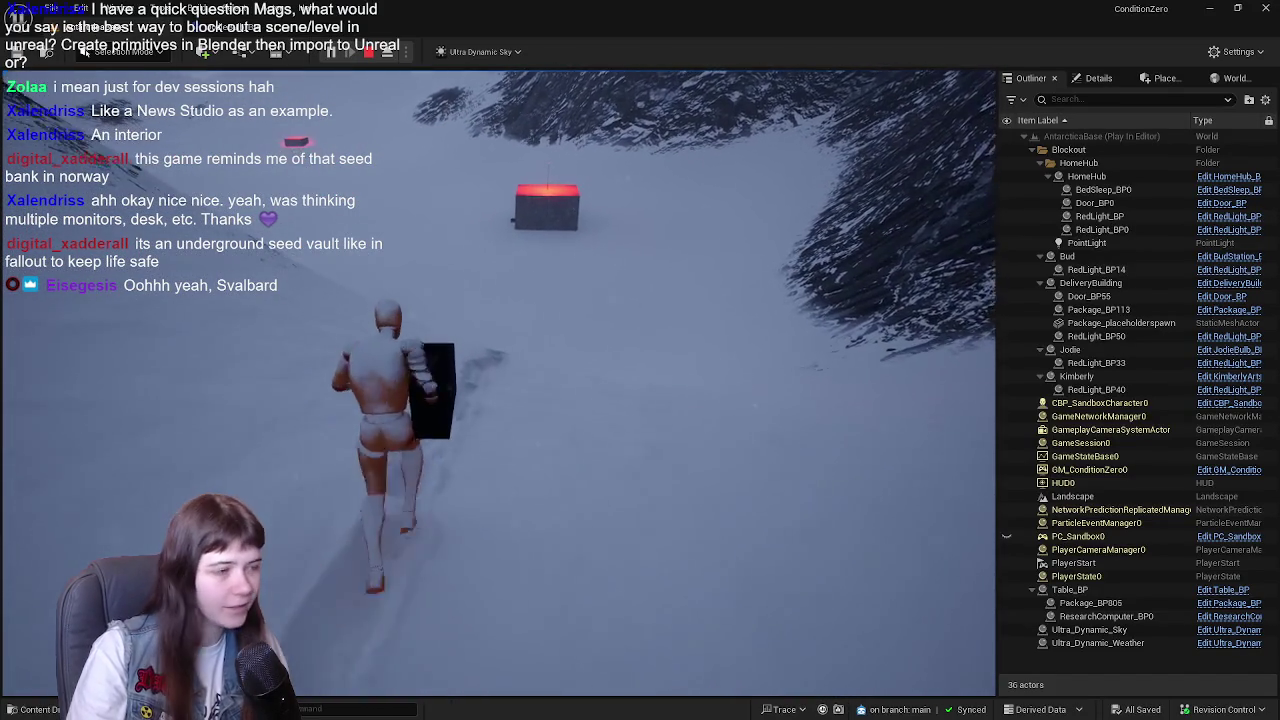
{"action": "key", "text": "space"}
{"action": "key", "text": "w"}
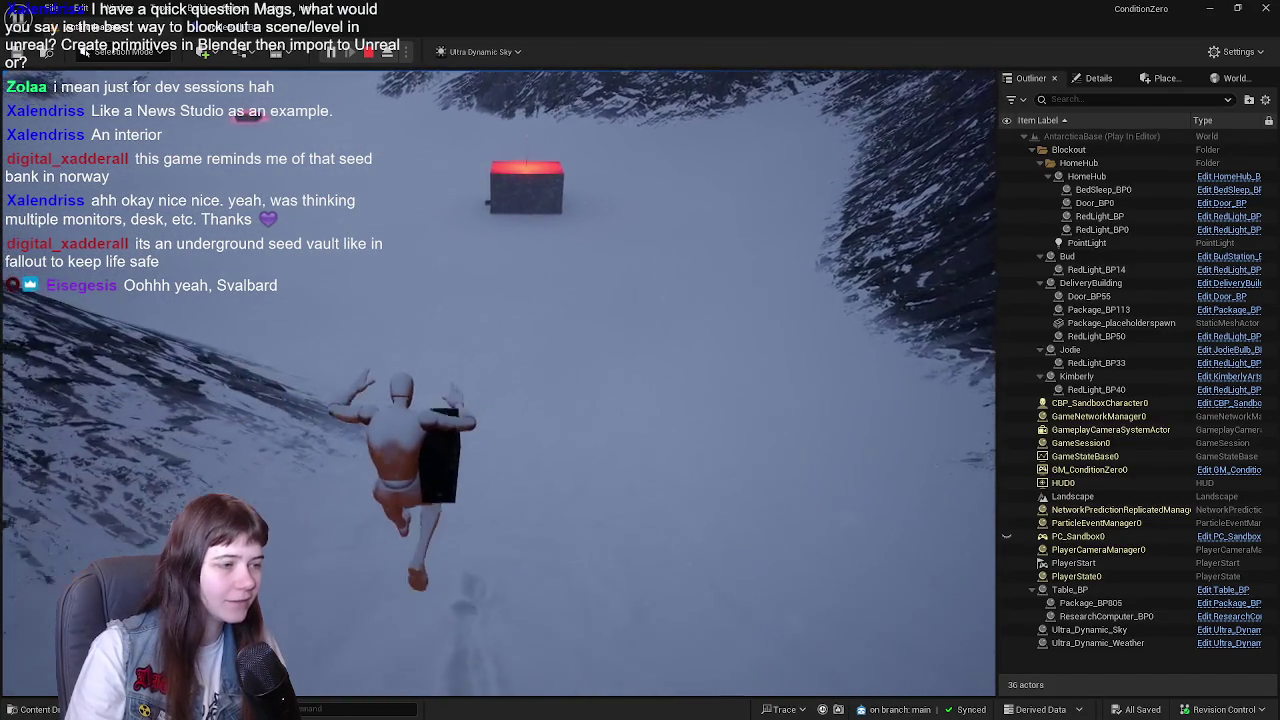
{"action": "key", "text": "w"}
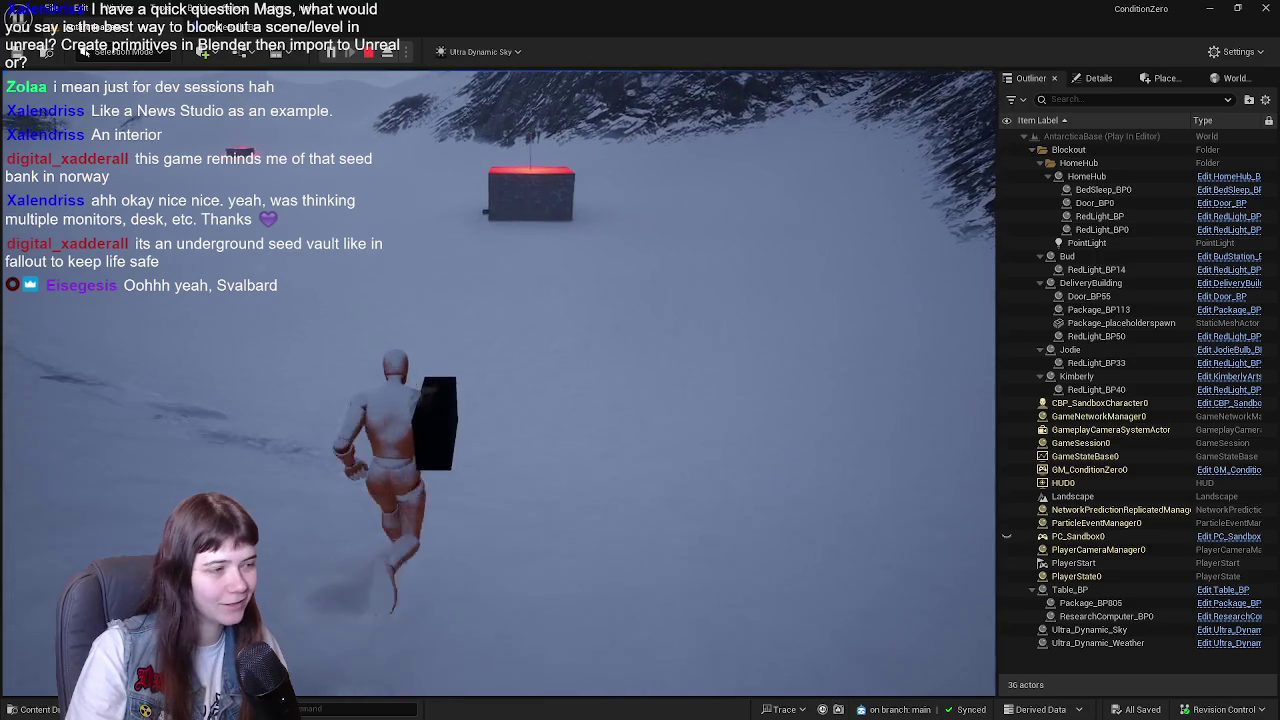
{"action": "key", "text": "w"}
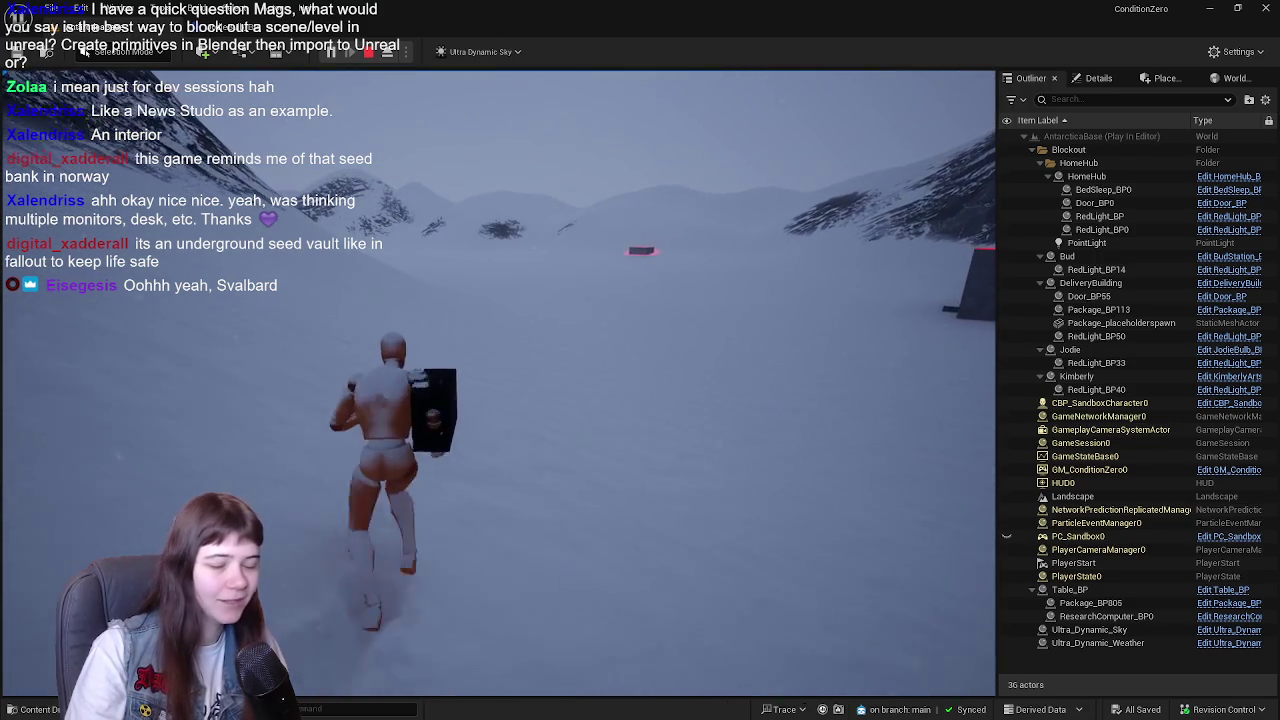
- Keep running with the package toward the dark station building near the mountains
{"action": "key", "text": "w"}
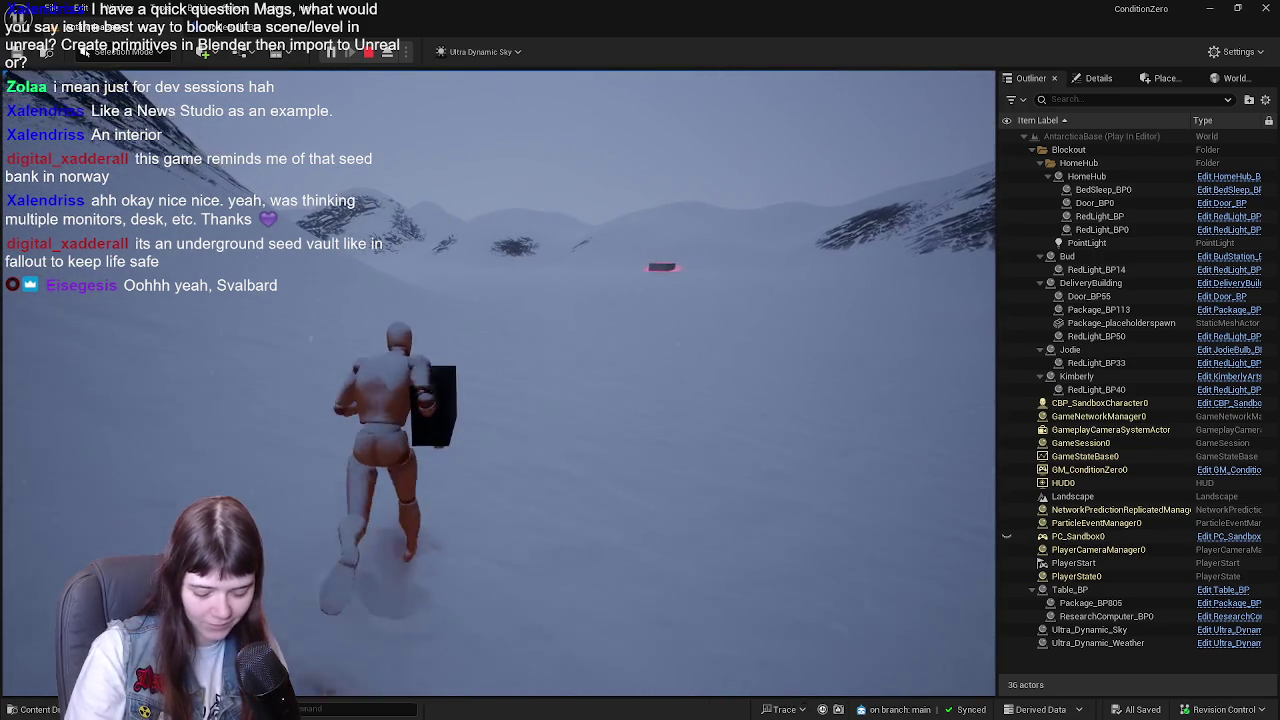
{"action": "key", "text": "w"}
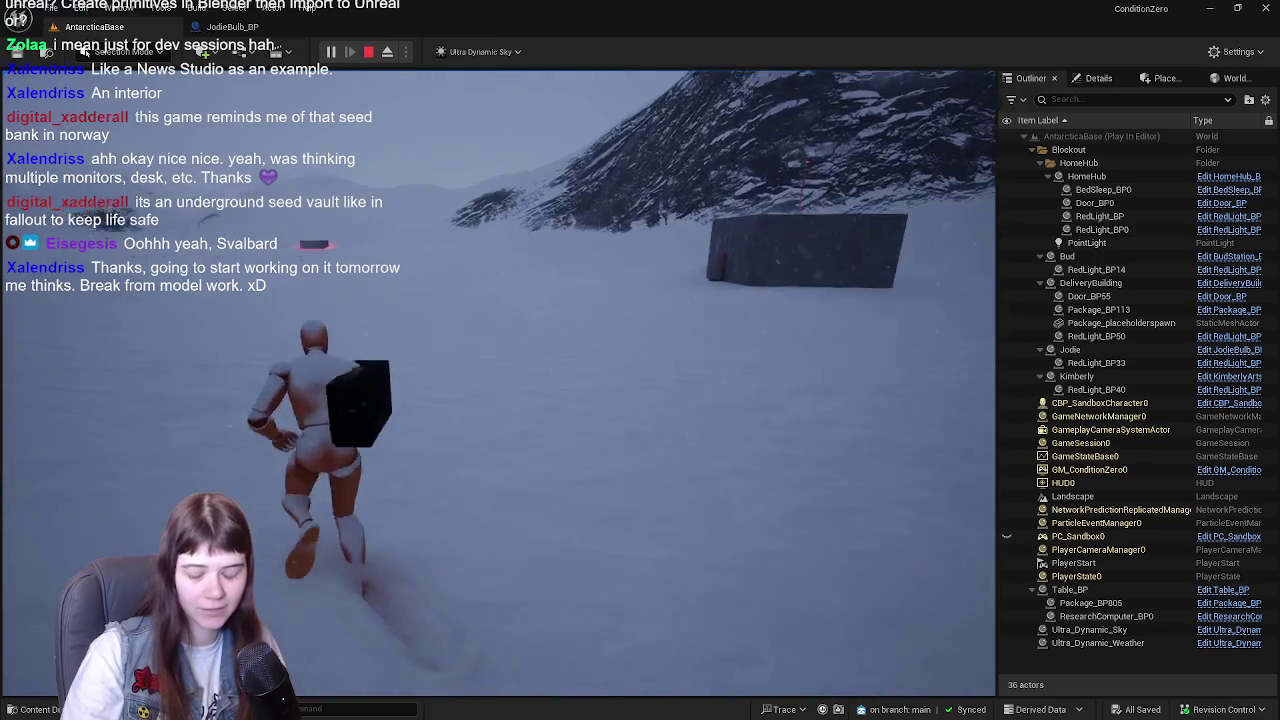
{"action": "key", "text": "w"}
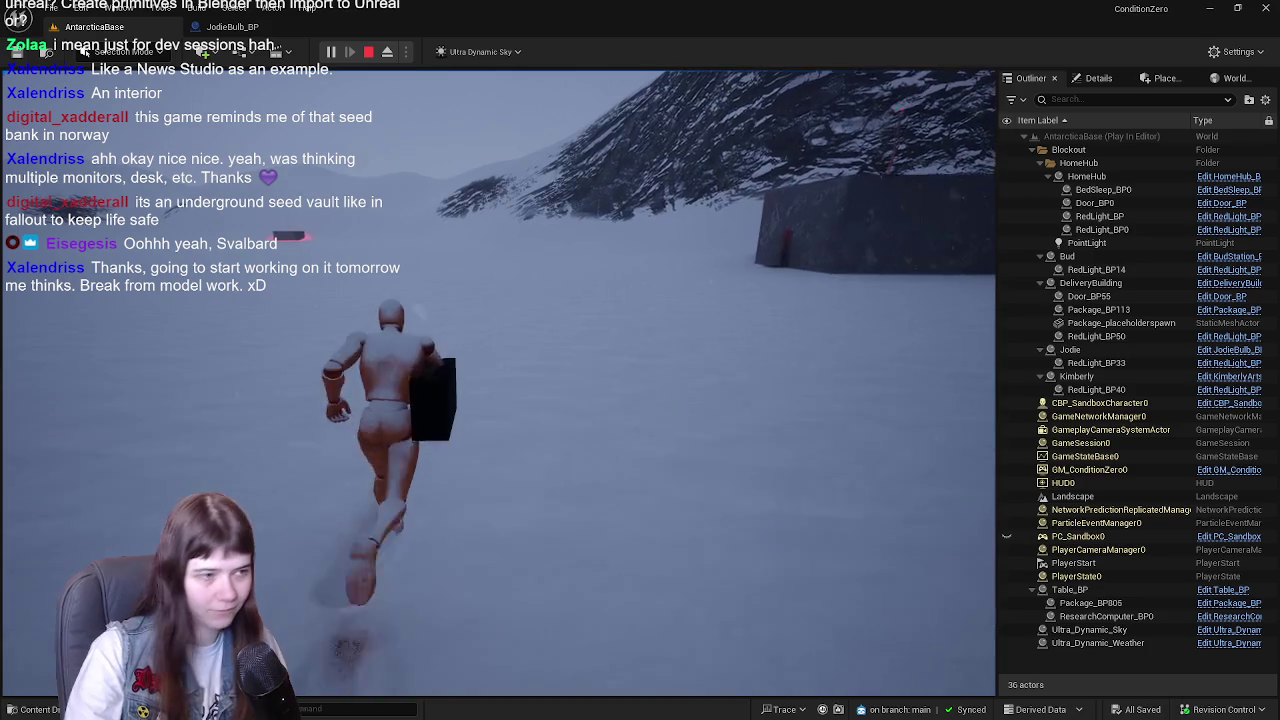
{"action": "key", "text": "w"}
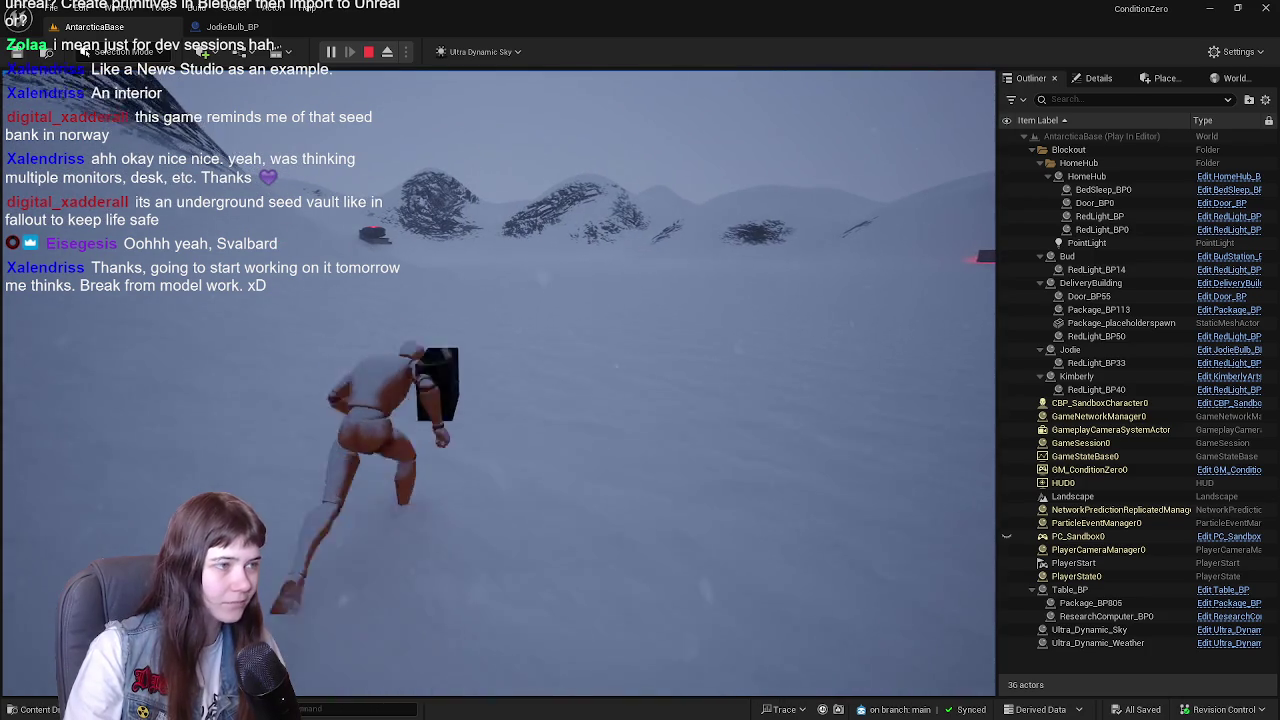
{"action": "key", "text": "w"}
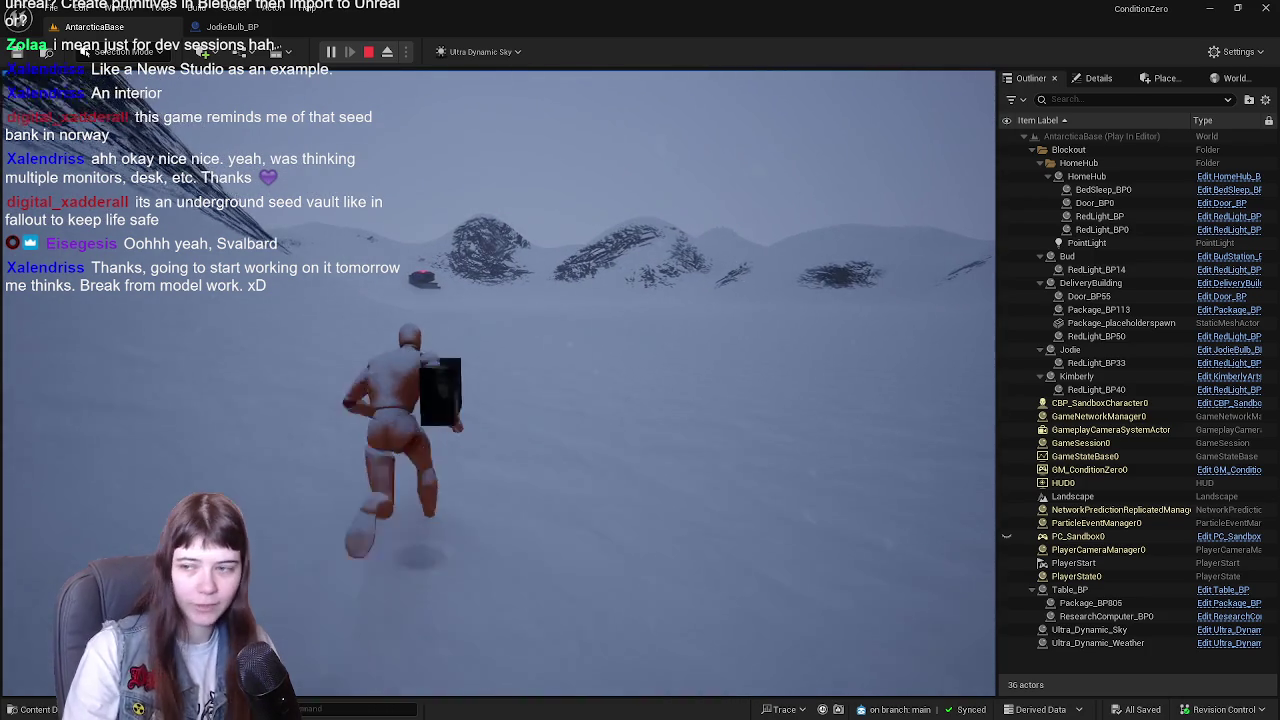
{"action": "key", "text": "w"}
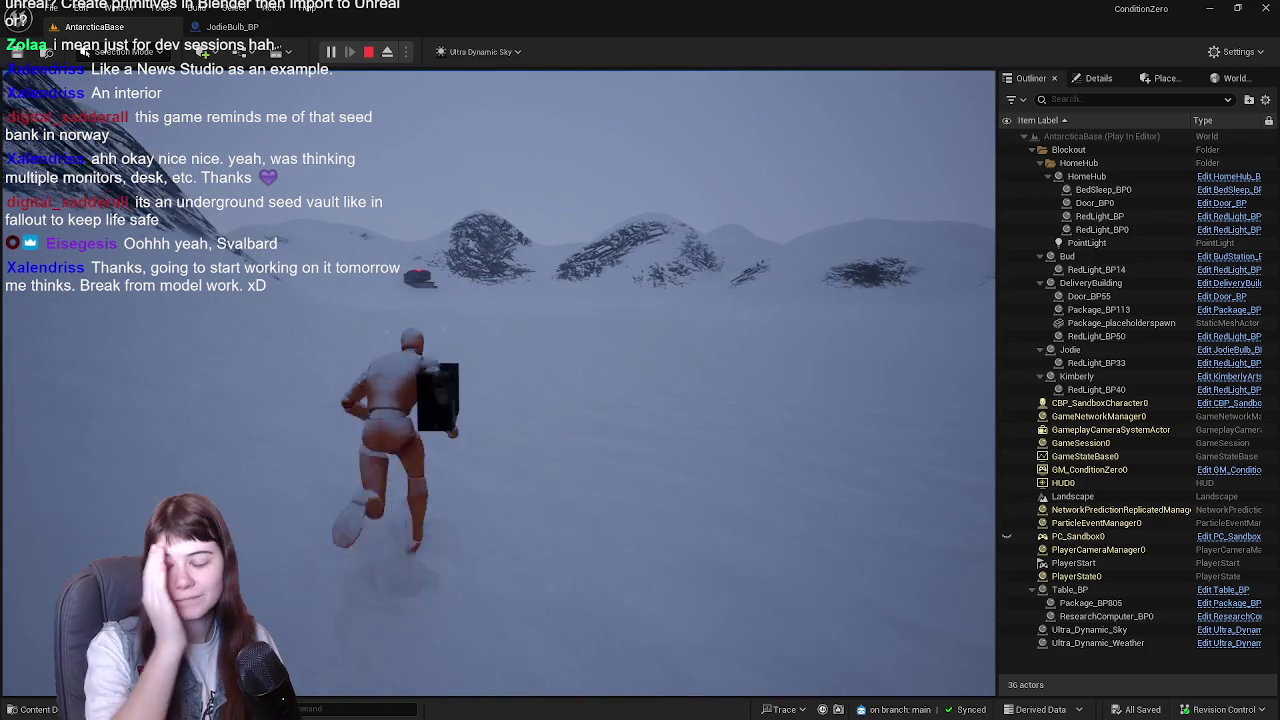
{"action": "key", "text": "w"}
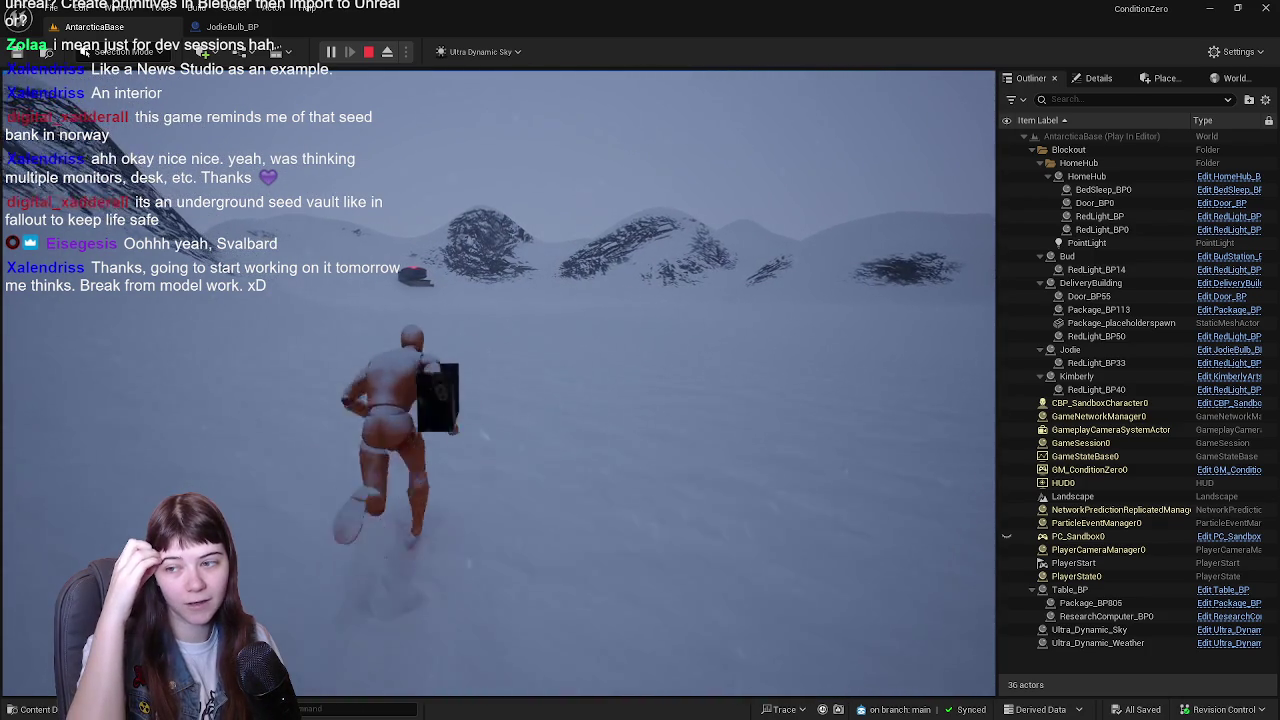
{"action": "key", "text": "w"}
{"action": "key", "text": "w"}
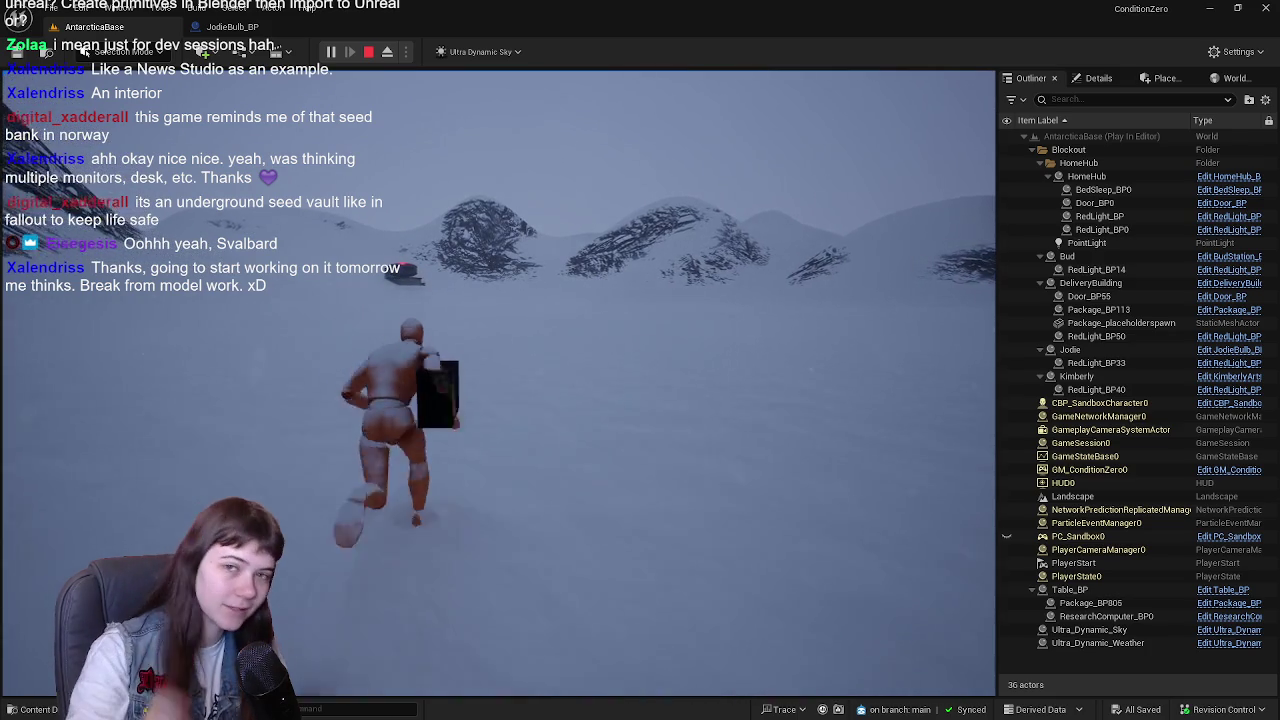
{"action": "key", "text": "w"}
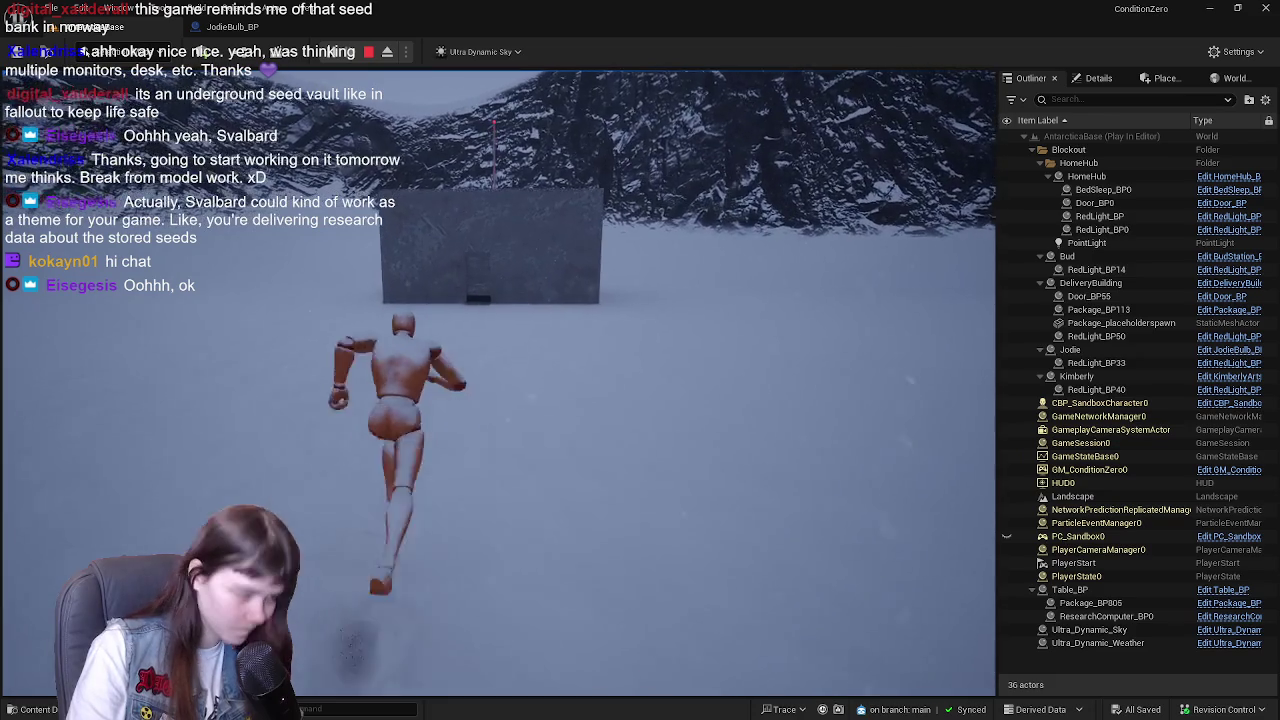
- Enter the lit room, walk past the table and bed, then exit back into the snow
{"action": "key", "text": "w"}
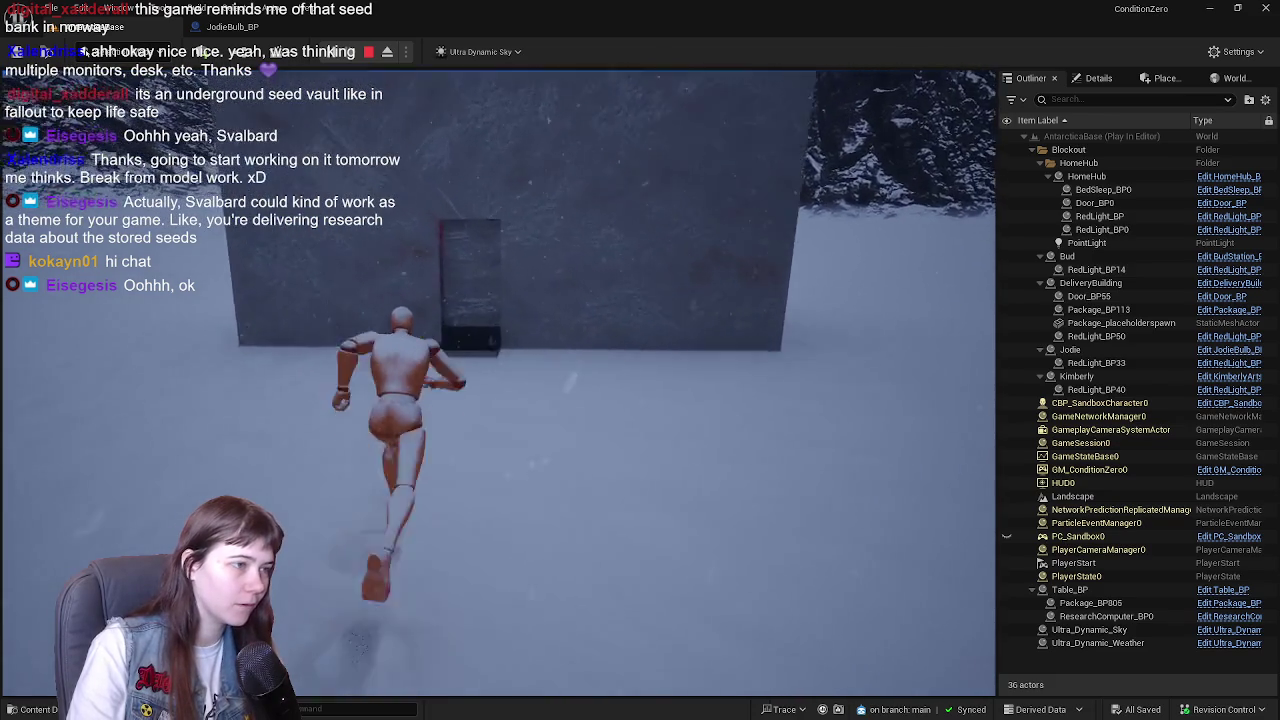
{"action": "key", "text": "w"}
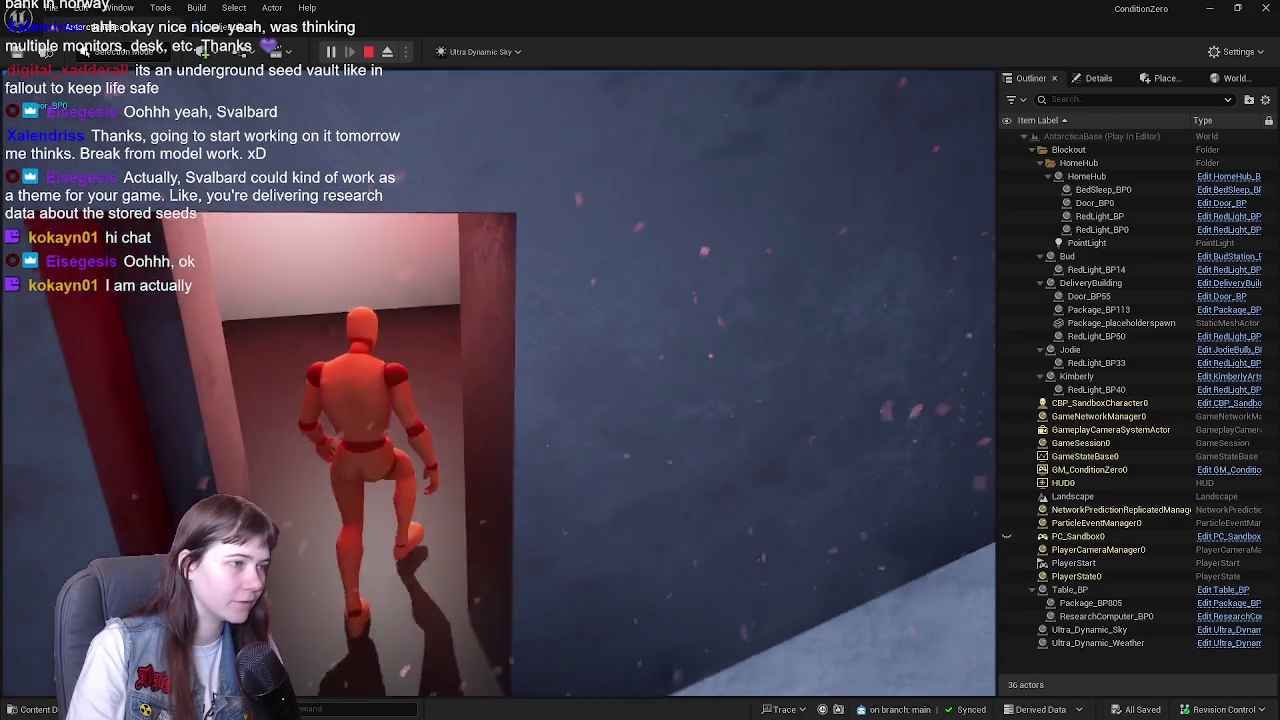
{"action": "key", "text": "w"}
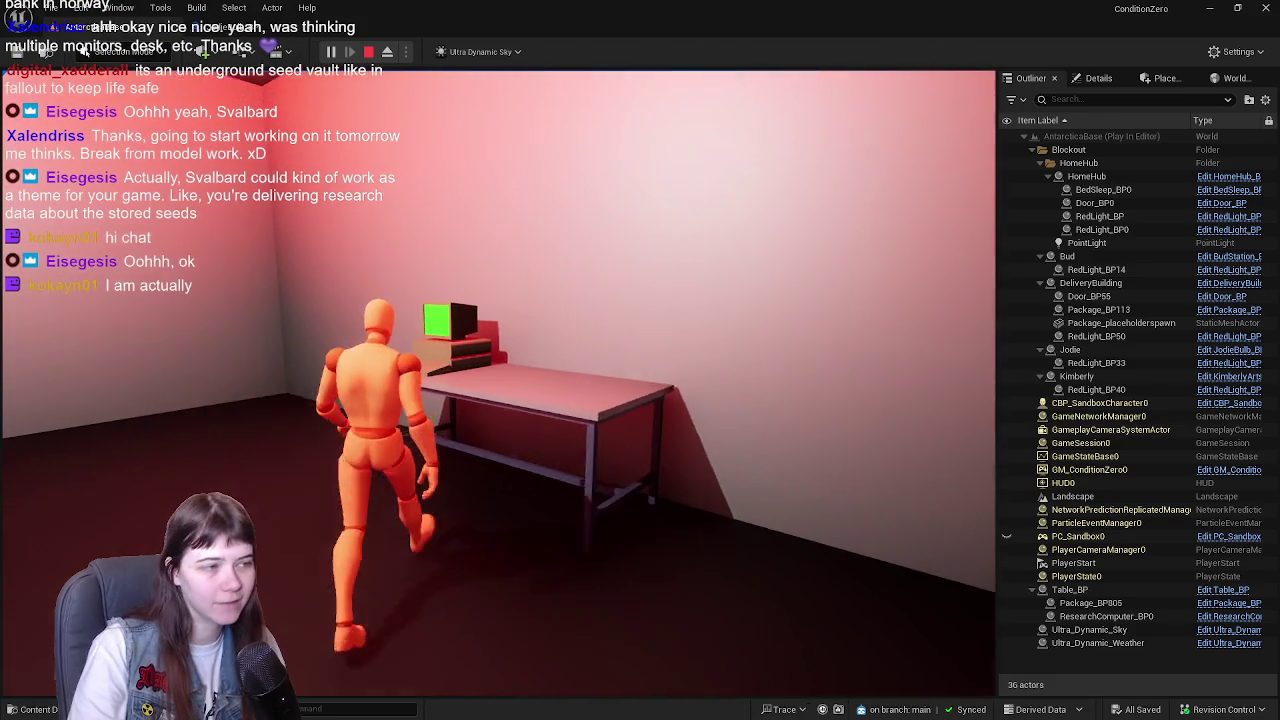
{"action": "key", "text": "w"}
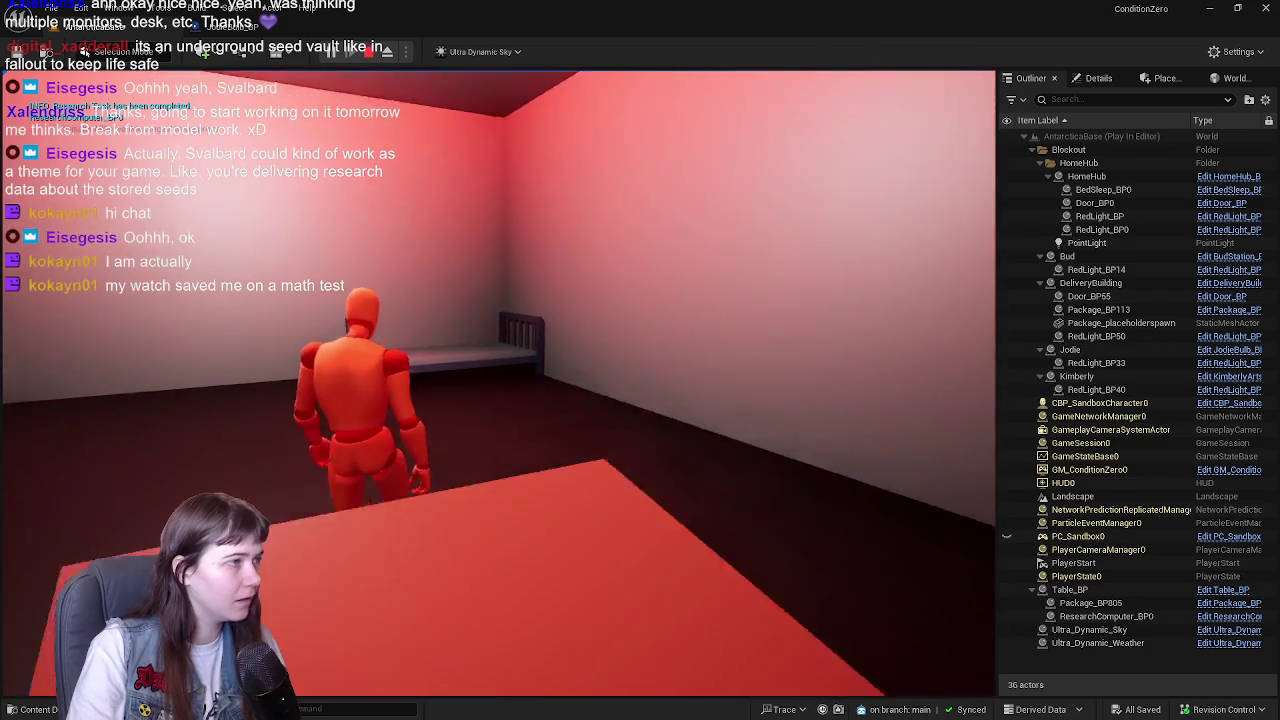
{"action": "key", "text": "w"}
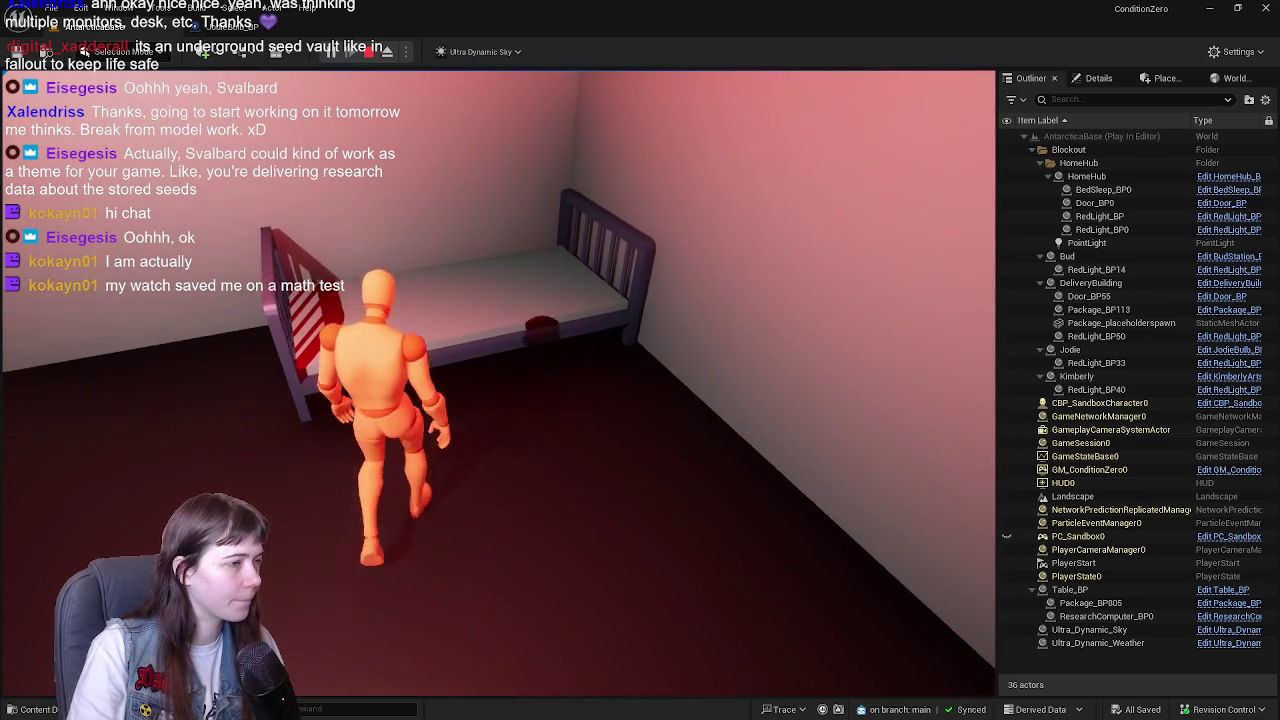
{"action": "key", "text": "w"}
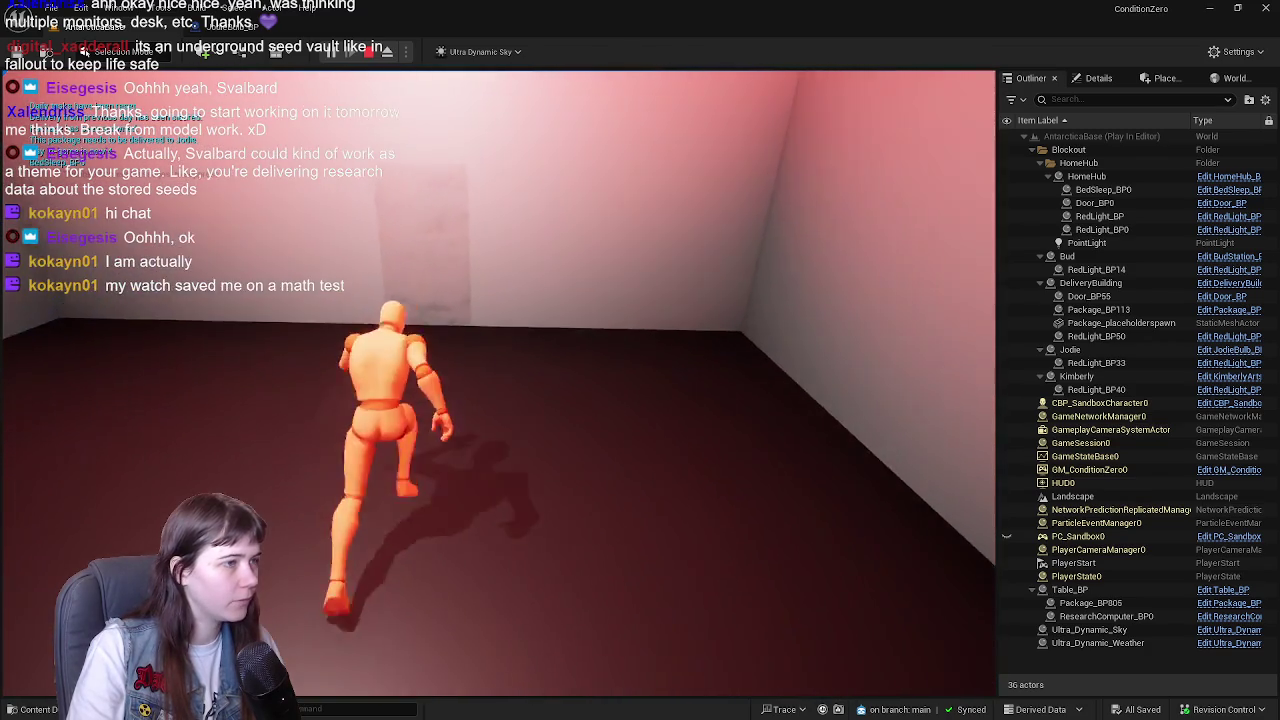
{"action": "key", "text": "w"}
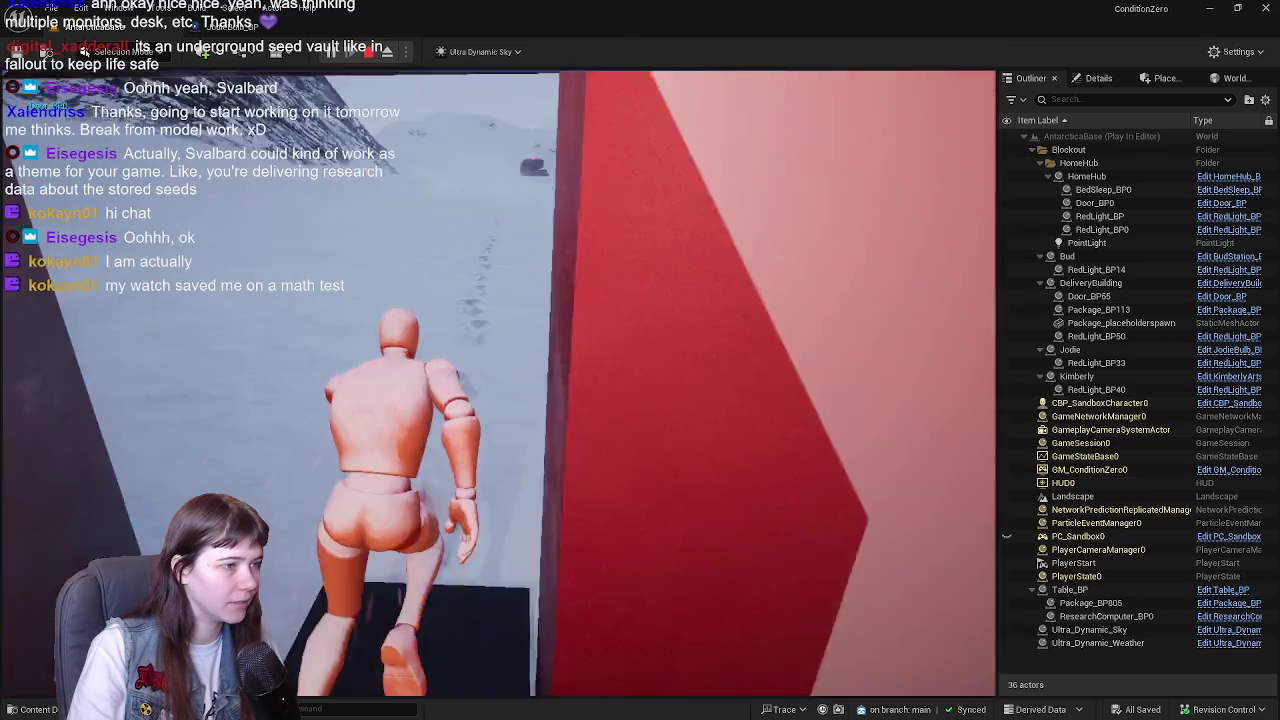
- Run up the snowy valley to the red-lit building and climb its dark staircase
{"action": "key", "text": "w"}
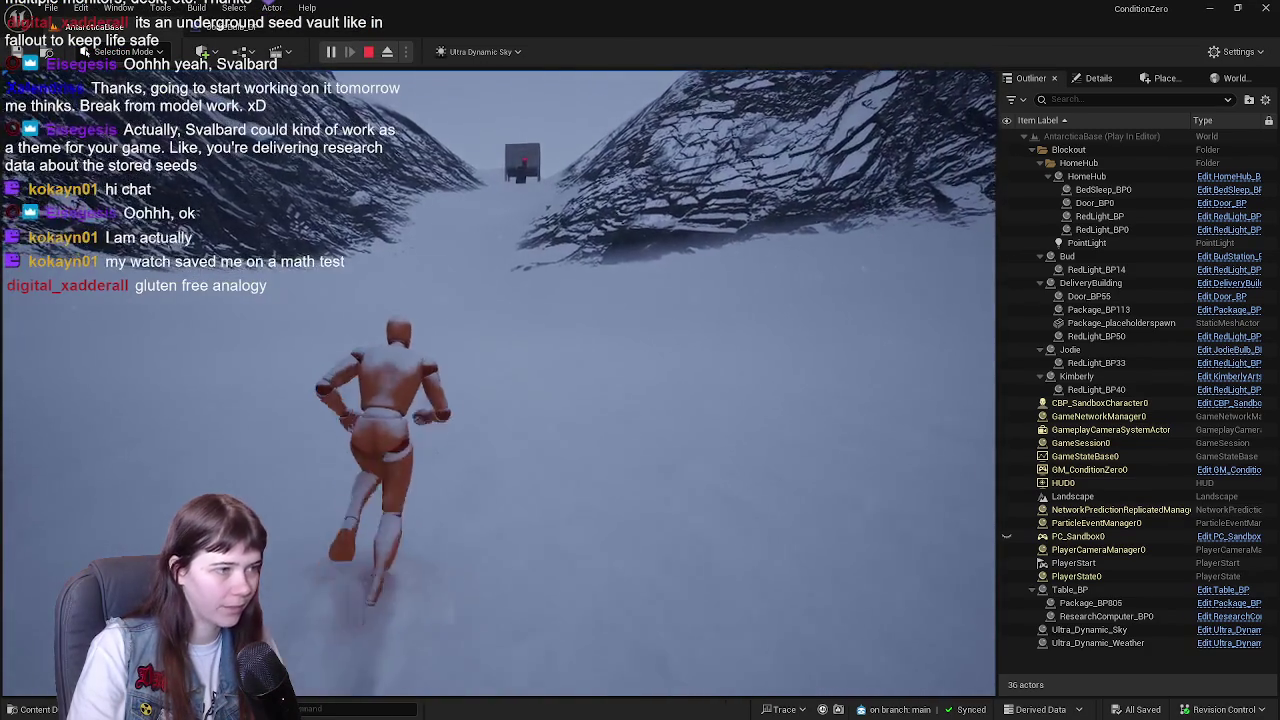
{"action": "key", "text": "w"}
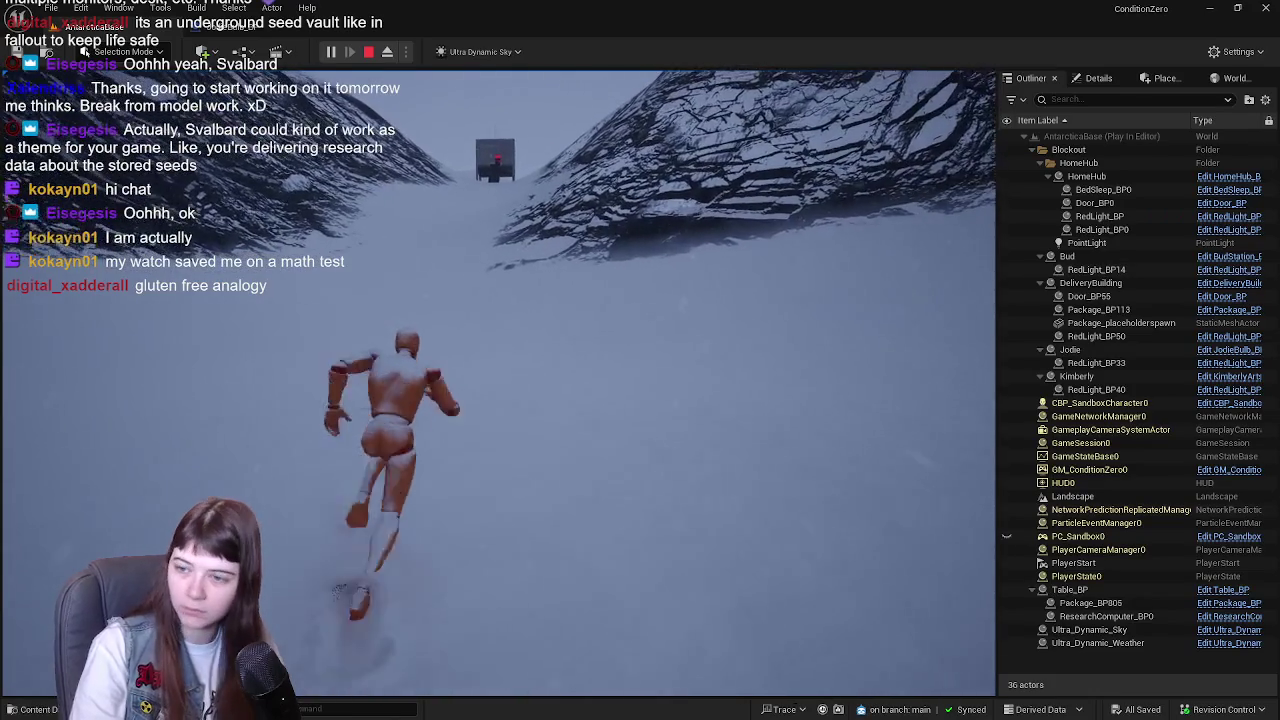
{"action": "key", "text": "w"}
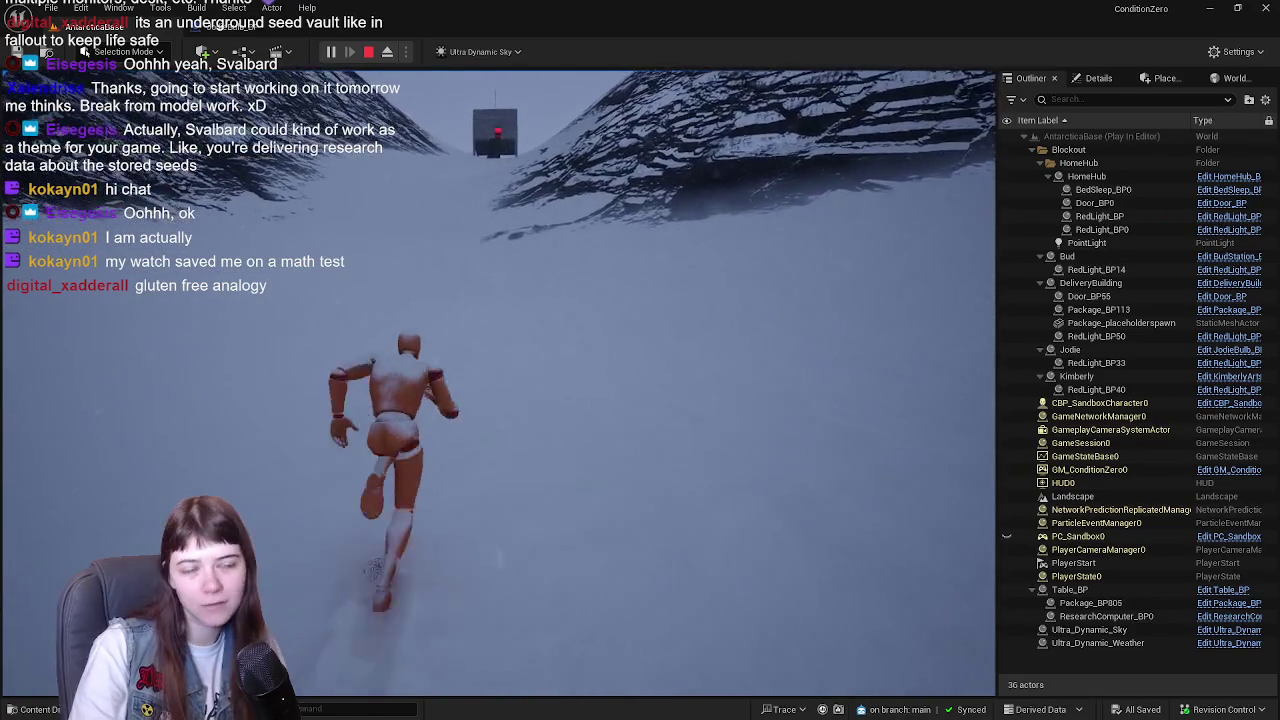
{"action": "key", "text": "w"}
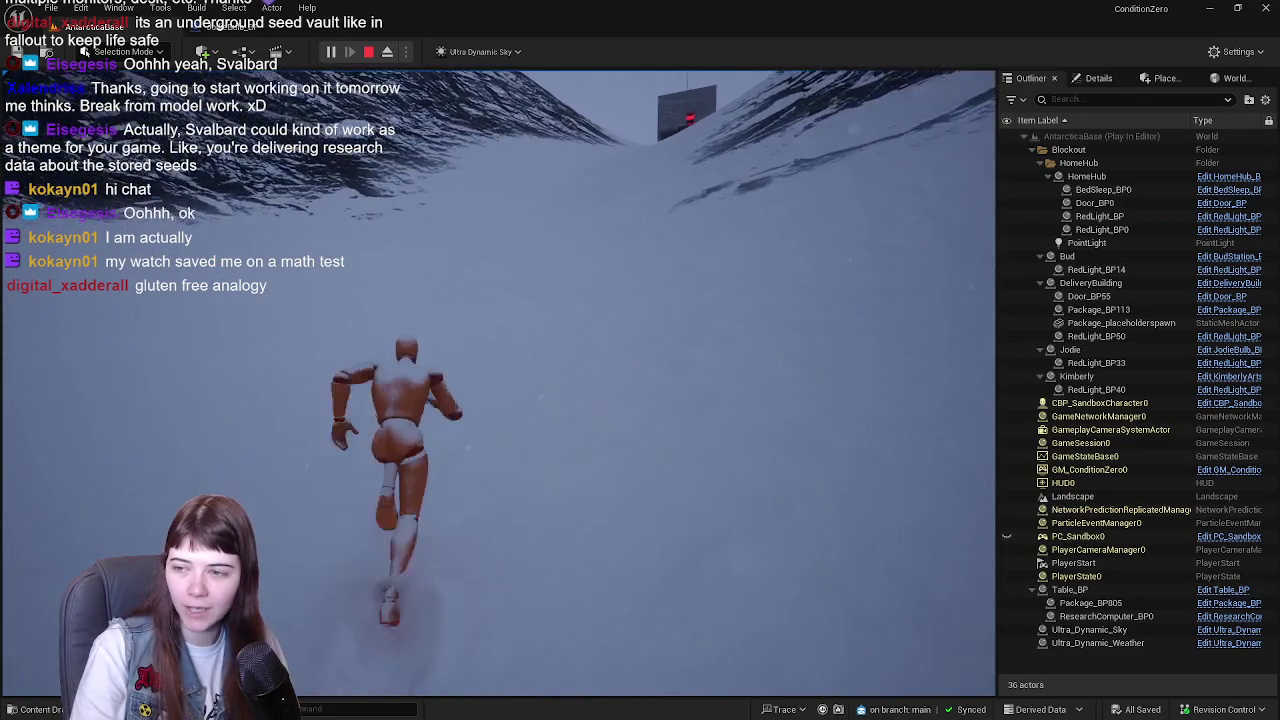
{"action": "key", "text": "w"}
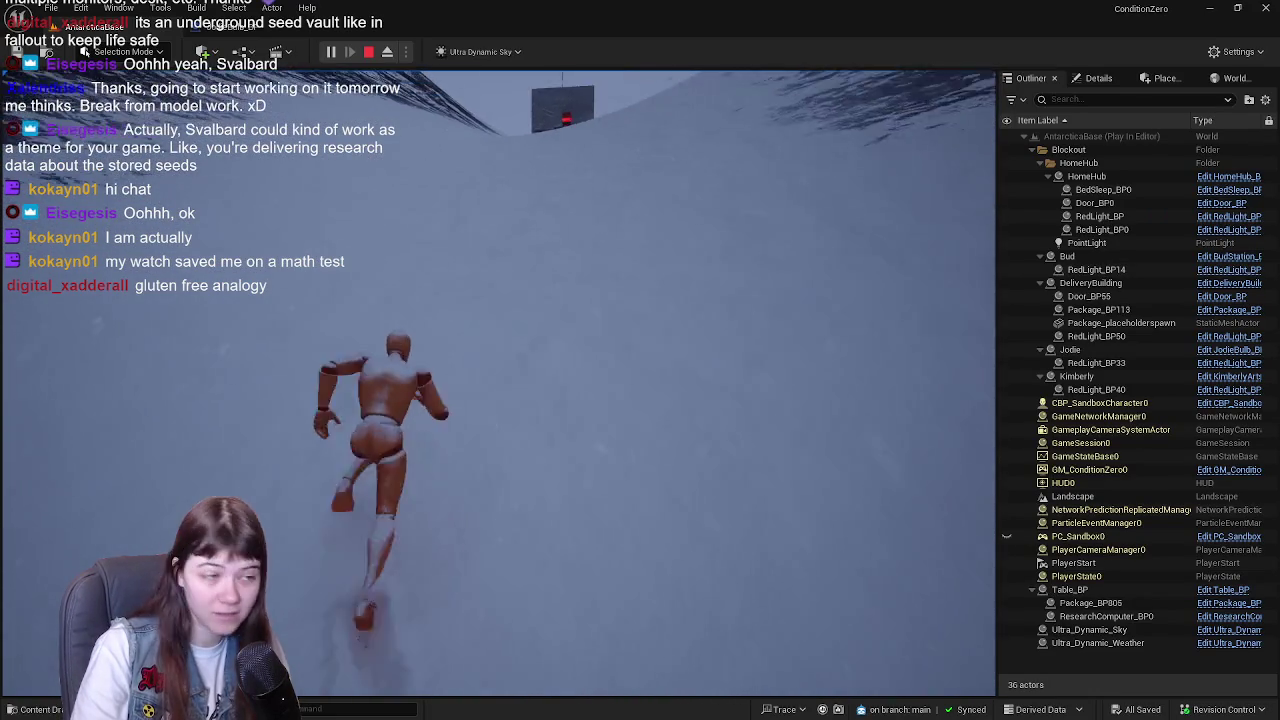
{"action": "key", "text": "w"}
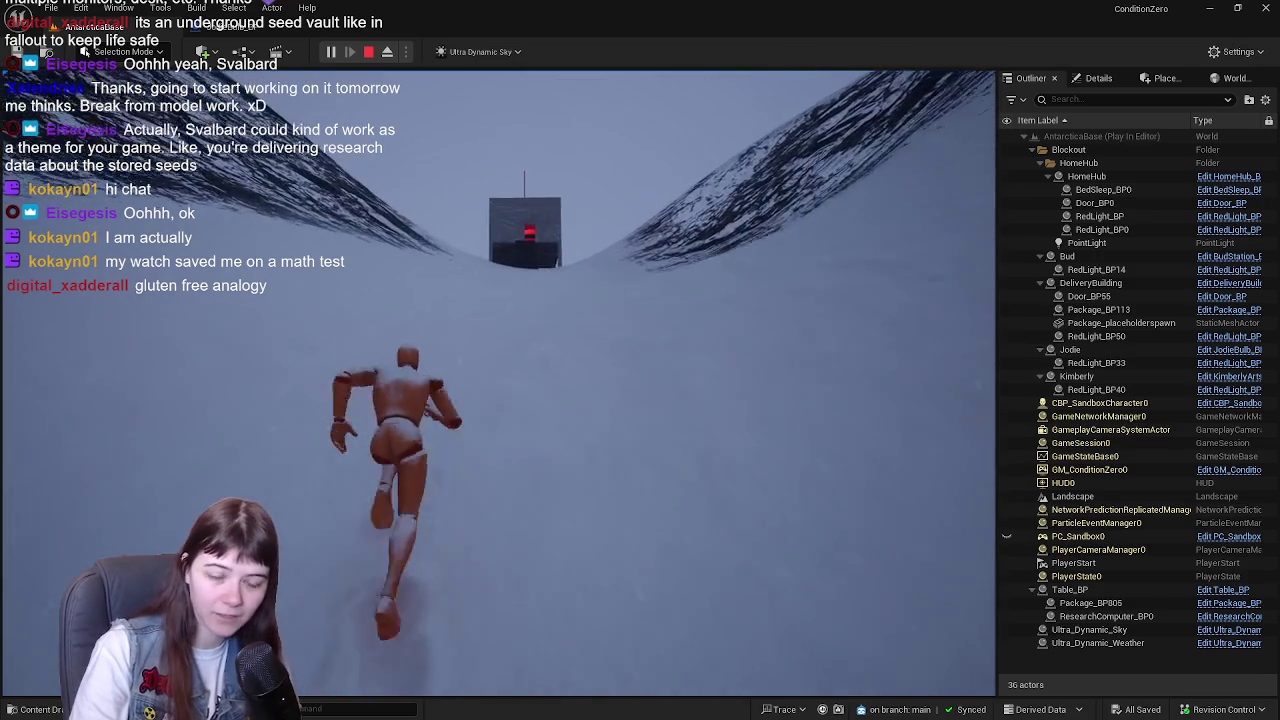
{"action": "key", "text": "w"}
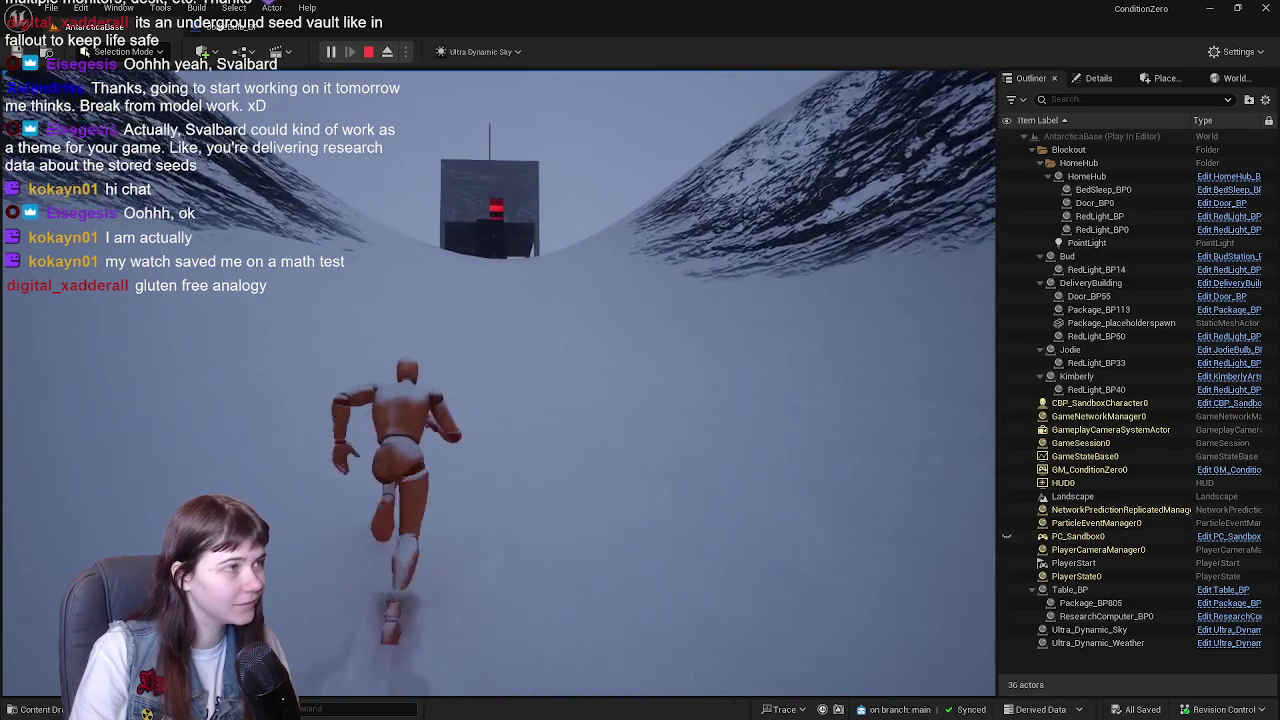
{"action": "key", "text": "w"}
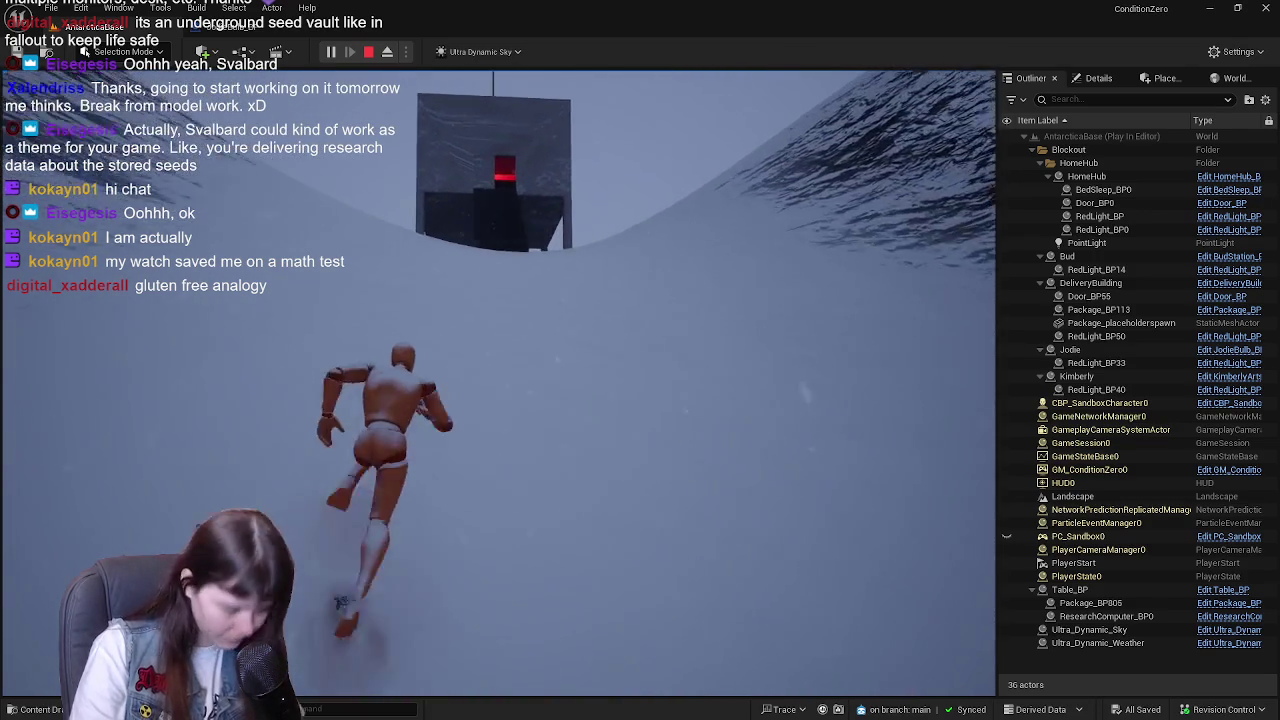
{"action": "key", "text": "w"}
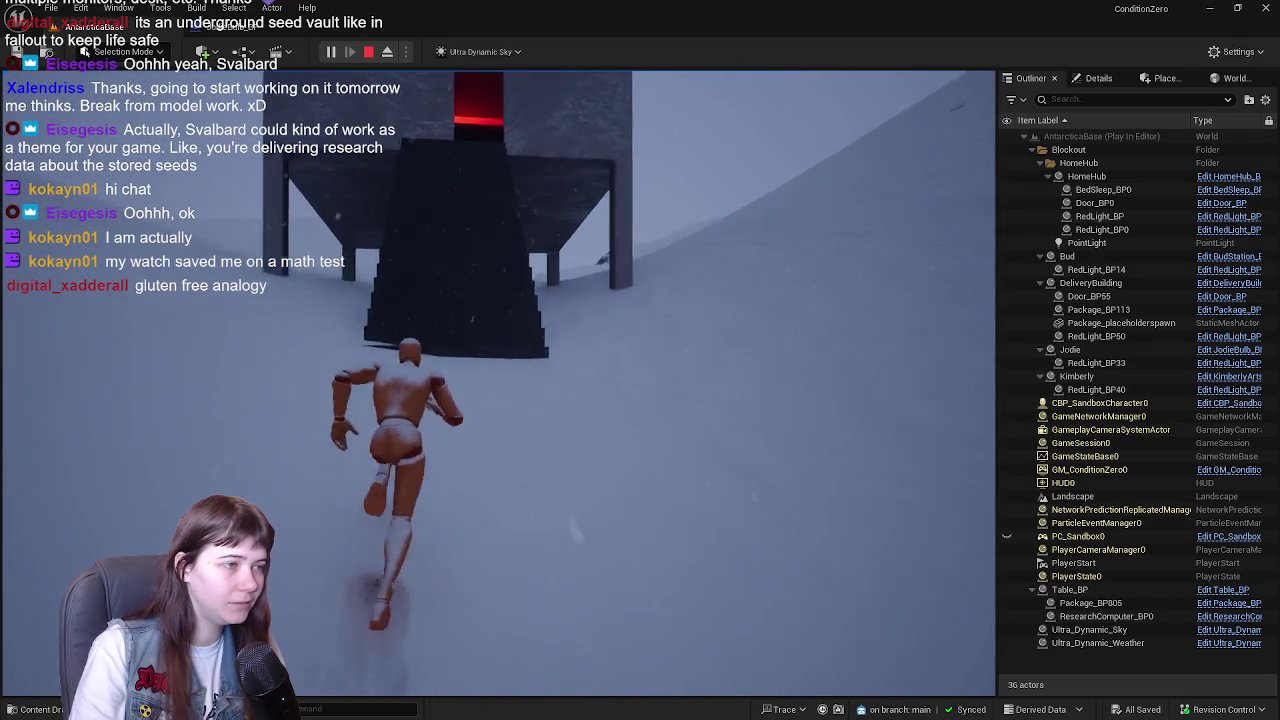
- Grab the package and carry it up the snowy slope toward the red marker
{"action": "key", "text": "w"}
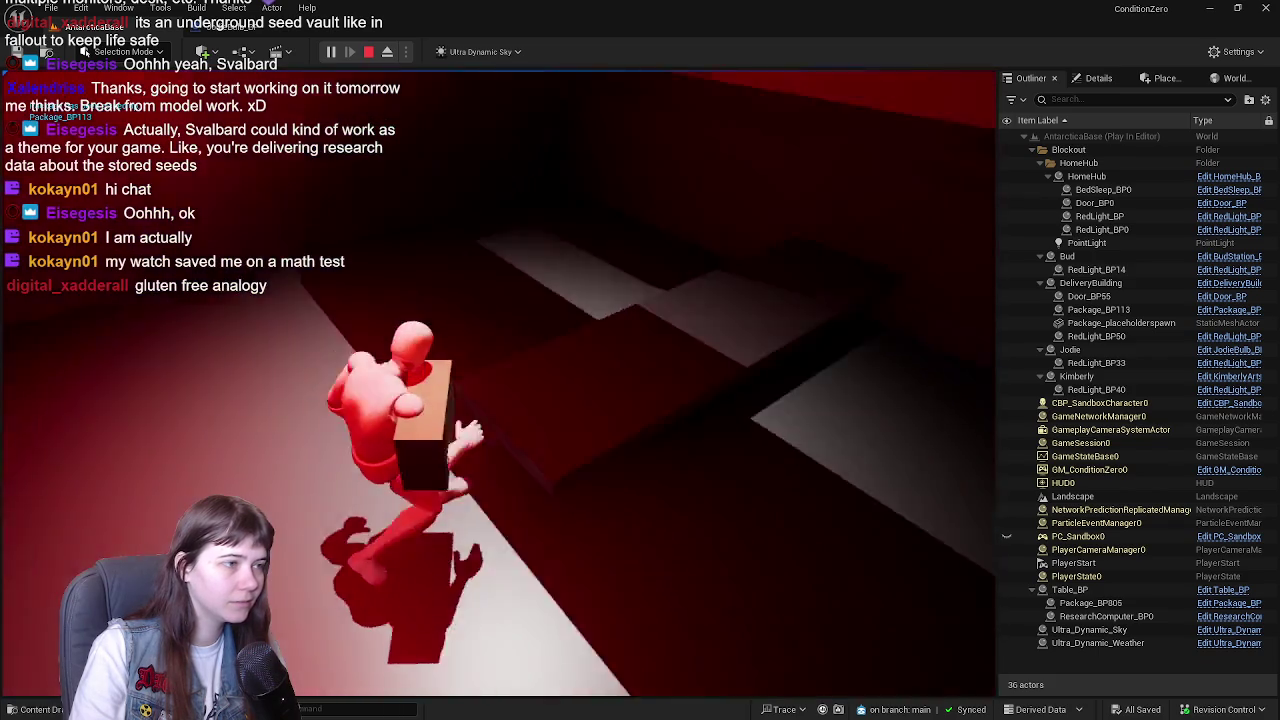
{"action": "key", "text": "w"}
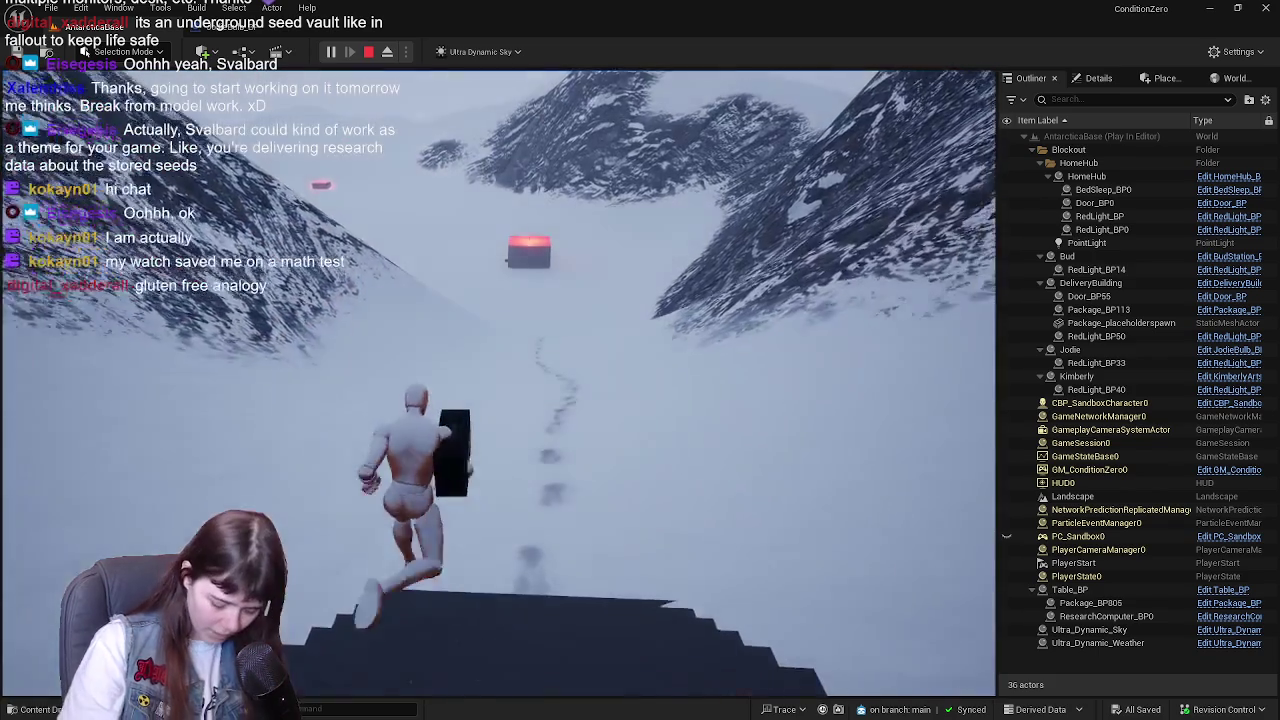
{"action": "key", "text": "a"}
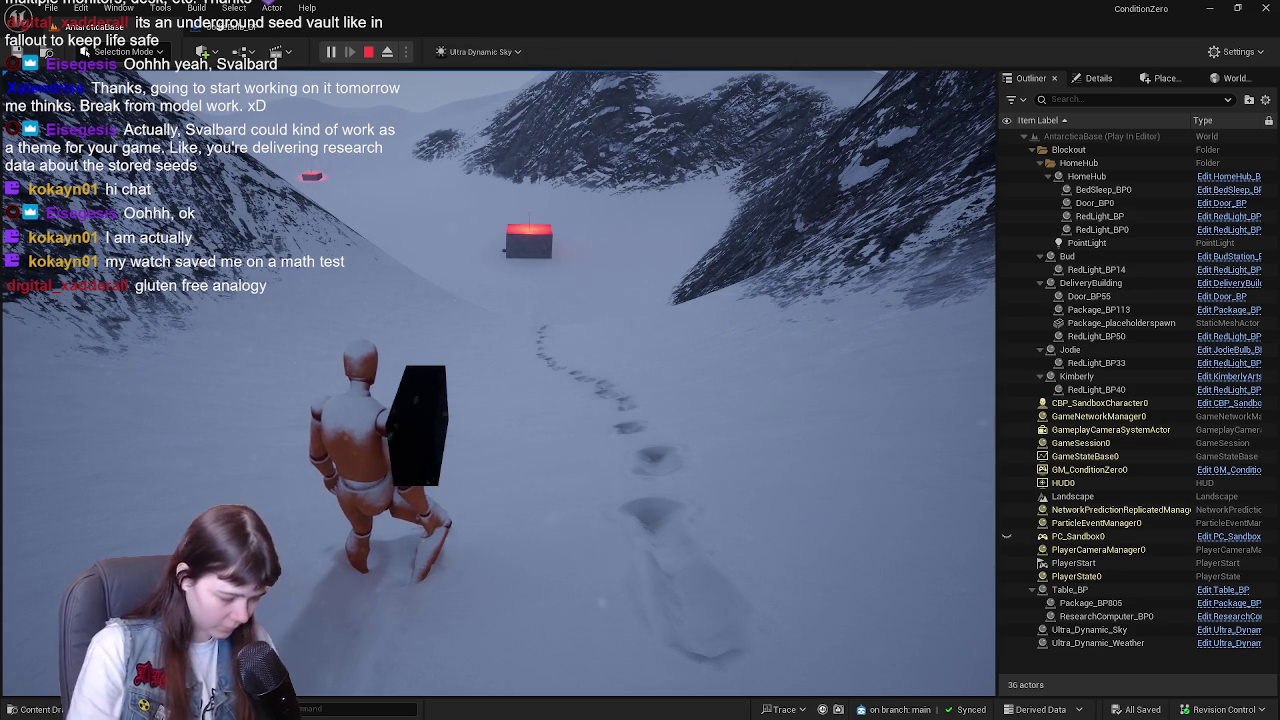
{"action": "key", "text": "w"}
{"action": "key", "text": "w"}
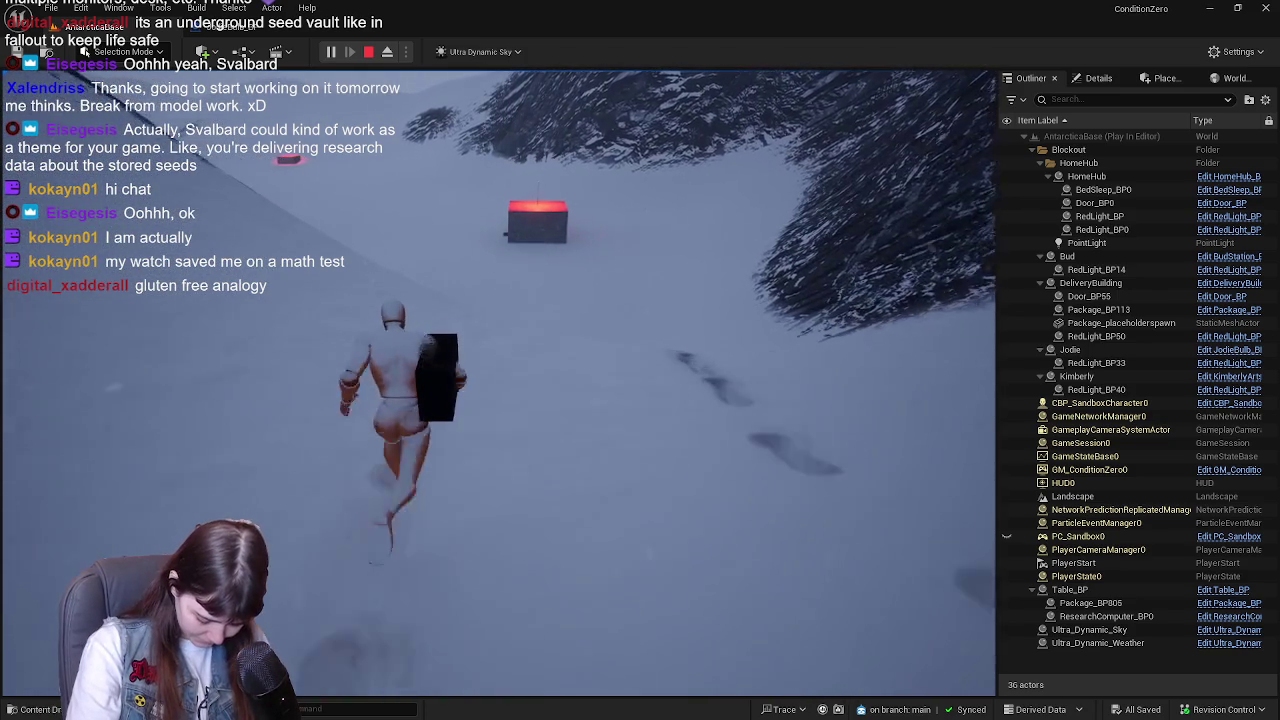
{"action": "key", "text": "w"}
{"action": "key", "text": "w"}
{"action": "key", "text": "w"}
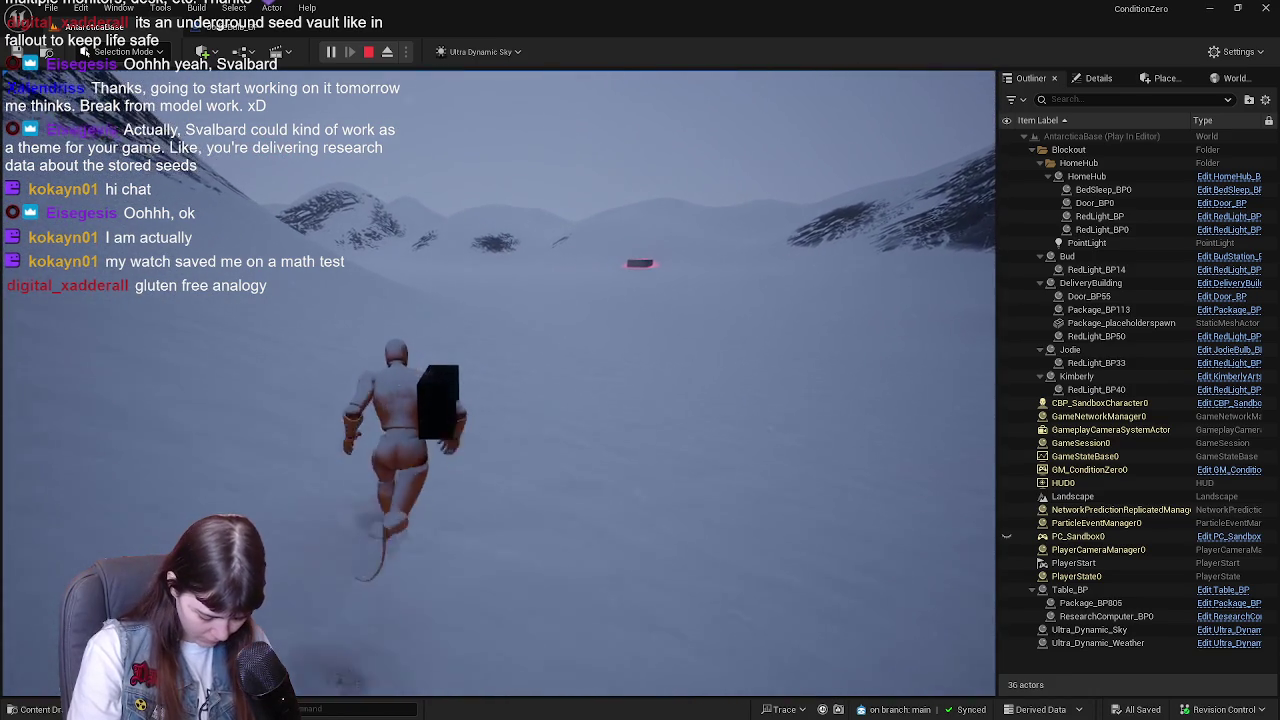
{"action": "key", "text": "w"}
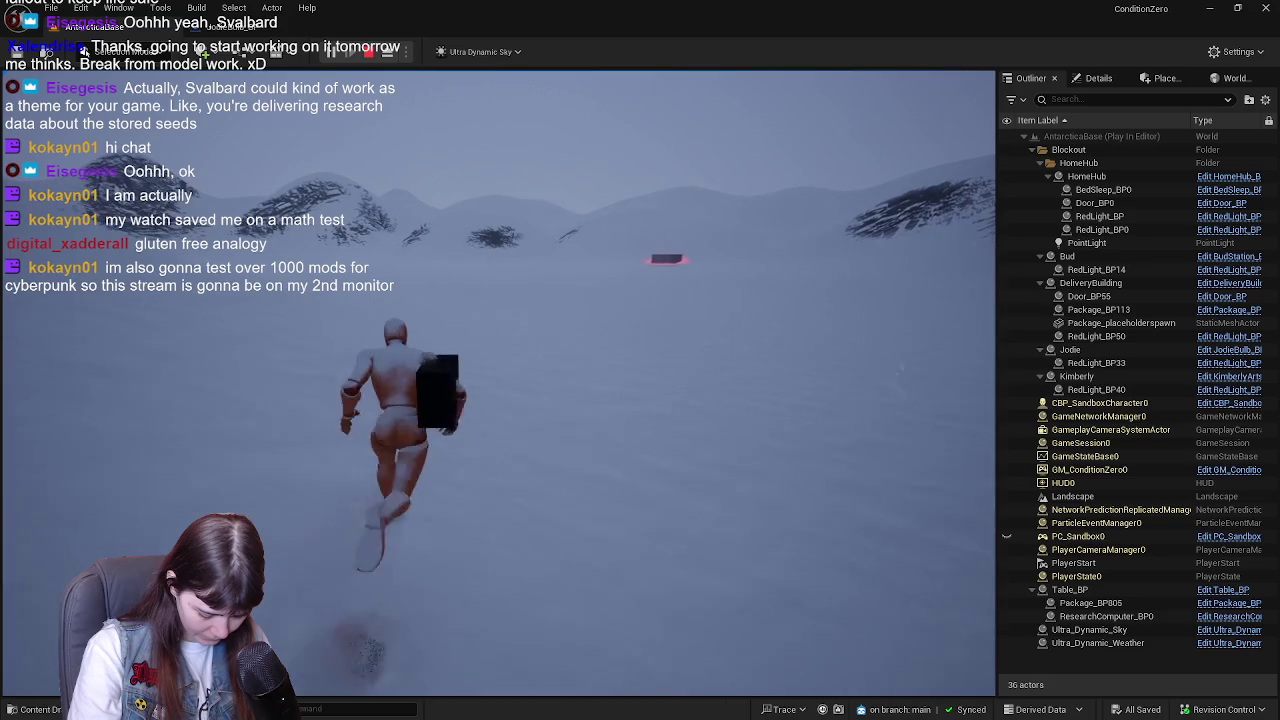
{"action": "key", "text": "w"}
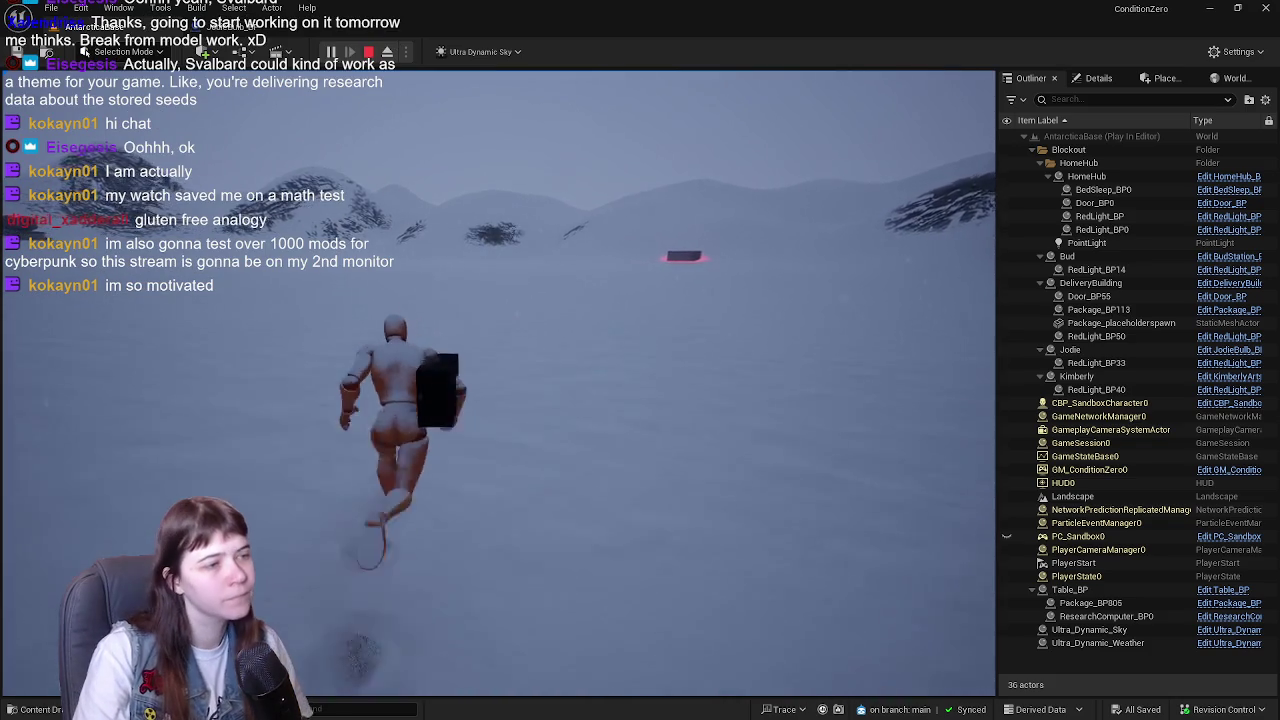
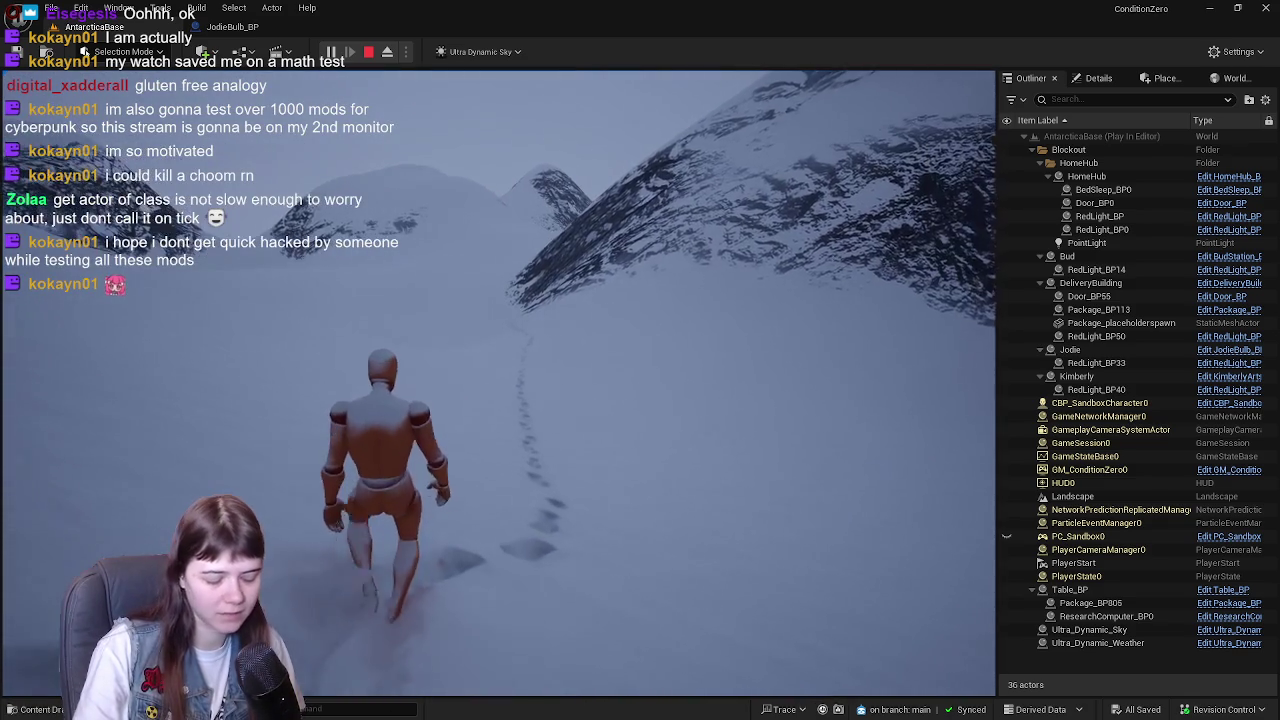
- Stop the Play-In-Editor test and open the JodieBulb_BP Blueprint for editing
{"action": "key", "text": "Escape"}
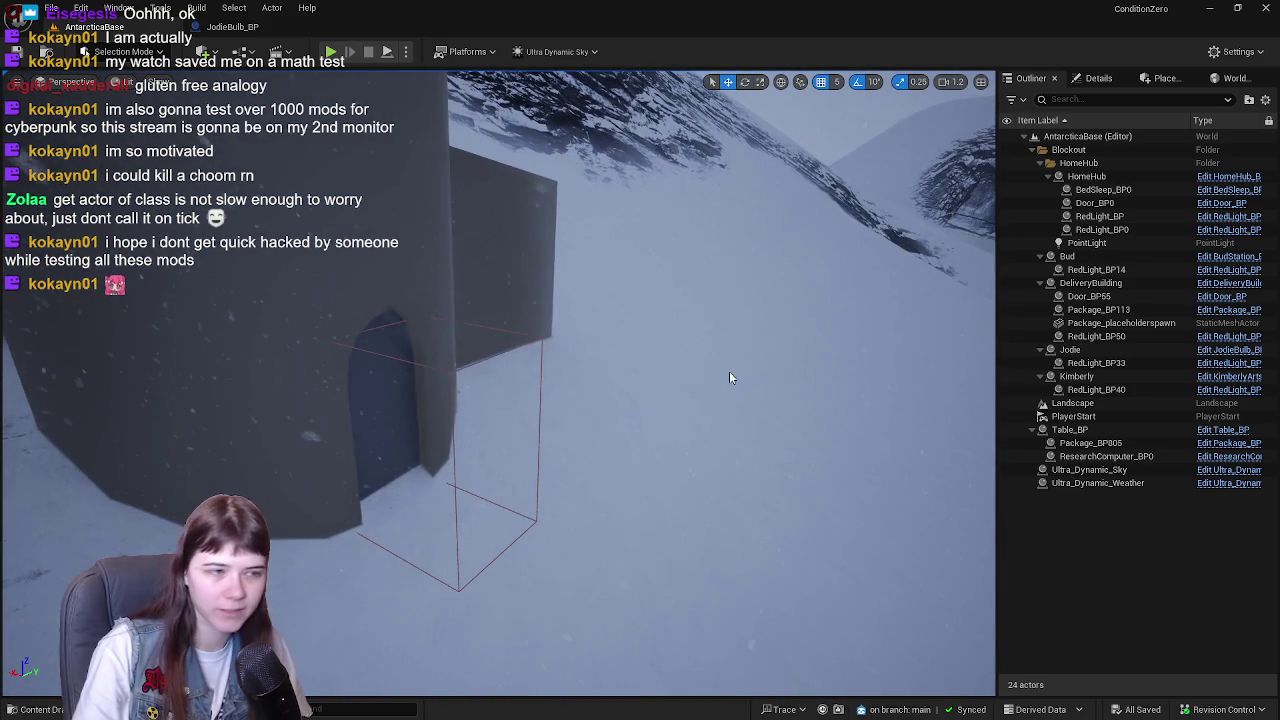
{"action": "left_click", "coordinate": [232, 27]}
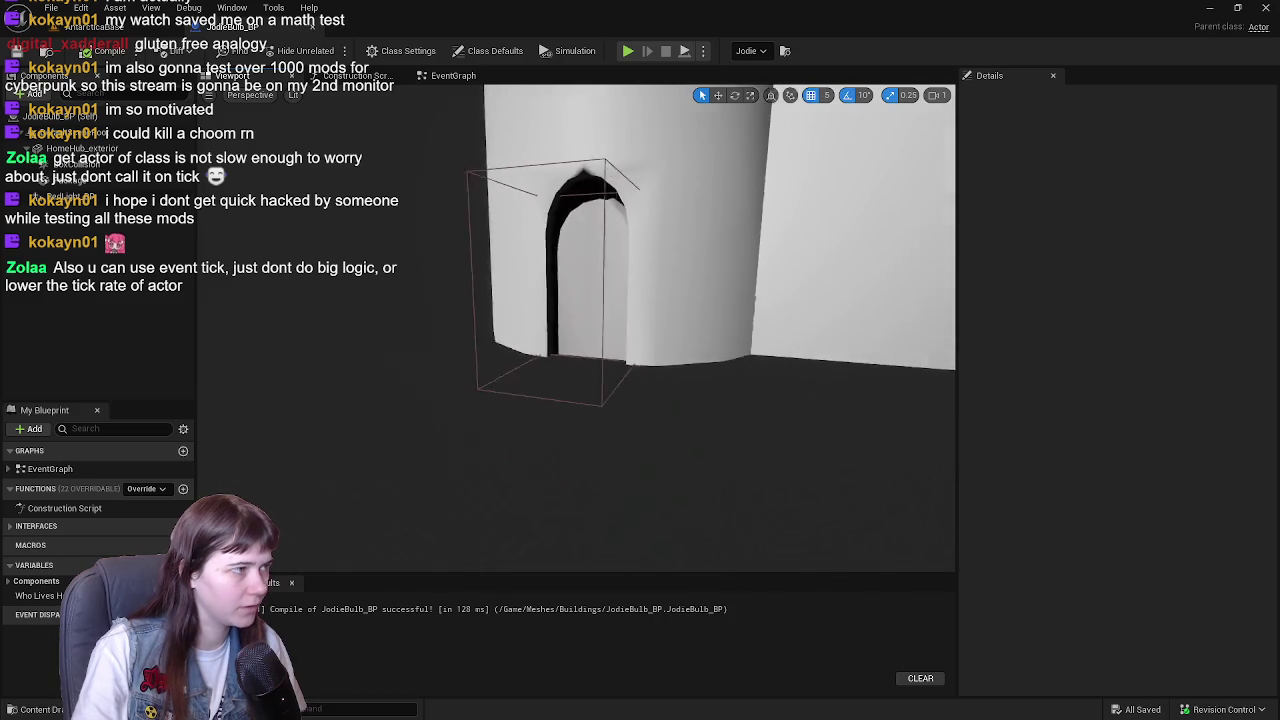
- Select the package component in JodieBulb_BP and review its Details
{"action": "left_click", "coordinate": [95, 178]}
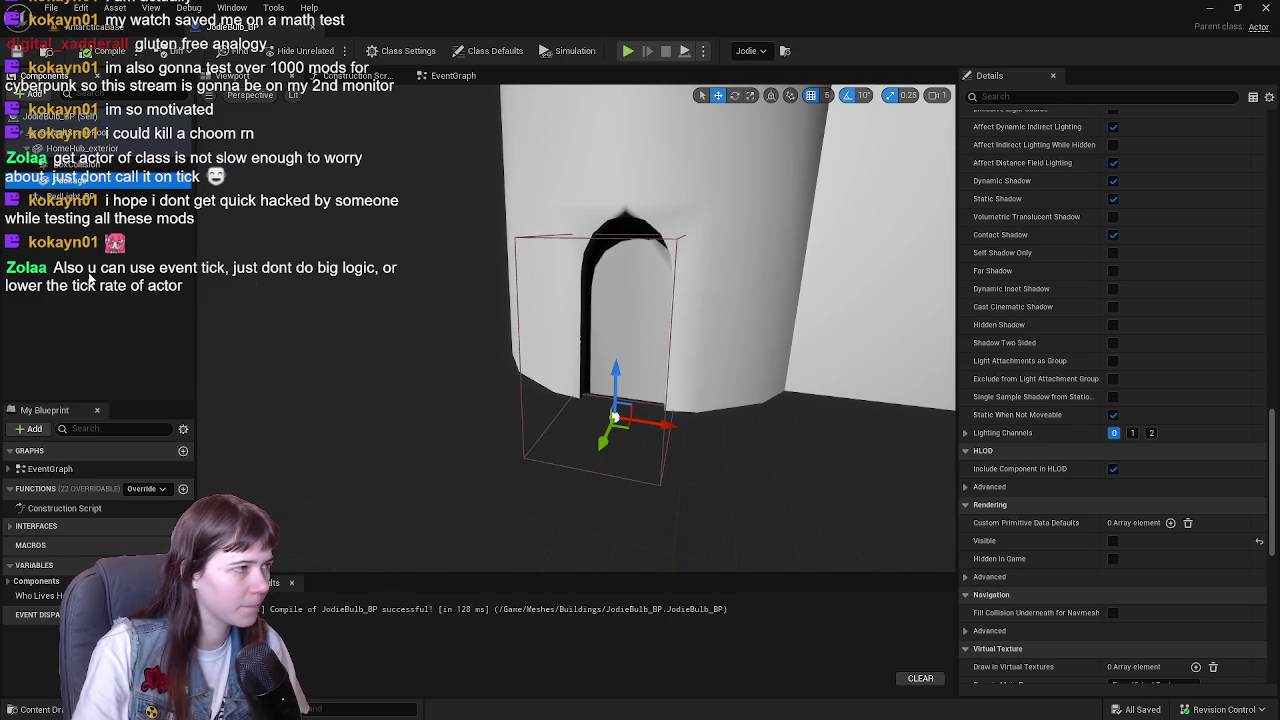
{"action": "scroll", "coordinate": [1138, 418], "scroll_direction": "up", "scroll_amount": 5}
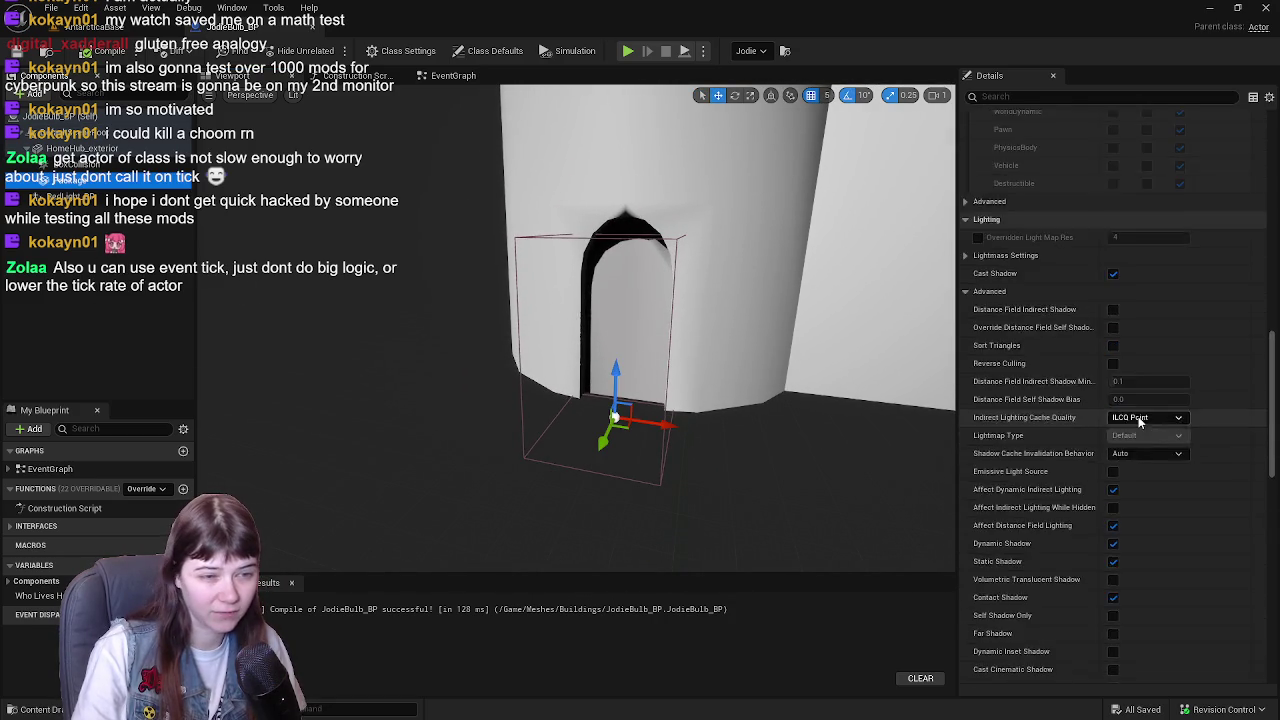
{"action": "scroll", "coordinate": [1138, 420], "scroll_direction": "up", "scroll_amount": 10}
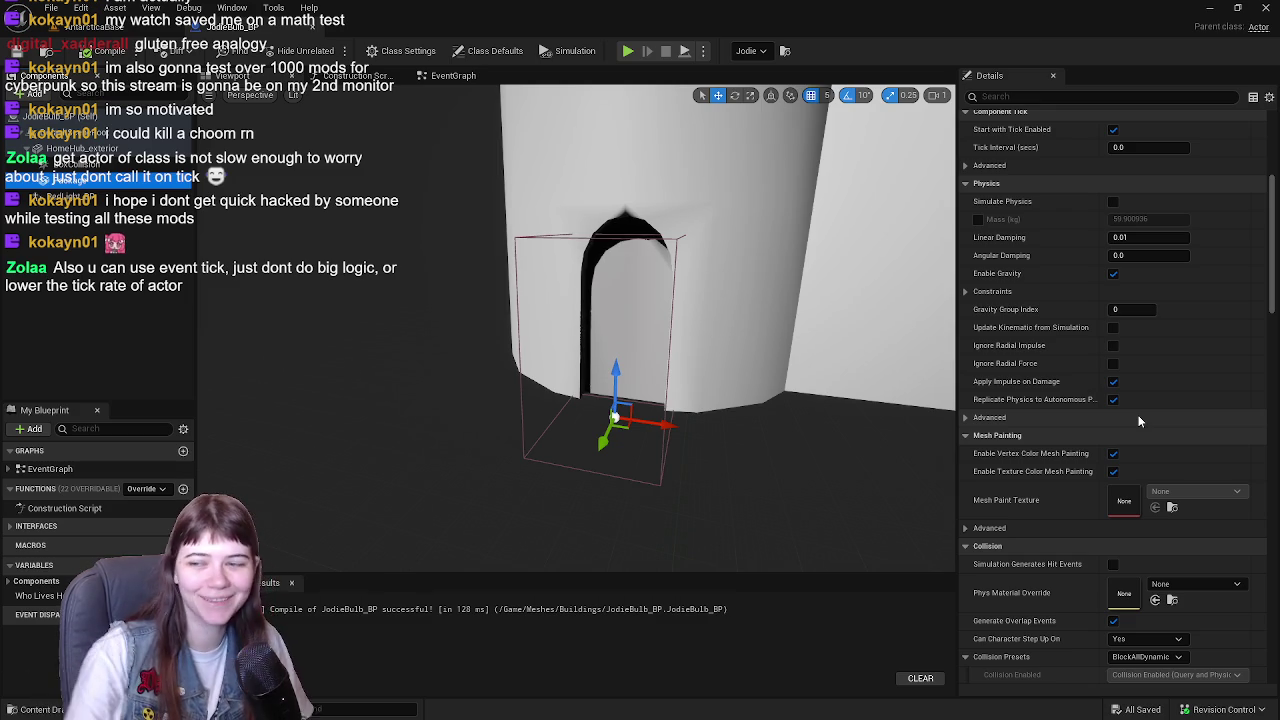
{"action": "scroll", "coordinate": [1138, 418], "scroll_direction": "up", "scroll_amount": 4}
{"action": "scroll", "coordinate": [1136, 420], "scroll_direction": "up", "scroll_amount": 1}
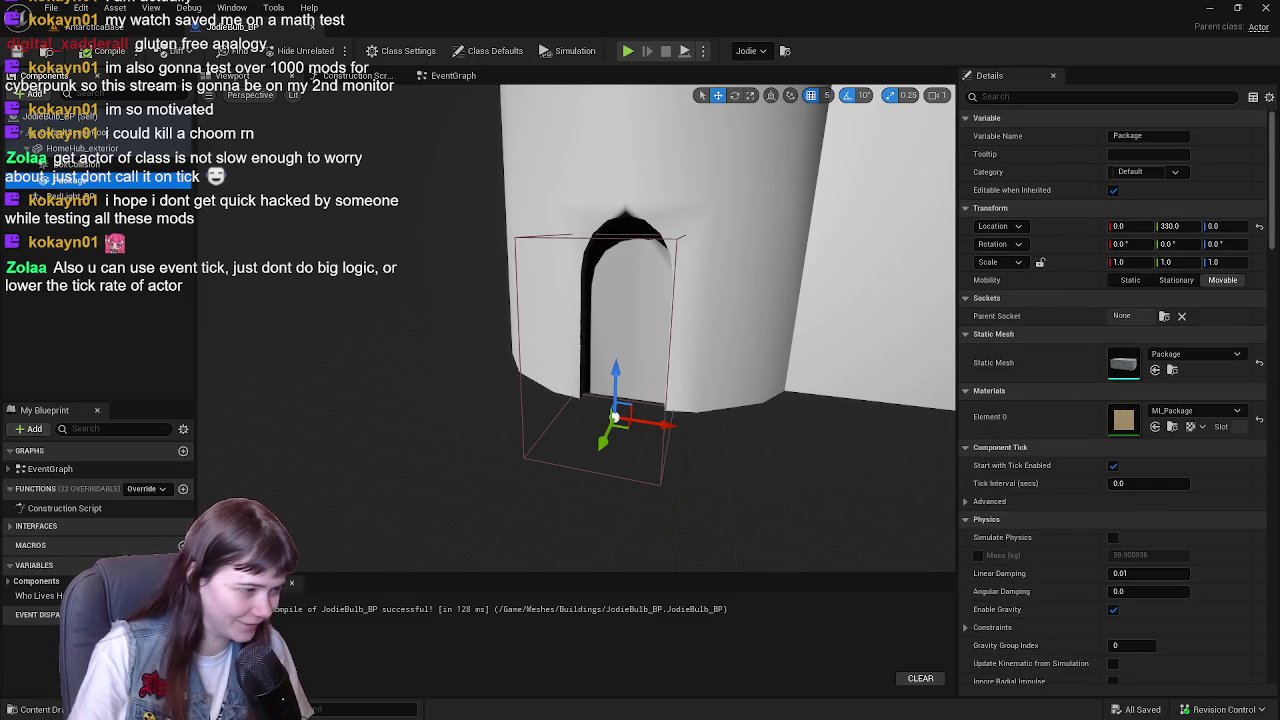
- Return to the AntarcticaBase level and fly the viewport up to the table
{"action": "key", "text": "ctrl+space"}
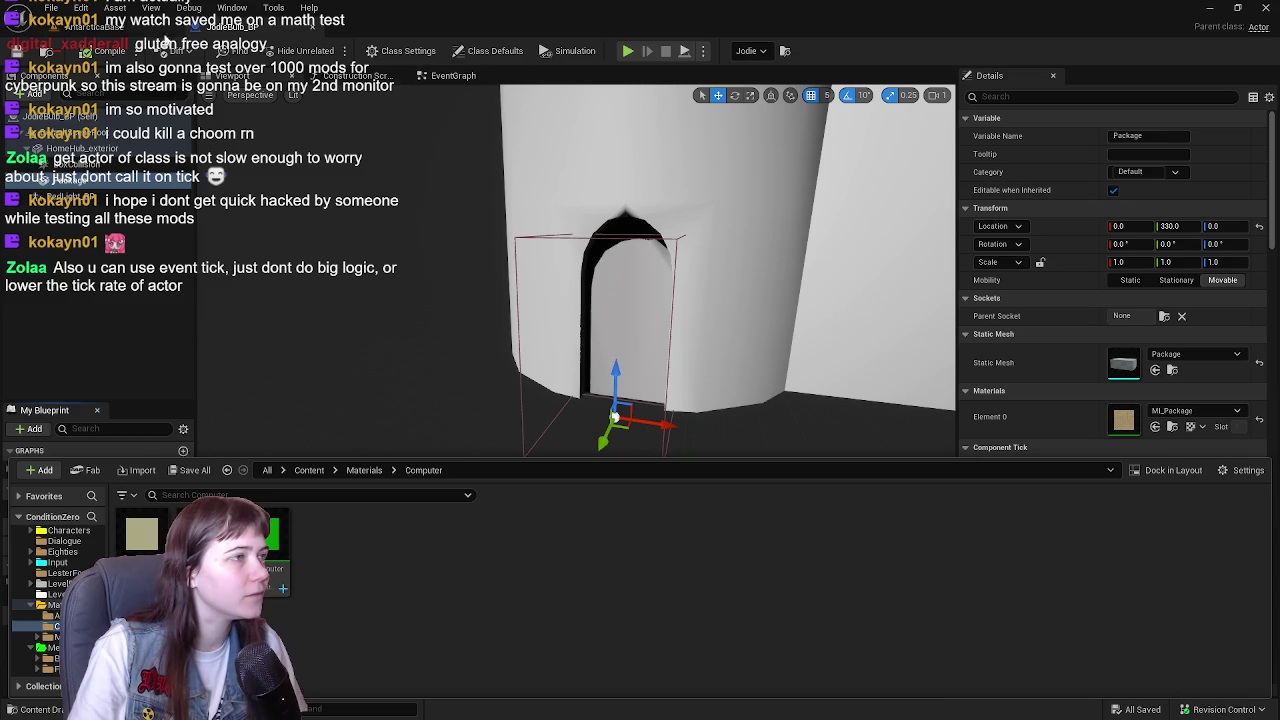
{"action": "left_click", "coordinate": [95, 25]}
{"action": "left_click_drag", "start_coordinate": [500, 380], "coordinate": [500, 420]}
{"action": "mouse_move", "coordinate": [389, 457]}
{"action": "left_mouse_down"}
{"action": "mouse_move", "coordinate": [389, 417]}
{"action": "mouse_move", "coordinate": [389, 457]}
{"action": "mouse_move", "coordinate": [389, 417]}
{"action": "mouse_move", "coordinate": [287, 403]}
{"action": "left_mouse_up"}
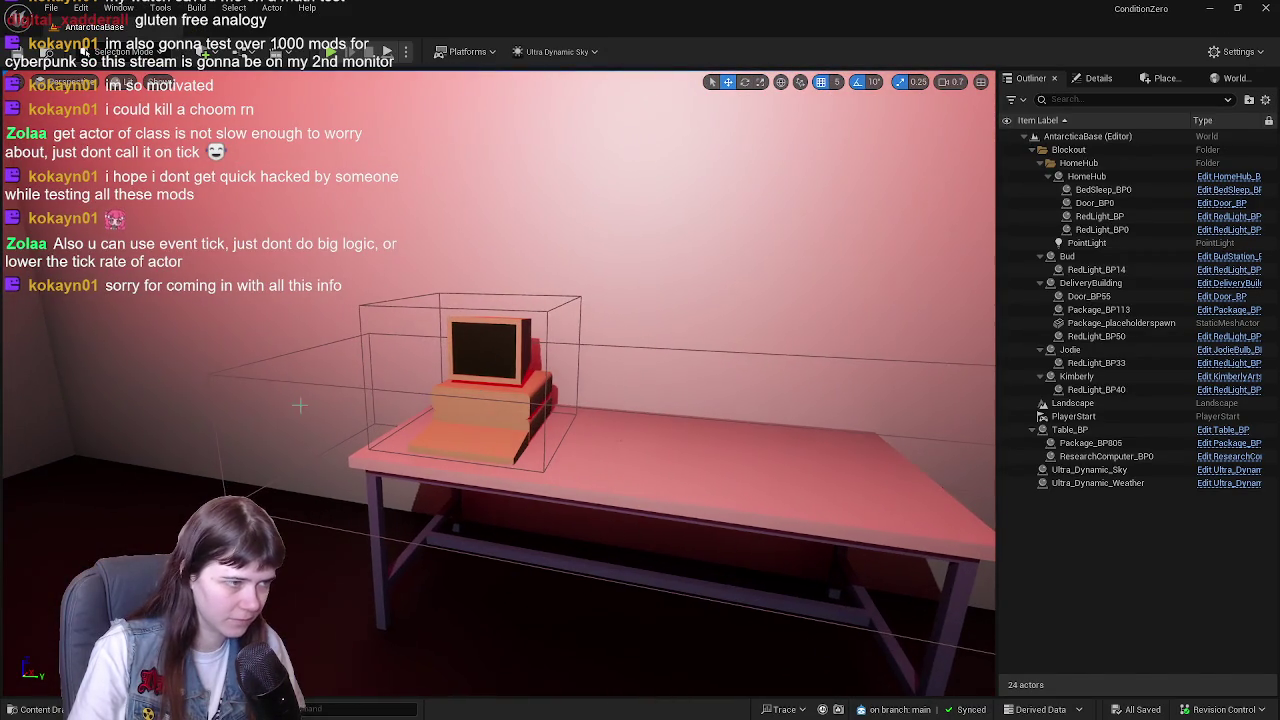
- Select the table in the level and look over its Table_BP Blueprint
{"action": "left_click", "coordinate": [534, 428]}
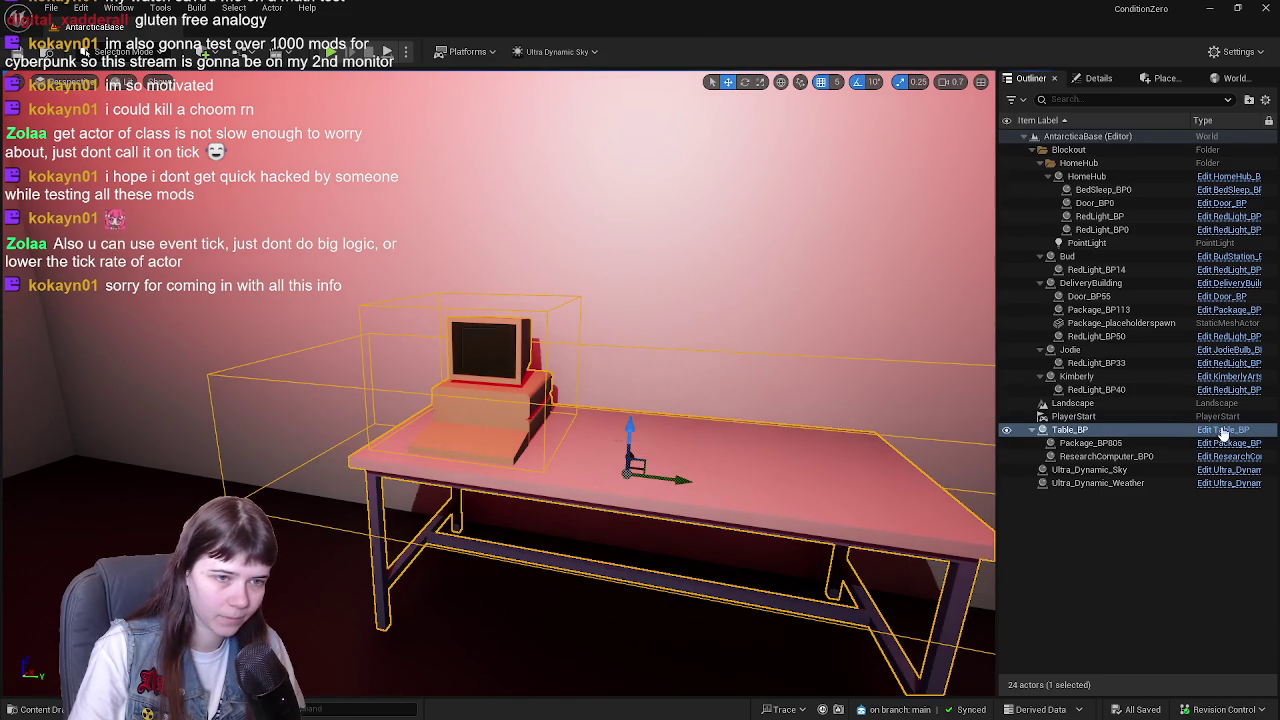
{"action": "left_click", "coordinate": [1224, 430]}
{"action": "scroll", "coordinate": [510, 253], "scroll_direction": "down", "scroll_amount": 3}
{"action": "key", "text": "alt+Tab"}
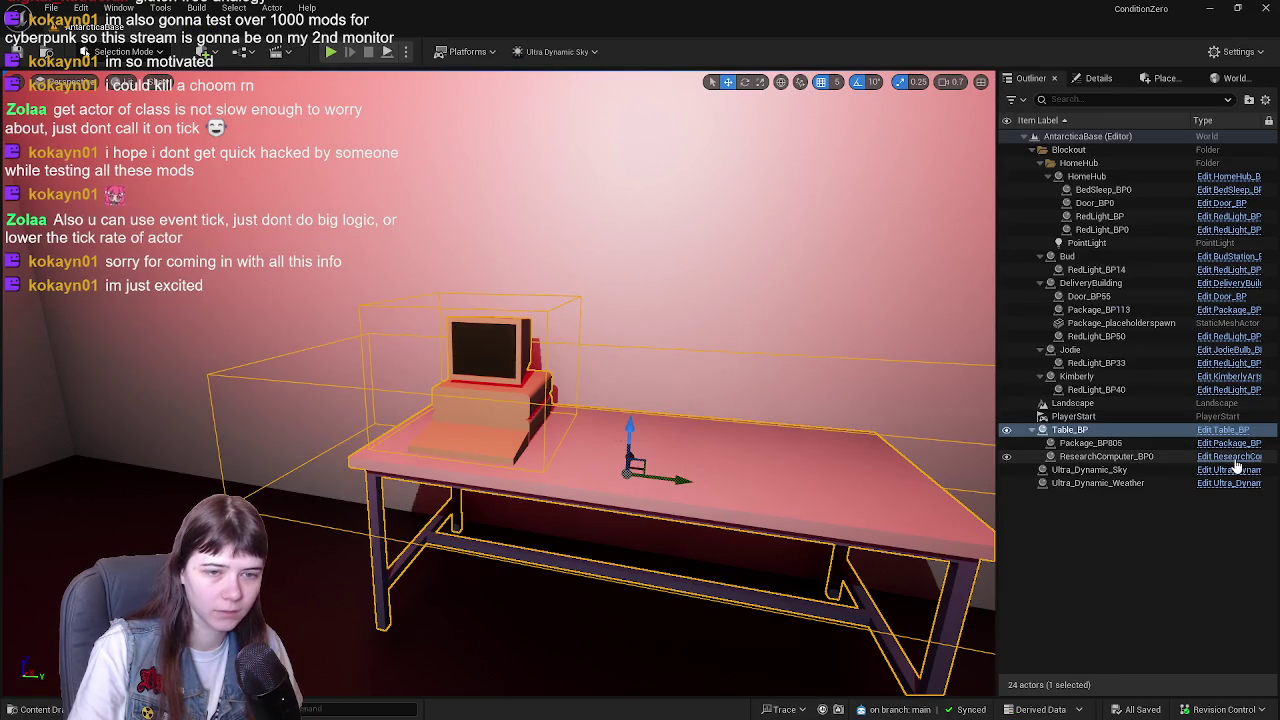
- In ResearchComputer_BP's graph, assign a material to the Set Material node's Material input
{"action": "left_click", "coordinate": [1232, 458]}
{"action": "scroll", "coordinate": [585, 228], "scroll_direction": "down", "scroll_amount": 1}
{"action": "mouse_move", "coordinate": [585, 228]}
{"action": "left_mouse_down"}
{"action": "mouse_move", "coordinate": [421, 198]}
{"action": "mouse_move", "coordinate": [691, 246]}
{"action": "mouse_move", "coordinate": [782, 287]}
{"action": "mouse_move", "coordinate": [569, 220]}
{"action": "mouse_move", "coordinate": [639, 263]}
{"action": "mouse_move", "coordinate": [571, 258]}
{"action": "left_mouse_up"}
{"action": "scroll", "coordinate": [782, 287], "scroll_direction": "up", "scroll_amount": 1}
{"action": "left_click", "coordinate": [571, 258]}
{"action": "key", "text": "ctrl+space"}
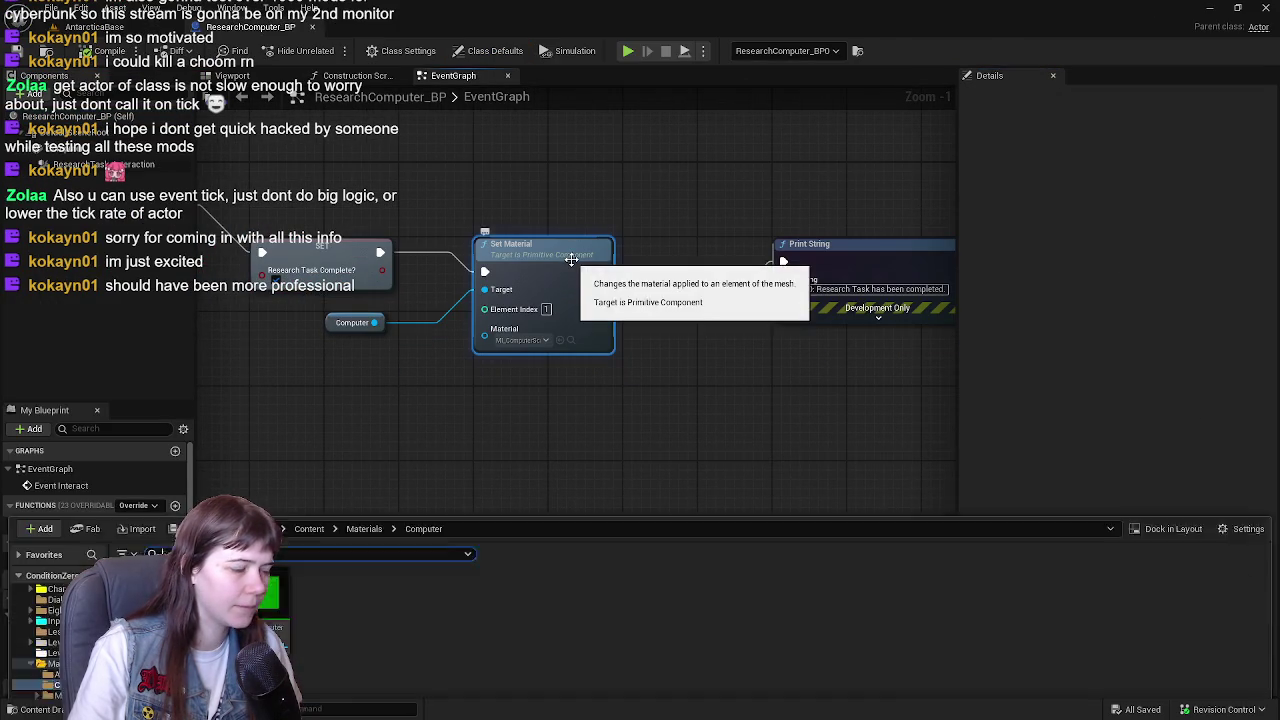
{"action": "mouse_move", "coordinate": [283, 588]}
{"action": "left_mouse_down"}
{"action": "mouse_move", "coordinate": [365, 495]}
{"action": "mouse_move", "coordinate": [540, 360]}
{"action": "mouse_move", "coordinate": [515, 337]}
{"action": "mouse_move", "coordinate": [488, 336]}
{"action": "left_mouse_up"}
- Give the Computer mesh's Element 1 slot MI_ComputerScreenLIT, compile, and return to the level
{"action": "left_click", "coordinate": [298, 77]}
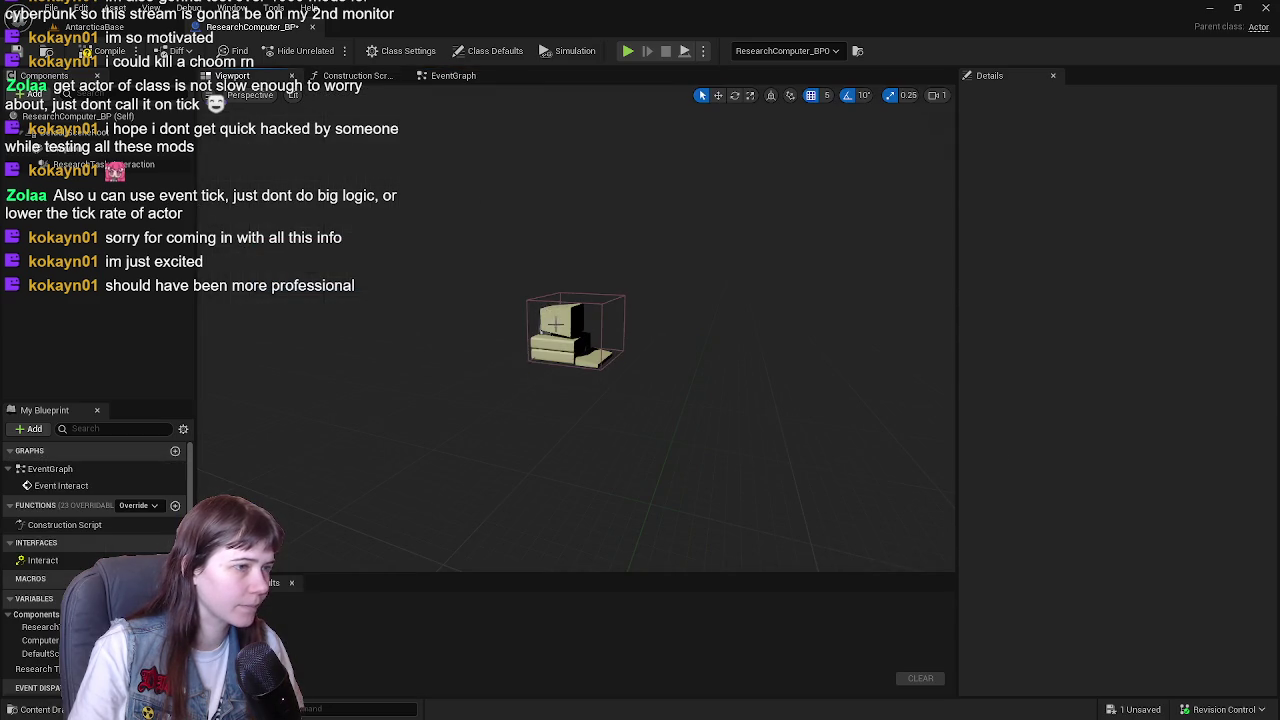
{"action": "double_click", "coordinate": [60, 146]}
{"action": "key", "text": "ctrl+space"}
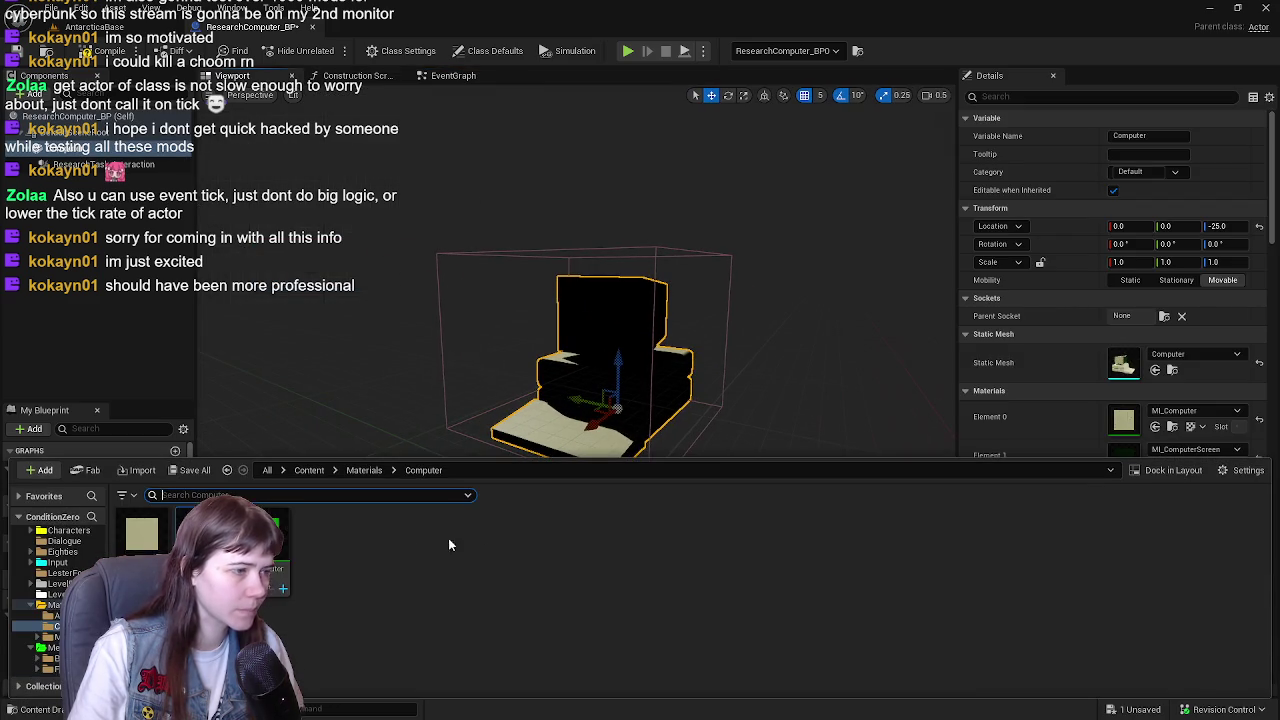
{"action": "scroll", "coordinate": [1090, 372], "scroll_direction": "down", "scroll_amount": 2}
{"action": "mouse_move", "coordinate": [265, 535]}
{"action": "left_mouse_down"}
{"action": "mouse_move", "coordinate": [629, 352]}
{"action": "mouse_move", "coordinate": [1150, 325]}
{"action": "left_mouse_up"}
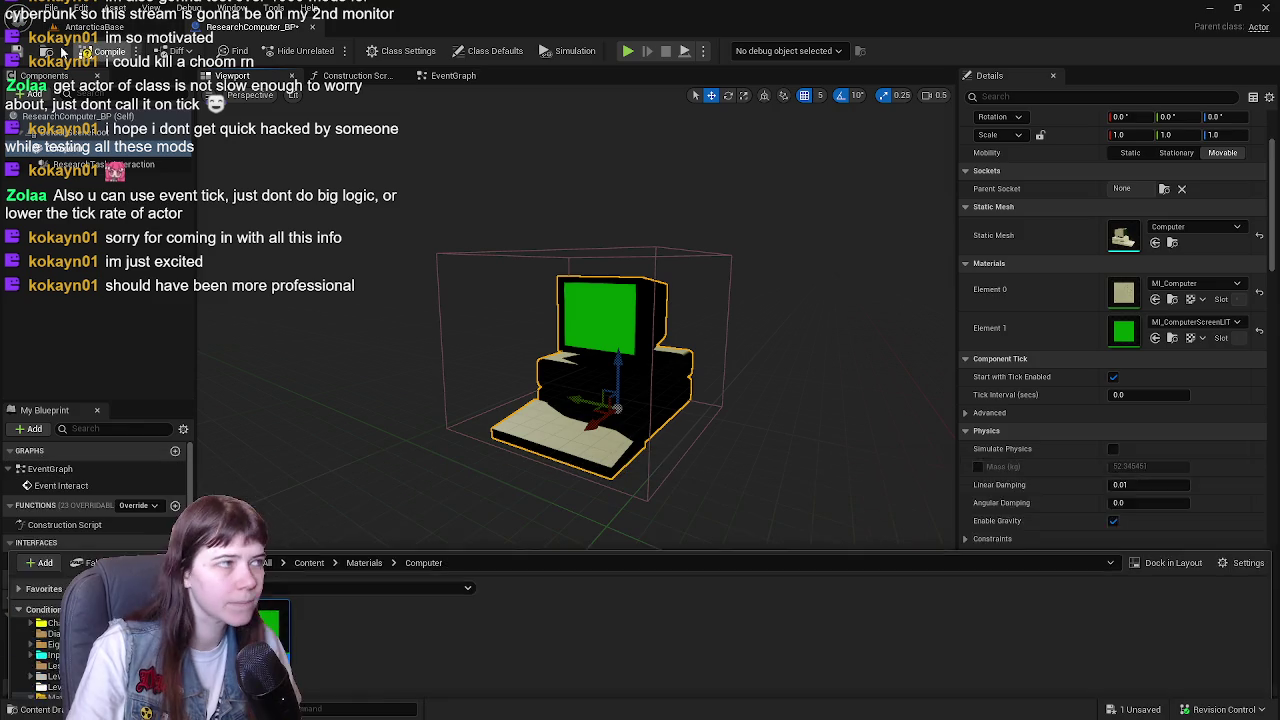
{"action": "left_click", "coordinate": [80, 51]}
{"action": "left_click", "coordinate": [453, 75]}
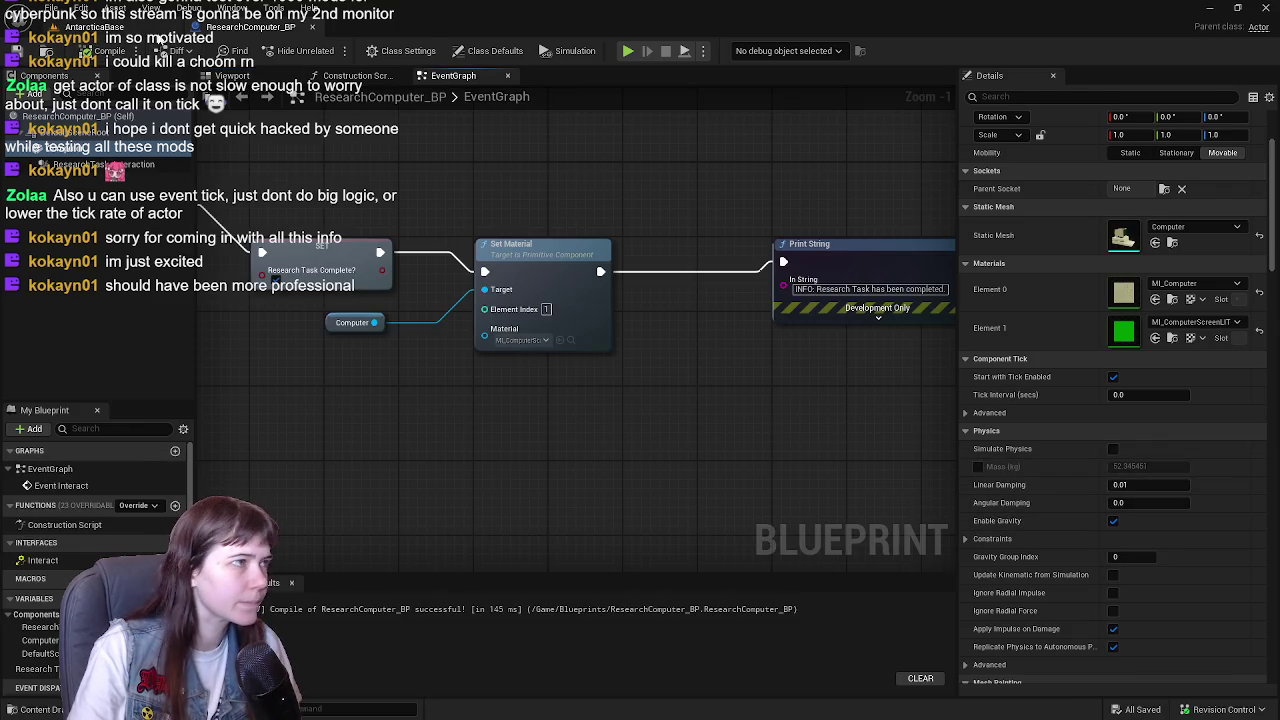
{"action": "left_click", "coordinate": [90, 27]}
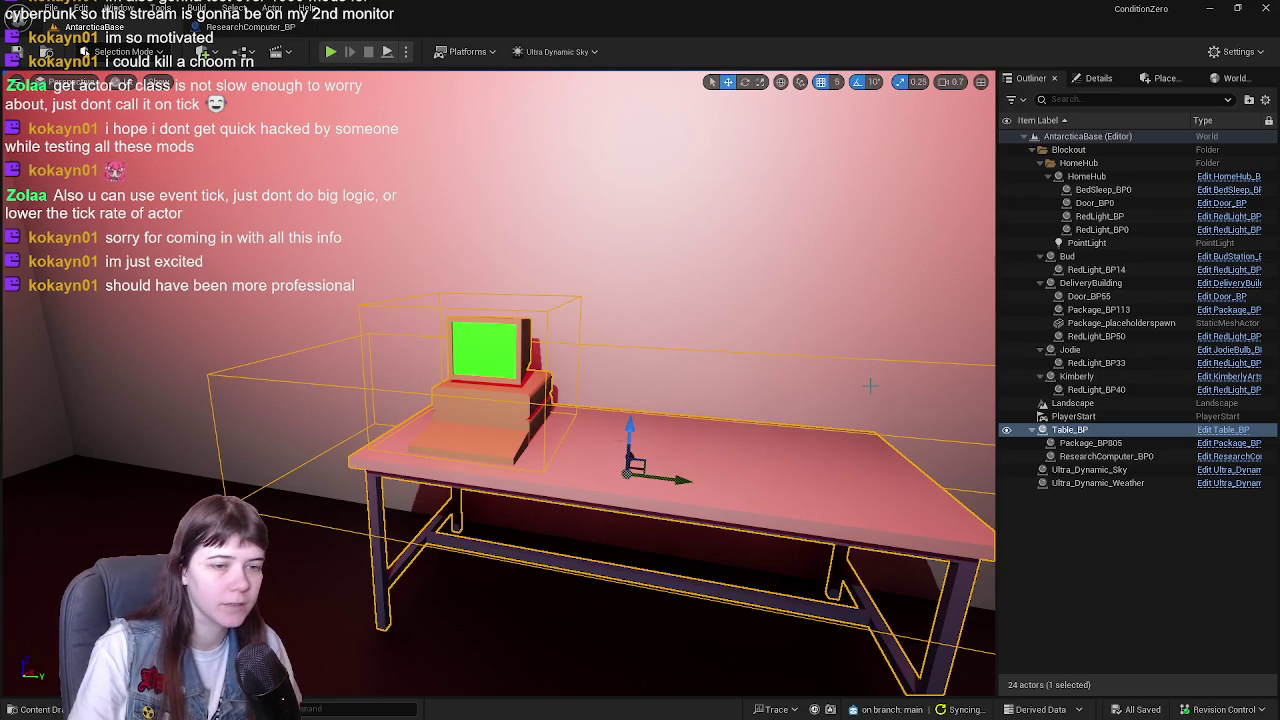
- Open GM_ConditionZero and drag from Get Actor Of Class's research computer Return Value pin
{"action": "key", "text": "ctrl+space"}
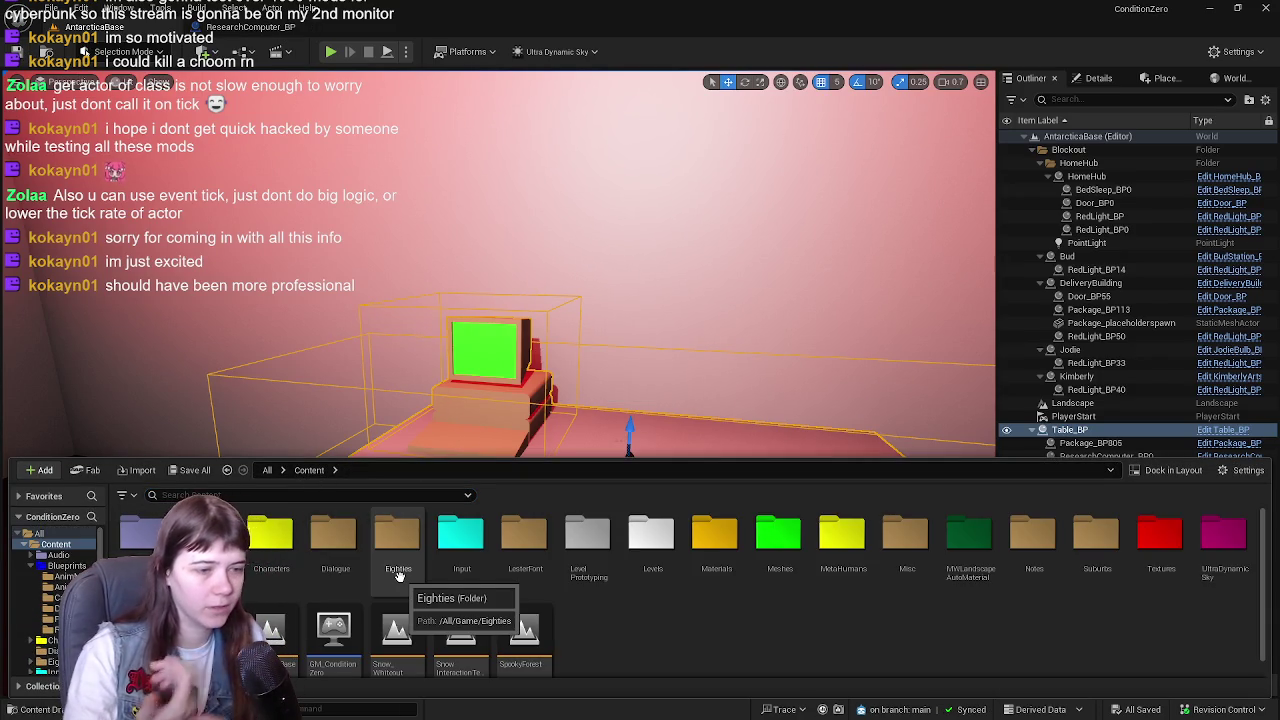
{"action": "left_click", "coordinate": [342, 628]}
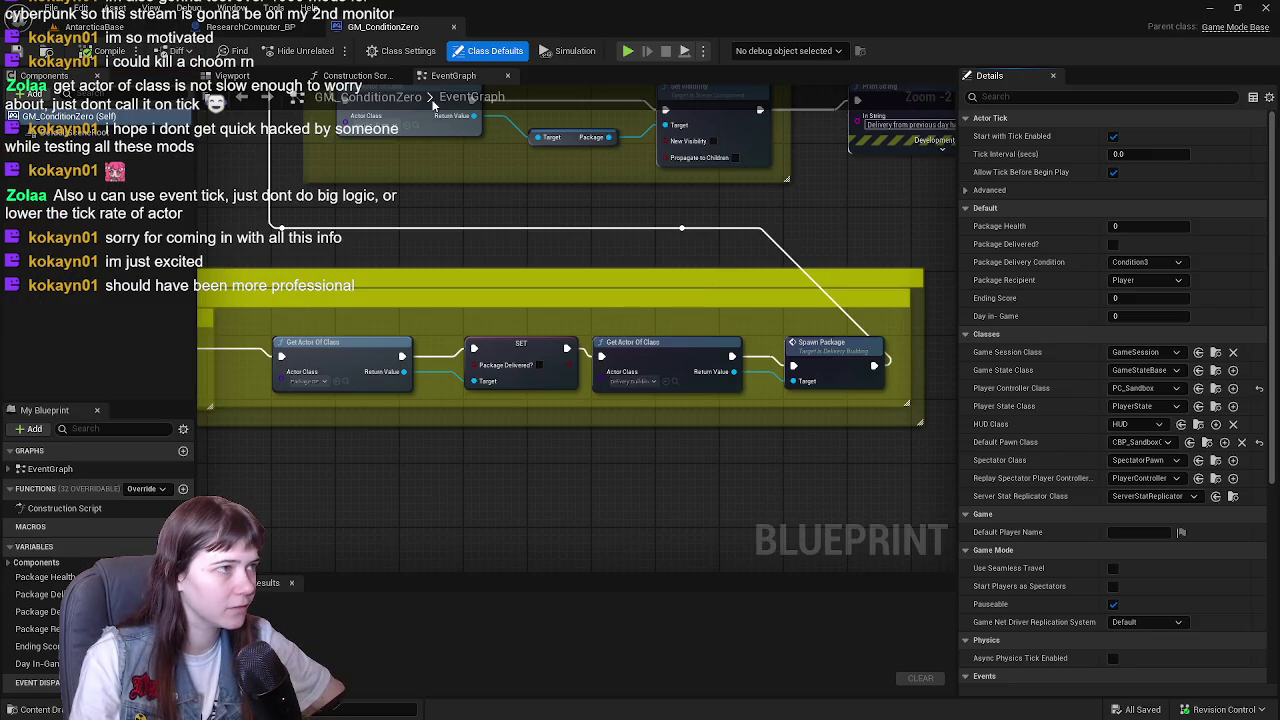
{"action": "scroll", "coordinate": [497, 286], "scroll_direction": "up", "scroll_amount": 2}
{"action": "mouse_move", "coordinate": [684, 335]}
{"action": "left_mouse_down"}
{"action": "mouse_move", "coordinate": [864, 295]}
{"action": "mouse_move", "coordinate": [850, 338]}
{"action": "mouse_move", "coordinate": [473, 304]}
{"action": "mouse_move", "coordinate": [326, 323]}
{"action": "left_mouse_up"}
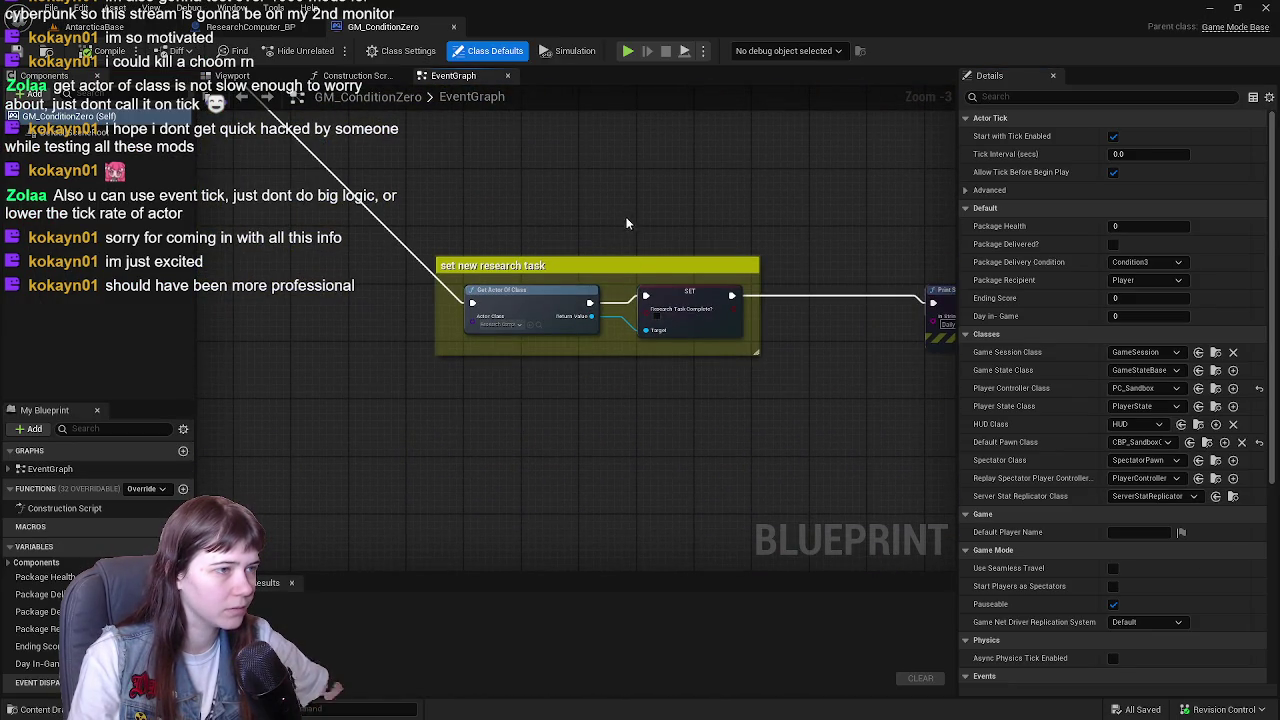
{"action": "left_click_drag", "start_coordinate": [629, 217], "coordinate": [551, 228]}
{"action": "scroll", "coordinate": [551, 228], "scroll_direction": "up", "scroll_amount": 1}
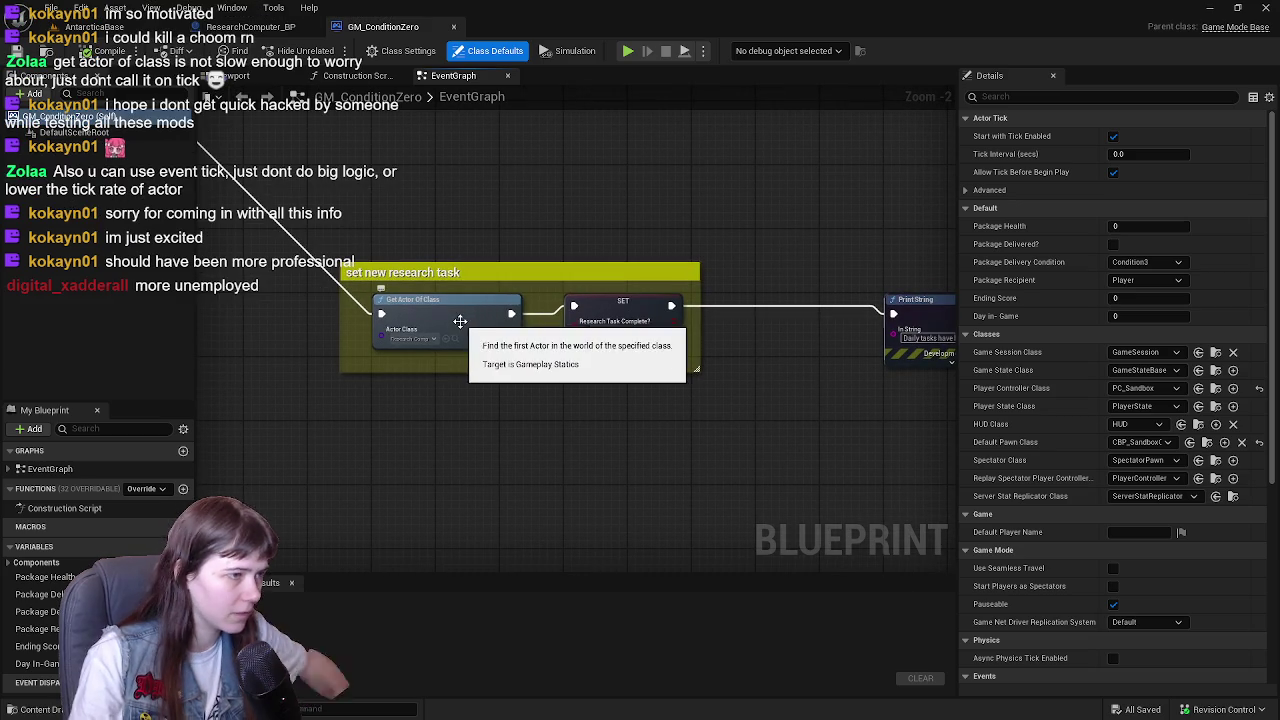
{"action": "left_click", "coordinate": [491, 343]}
{"action": "left_click_drag", "start_coordinate": [551, 399], "coordinate": [553, 407]}
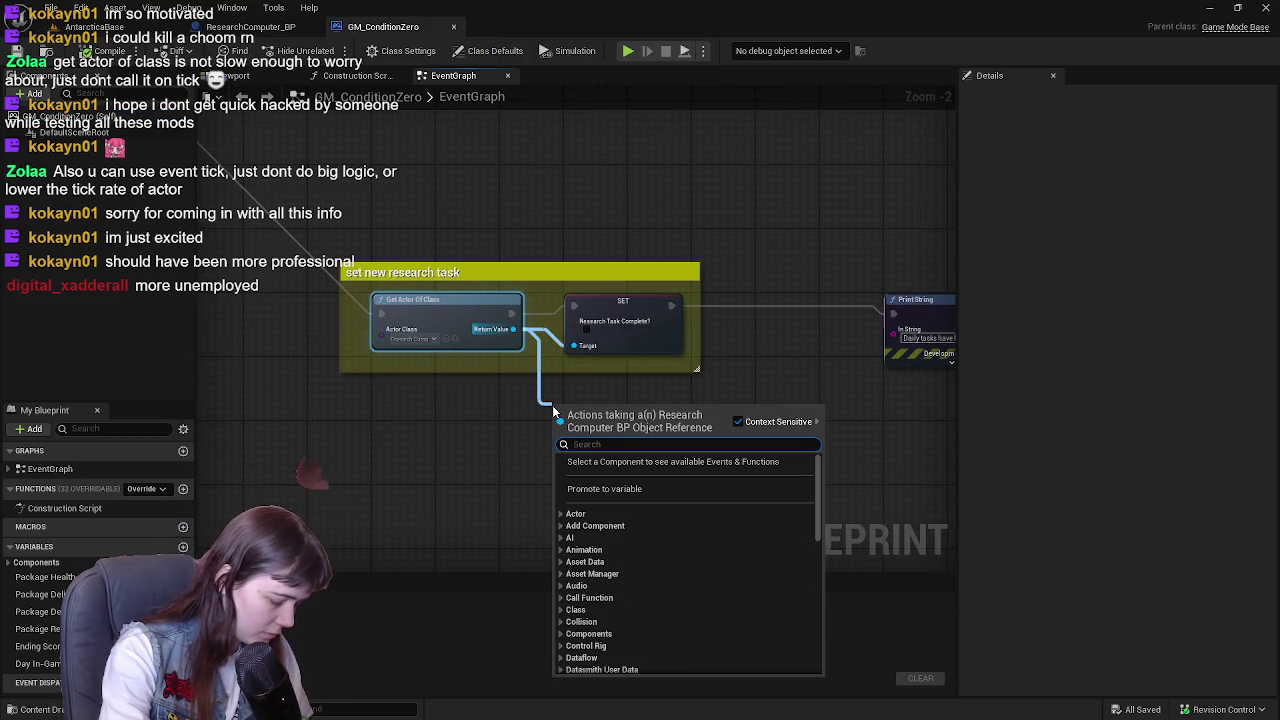
- Add a Set Material by Name node, then delete it again
{"action": "type", "text": "set material"}
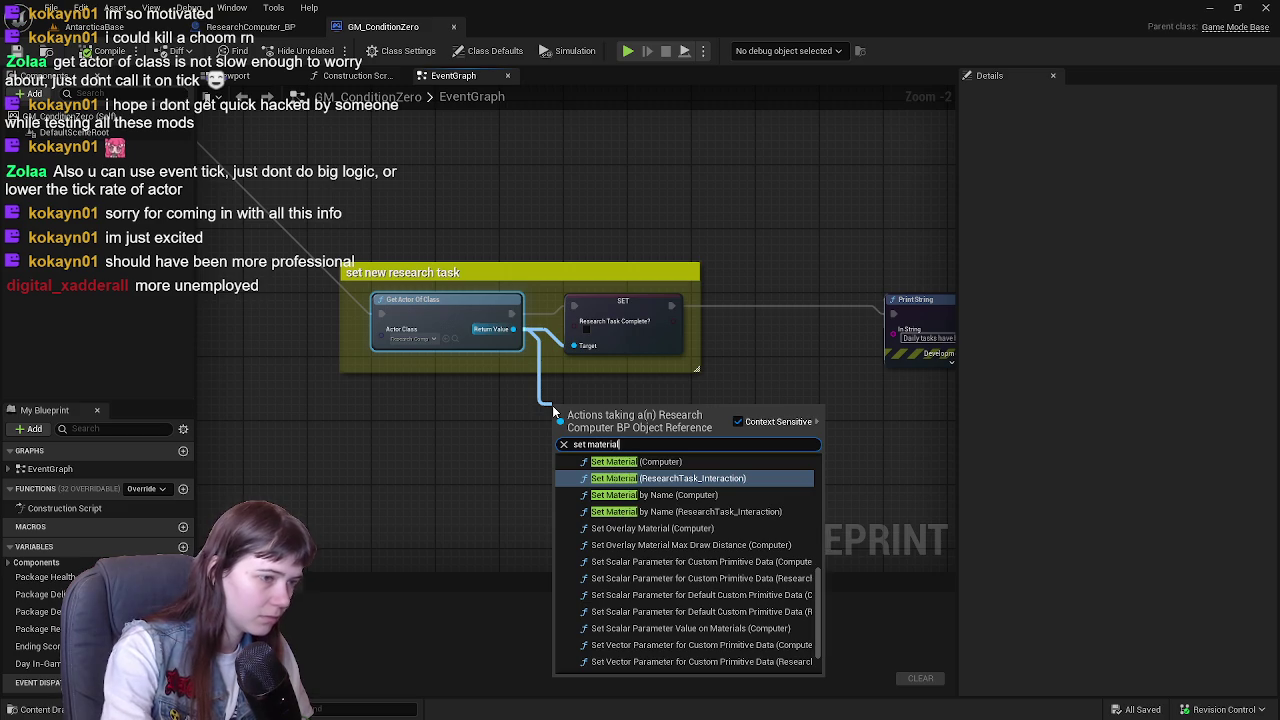
{"action": "scroll", "coordinate": [700, 520], "scroll_direction": "up", "scroll_amount": 1}
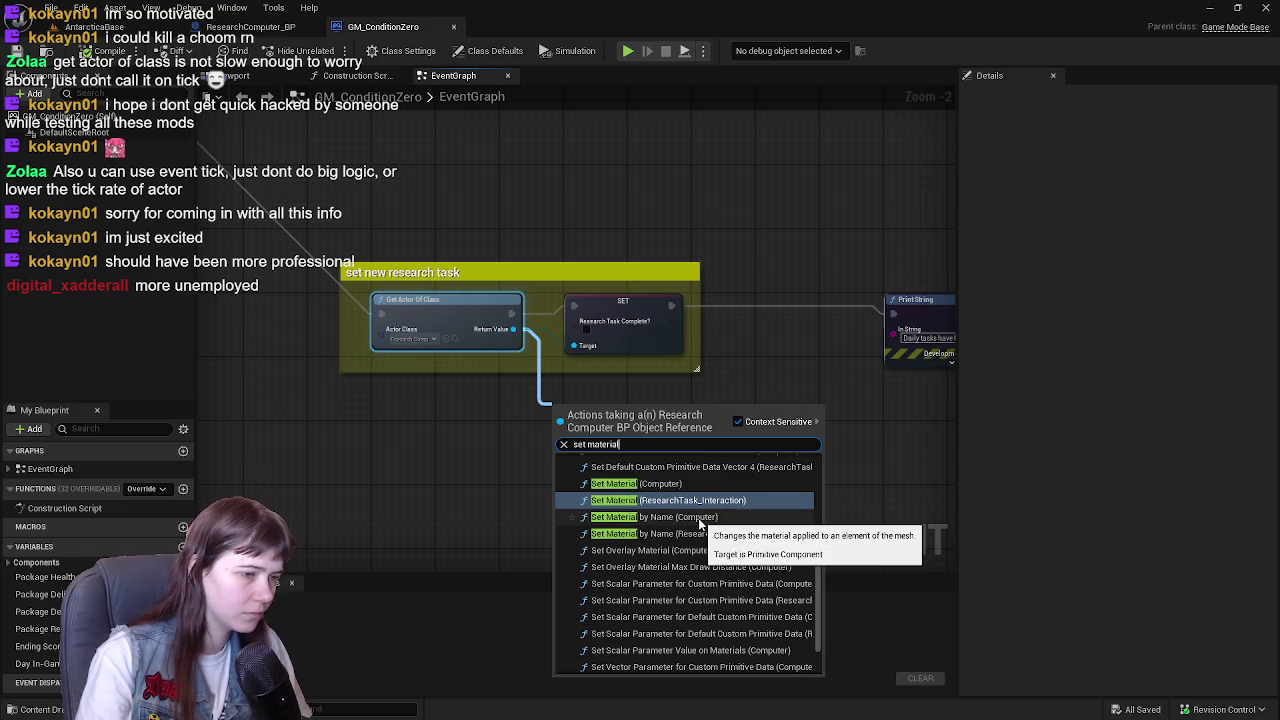
{"action": "left_click", "coordinate": [700, 522]}
{"action": "scroll", "coordinate": [640, 462], "scroll_direction": "up", "scroll_amount": 1}
{"action": "left_click_drag", "start_coordinate": [588, 413], "coordinate": [647, 428]}
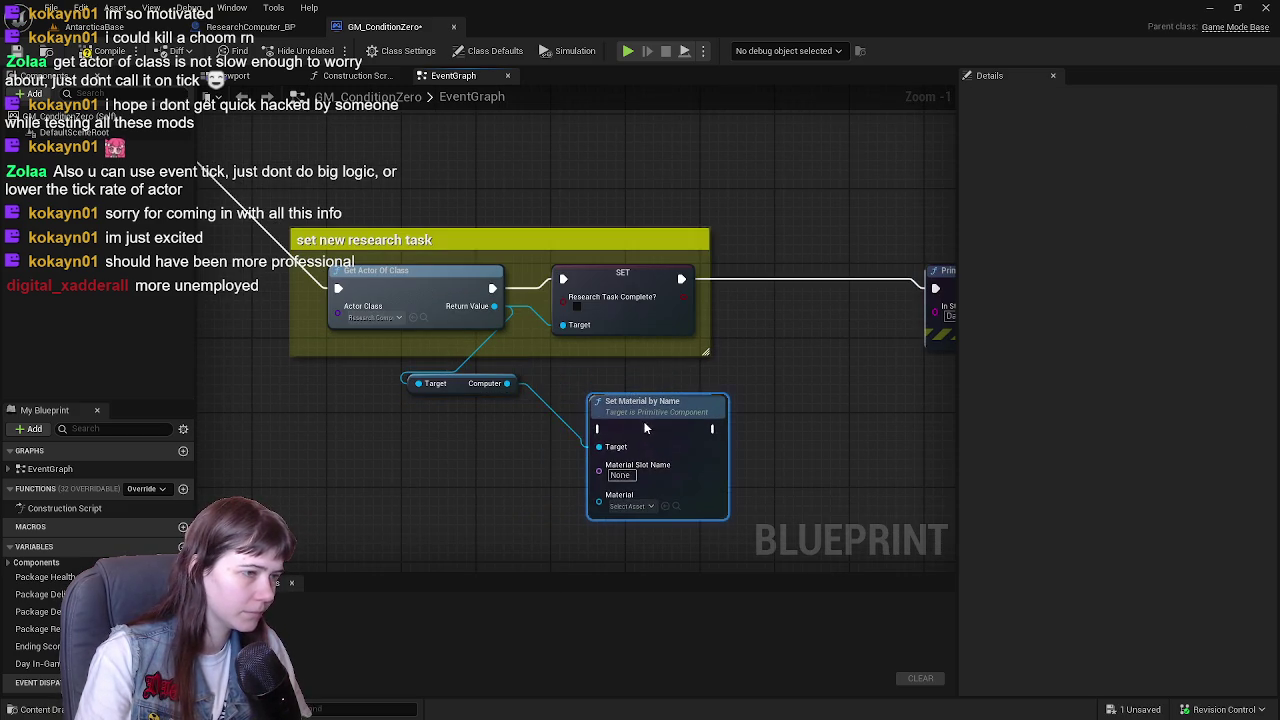
{"action": "key", "text": "Delete"}
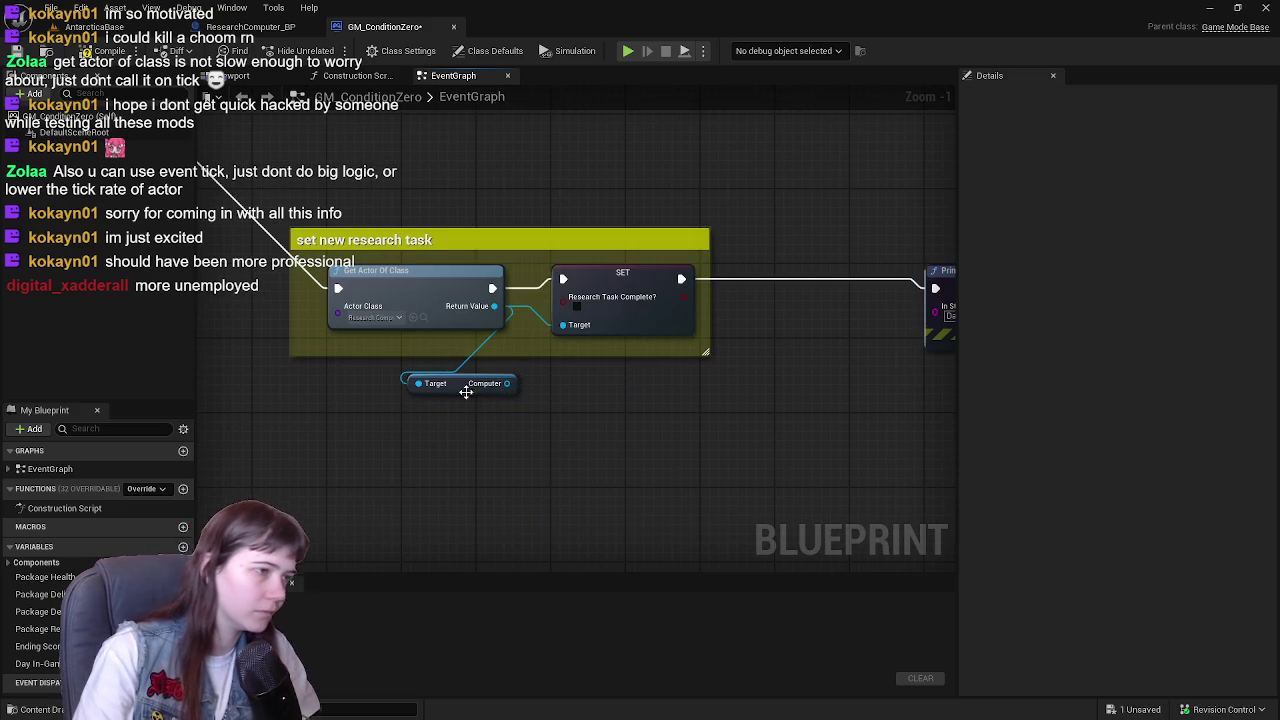
- Add a Set Material node wired to the Computer mesh reference
{"action": "left_click_drag", "start_coordinate": [508, 384], "coordinate": [565, 446]}
{"action": "type", "text": "set material"}
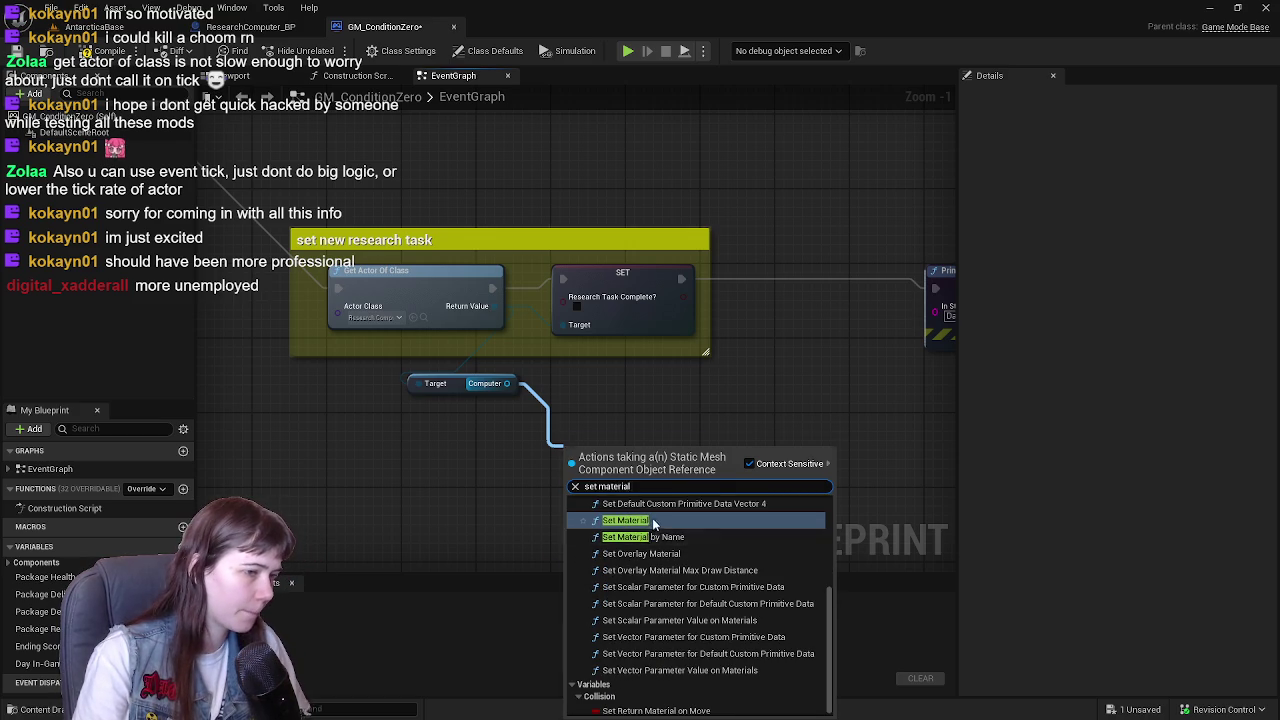
{"action": "left_click", "coordinate": [620, 520]}
{"action": "left_click_drag", "start_coordinate": [622, 457], "coordinate": [620, 438]}
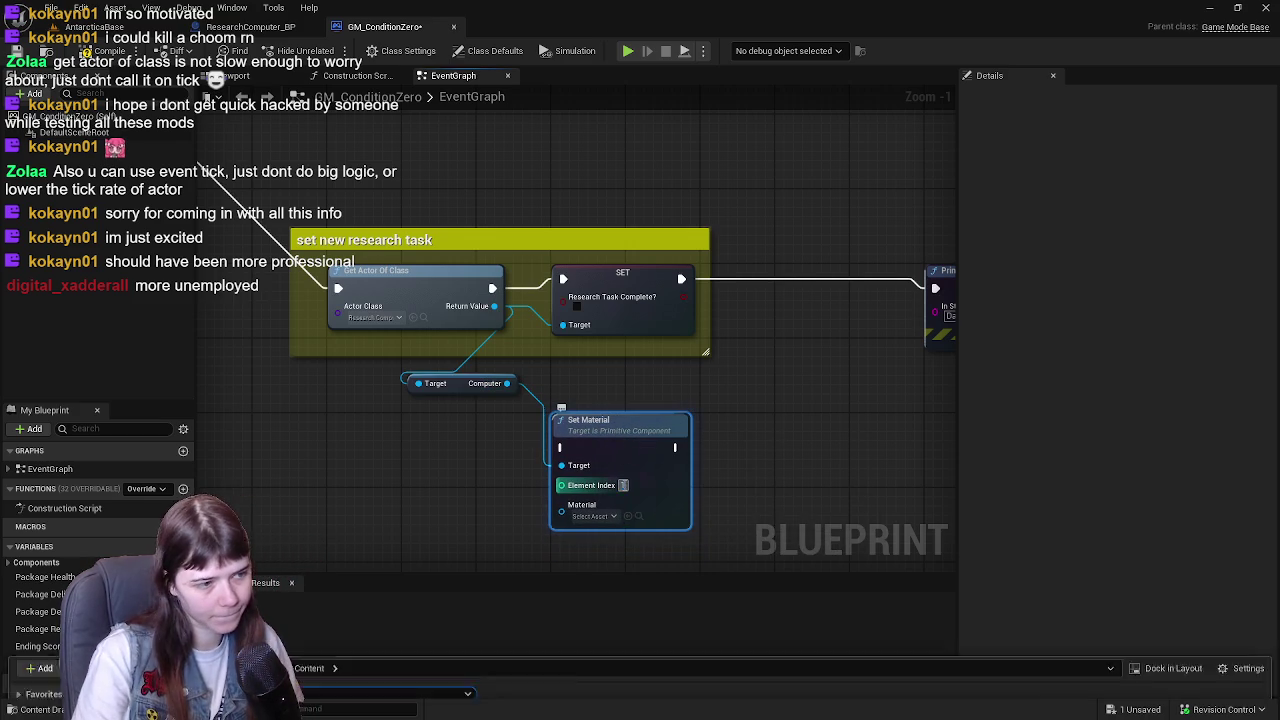
- Set the Set Material node's Material input to M_Computer from Materials > Computer
{"action": "key", "text": "ctrl+space"}
{"action": "scroll", "coordinate": [740, 410], "scroll_direction": "down", "scroll_amount": 1}
{"action": "left_click", "coordinate": [722, 546]}
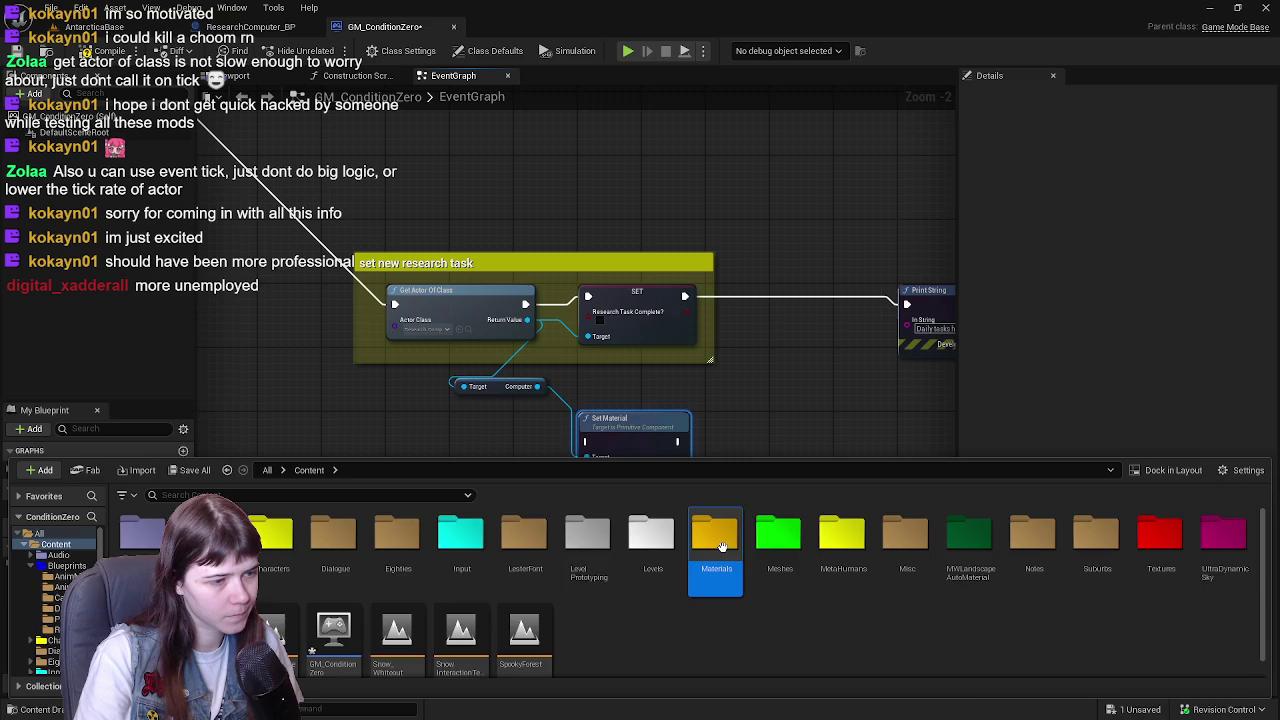
{"action": "double_click", "coordinate": [722, 546]}
{"action": "left_click", "coordinate": [732, 384]}
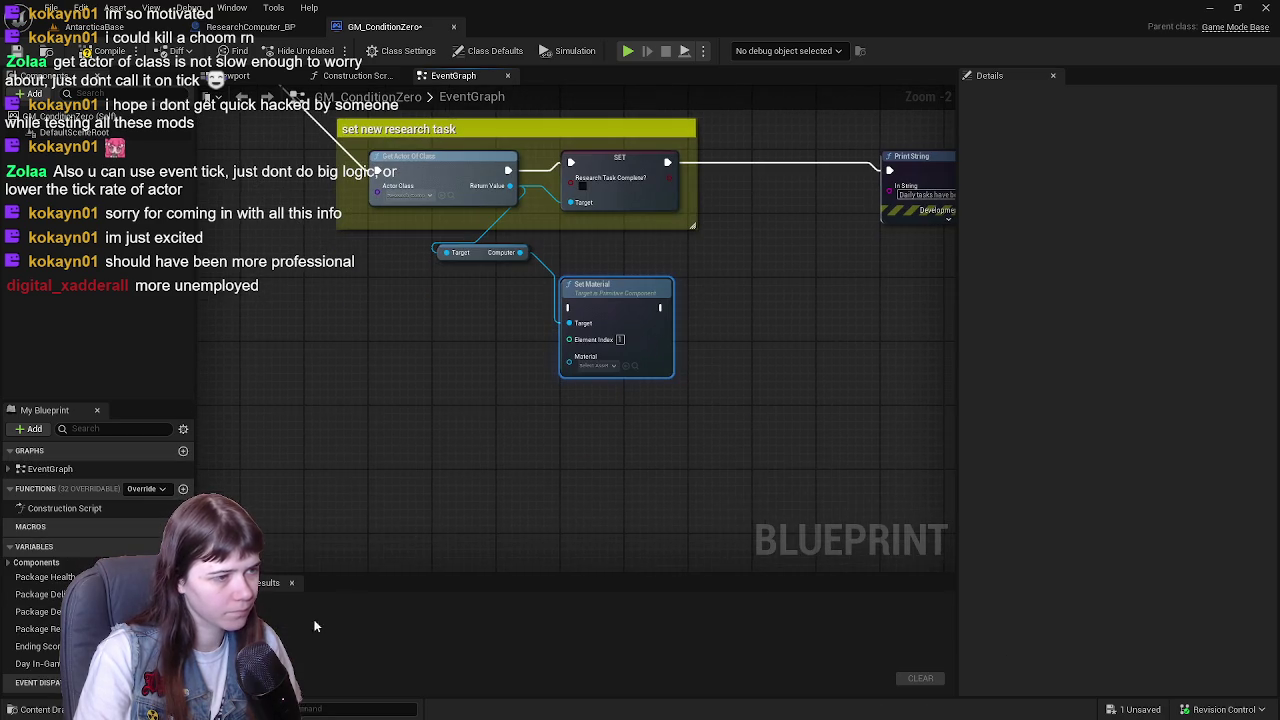
{"action": "key", "text": "ctrl+space"}
{"action": "double_click", "coordinate": [340, 530]}
{"action": "left_click", "coordinate": [373, 470]}
{"action": "double_click", "coordinate": [141, 530]}
{"action": "mouse_move", "coordinate": [190, 530]}
{"action": "left_mouse_down"}
{"action": "mouse_move", "coordinate": [630, 360]}
{"action": "mouse_move", "coordinate": [316, 478]}
{"action": "left_mouse_up"}
{"action": "mouse_move", "coordinate": [190, 530]}
{"action": "left_mouse_down"}
{"action": "mouse_move", "coordinate": [654, 366]}
{"action": "mouse_move", "coordinate": [631, 400]}
{"action": "mouse_move", "coordinate": [686, 346]}
{"action": "mouse_move", "coordinate": [655, 357]}
{"action": "left_mouse_up"}
- Line up the Computer getter and Set Material on the execution line, moving Print String right
{"action": "mouse_move", "coordinate": [452, 340]}
{"action": "left_mouse_down"}
{"action": "mouse_move", "coordinate": [554, 347]}
{"action": "mouse_move", "coordinate": [462, 401]}
{"action": "mouse_move", "coordinate": [628, 413]}
{"action": "mouse_move", "coordinate": [520, 366]}
{"action": "mouse_move", "coordinate": [463, 386]}
{"action": "left_mouse_up"}
{"action": "scroll", "coordinate": [463, 386], "scroll_direction": "down", "scroll_amount": 1}
{"action": "scroll", "coordinate": [503, 343], "scroll_direction": "down", "scroll_amount": 1}
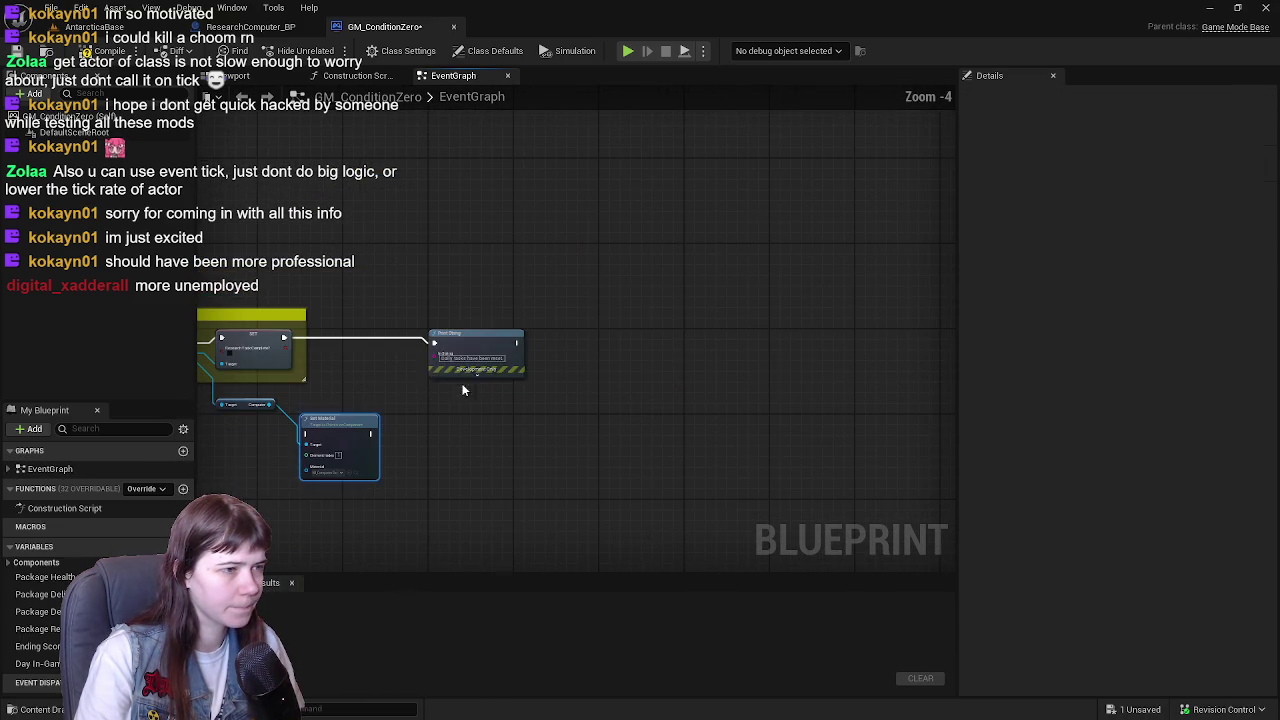
{"action": "left_click_drag", "start_coordinate": [503, 343], "coordinate": [734, 343]}
{"action": "scroll", "coordinate": [834, 349], "scroll_direction": "up", "scroll_amount": 3}
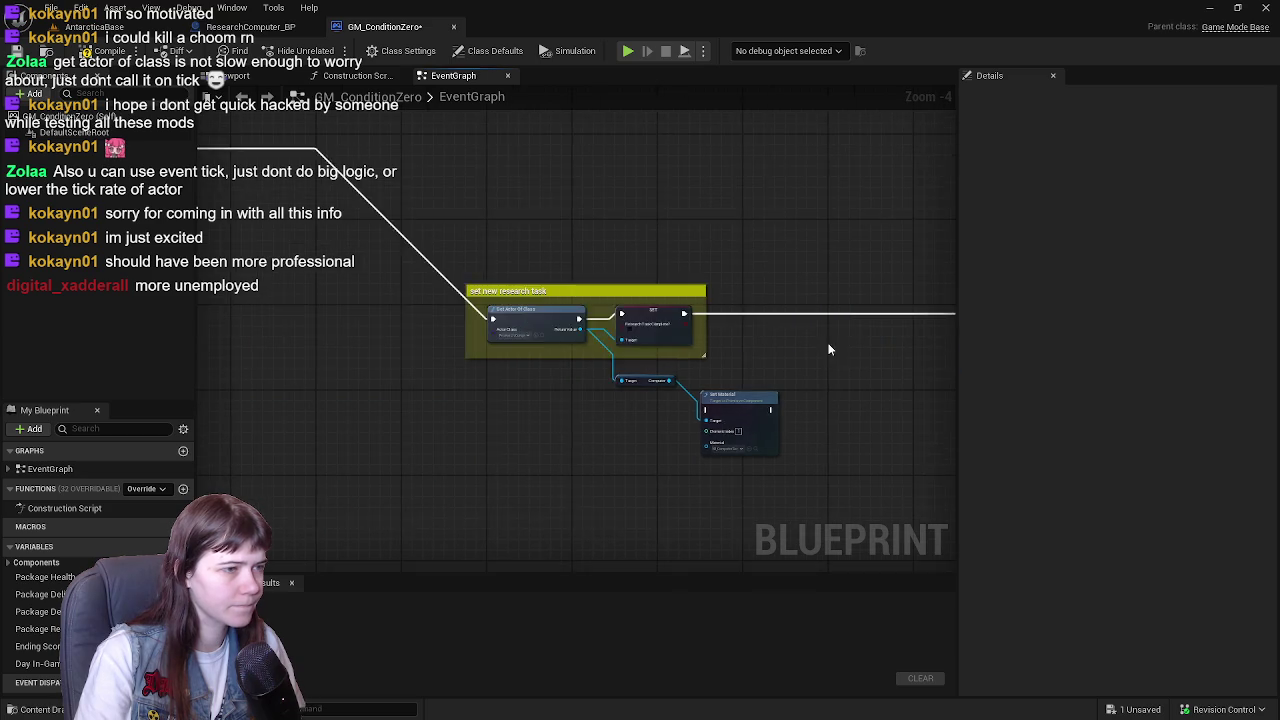
{"action": "mouse_move", "coordinate": [423, 423]}
{"action": "left_mouse_down"}
{"action": "mouse_move", "coordinate": [640, 407]}
{"action": "mouse_move", "coordinate": [551, 413]}
{"action": "mouse_move", "coordinate": [642, 378]}
{"action": "left_mouse_up"}
{"action": "mouse_move", "coordinate": [604, 489]}
{"action": "left_mouse_down"}
{"action": "mouse_move", "coordinate": [816, 337]}
{"action": "mouse_move", "coordinate": [833, 342]}
{"action": "left_mouse_up"}
{"action": "scroll", "coordinate": [508, 301], "scroll_direction": "down", "scroll_amount": 1}
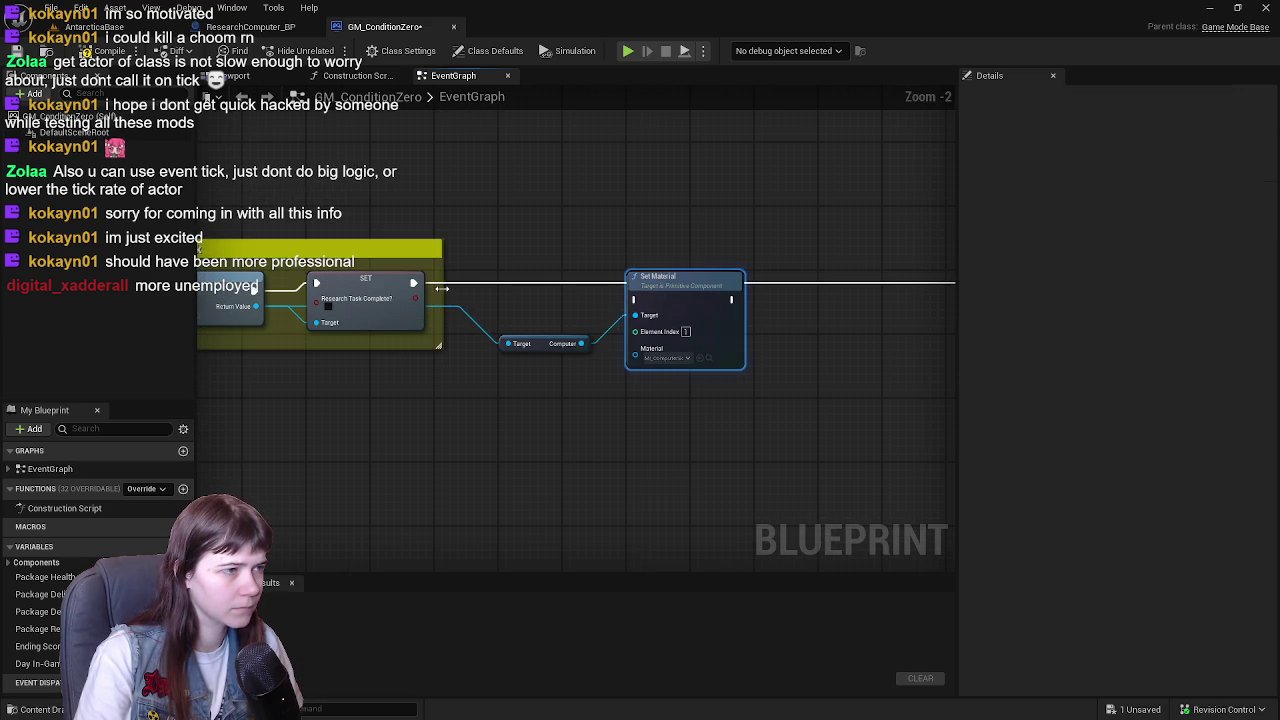
- Enlarge the research task comment over the nodes, add a wire reroute, and compile
{"action": "left_click_drag", "start_coordinate": [442, 288], "coordinate": [779, 311]}
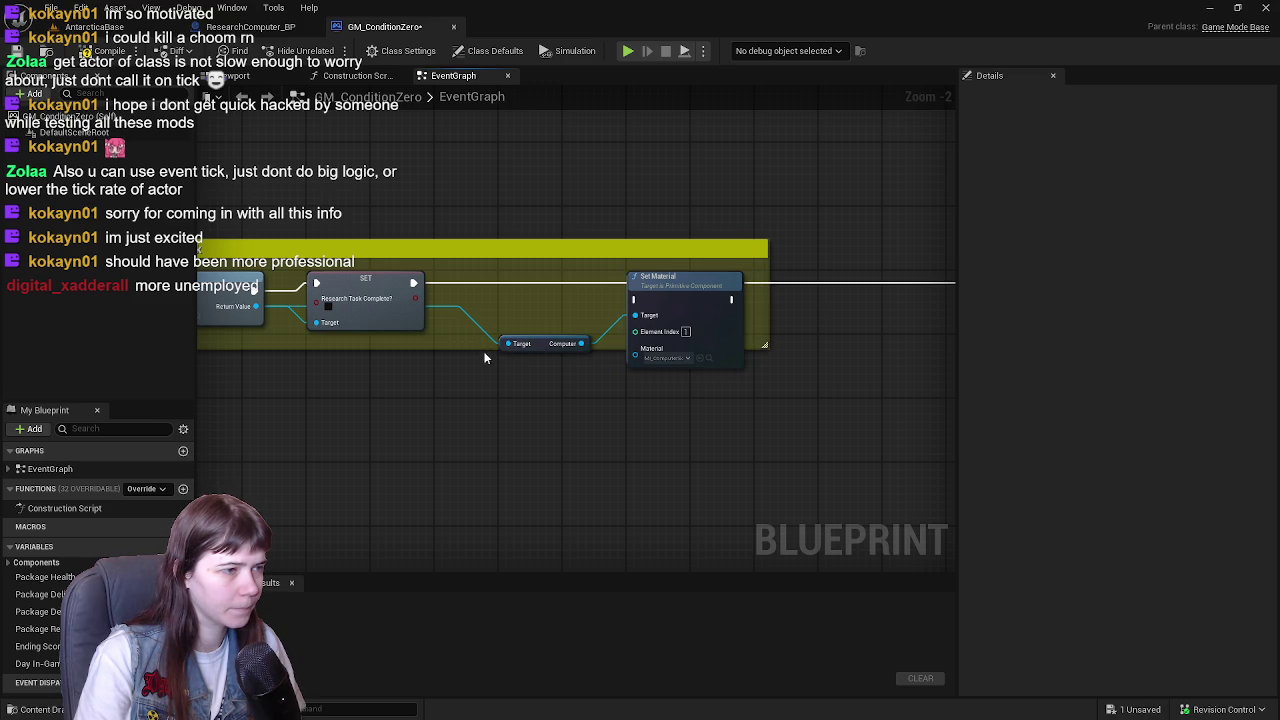
{"action": "left_click_drag", "start_coordinate": [484, 349], "coordinate": [489, 394]}
{"action": "mouse_move", "coordinate": [406, 311]}
{"action": "left_mouse_down"}
{"action": "mouse_move", "coordinate": [500, 369]}
{"action": "mouse_move", "coordinate": [655, 316]}
{"action": "left_mouse_up"}
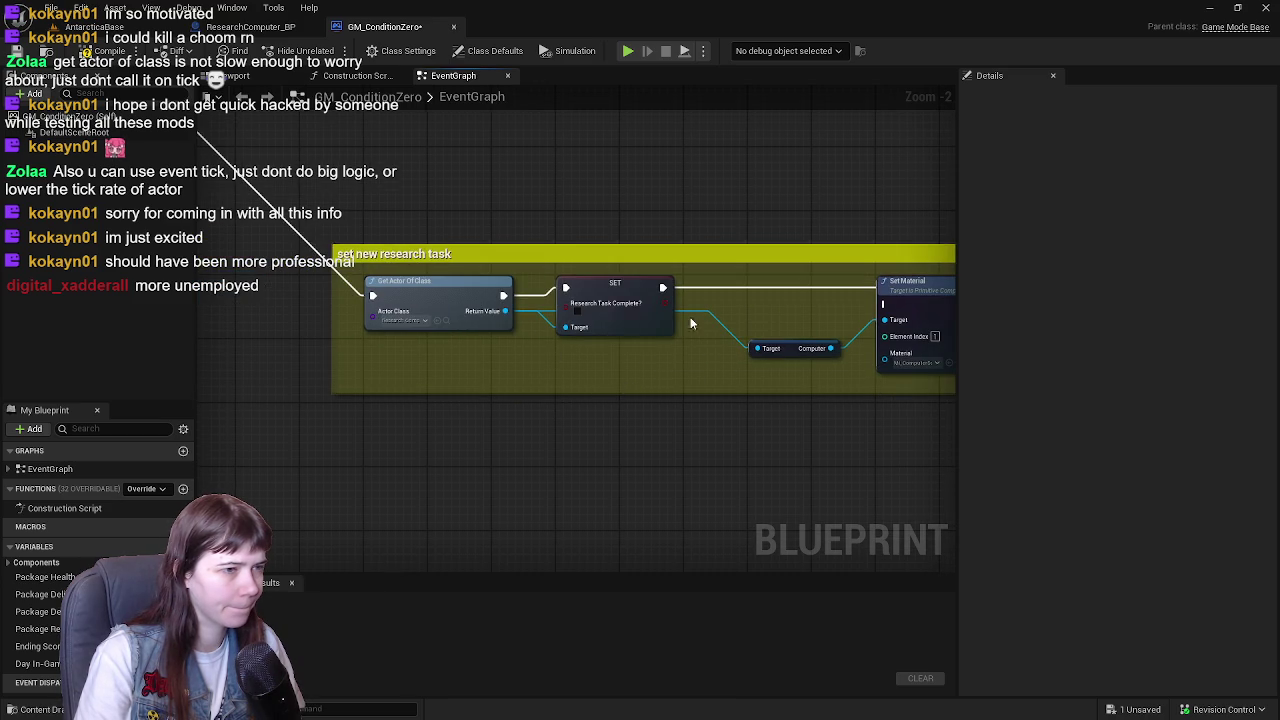
{"action": "double_click", "coordinate": [723, 327]}
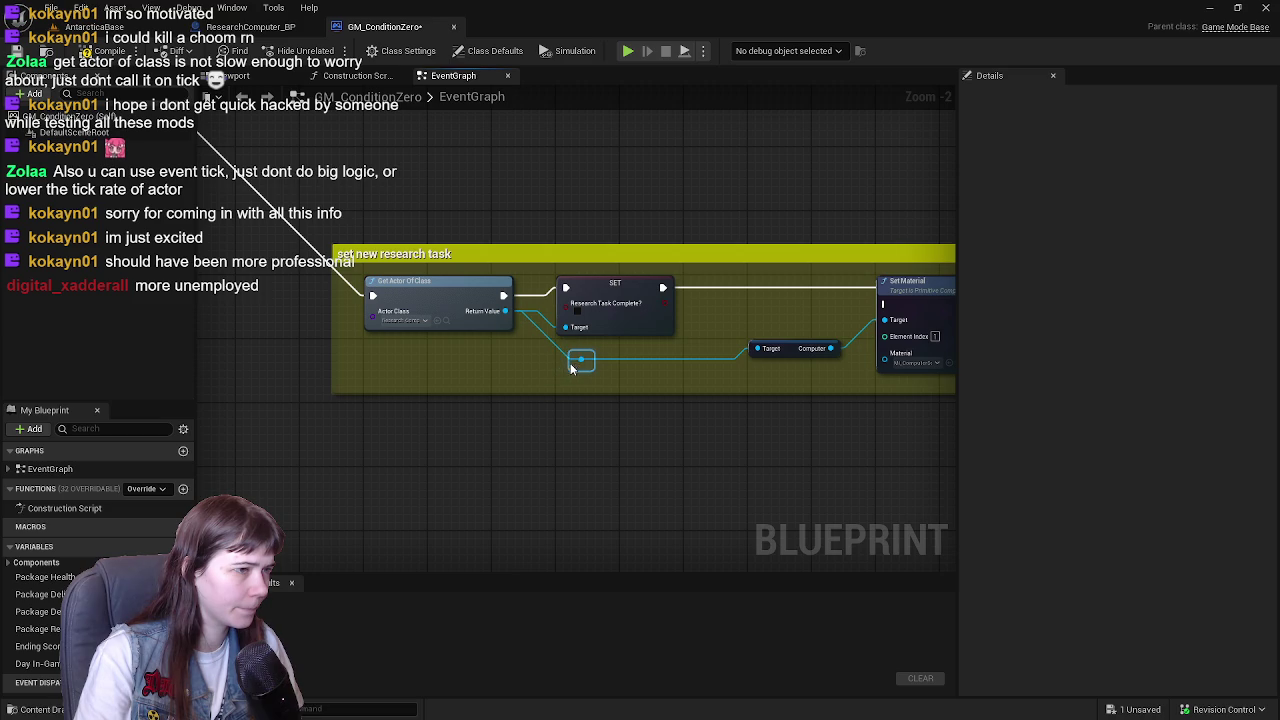
{"action": "left_click_drag", "start_coordinate": [612, 428], "coordinate": [527, 435]}
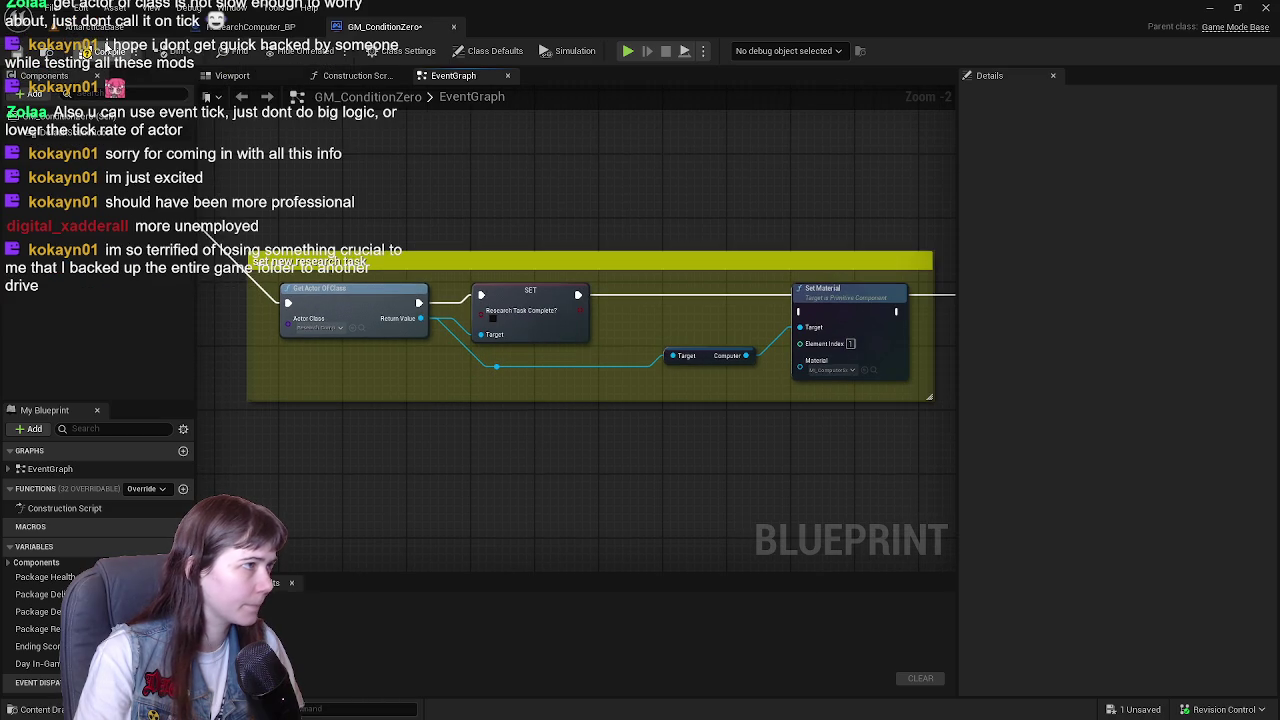
{"action": "key", "text": "F7"}
{"action": "left_click_drag", "start_coordinate": [723, 203], "coordinate": [631, 202]}
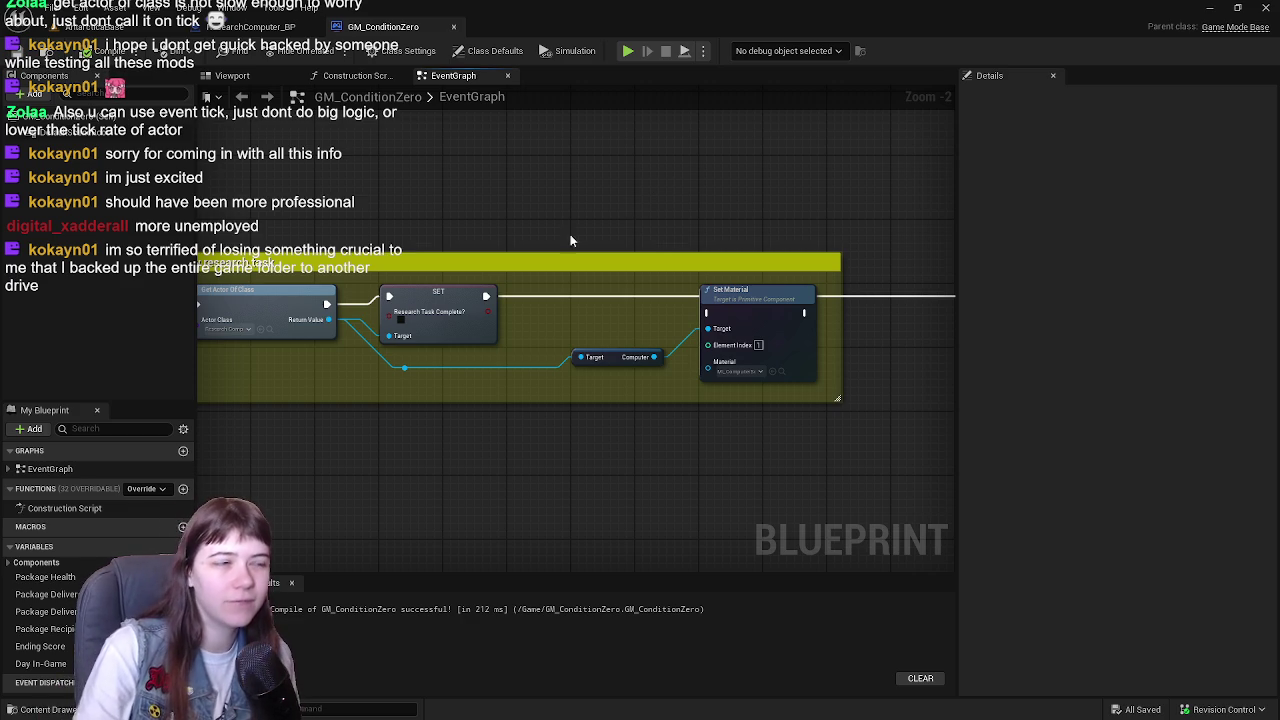
- Wire the execution flow from SET into Set Material, then on to Print String
{"action": "left_click_drag", "start_coordinate": [486, 296], "coordinate": [702, 318]}
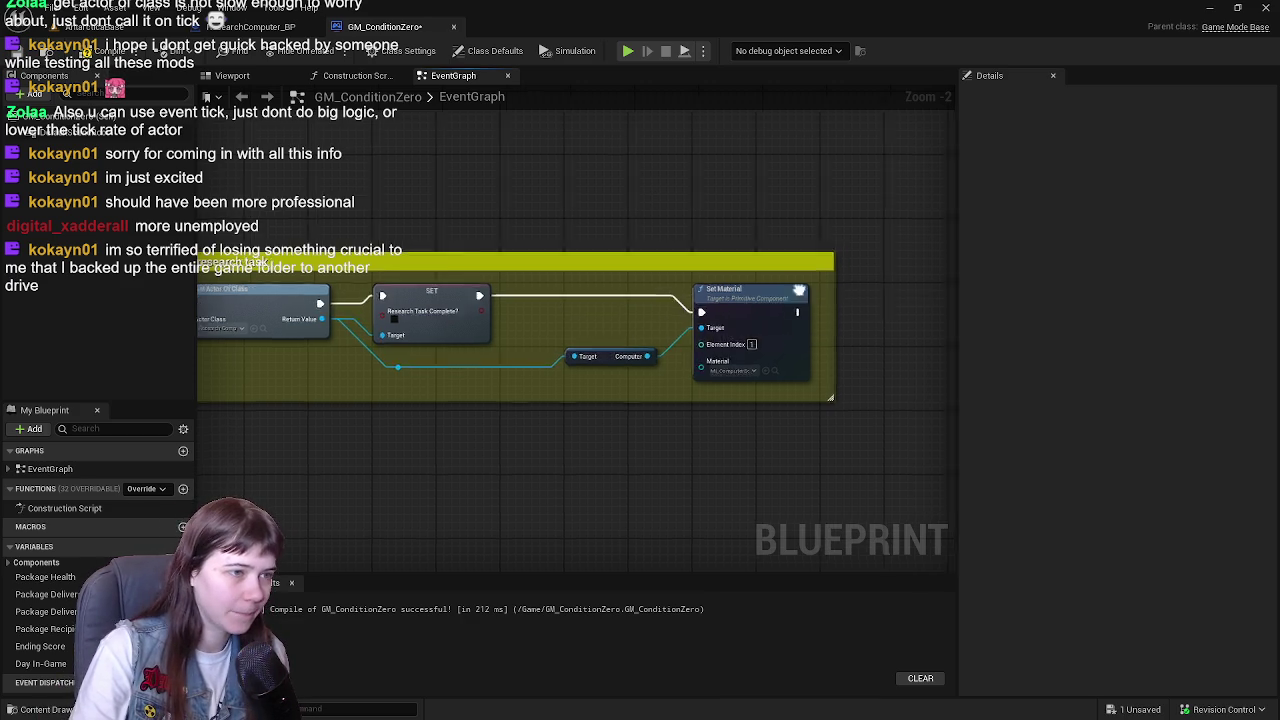
{"action": "scroll", "coordinate": [445, 296], "scroll_direction": "down", "scroll_amount": 1}
{"action": "left_click_drag", "start_coordinate": [432, 320], "coordinate": [687, 318]}
{"action": "left_click_drag", "start_coordinate": [376, 240], "coordinate": [830, 265]}
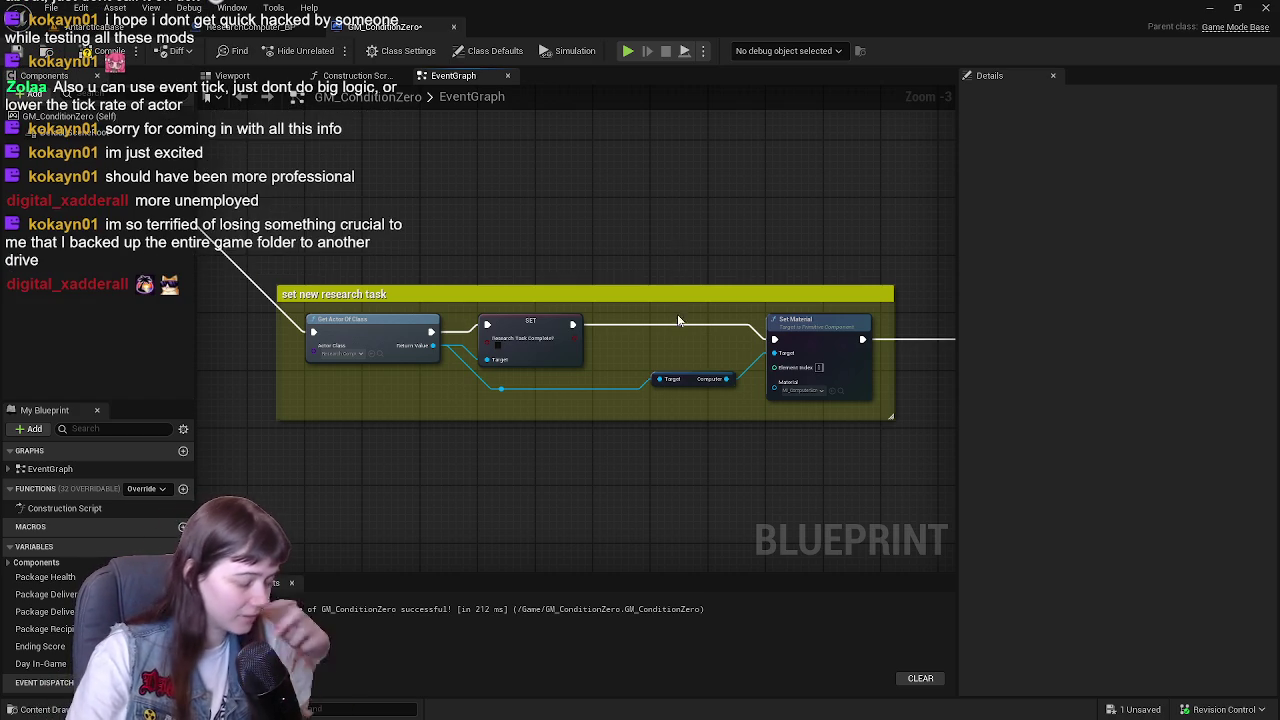
- Reposition the research task comment and return to the level editor
{"action": "left_click_drag", "start_coordinate": [680, 293], "coordinate": [576, 296]}
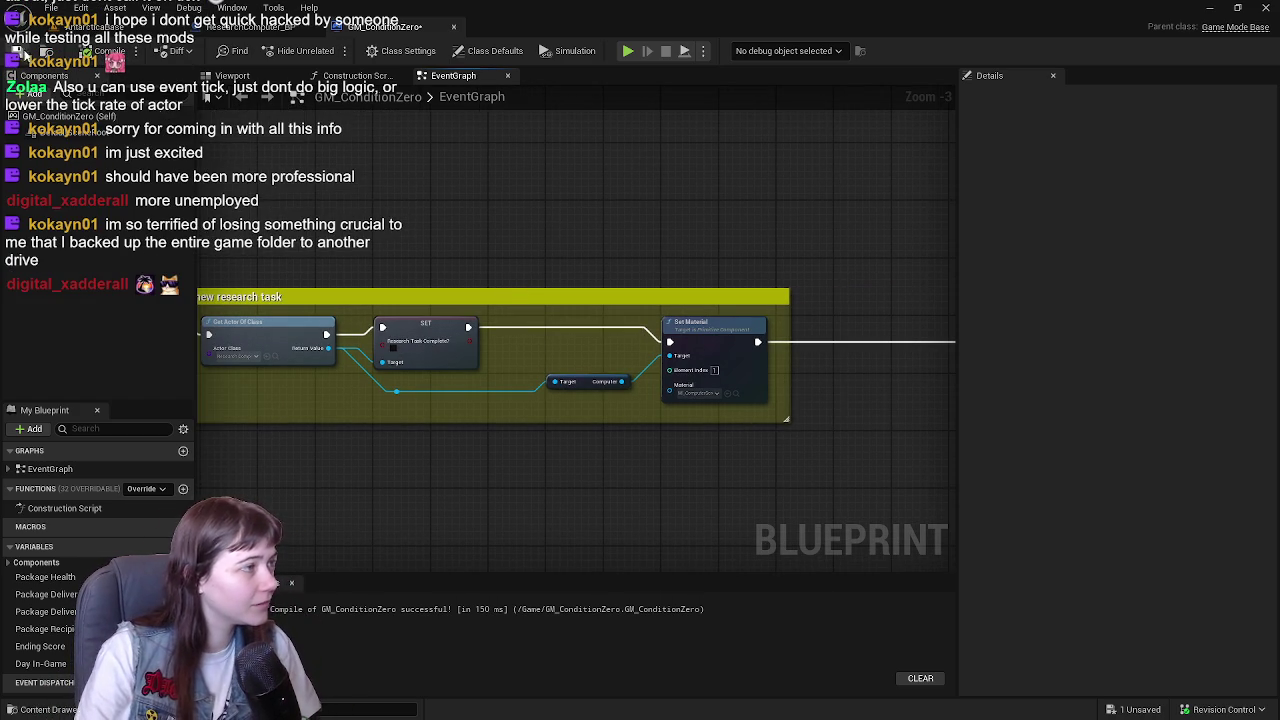
{"action": "scroll", "coordinate": [714, 286], "scroll_direction": "down", "scroll_amount": 1}
{"action": "left_click_drag", "start_coordinate": [720, 300], "coordinate": [798, 320]}
{"action": "scroll", "coordinate": [798, 320], "scroll_direction": "up", "scroll_amount": 1}
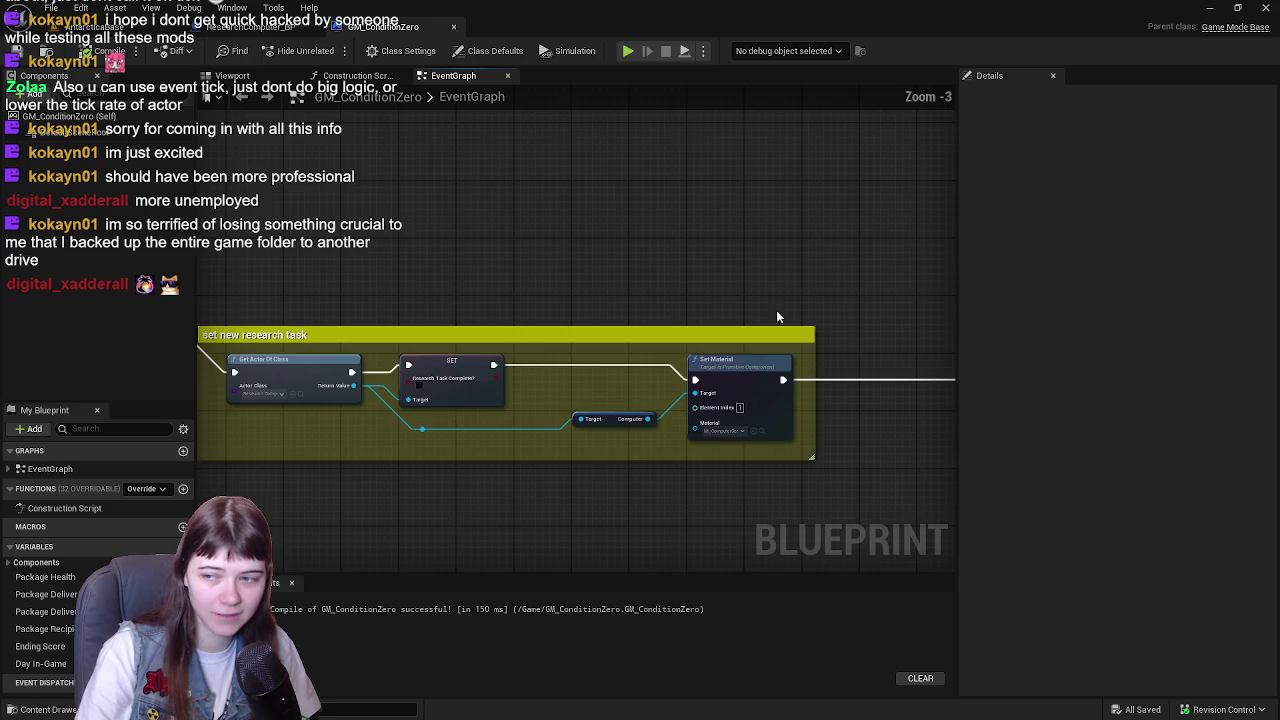
{"action": "scroll", "coordinate": [741, 278], "scroll_direction": "down", "scroll_amount": 1}
{"action": "left_click_drag", "start_coordinate": [741, 278], "coordinate": [533, 287]}
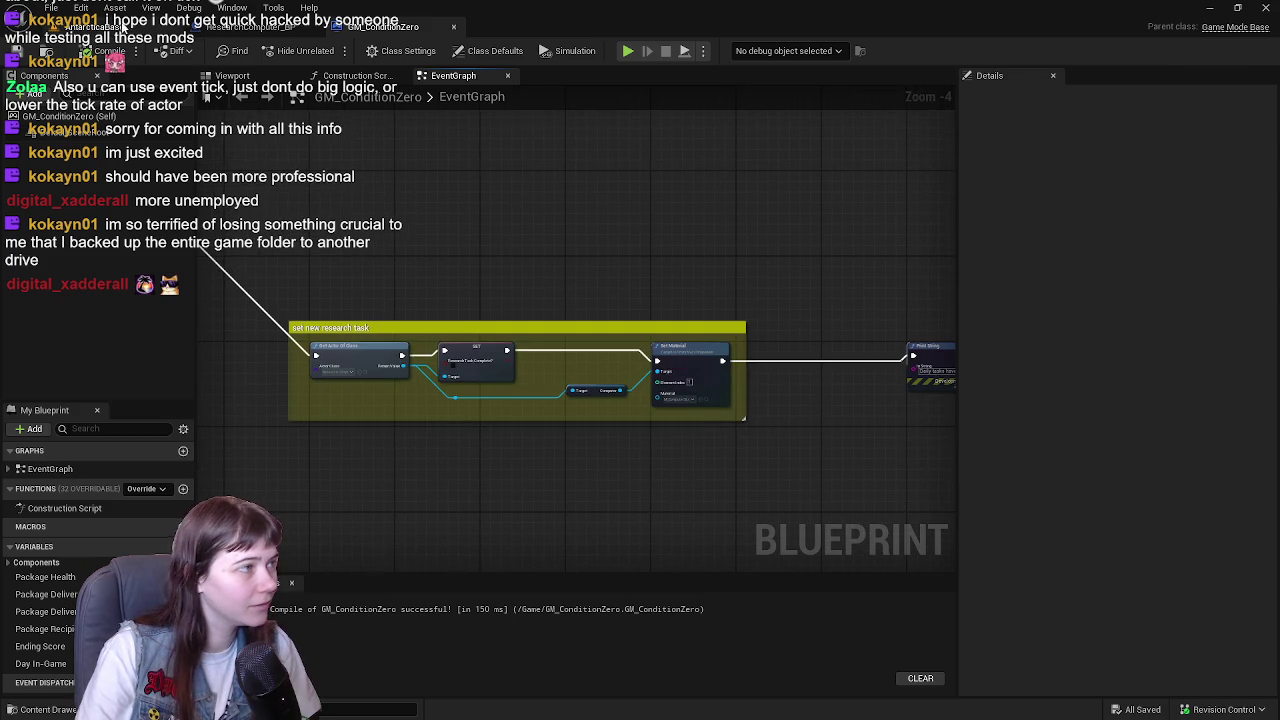
{"action": "left_click", "coordinate": [95, 27]}
{"action": "left_click", "coordinate": [17, 52]}
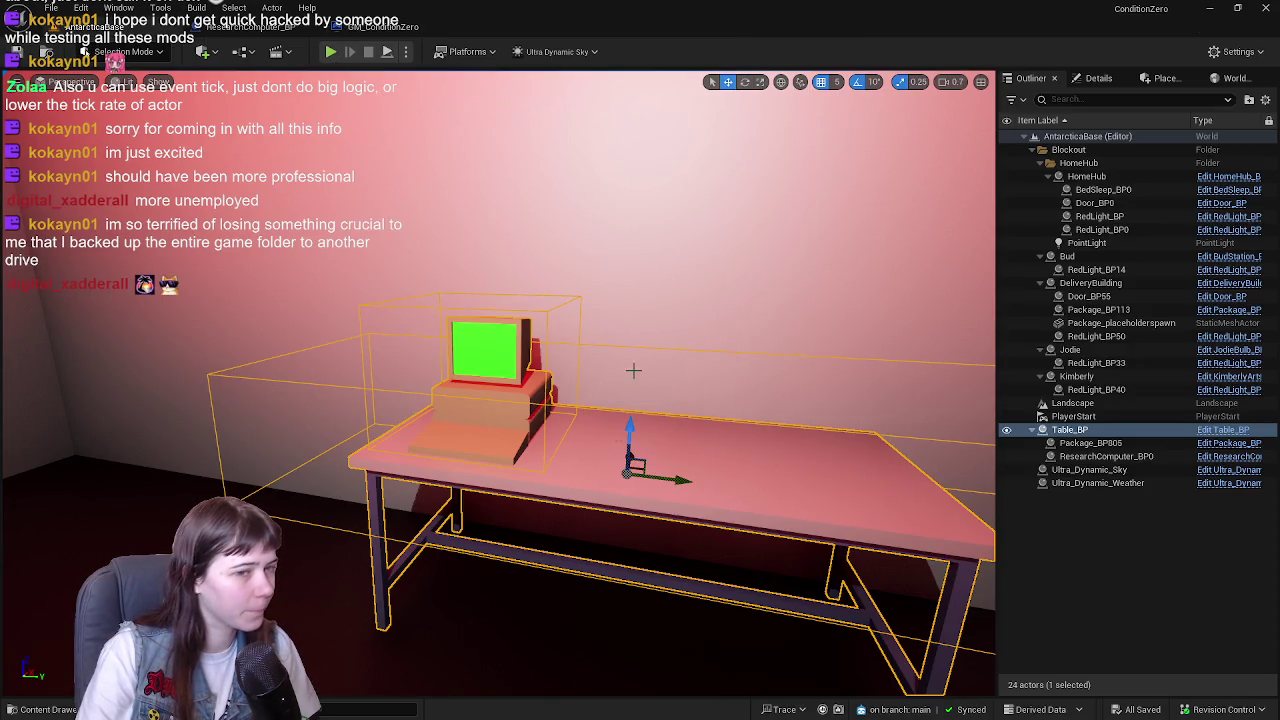
- Inspect Table_BP in the level, deselect it, and bring up the ResearchComputer_BP graph
{"action": "left_click", "coordinate": [1122, 591]}
{"action": "left_click", "coordinate": [453, 398]}
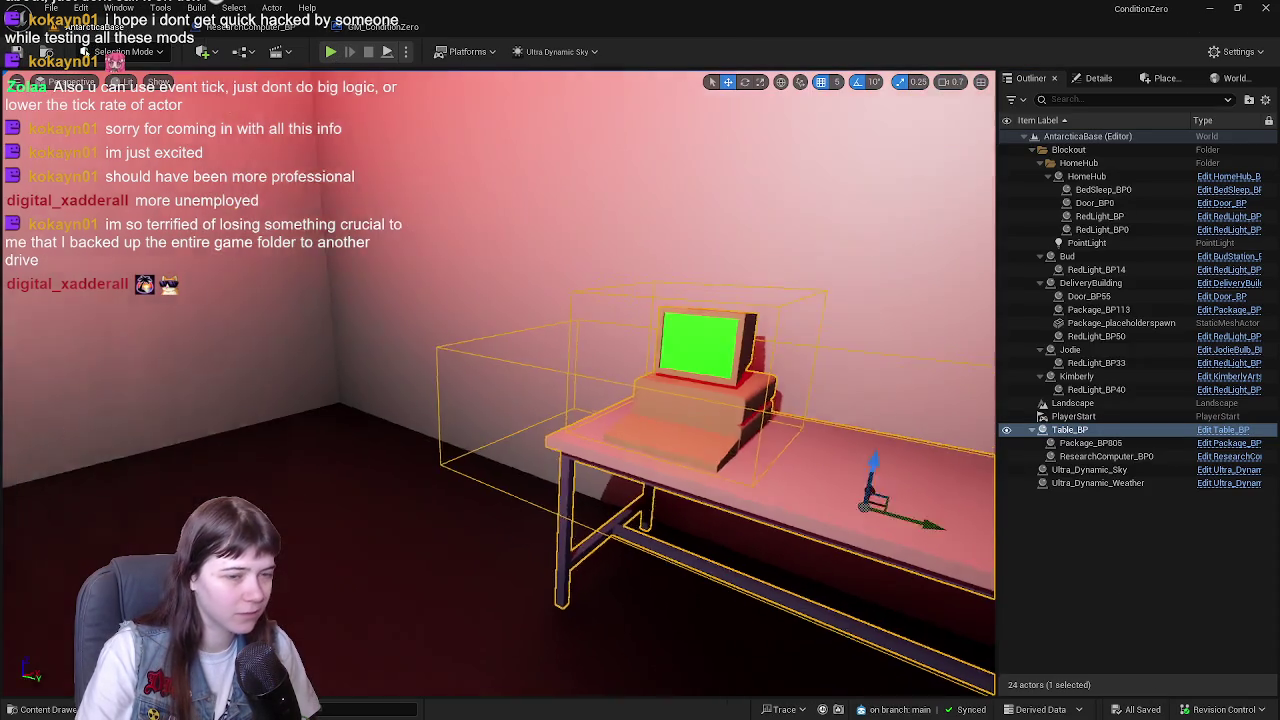
{"action": "scroll", "coordinate": [601, 388], "scroll_direction": "down", "scroll_amount": 3}
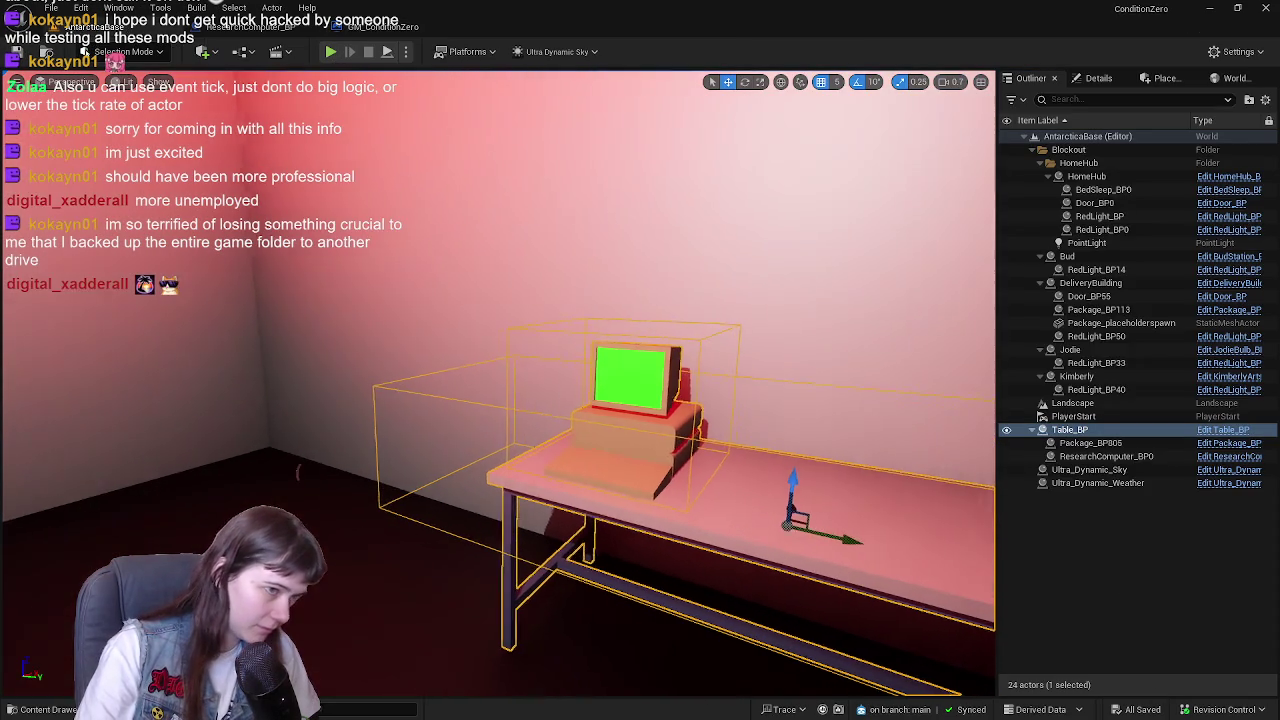
{"action": "key", "text": "Escape"}
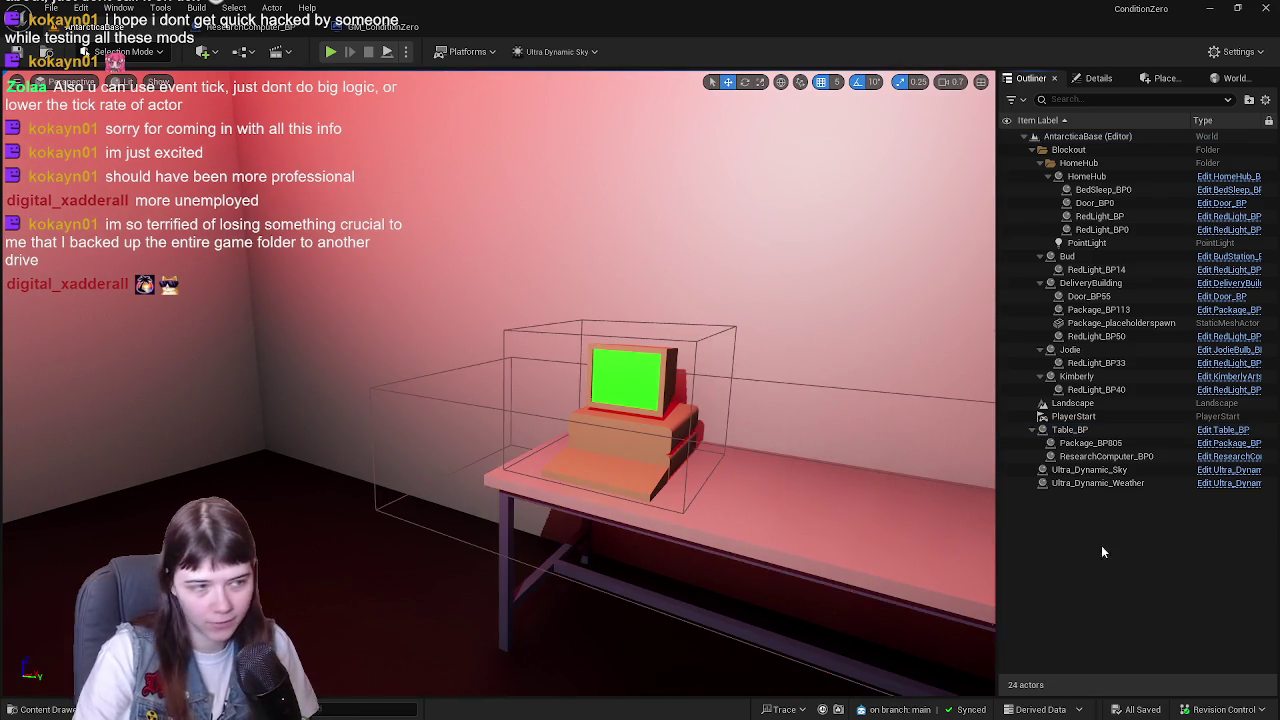
{"action": "mouse_move", "coordinate": [727, 401]}
{"action": "left_mouse_down"}
{"action": "mouse_move", "coordinate": [299, 399]}
{"action": "mouse_move", "coordinate": [709, 426]}
{"action": "mouse_move", "coordinate": [724, 401]}
{"action": "left_mouse_up"}
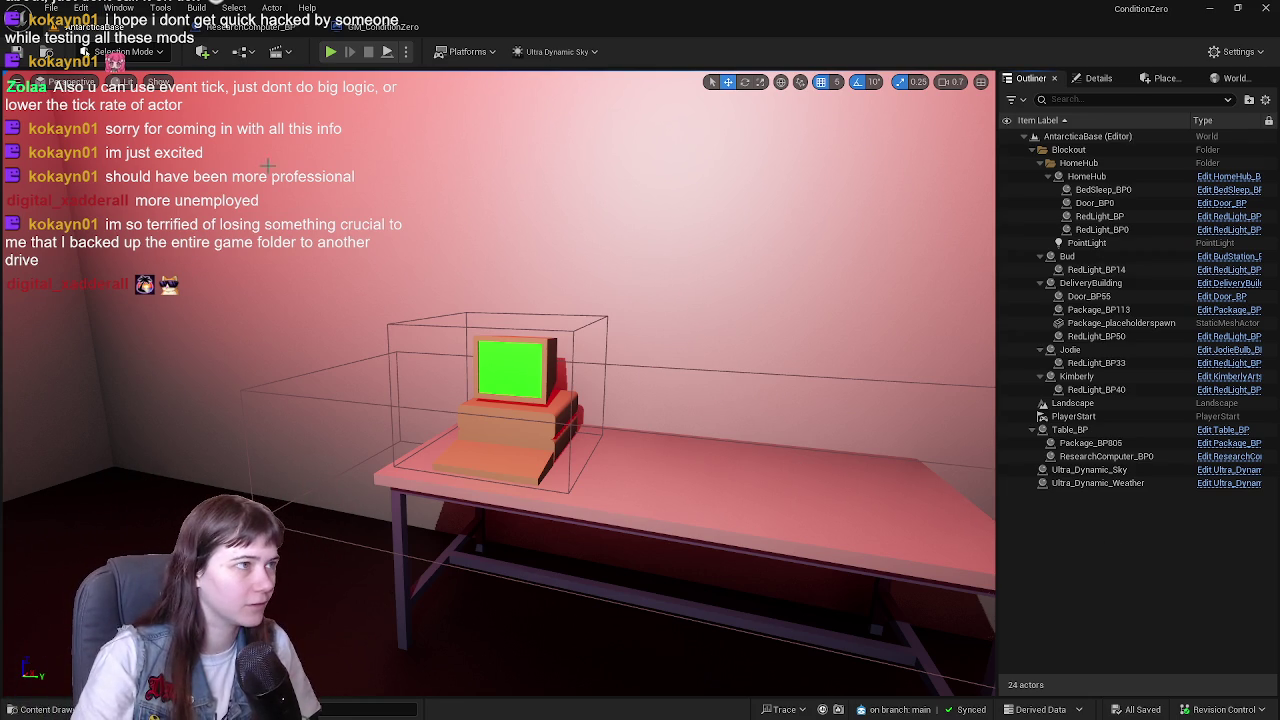
{"action": "left_click", "coordinate": [250, 27]}
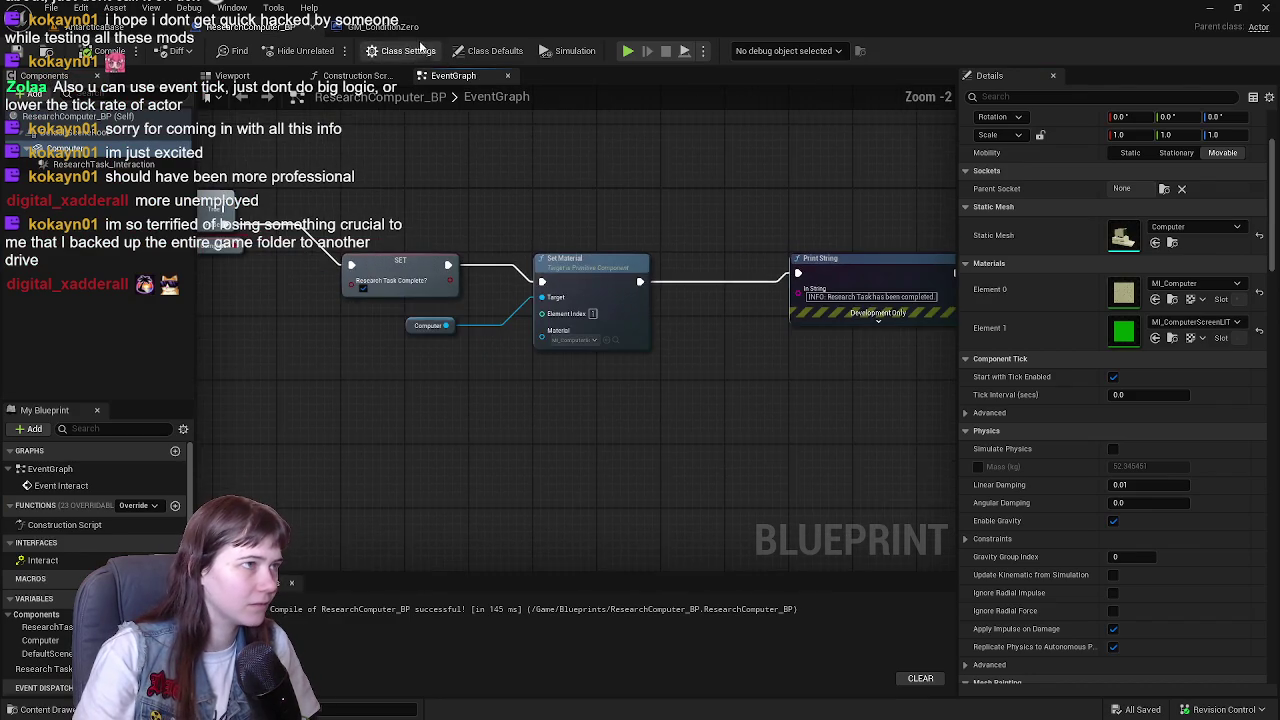
- Save and close the GM_ConditionZero Blueprint, returning to the level editor
{"action": "left_click", "coordinate": [375, 27]}
{"action": "key", "text": "ctrl+s"}
{"action": "left_click", "coordinate": [457, 27]}
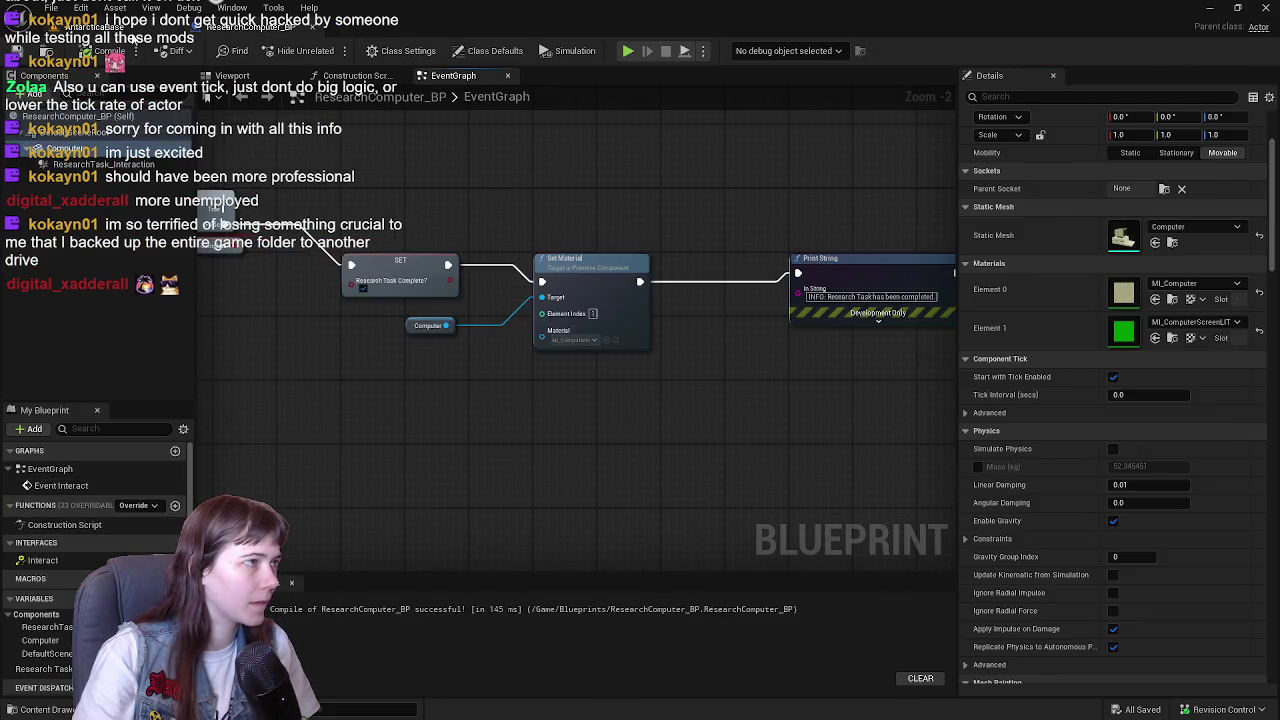
{"action": "left_click", "coordinate": [95, 27]}
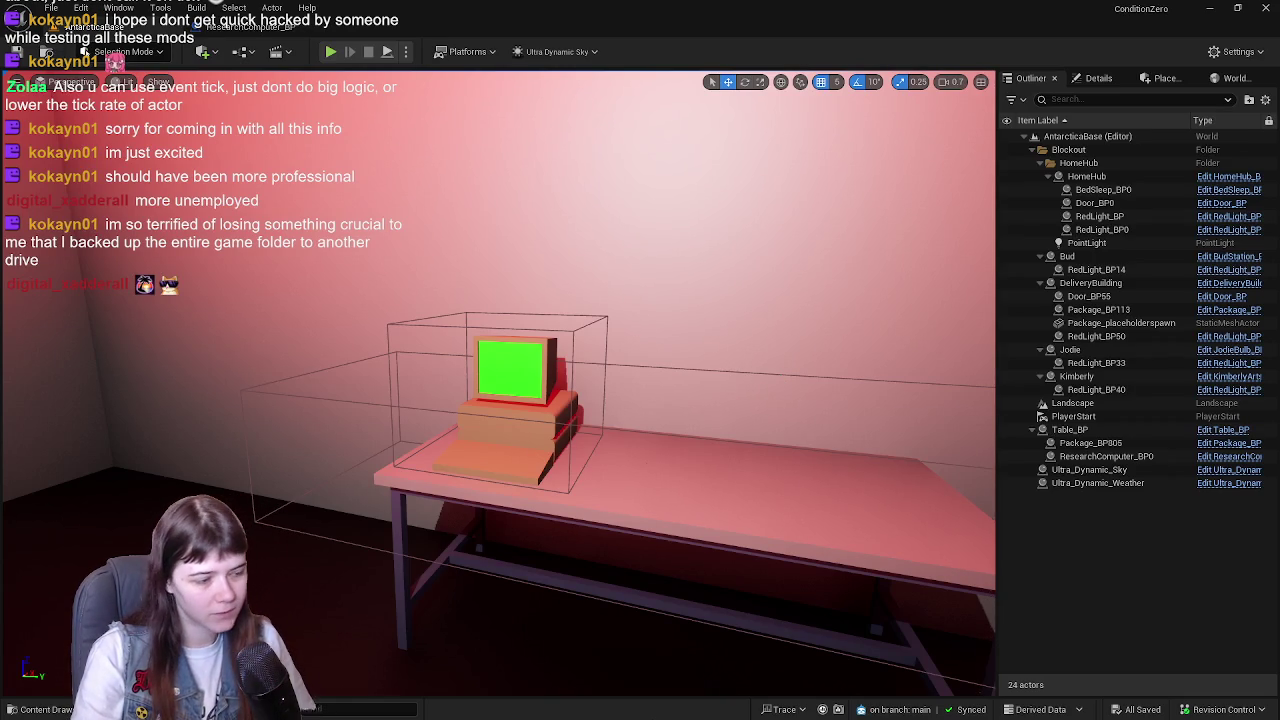
- Open the box mesh from the Content > Meshes folder
{"action": "key", "text": "ctrl+space"}
{"action": "left_click", "coordinate": [318, 472]}
{"action": "double_click", "coordinate": [778, 540]}
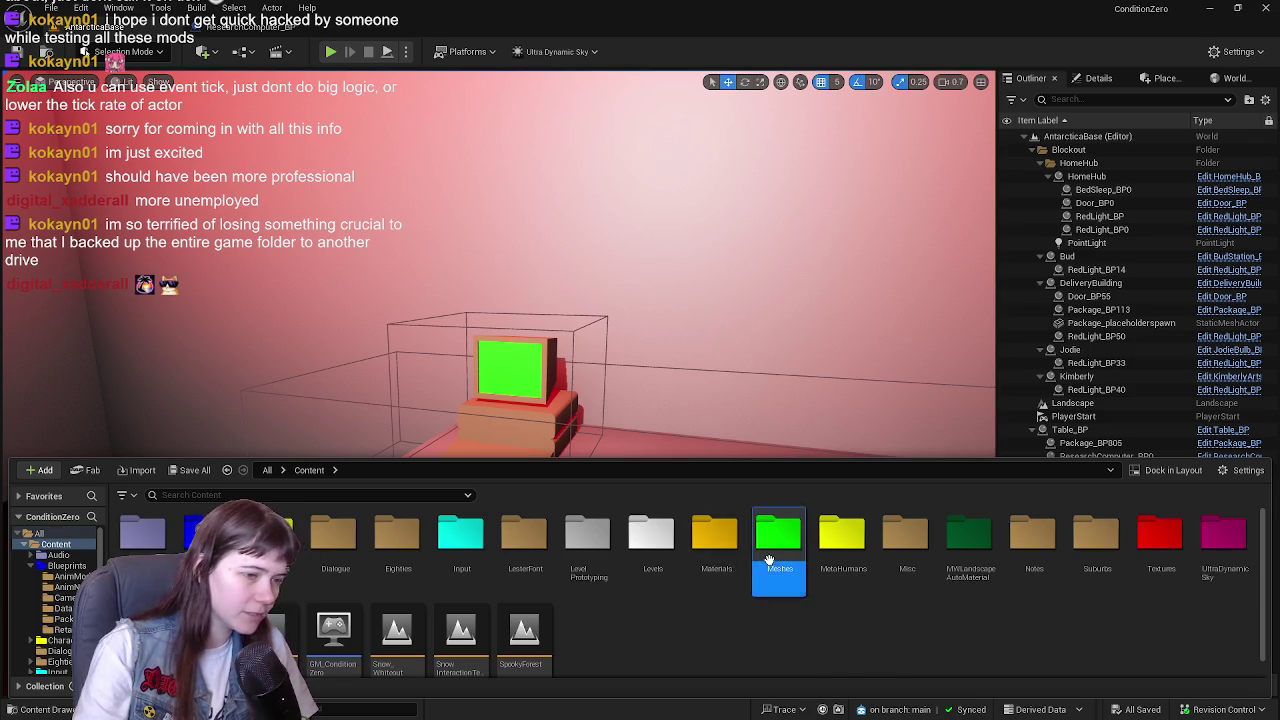
{"action": "double_click", "coordinate": [265, 550]}
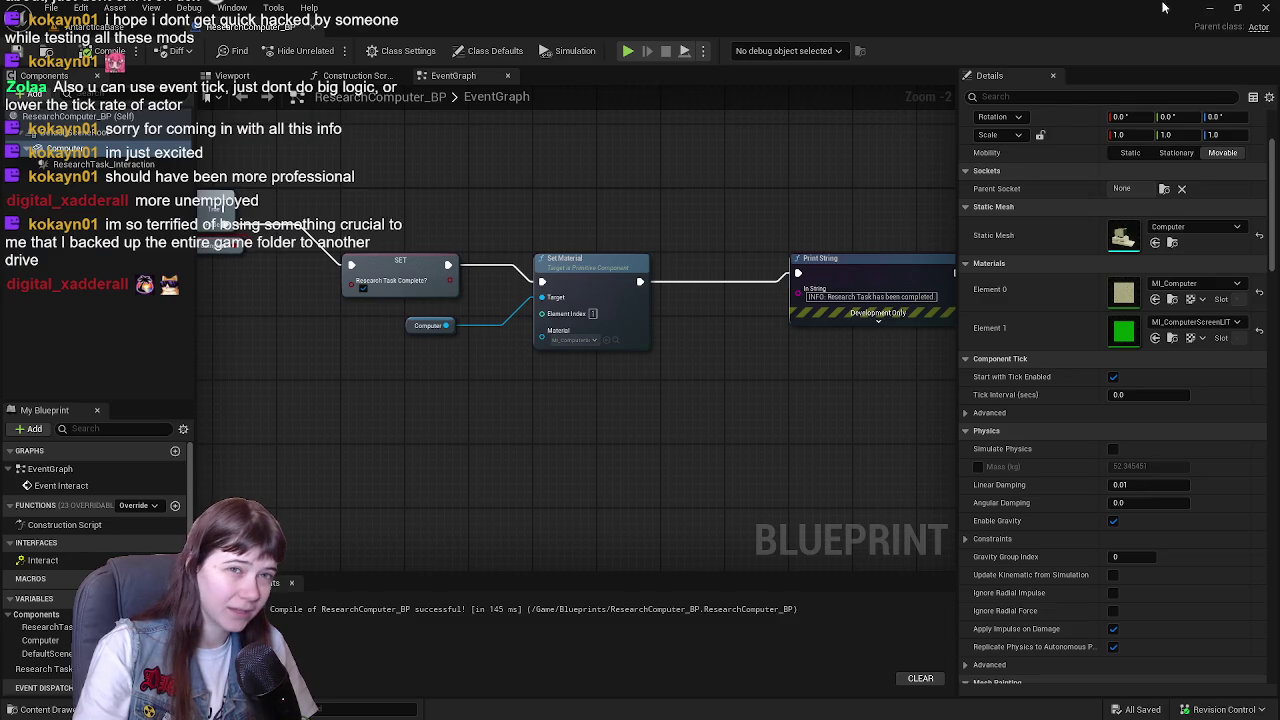
{"action": "scroll", "coordinate": [932, 296], "scroll_direction": "down", "scroll_amount": 2}
- Zoom around the computer model and save WIP ConditionZeroBuildings.blend in Blender
{"action": "scroll", "coordinate": [934, 296], "scroll_direction": "up", "scroll_amount": 2}
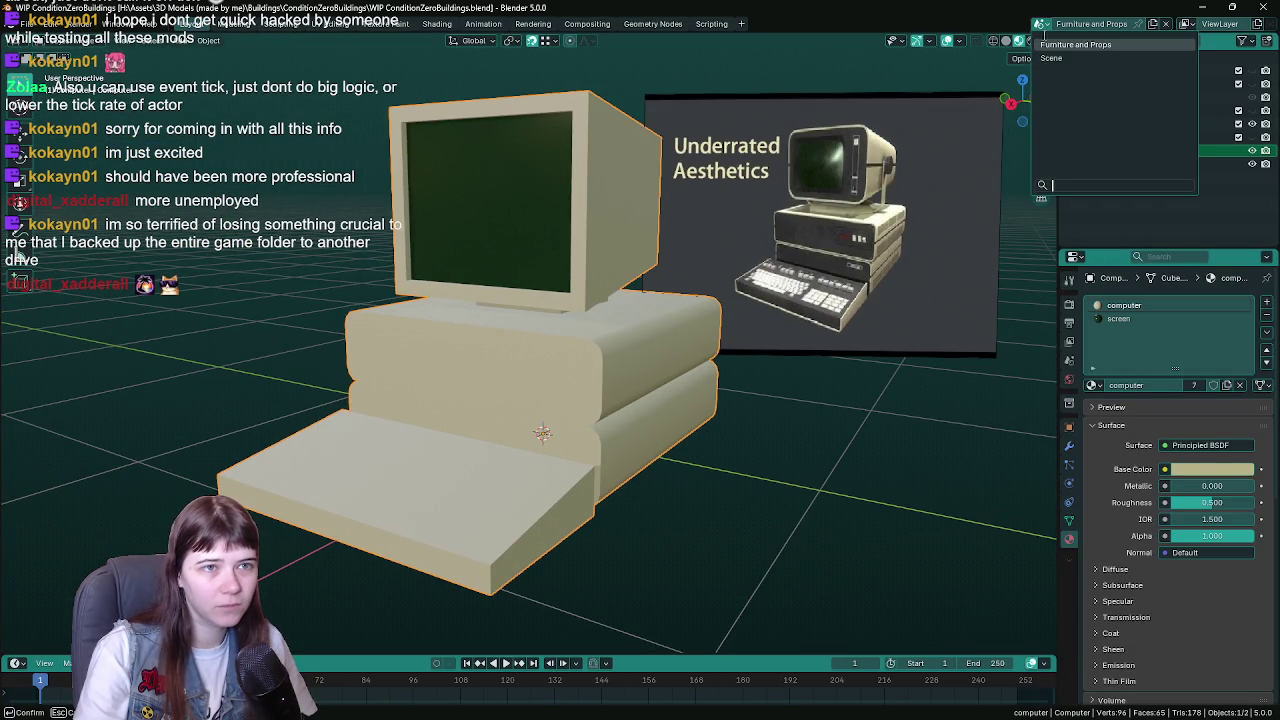
{"action": "scroll", "coordinate": [900, 416], "scroll_direction": "down", "scroll_amount": 1}
{"action": "scroll", "coordinate": [900, 416], "scroll_direction": "up", "scroll_amount": 1}
{"action": "scroll", "coordinate": [900, 416], "scroll_direction": "down", "scroll_amount": 1}
{"action": "scroll", "coordinate": [900, 416], "scroll_direction": "up", "scroll_amount": 1}
{"action": "scroll", "coordinate": [800, 420], "scroll_direction": "down", "scroll_amount": 2}
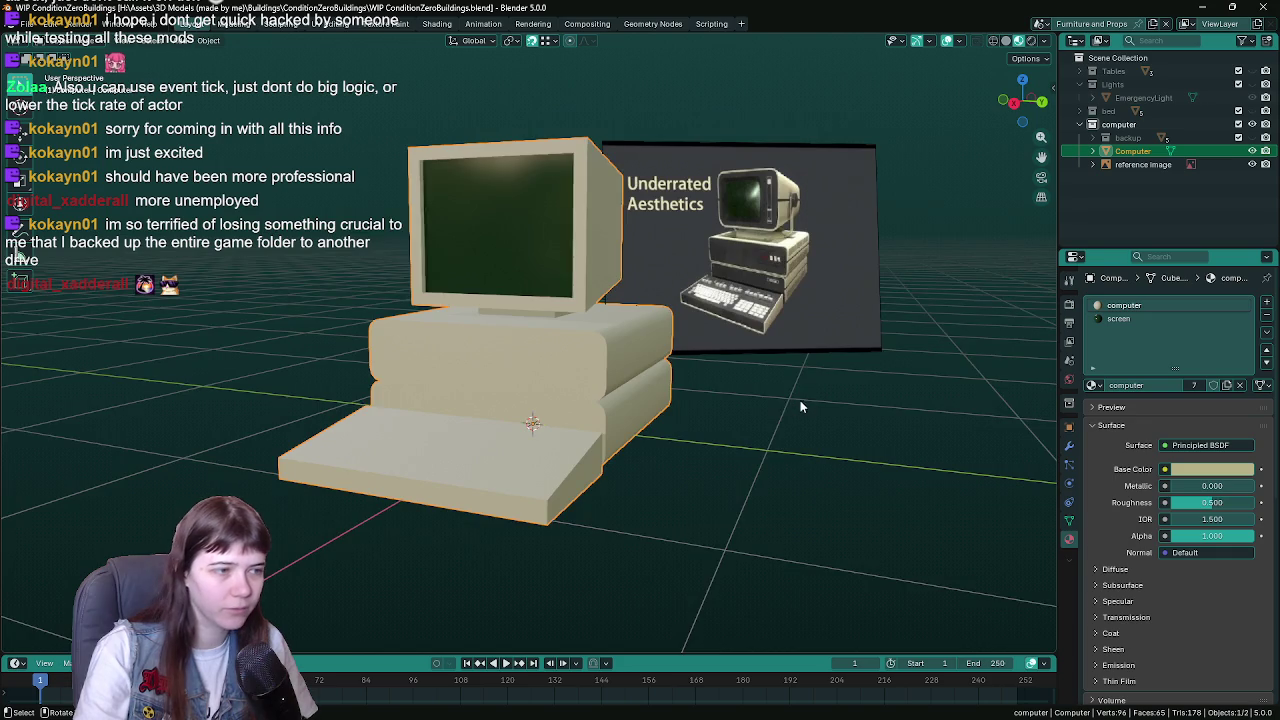
{"action": "scroll", "coordinate": [800, 405], "scroll_direction": "up", "scroll_amount": 1}
{"action": "key", "text": "ctrl+s"}
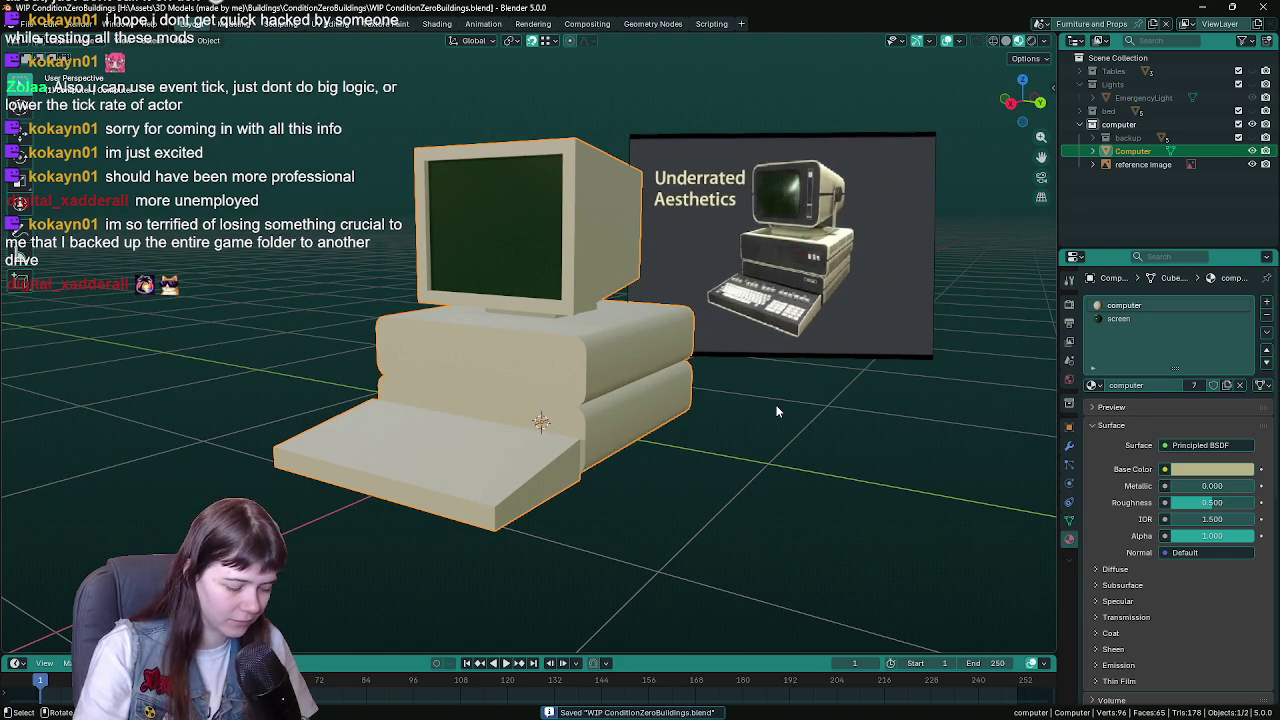
{"action": "scroll", "coordinate": [776, 414], "scroll_direction": "down", "scroll_amount": 1}
{"action": "scroll", "coordinate": [774, 423], "scroll_direction": "up", "scroll_amount": 1}
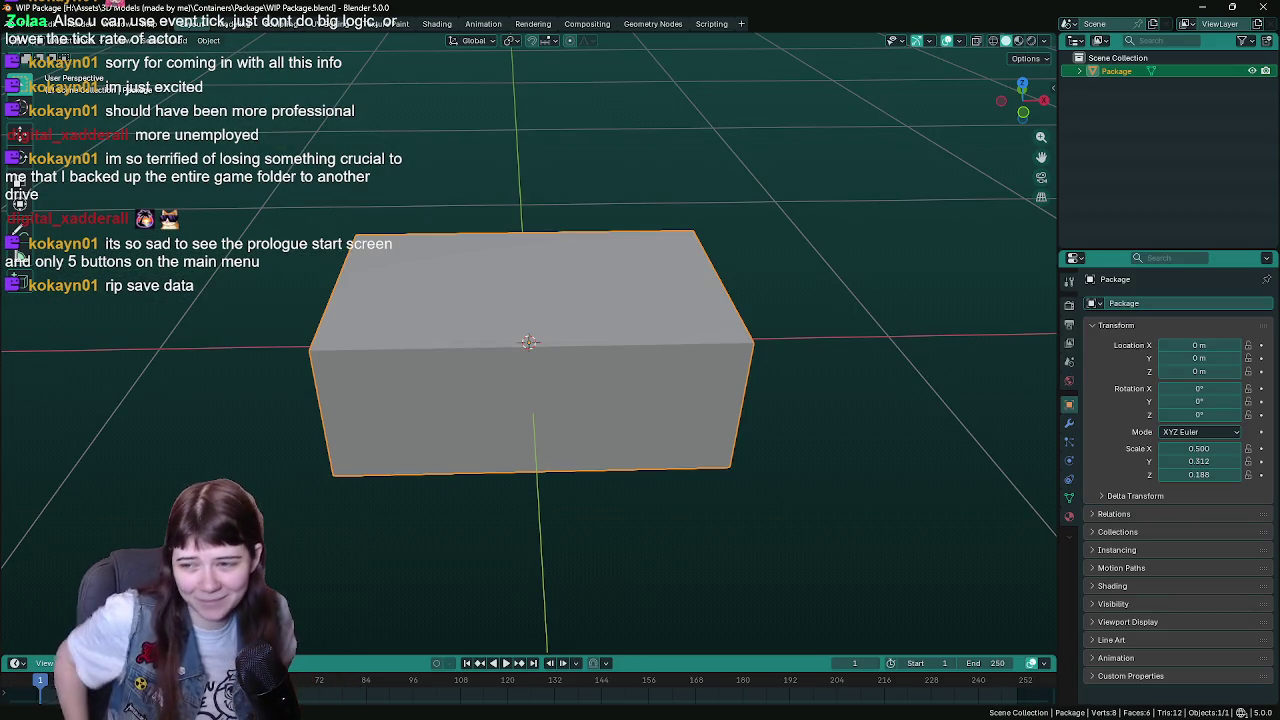
- Duplicate the Package box as a hidden 'Package backup', reselect the original, and save
{"action": "mouse_move", "coordinate": [875, 265]}
{"action": "left_mouse_down"}
{"action": "mouse_move", "coordinate": [812, 300]}
{"action": "mouse_move", "coordinate": [799, 285]}
{"action": "mouse_move", "coordinate": [779, 338]}
{"action": "mouse_move", "coordinate": [830, 380]}
{"action": "mouse_move", "coordinate": [741, 354]}
{"action": "left_mouse_up"}
{"action": "key", "text": "ctrl+s"}
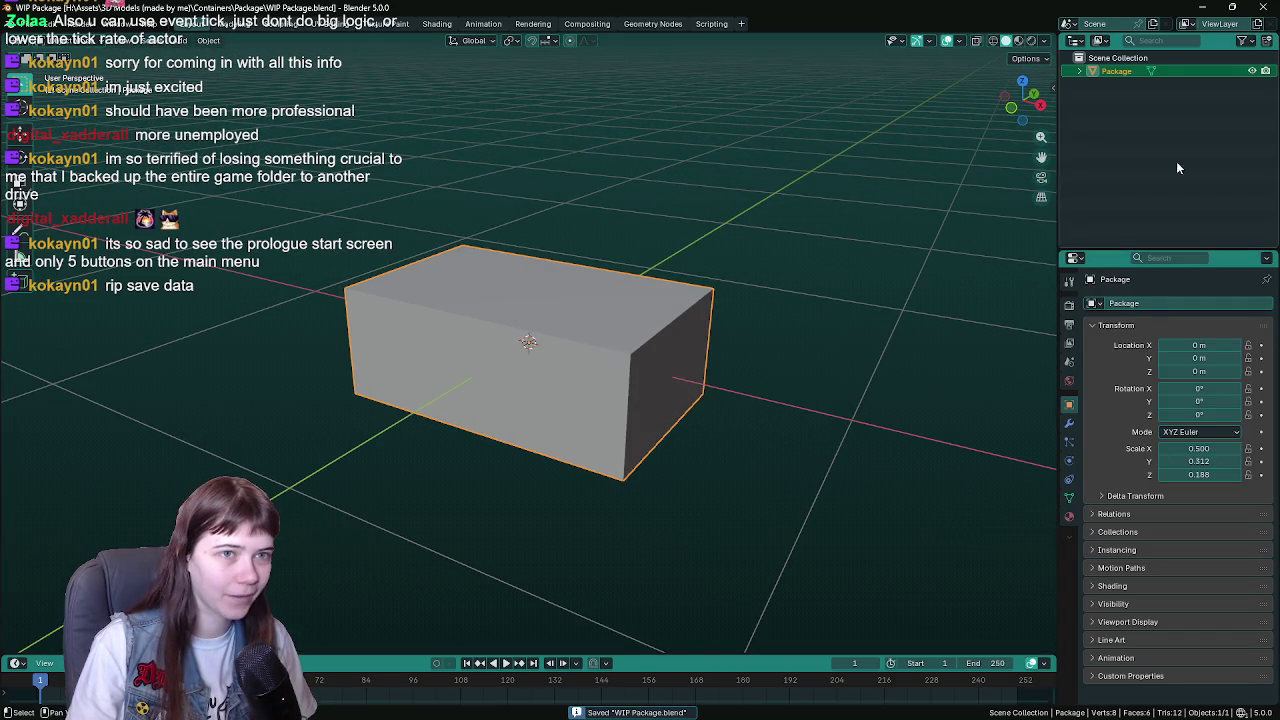
{"action": "key", "text": "shift+d"}
{"action": "key", "text": "Escape"}
{"action": "double_click", "coordinate": [1158, 85]}
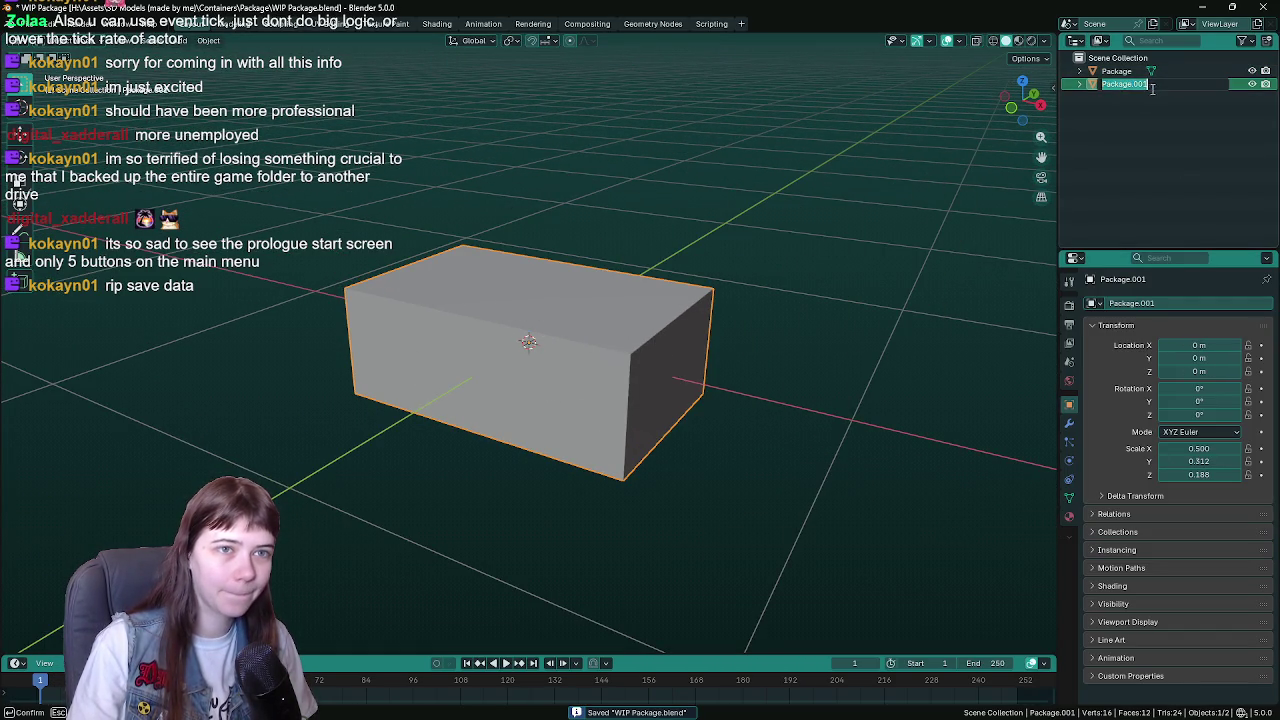
{"action": "key", "text": "BackSpace"}
{"action": "key", "text": "BackSpace"}
{"action": "key", "text": "BackSpace"}
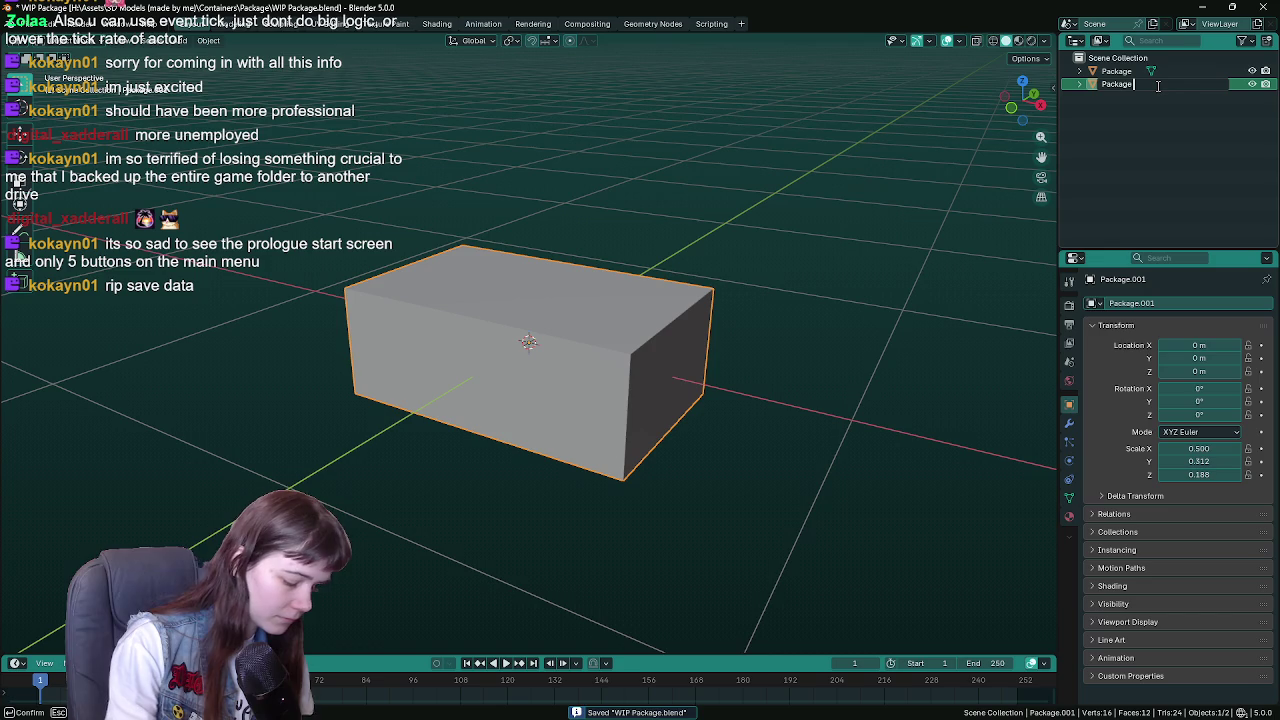
{"action": "type", "text": "backup"}
{"action": "key", "text": "Return"}
{"action": "key", "text": "h"}
{"action": "left_click", "coordinate": [610, 342]}
{"action": "key", "text": "ctrl+s"}
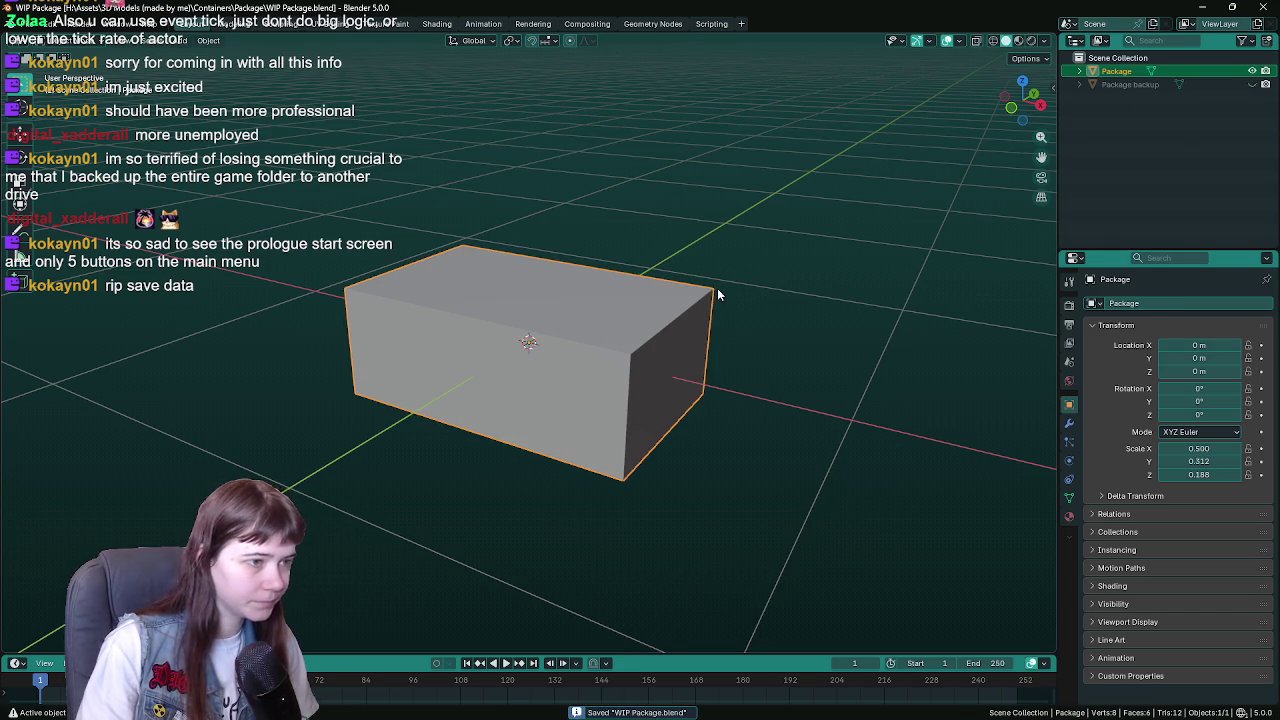
- Export the box as FBX at 0.5 scale with the Unreal preset, overwriting Package.fbx
{"action": "key", "text": "ctrl+shift+e"}
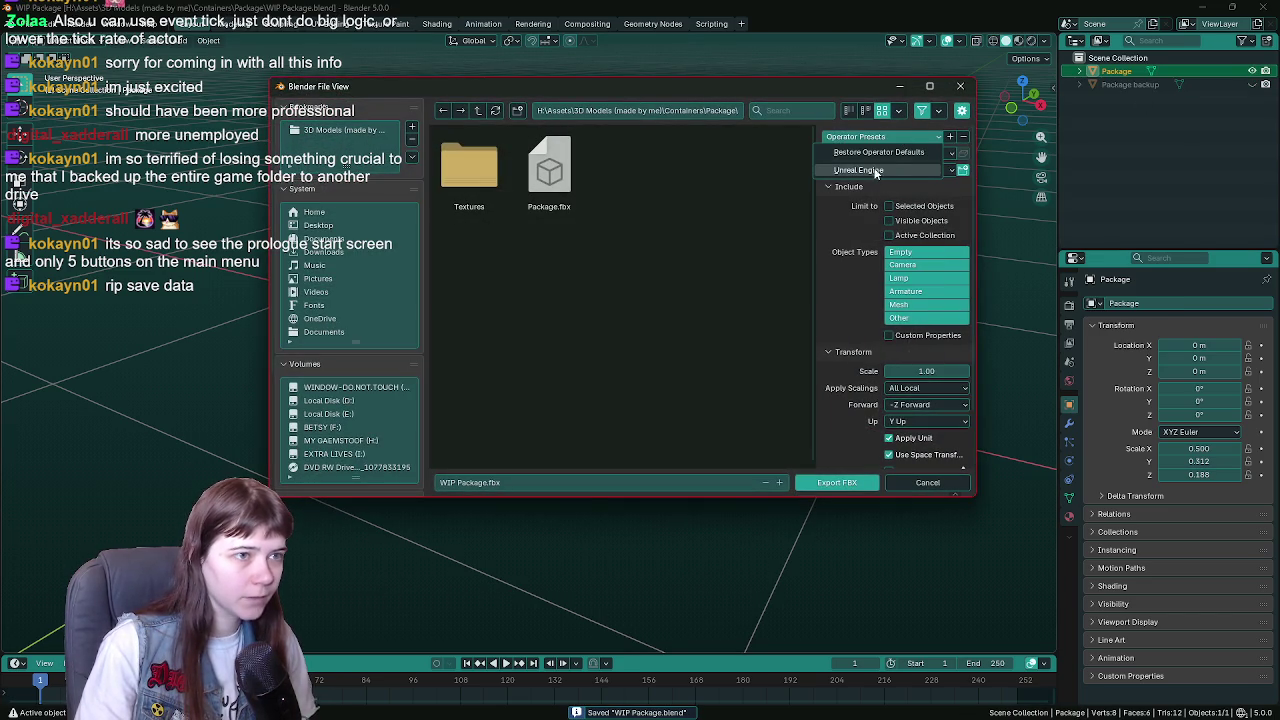
{"action": "left_click", "coordinate": [870, 170]}
{"action": "scroll", "coordinate": [920, 300], "scroll_direction": "down", "scroll_amount": 2}
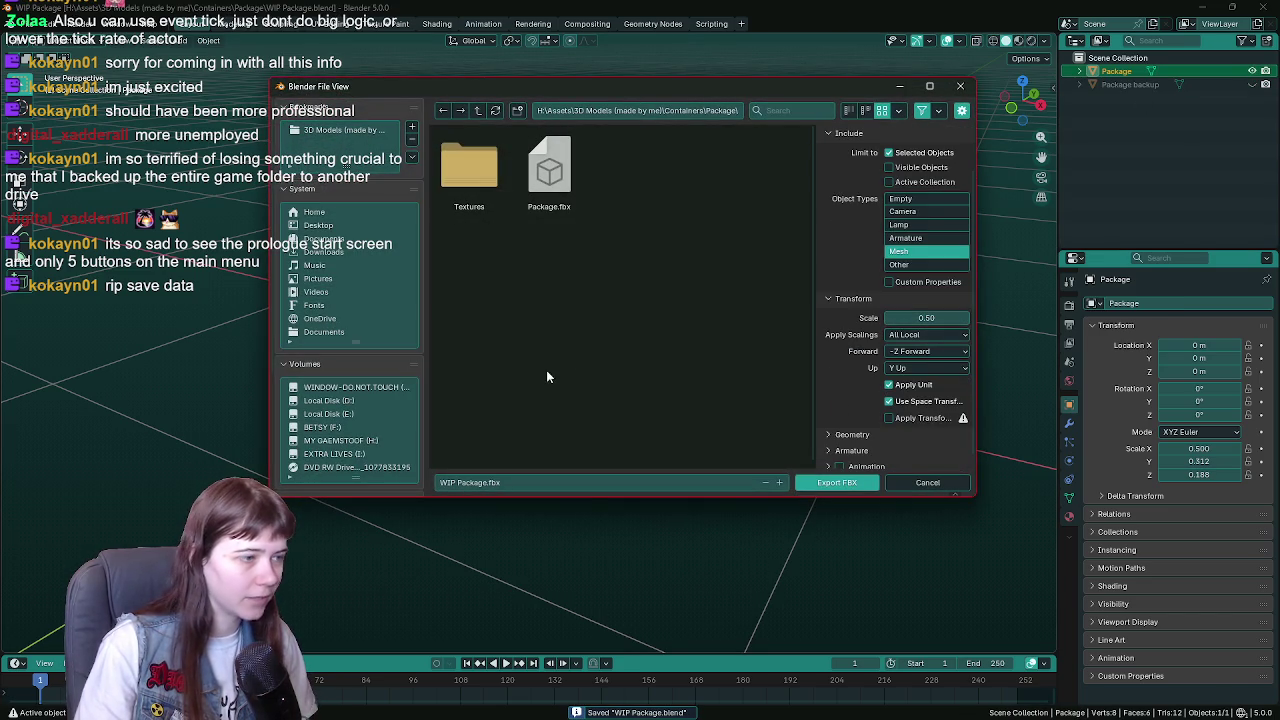
{"action": "double_click", "coordinate": [549, 170]}
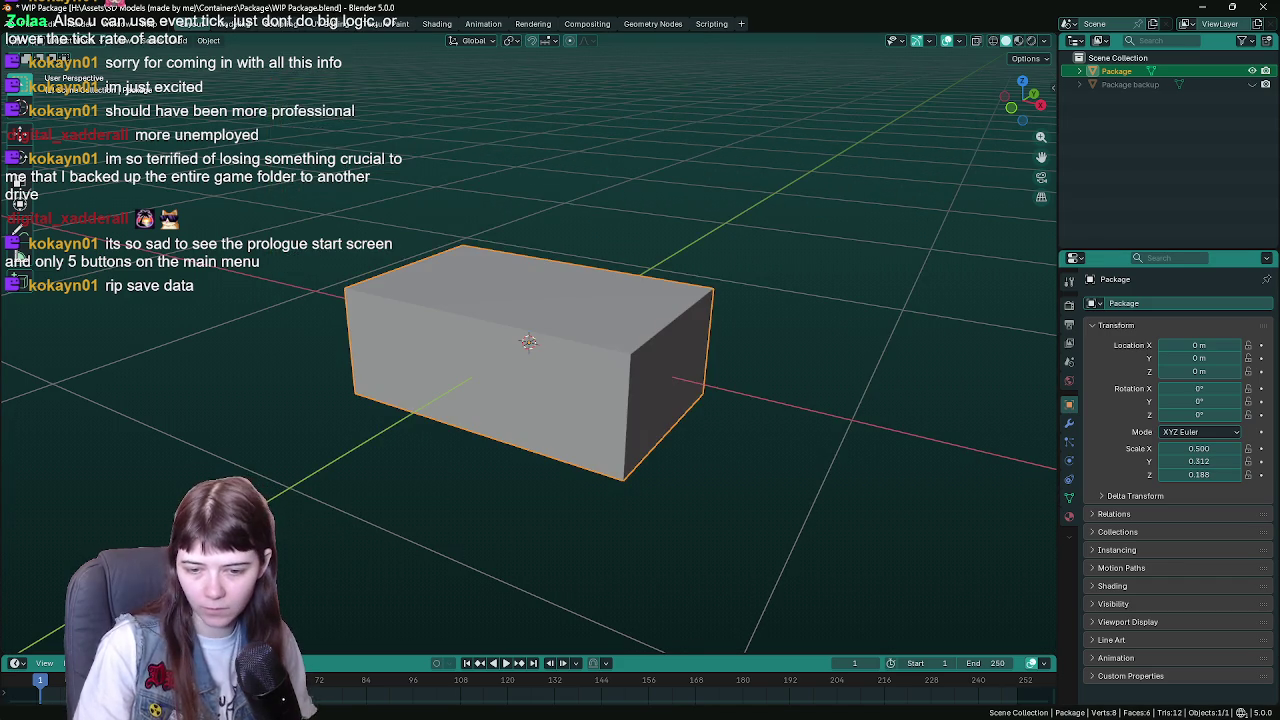
{"action": "key", "text": "alt+Tab"}
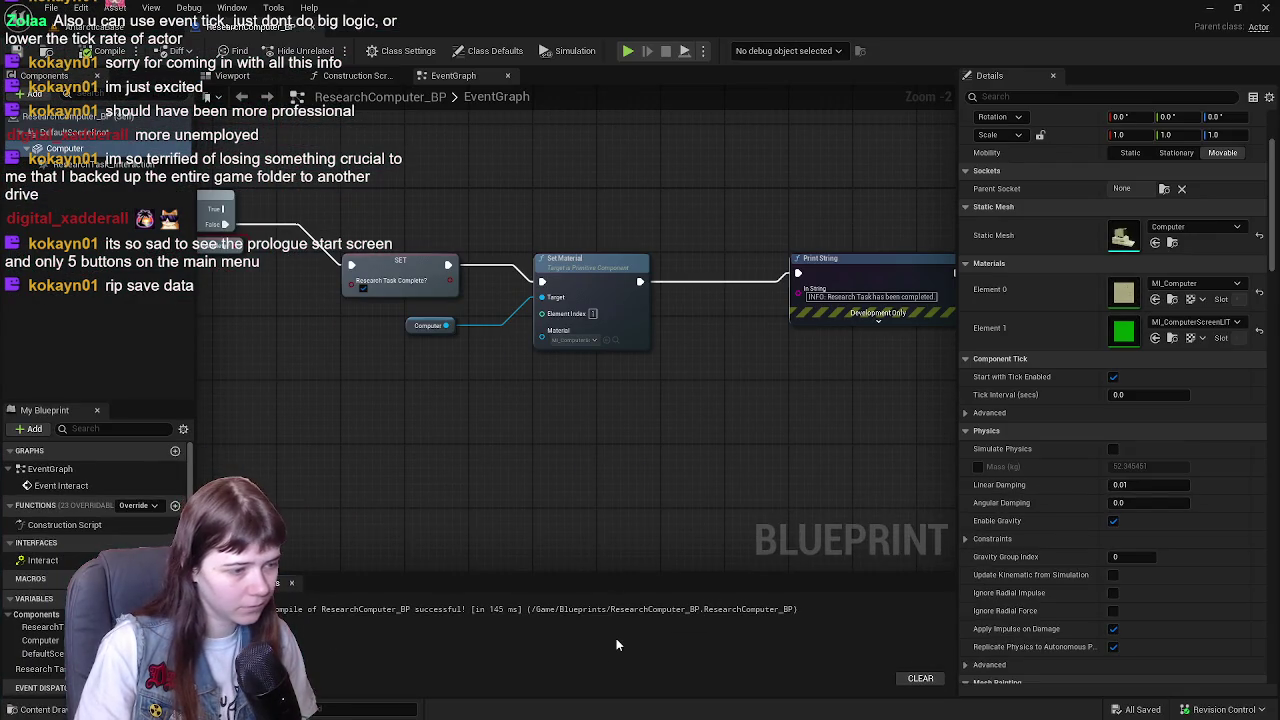
- Reimport the package mesh in the Meshes folder from the new FBX and save the level
{"action": "key", "text": "ctrl+space"}
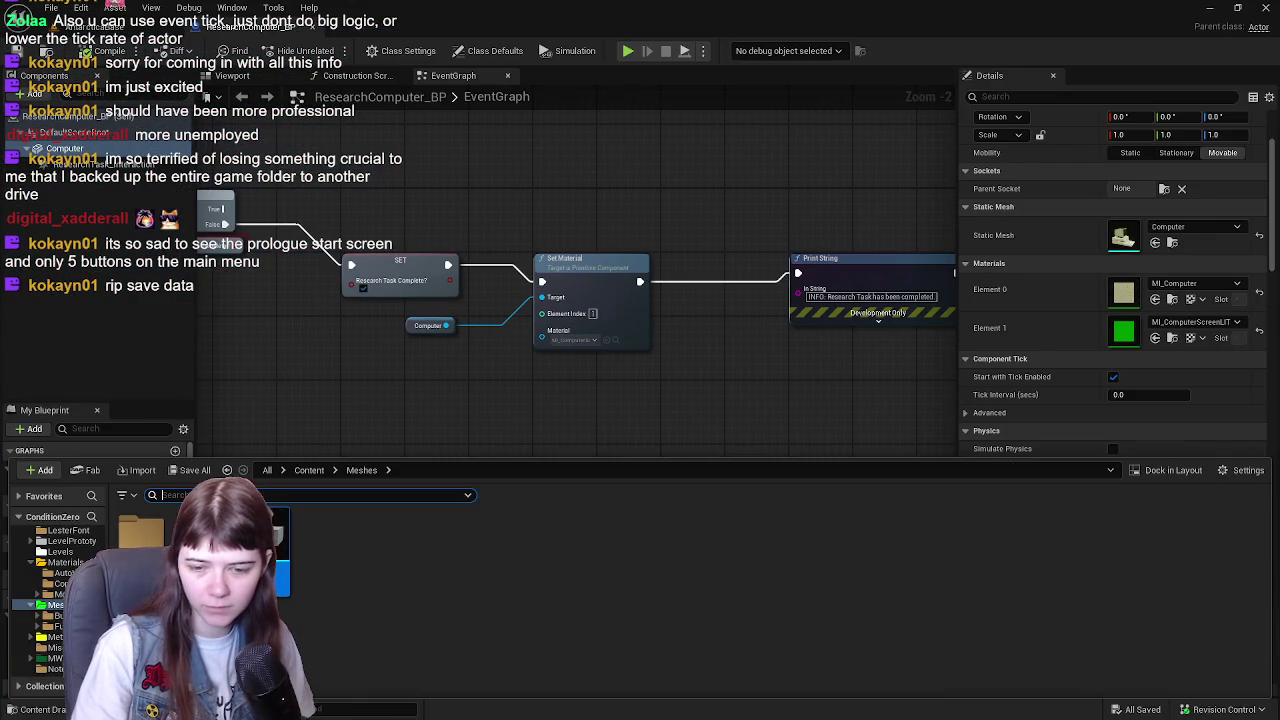
{"action": "left_click", "coordinate": [1035, 625]}
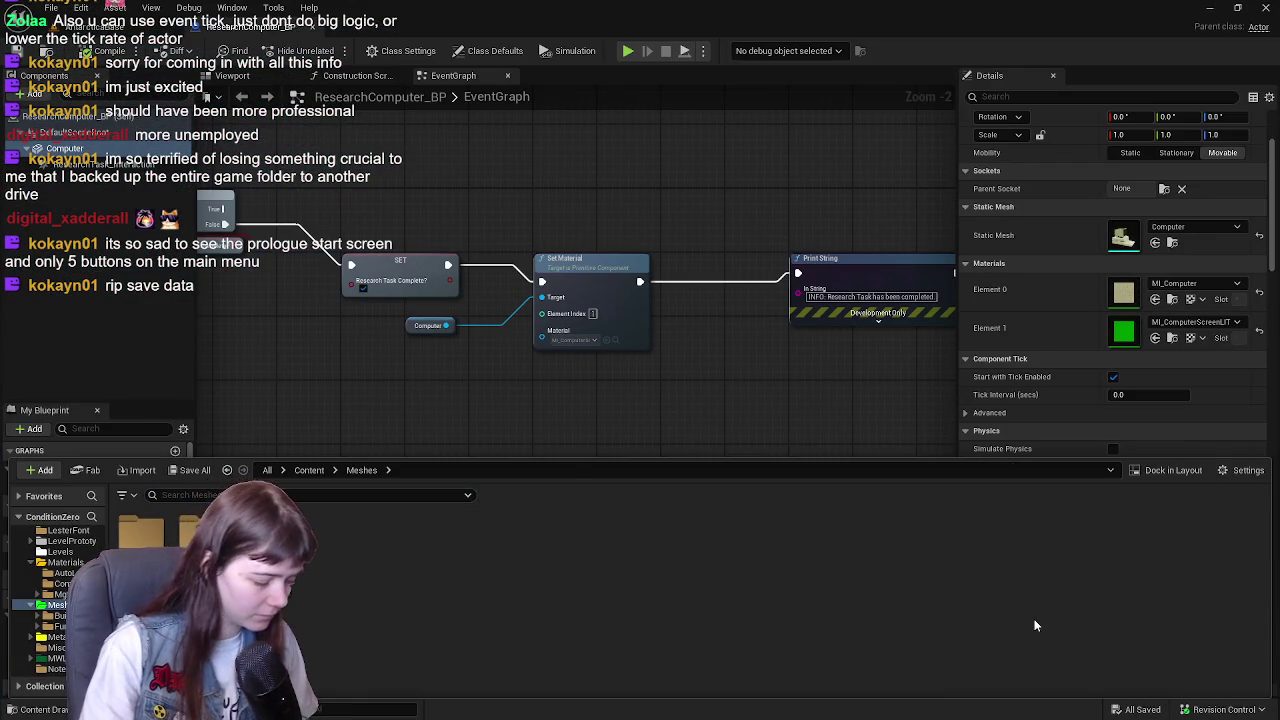
{"action": "key", "text": "super"}
{"action": "type", "text": "div"}
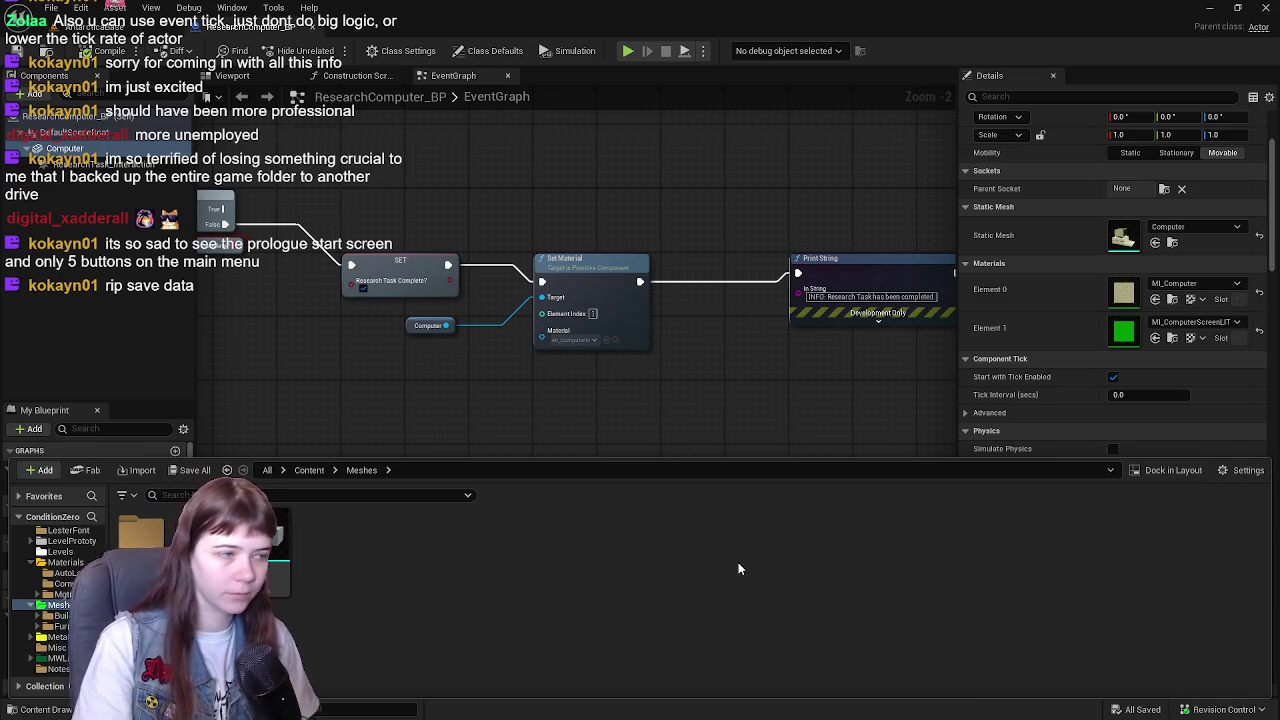
{"action": "right_click", "coordinate": [255, 548]}
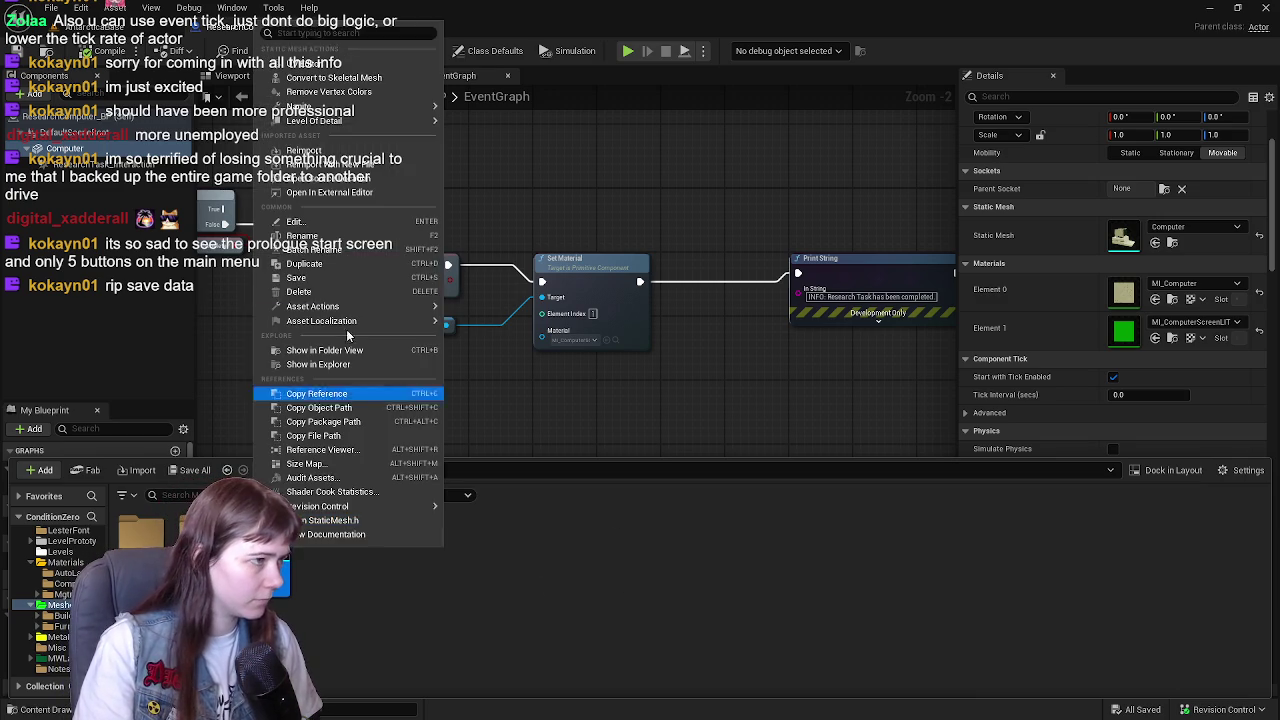
{"action": "left_click", "coordinate": [340, 152]}
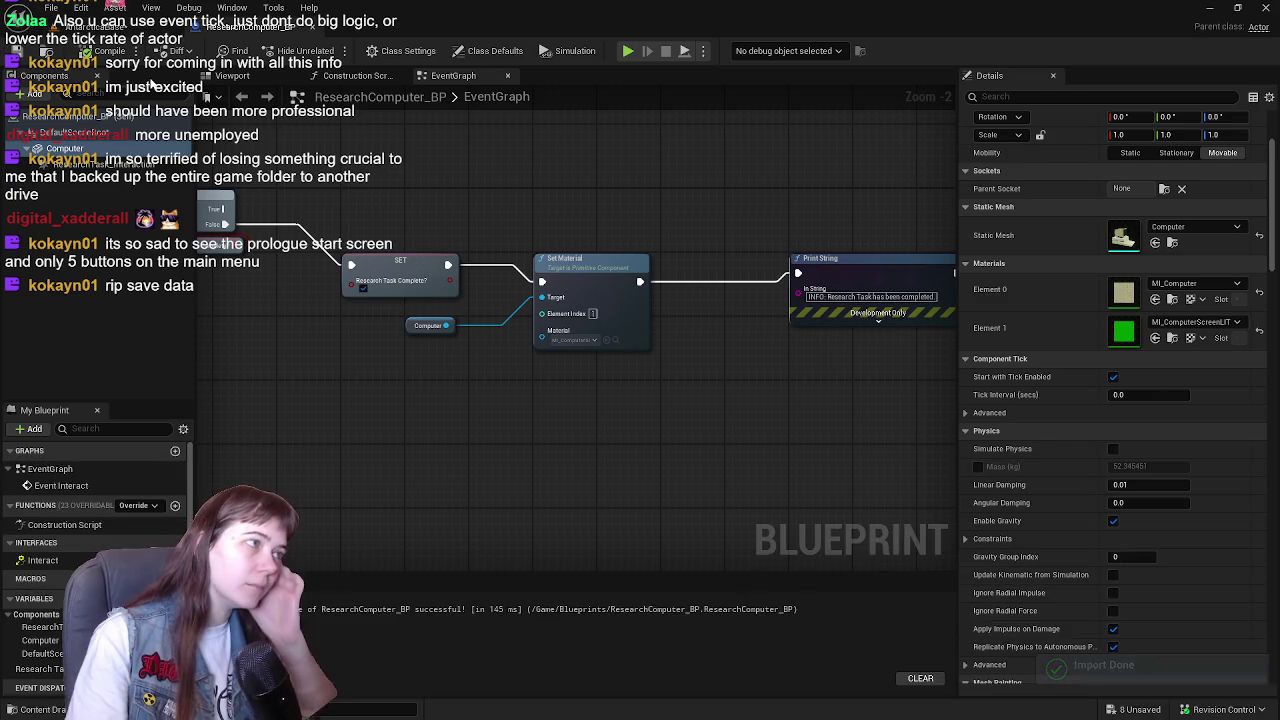
{"action": "left_click", "coordinate": [133, 33]}
{"action": "left_click", "coordinate": [17, 53]}
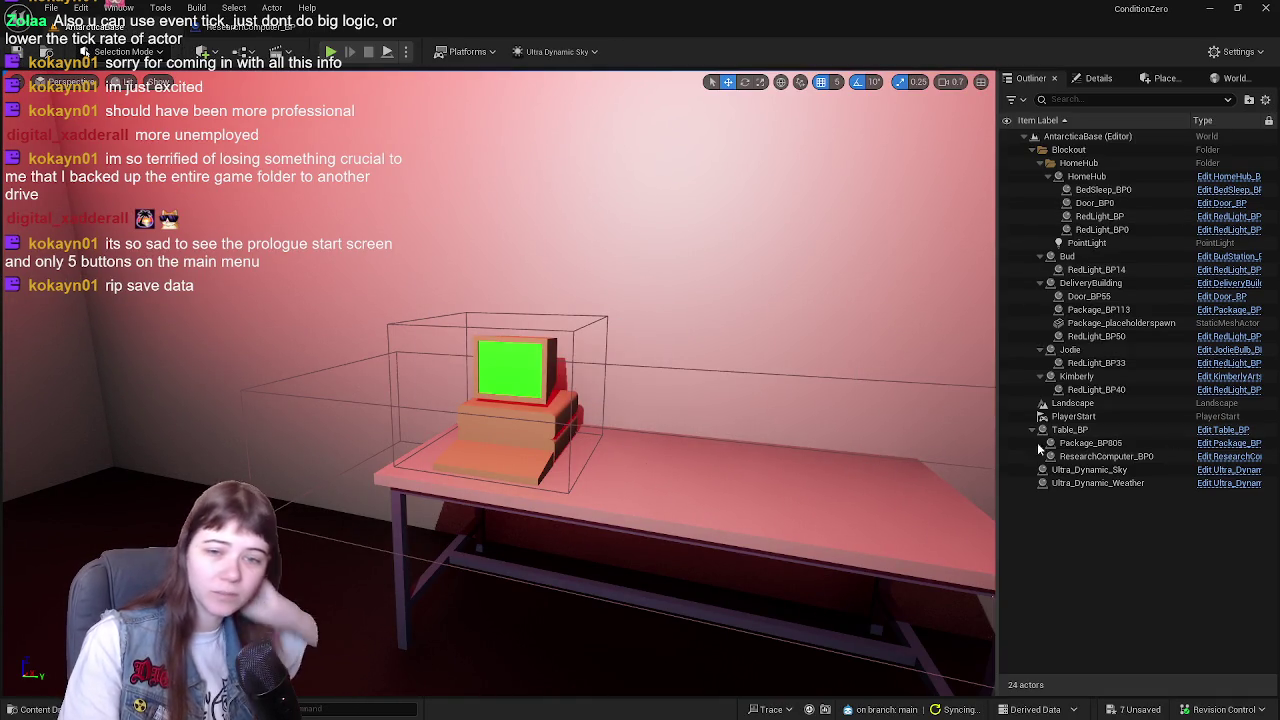
- Open the Bud station's blueprint and frame the Bud station in the level
{"action": "scroll", "coordinate": [498, 383], "scroll_direction": "down", "scroll_amount": 10}
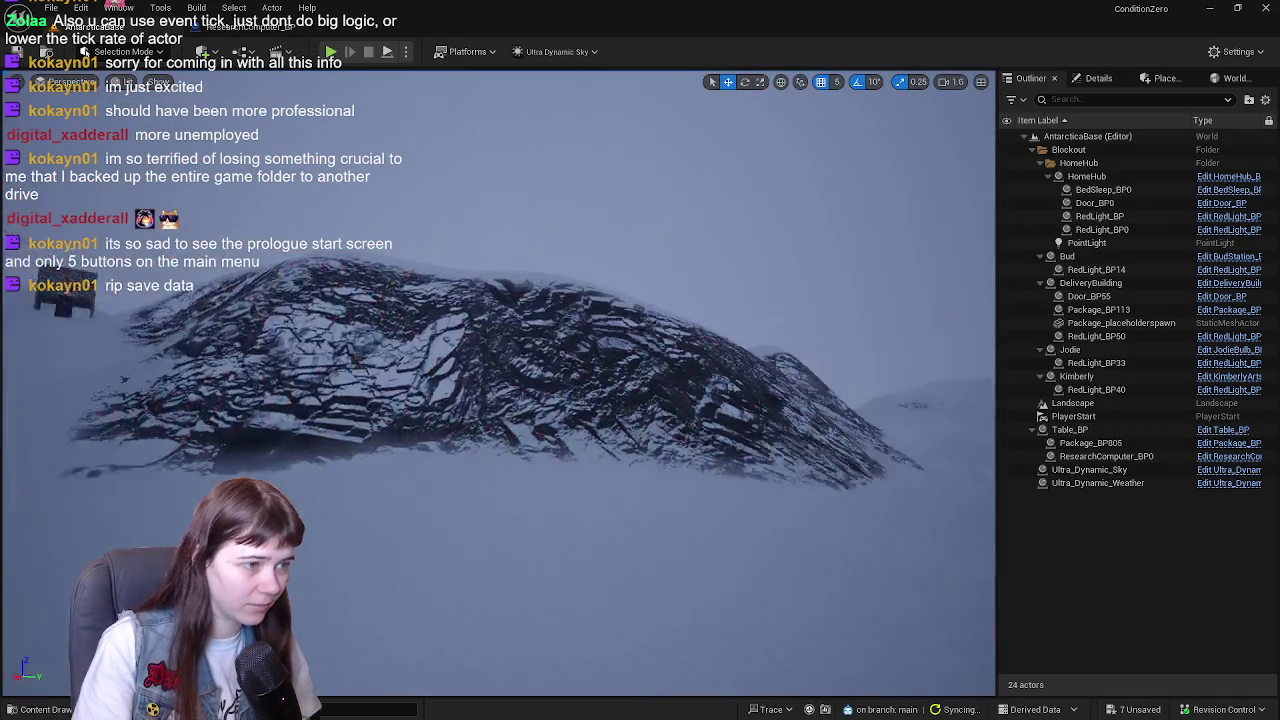
{"action": "scroll", "coordinate": [498, 383], "scroll_direction": "up", "scroll_amount": 10}
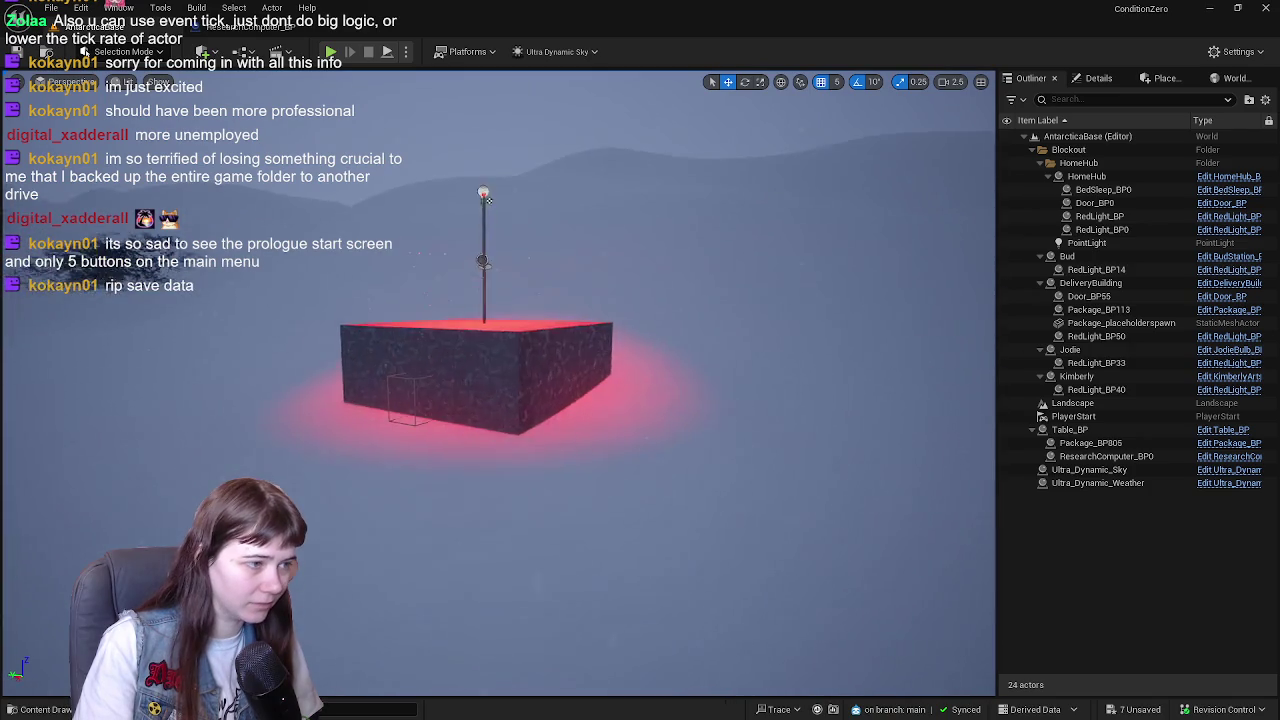
{"action": "left_click", "coordinate": [1195, 258]}
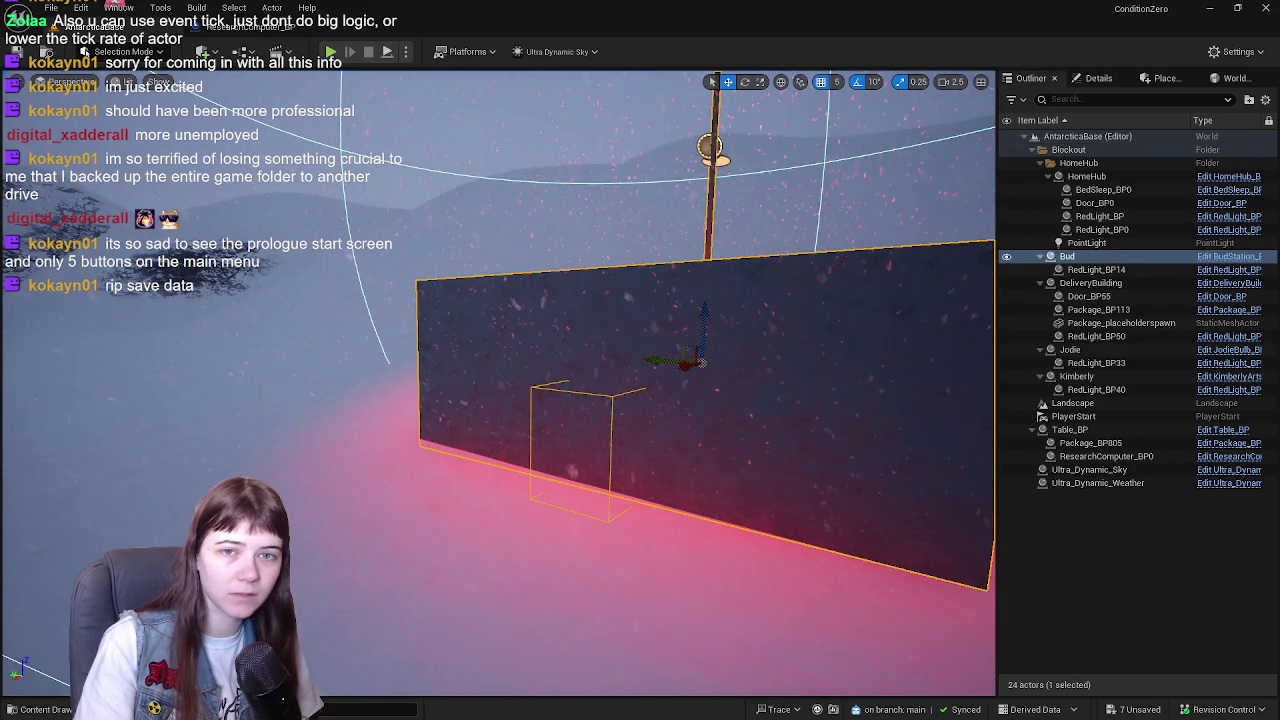
{"action": "left_click", "coordinate": [1229, 256]}
{"action": "left_click", "coordinate": [100, 27]}
{"action": "key", "text": "f"}
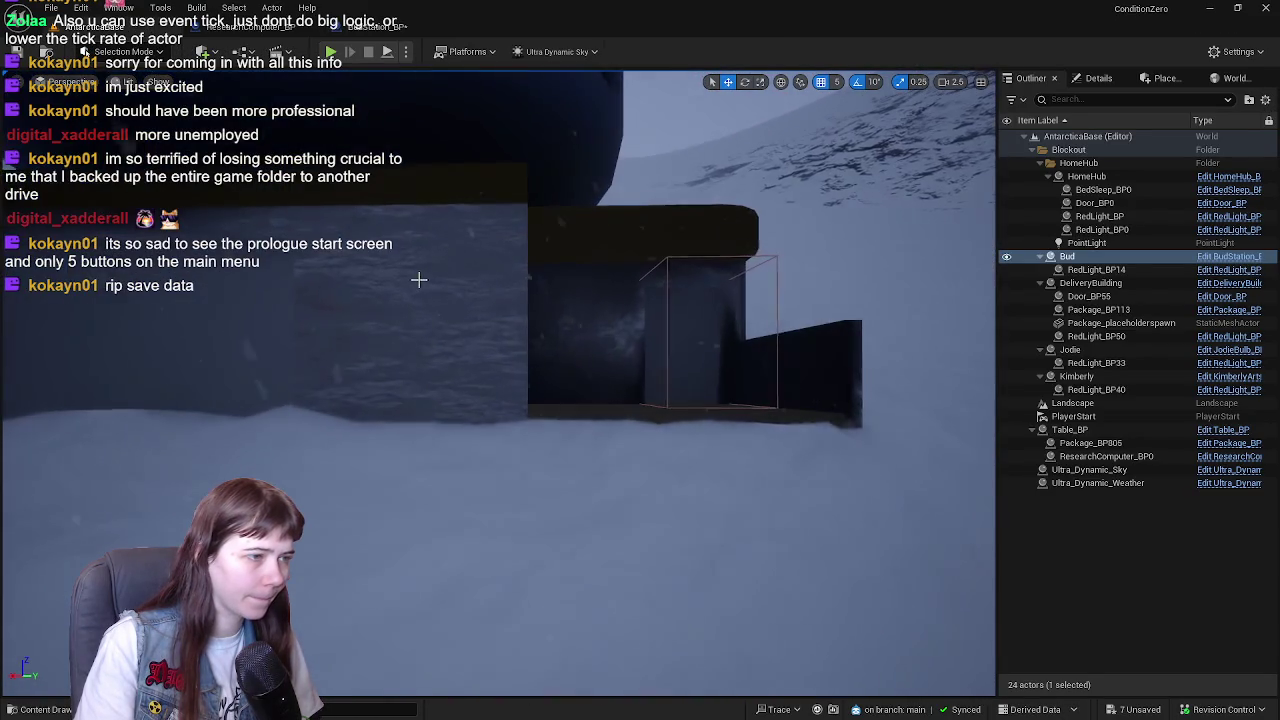
- Open Kimberly's and Jodie's blueprints, then fly the view back to the red-lit table room
{"action": "left_click", "coordinate": [1150, 376]}
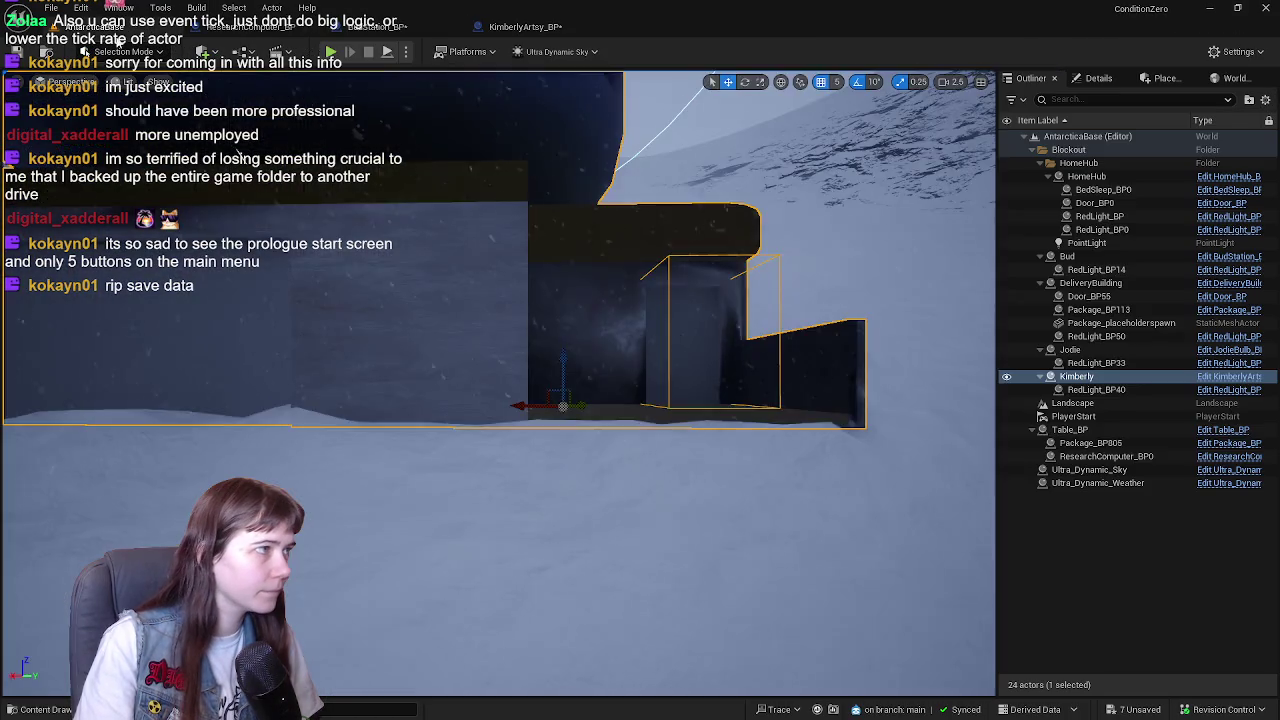
{"action": "left_click_drag", "start_coordinate": [613, 140], "coordinate": [480, 150]}
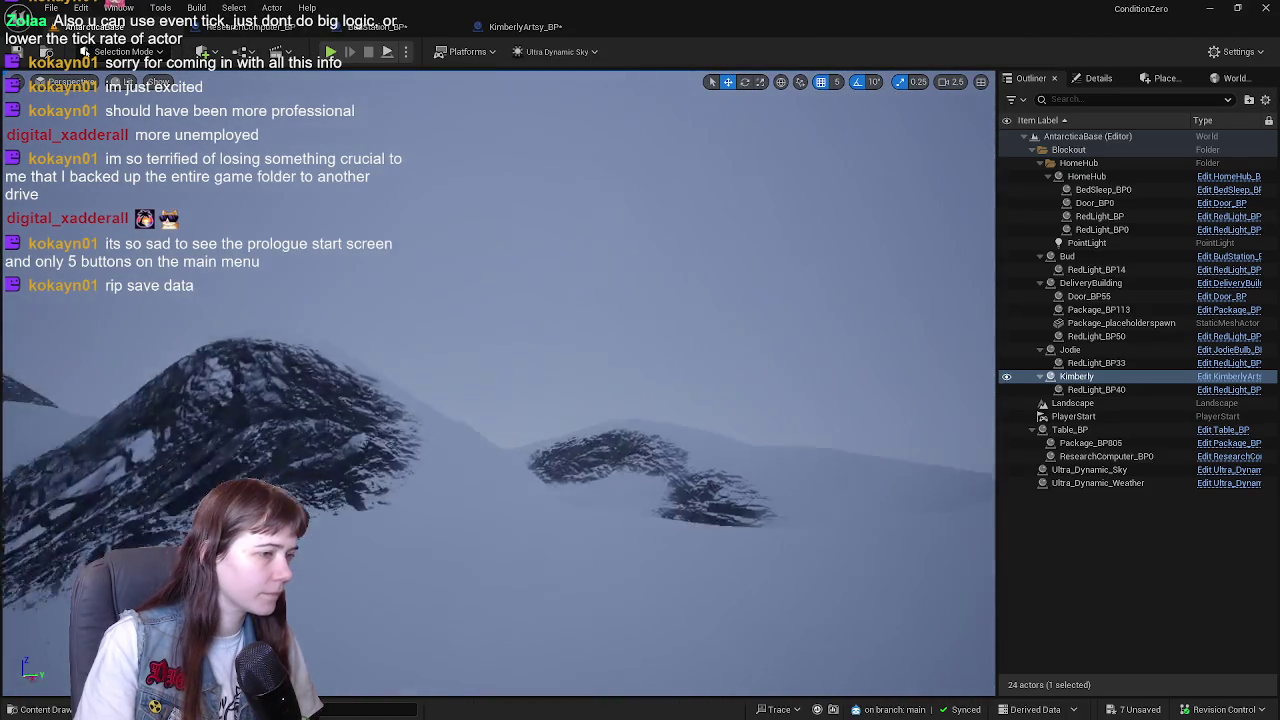
{"action": "scroll", "coordinate": [525, 317], "scroll_direction": "up", "scroll_amount": 5}
{"action": "left_click", "coordinate": [525, 317]}
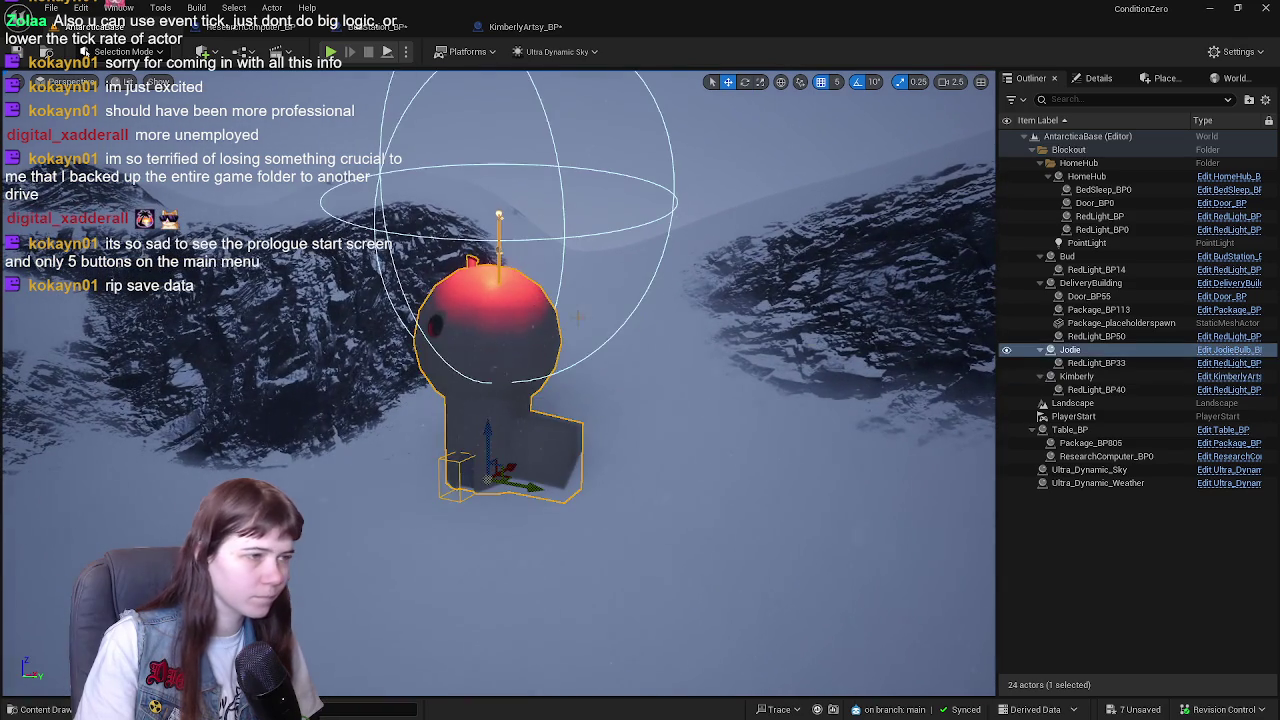
{"action": "key", "text": "ctrl+e"}
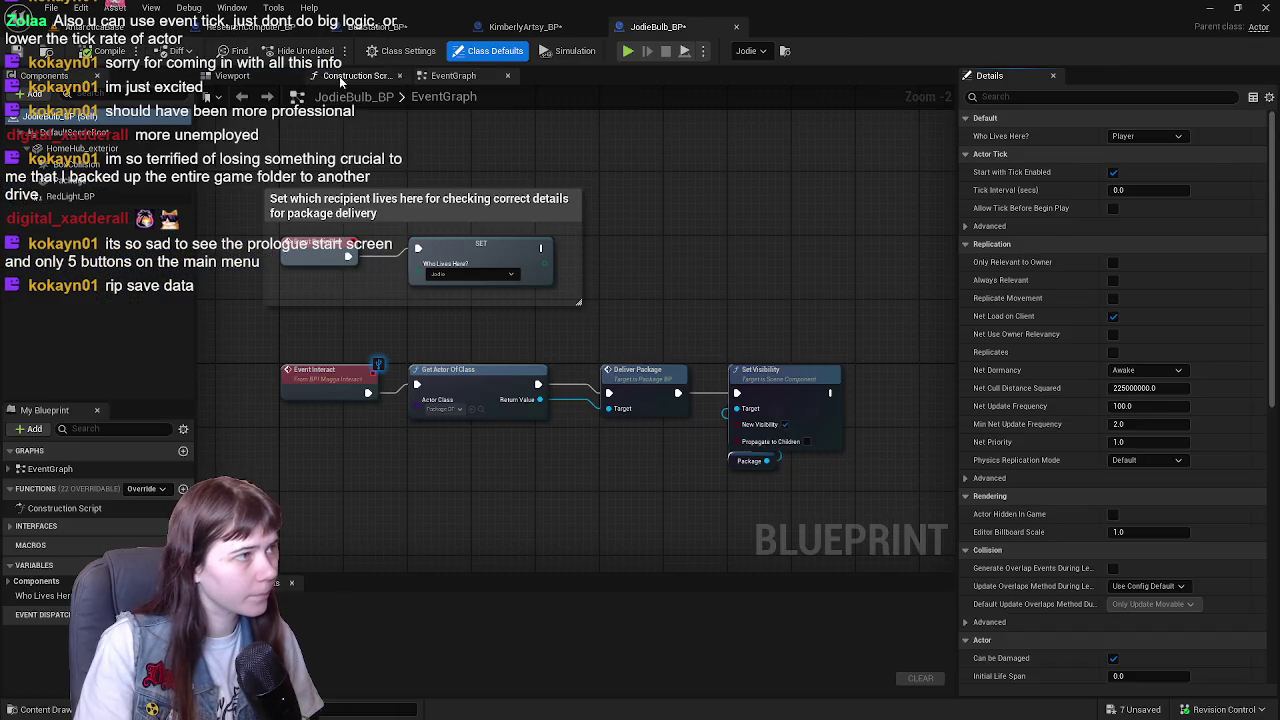
{"action": "left_click", "coordinate": [90, 26]}
{"action": "left_click_drag", "start_coordinate": [500, 300], "coordinate": [620, 300]}
{"action": "mouse_move", "coordinate": [560, 360]}
{"action": "left_mouse_down"}
{"action": "mouse_move", "coordinate": [480, 340]}
{"action": "mouse_move", "coordinate": [427, 383]}
{"action": "mouse_move", "coordinate": [430, 300]}
{"action": "left_mouse_up"}
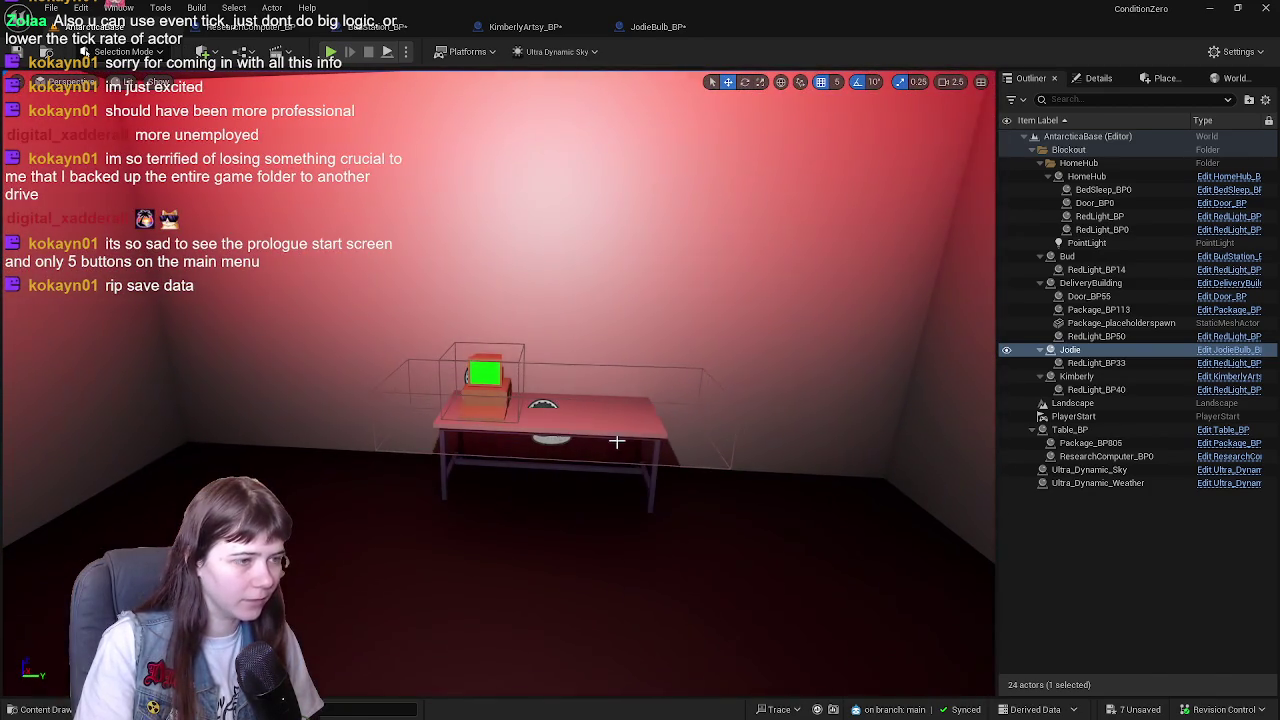
- In Table_BP, make the Package component visible, reset its scale to 1.0, and compile
{"action": "left_click", "coordinate": [624, 425]}
{"action": "left_click", "coordinate": [1212, 438]}
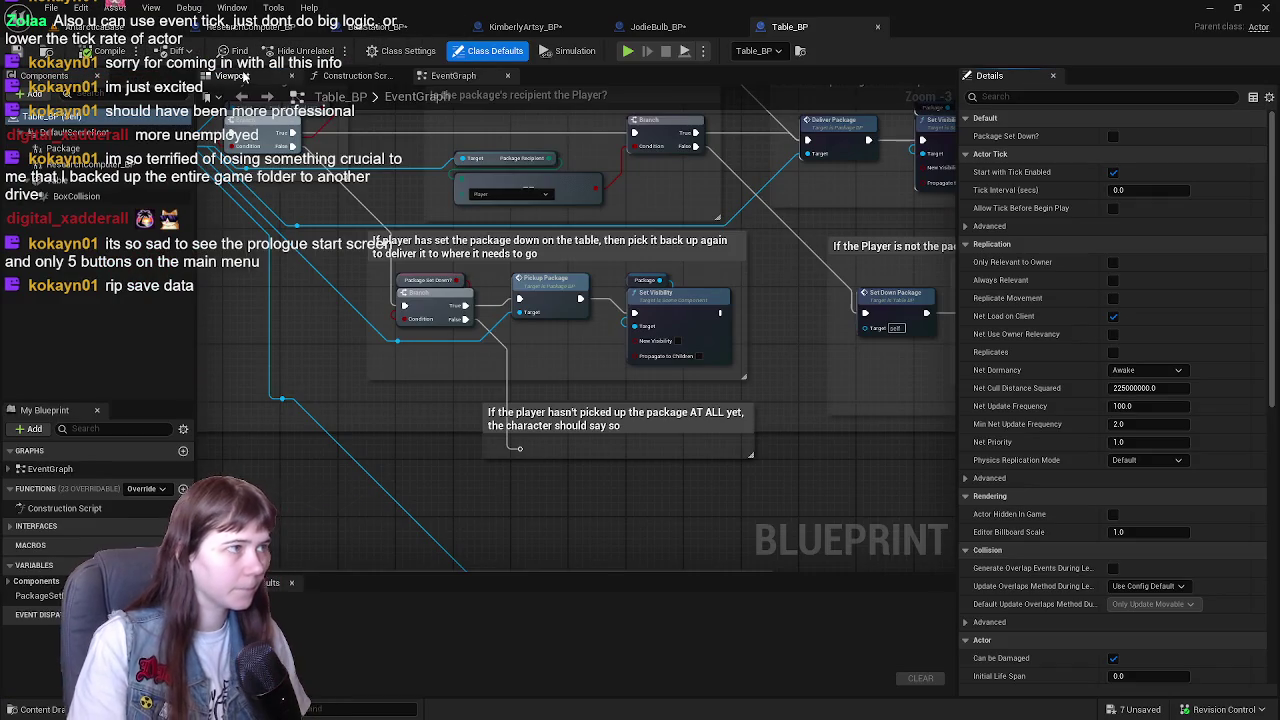
{"action": "left_click", "coordinate": [240, 76]}
{"action": "double_click", "coordinate": [62, 148]}
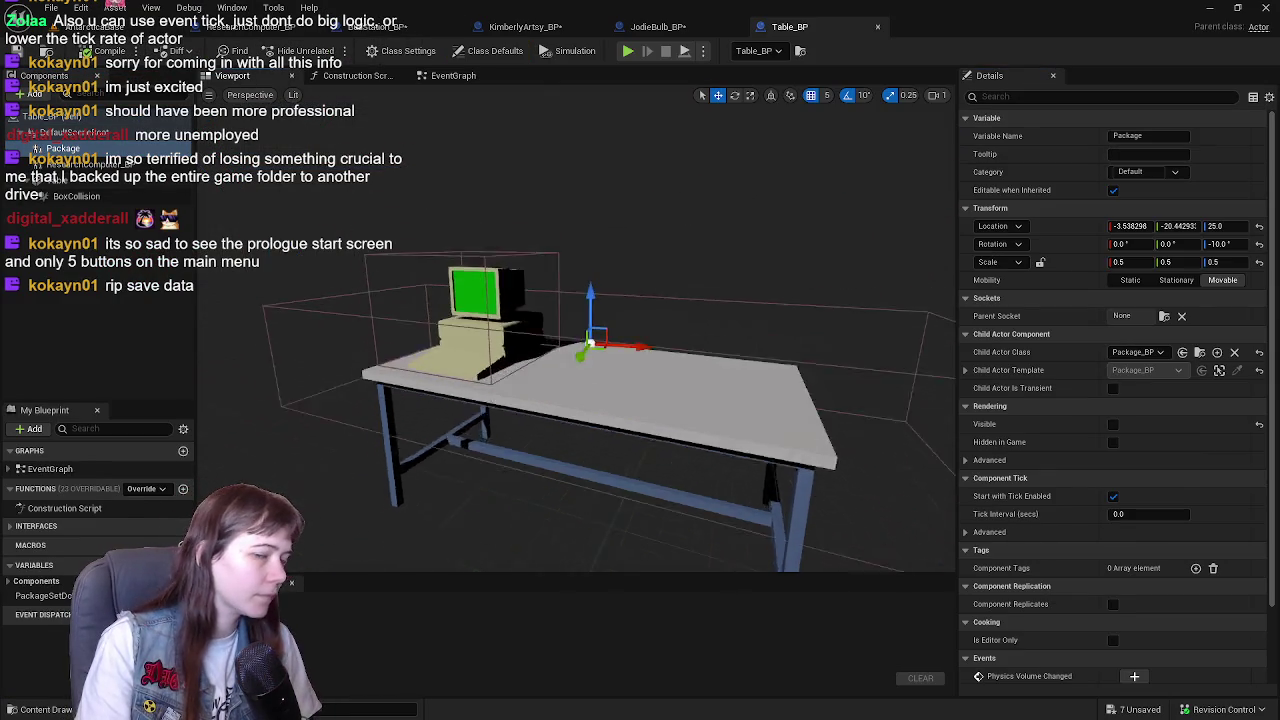
{"action": "scroll", "coordinate": [1084, 409], "scroll_direction": "down", "scroll_amount": 3}
{"action": "left_click", "coordinate": [1113, 332]}
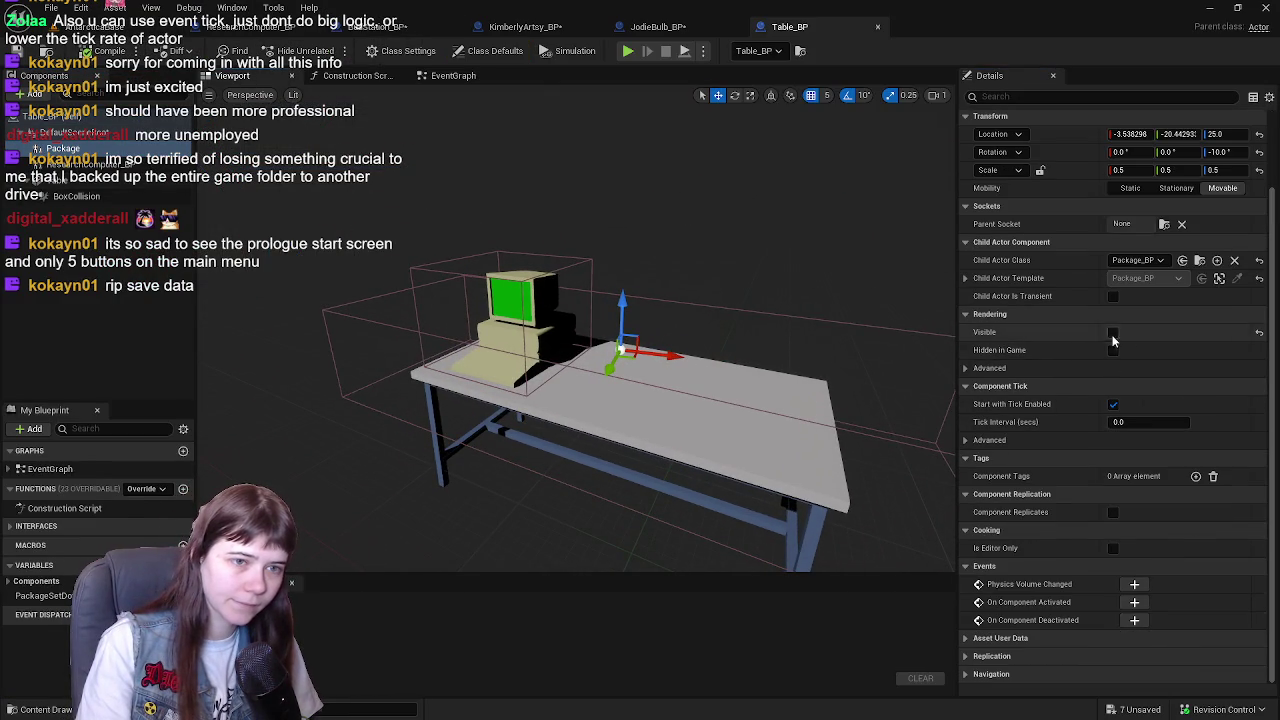
{"action": "key", "text": "f"}
{"action": "mouse_move", "coordinate": [600, 450]}
{"action": "left_mouse_down"}
{"action": "mouse_move", "coordinate": [540, 390]}
{"action": "mouse_move", "coordinate": [572, 398]}
{"action": "left_mouse_up"}
{"action": "left_click", "coordinate": [1260, 171]}
{"action": "left_click", "coordinate": [86, 52]}
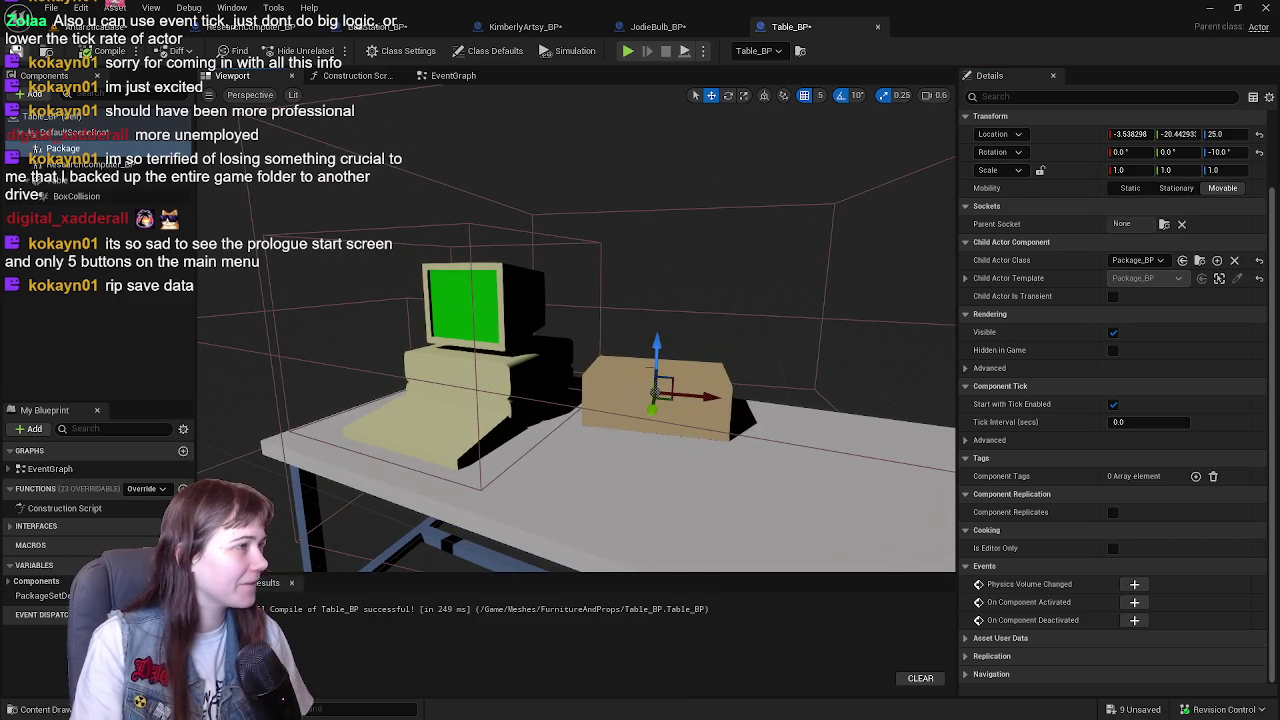
- Hide the Package by default again, recompile Table_BP, and close its editor
{"action": "scroll", "coordinate": [1074, 331], "scroll_direction": "up", "scroll_amount": 2}
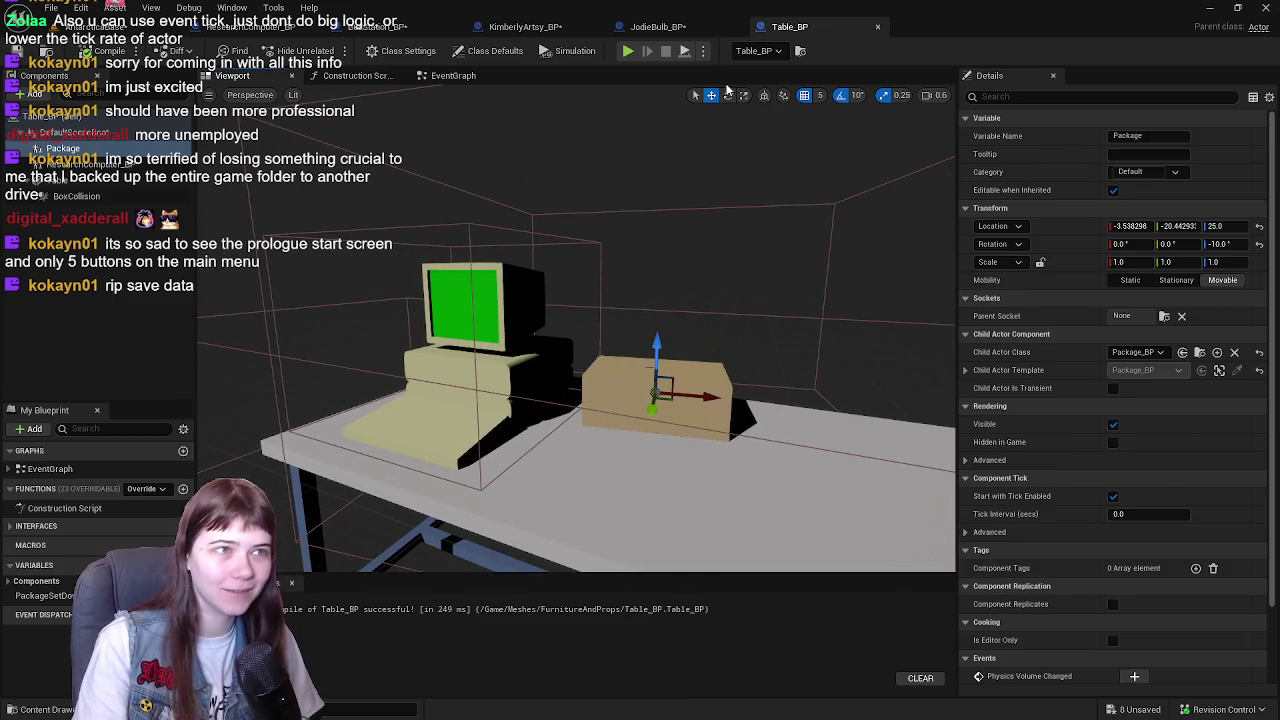
{"action": "left_click", "coordinate": [1113, 424]}
{"action": "left_click", "coordinate": [97, 55]}
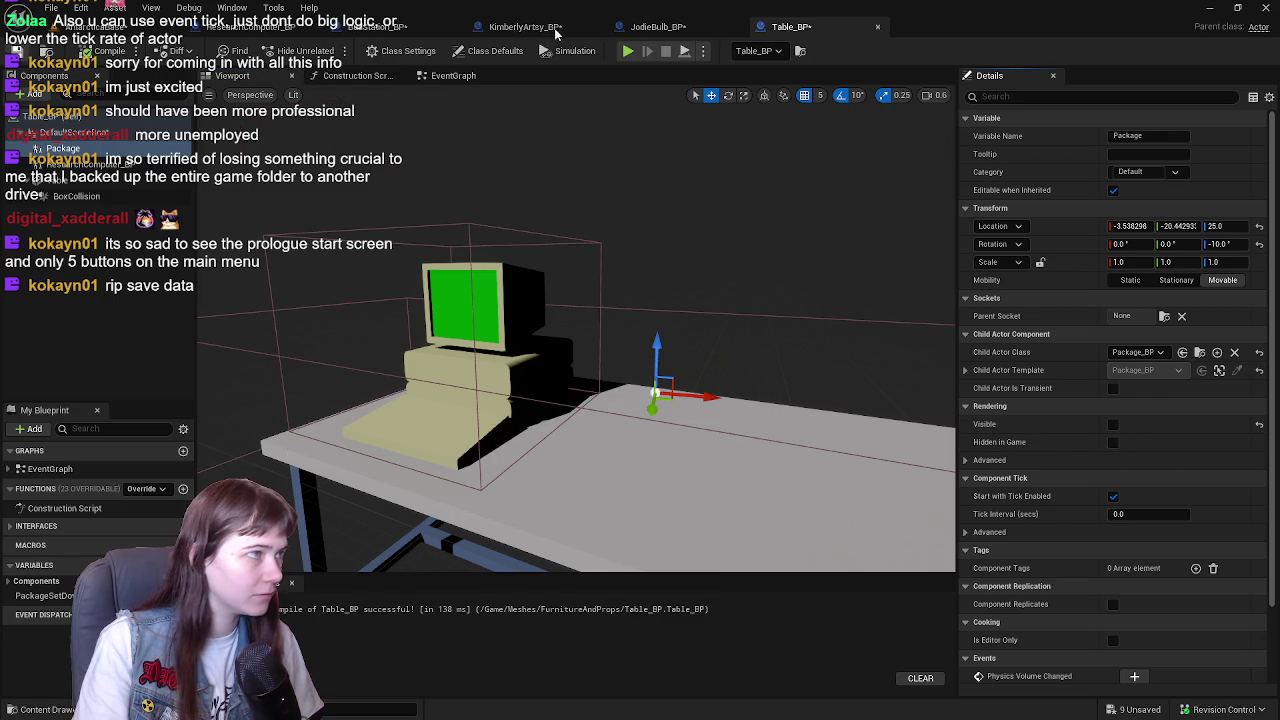
{"action": "left_click", "coordinate": [875, 28]}
- Select and frame JodieBulb_BP's Package component in the viewport preview
{"action": "left_click", "coordinate": [240, 76]}
{"action": "left_click", "coordinate": [70, 180]}
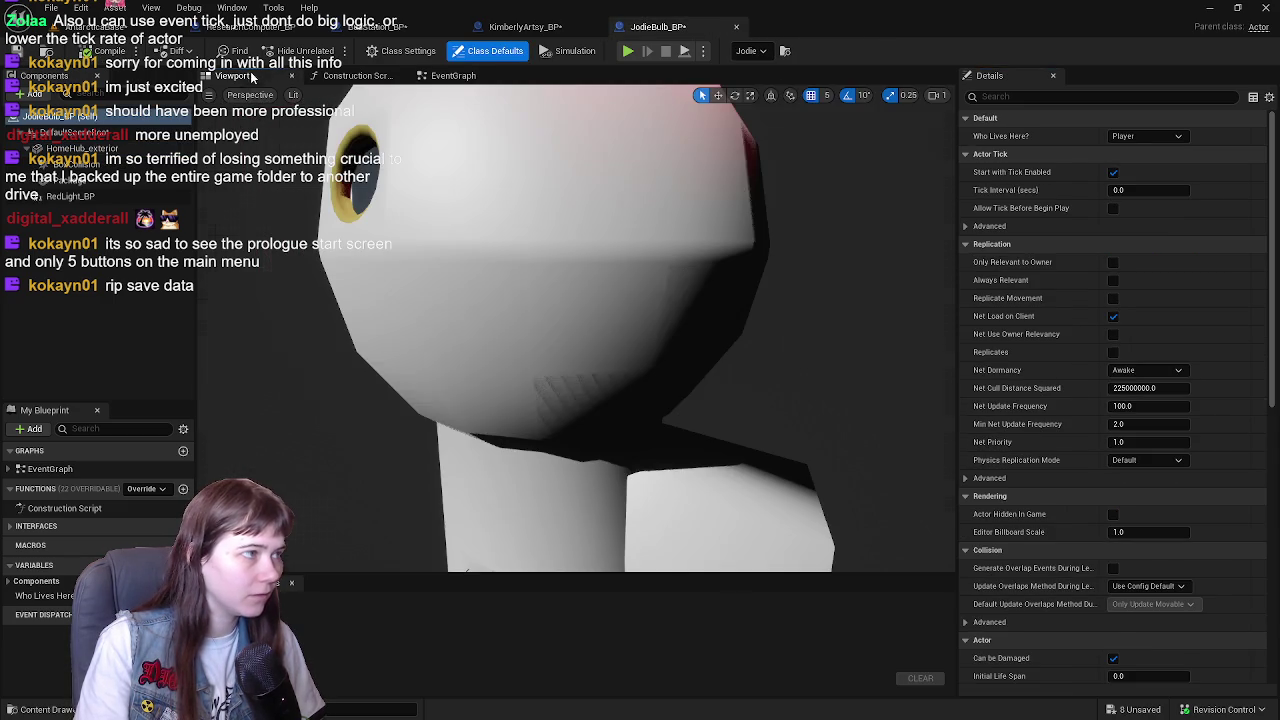
{"action": "key", "text": "f"}
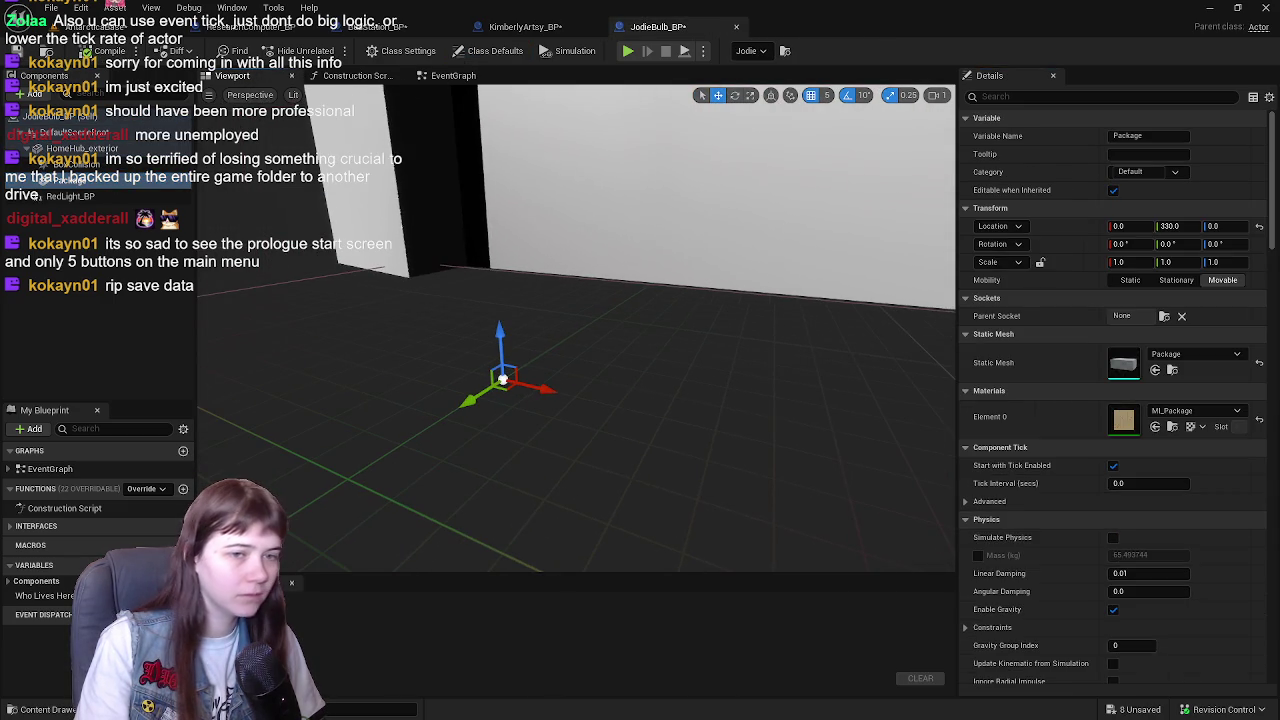
{"action": "scroll", "coordinate": [1184, 440], "scroll_direction": "down", "scroll_amount": 15}
{"action": "scroll", "coordinate": [1147, 418], "scroll_direction": "down", "scroll_amount": 10}
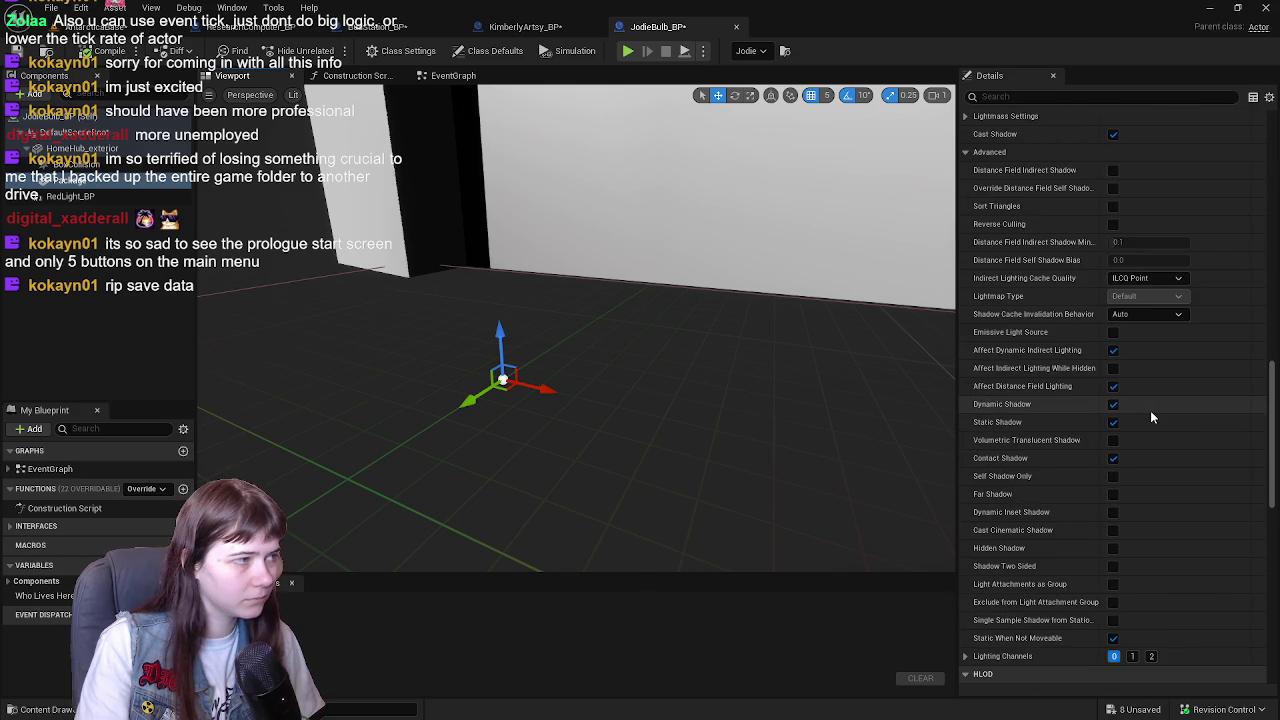
{"action": "scroll", "coordinate": [1151, 418], "scroll_direction": "up", "scroll_amount": 20}
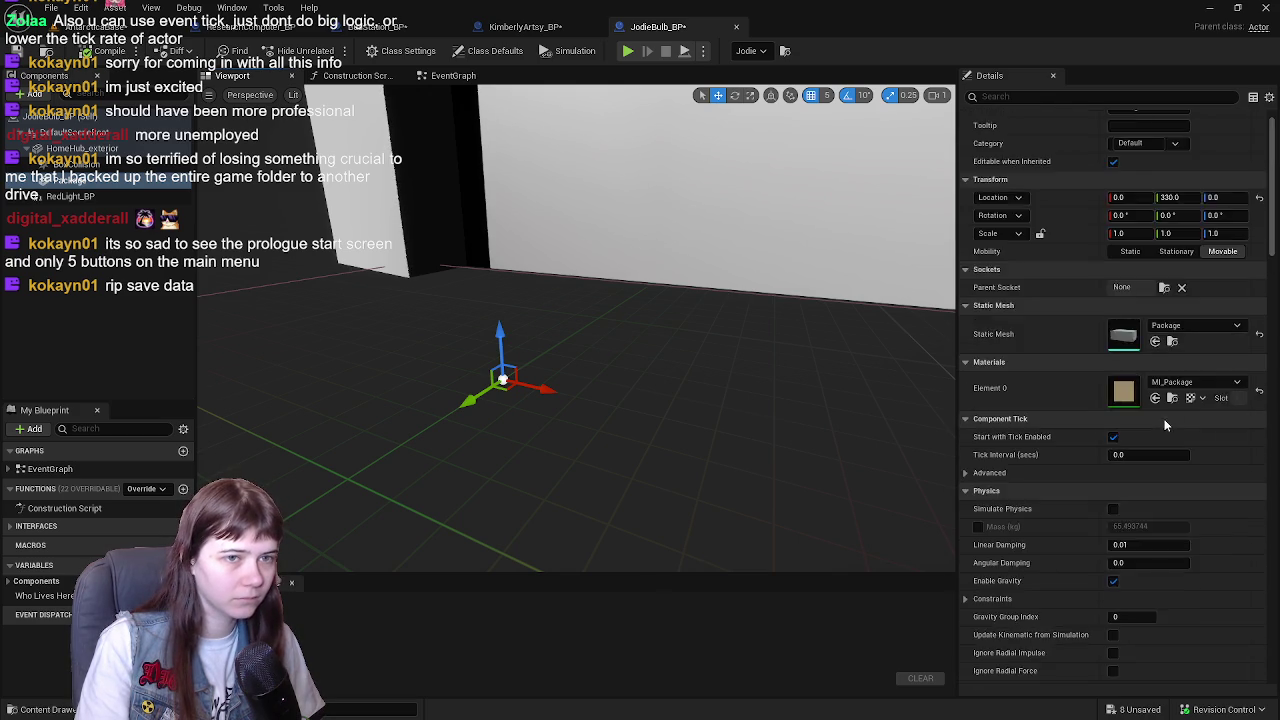
{"action": "scroll", "coordinate": [1163, 418], "scroll_direction": "up", "scroll_amount": 1}
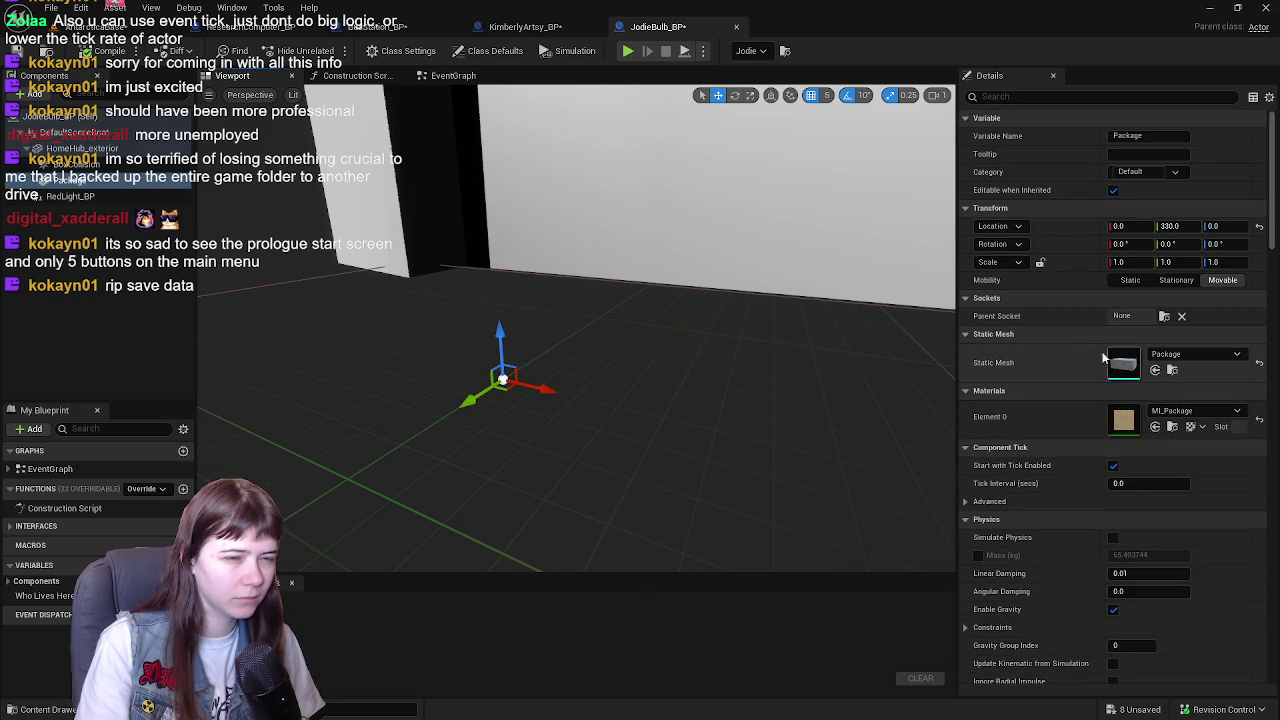
{"action": "scroll", "coordinate": [1071, 359], "scroll_direction": "down", "scroll_amount": 12}
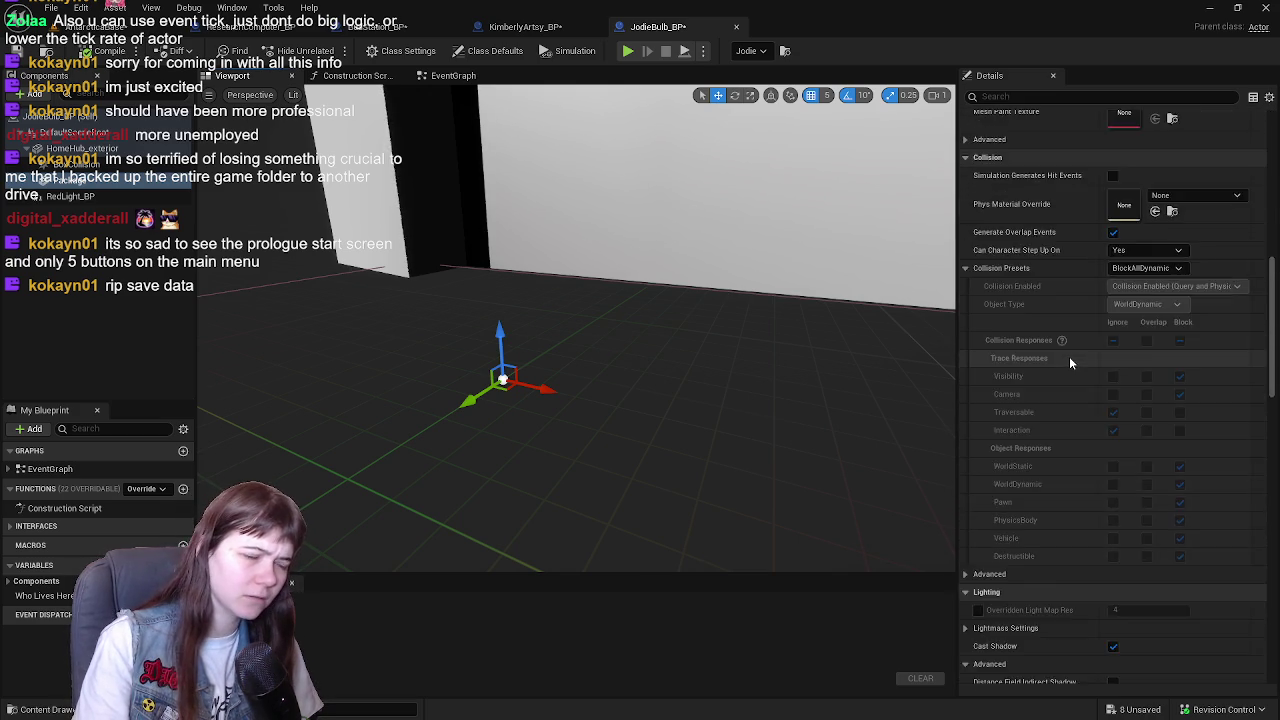
{"action": "scroll", "coordinate": [1068, 356], "scroll_direction": "down", "scroll_amount": 15}
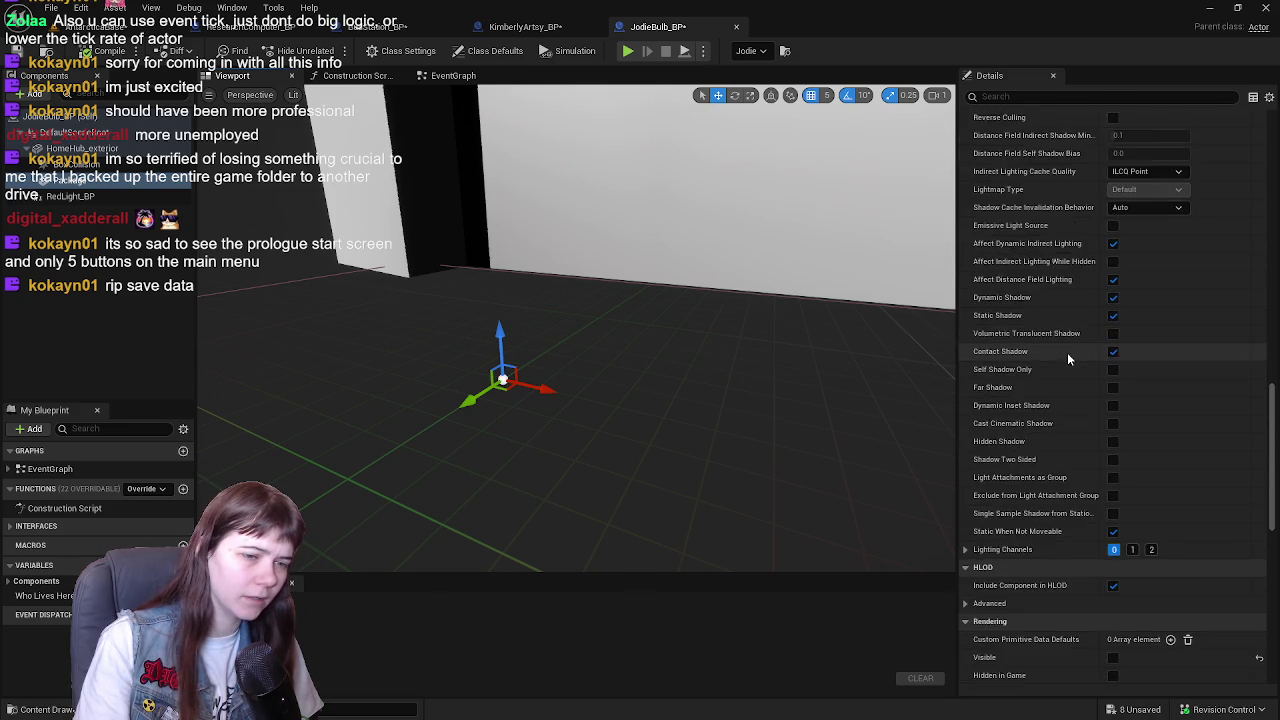
{"action": "scroll", "coordinate": [1068, 352], "scroll_direction": "down", "scroll_amount": 3}
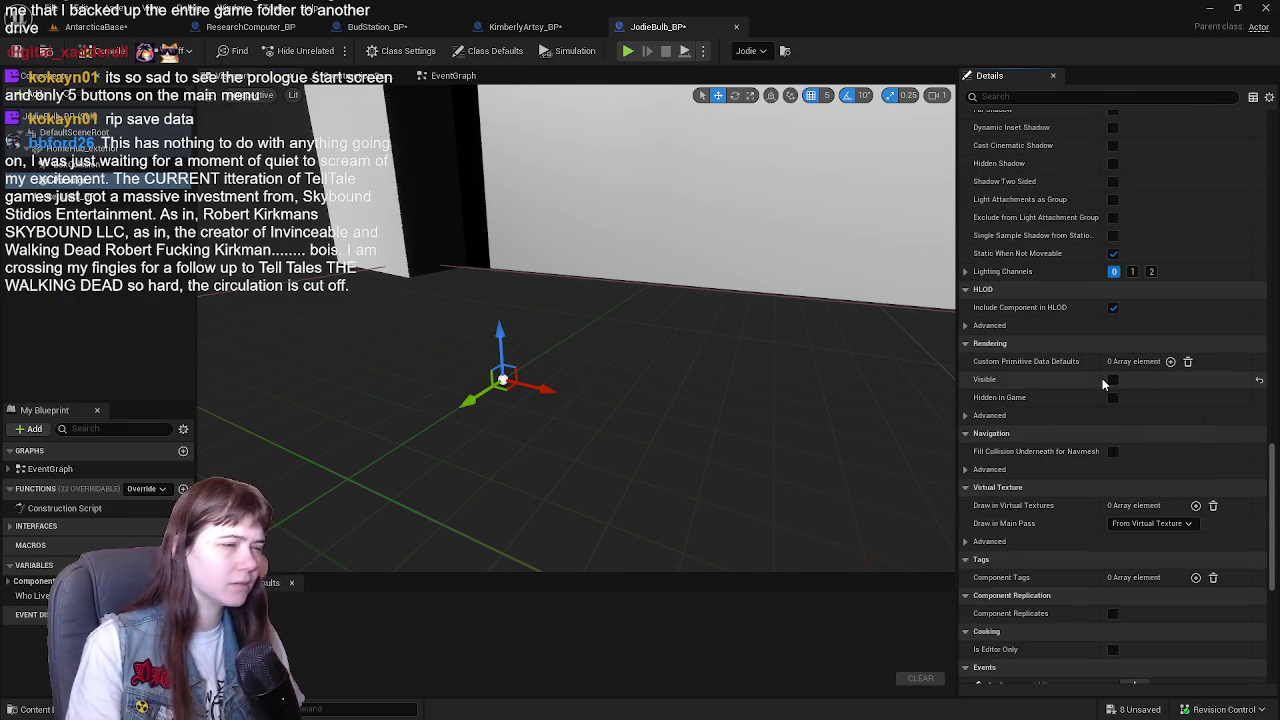
- Make the Package mesh visible and compile JodieBulb_BP
{"action": "left_click", "coordinate": [1112, 380]}
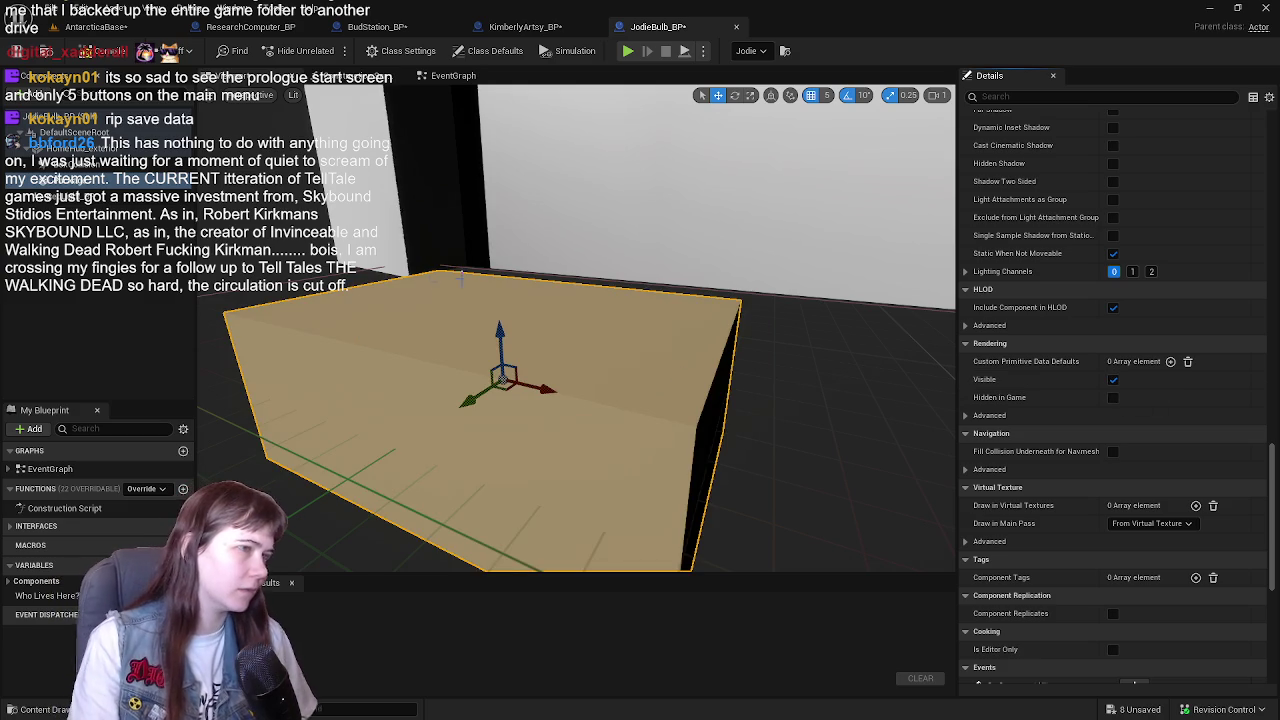
{"action": "scroll", "coordinate": [428, 283], "scroll_direction": "down", "scroll_amount": 5}
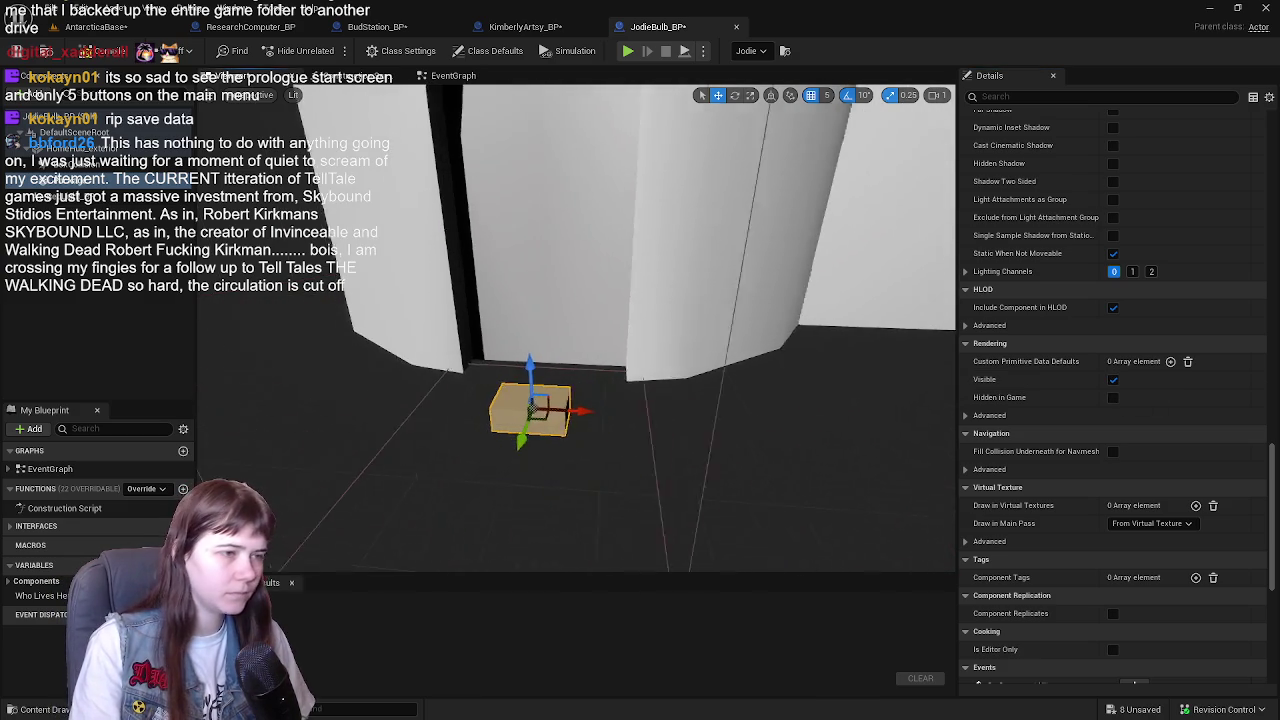
{"action": "scroll", "coordinate": [1060, 340], "scroll_direction": "up", "scroll_amount": 10}
{"action": "scroll", "coordinate": [1098, 356], "scroll_direction": "up", "scroll_amount": 15}
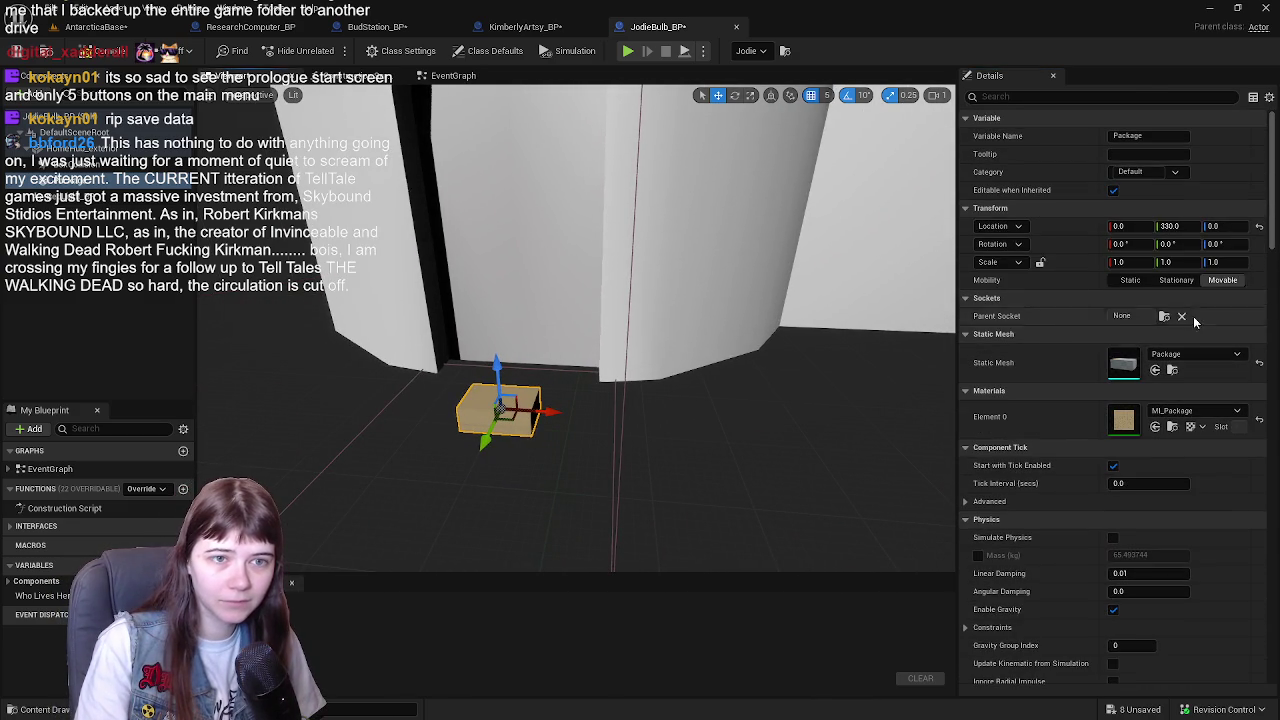
{"action": "mouse_move", "coordinate": [512, 274]}
{"action": "left_mouse_down"}
{"action": "mouse_move", "coordinate": [430, 282]}
{"action": "mouse_move", "coordinate": [550, 286]}
{"action": "left_mouse_up"}
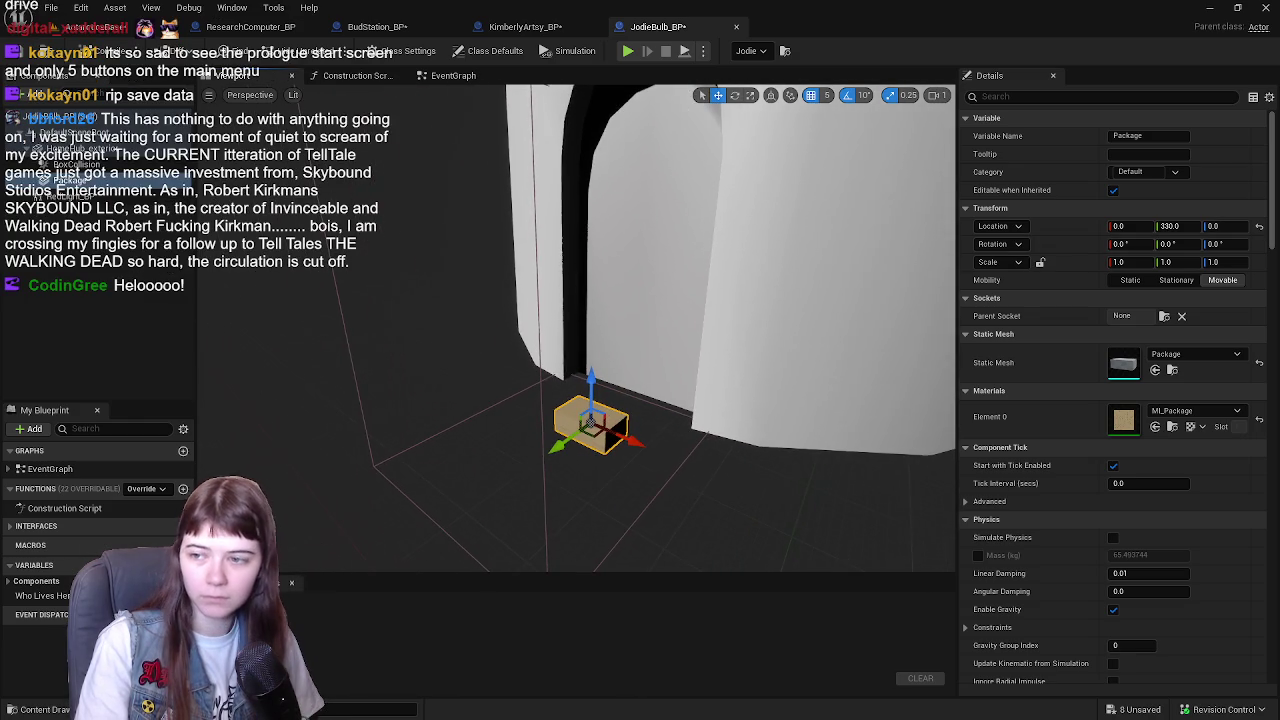
{"action": "left_click", "coordinate": [44, 56]}
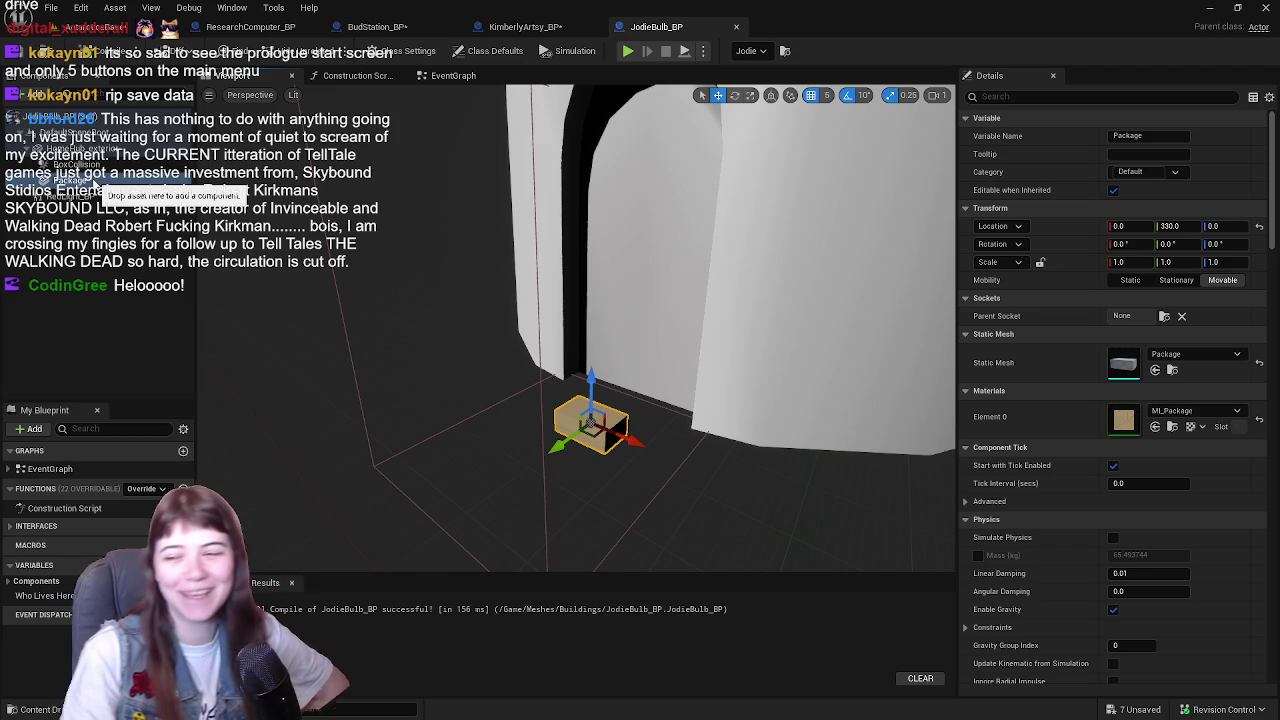
- Add the Package asset as a new component and scale it to 2.0
{"action": "mouse_move", "coordinate": [100, 188]}
{"action": "left_mouse_down"}
{"action": "mouse_move", "coordinate": [145, 188]}
{"action": "mouse_move", "coordinate": [120, 188]}
{"action": "left_mouse_up"}
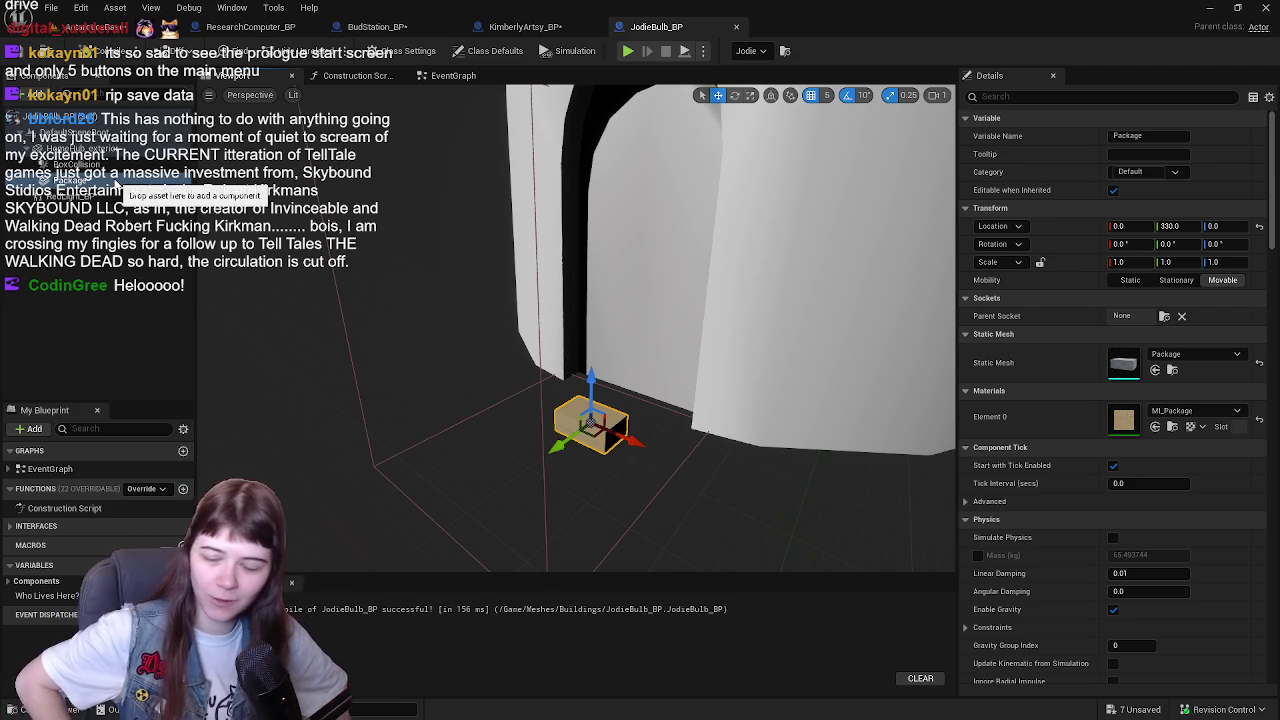
{"action": "left_click_drag", "start_coordinate": [115, 192], "coordinate": [98, 164]}
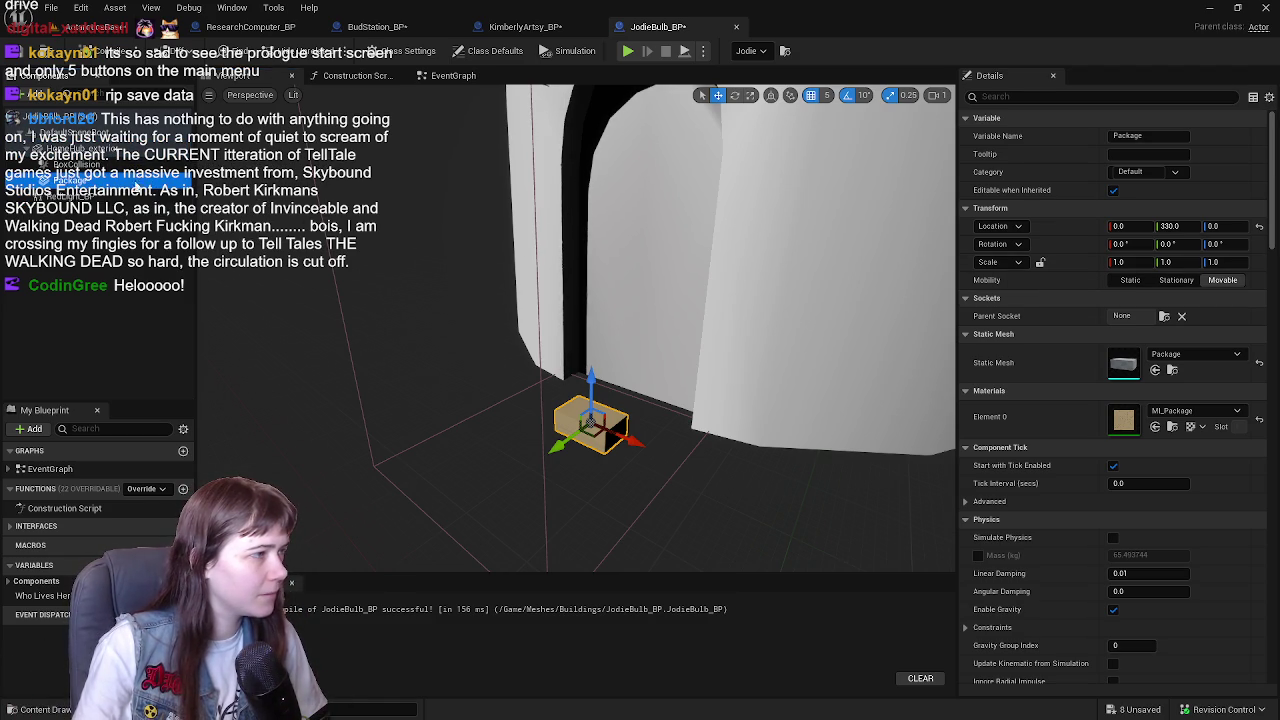
{"action": "left_click_drag", "start_coordinate": [745, 357], "coordinate": [690, 362]}
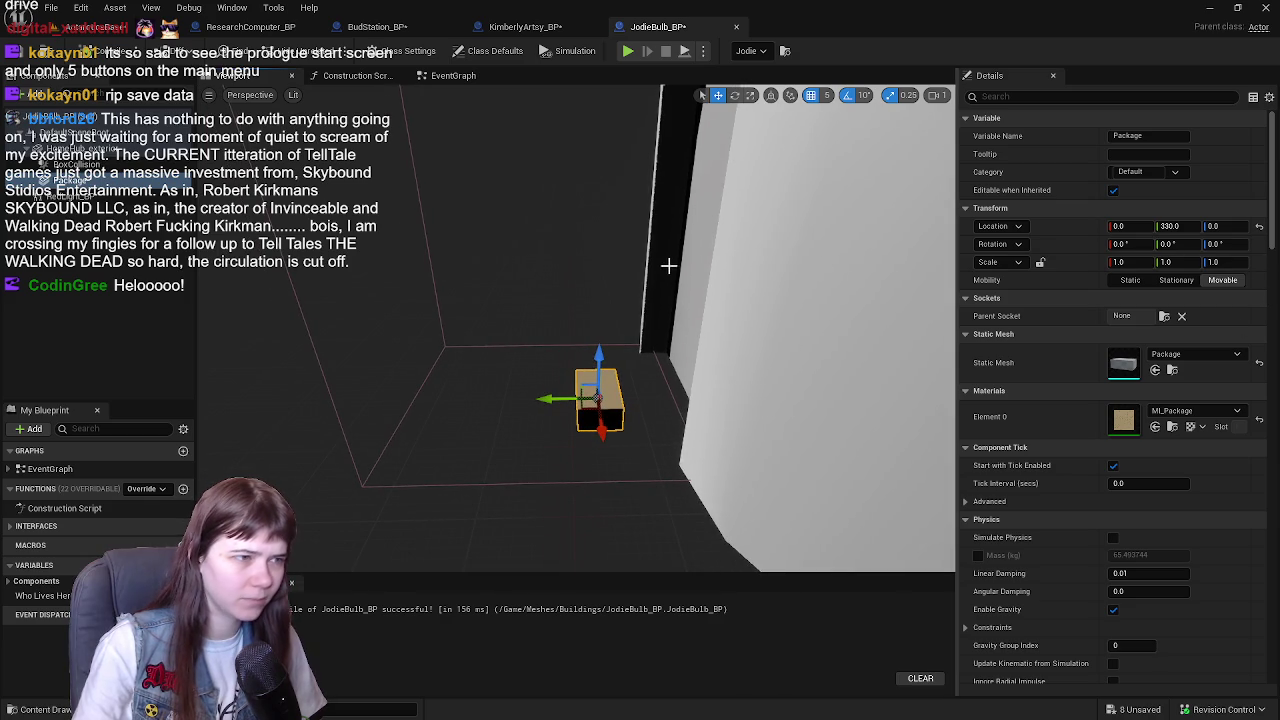
{"action": "left_click_drag", "start_coordinate": [1125, 261], "coordinate": [1155, 261]}
{"action": "mouse_move", "coordinate": [488, 232]}
{"action": "left_mouse_down"}
{"action": "mouse_move", "coordinate": [470, 240]}
{"action": "mouse_move", "coordinate": [543, 248]}
{"action": "mouse_move", "coordinate": [503, 258]}
{"action": "left_mouse_up"}
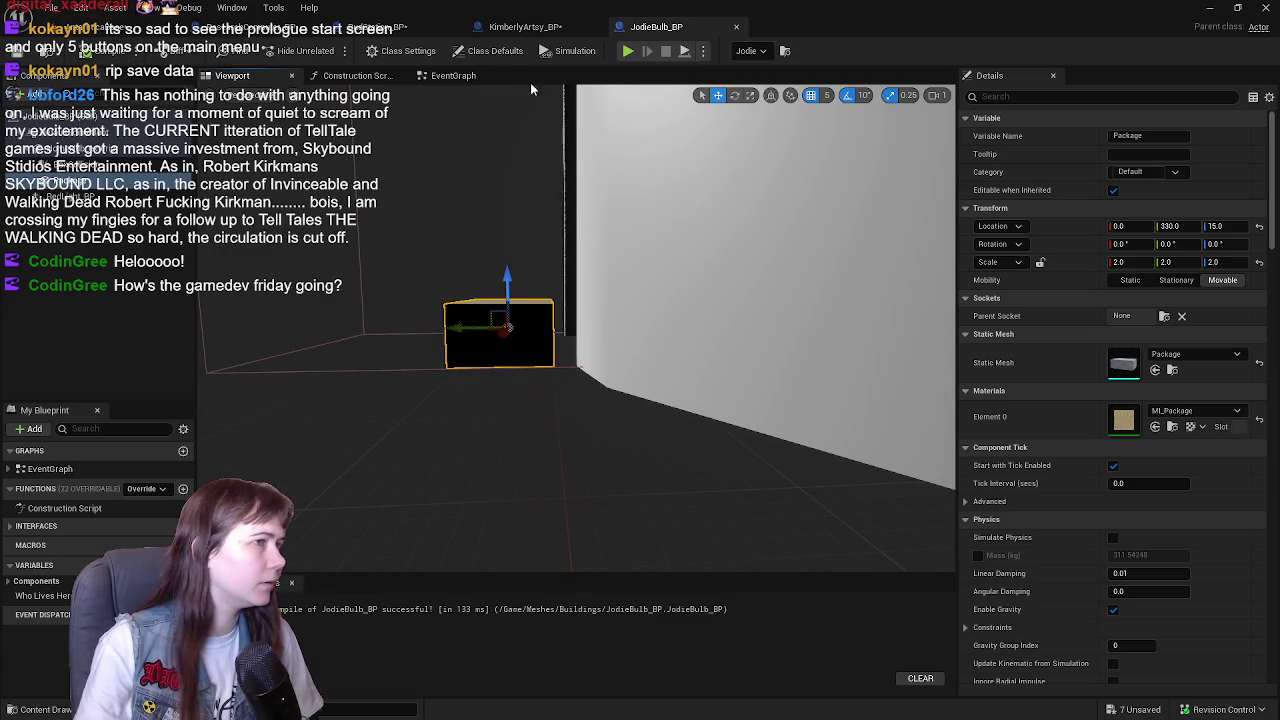
{"action": "mouse_move", "coordinate": [720, 174]}
{"action": "left_mouse_down"}
{"action": "mouse_move", "coordinate": [675, 185]}
{"action": "mouse_move", "coordinate": [736, 176]}
{"action": "left_mouse_up"}
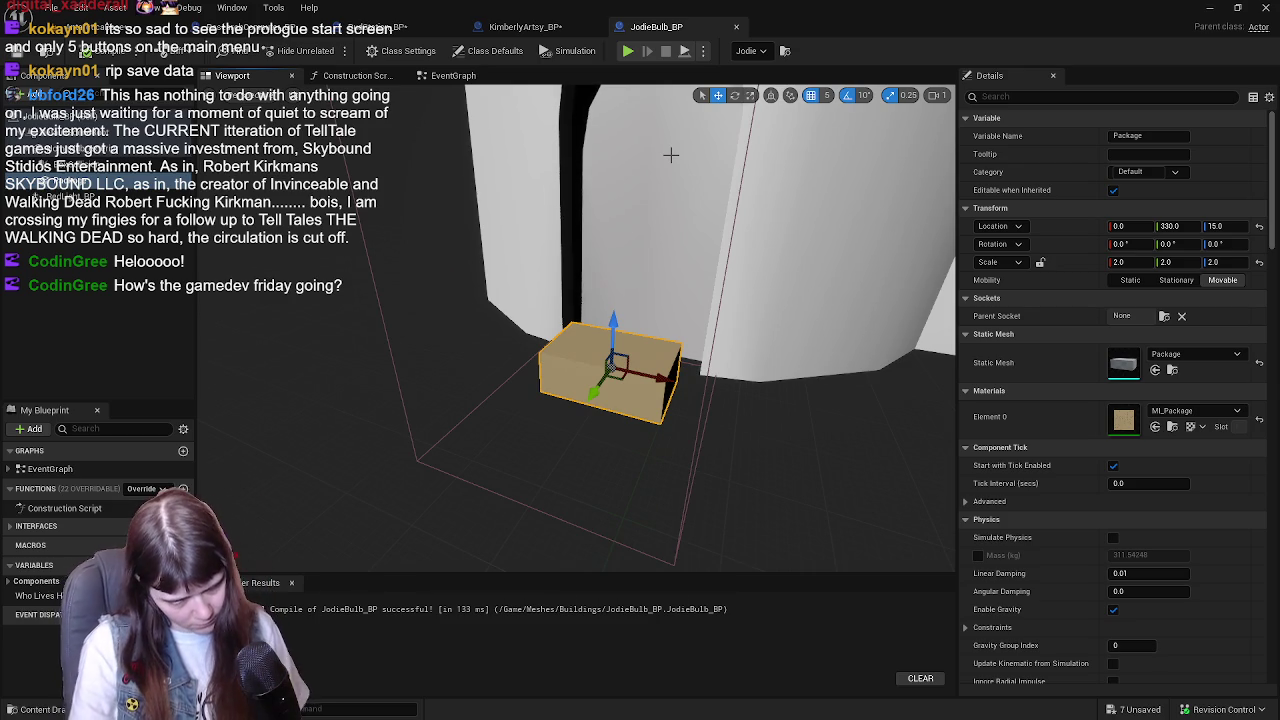
- Make KimberlyArtsy_BP's Package mesh visible, then switch to the BudStation_BP blueprint
{"action": "left_click", "coordinate": [537, 29]}
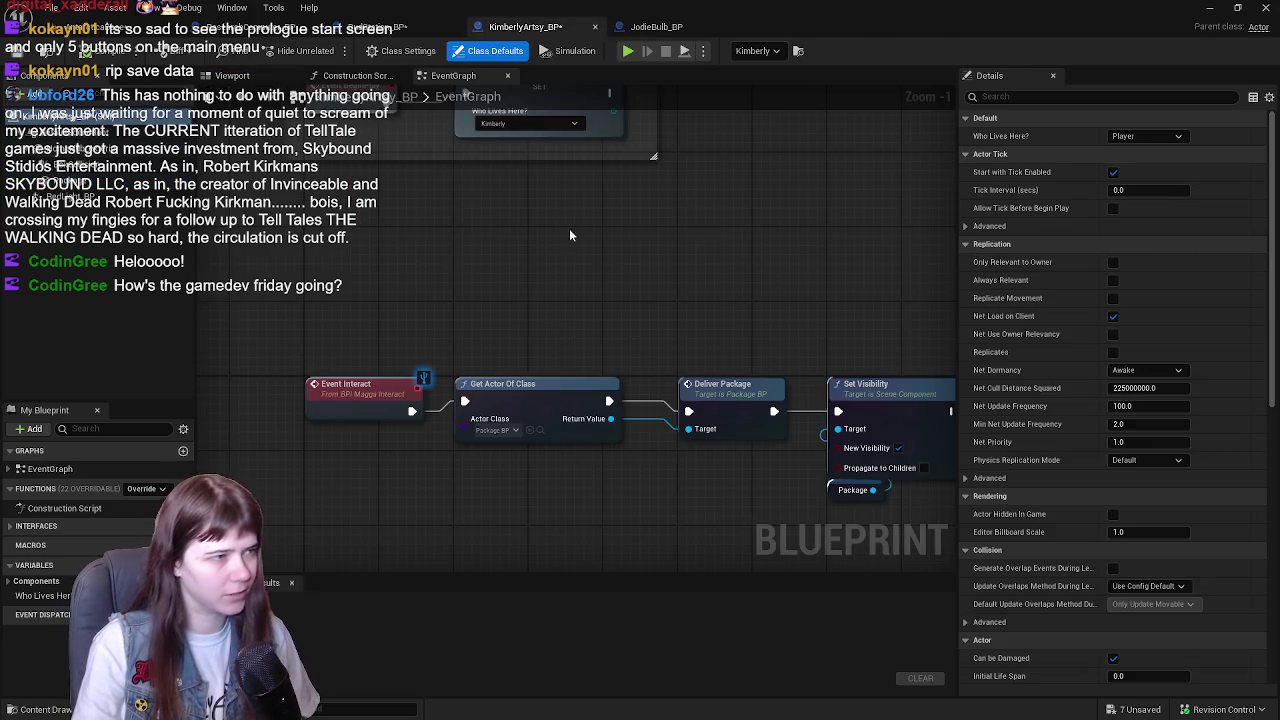
{"action": "left_click", "coordinate": [232, 75]}
{"action": "left_click", "coordinate": [60, 181]}
{"action": "key", "text": "f"}
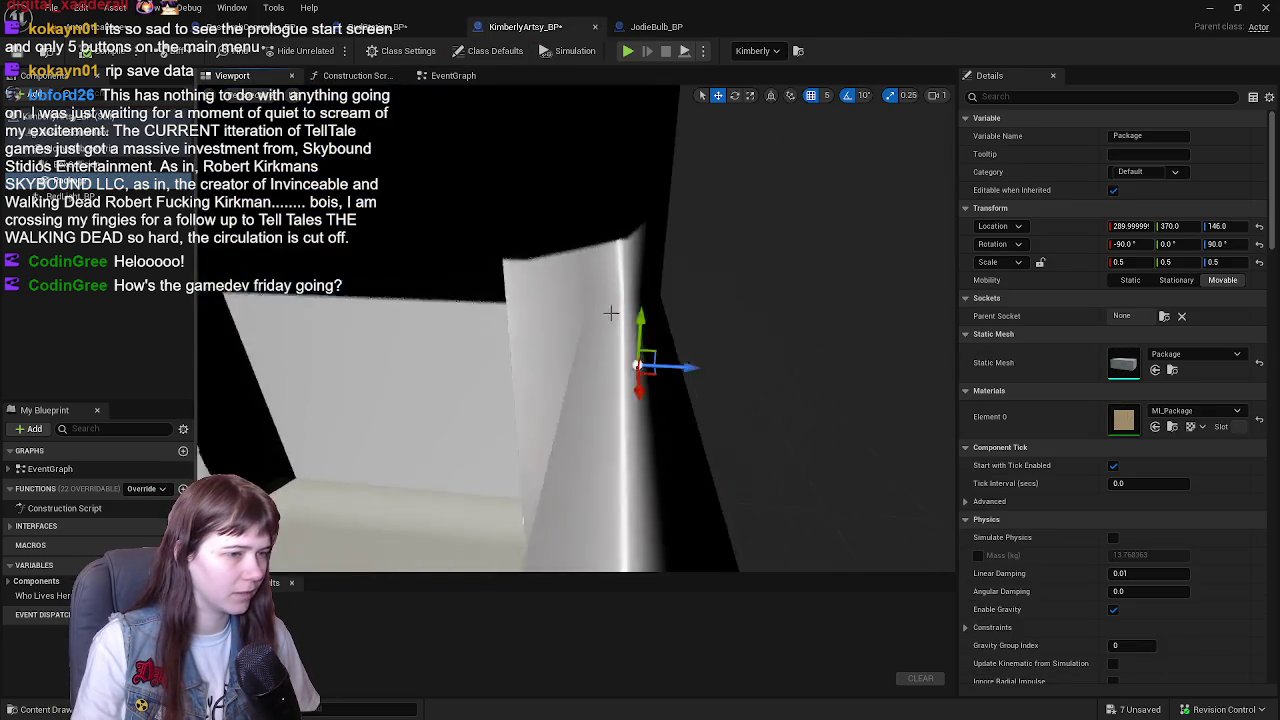
{"action": "left_click_drag", "start_coordinate": [575, 330], "coordinate": [630, 330]}
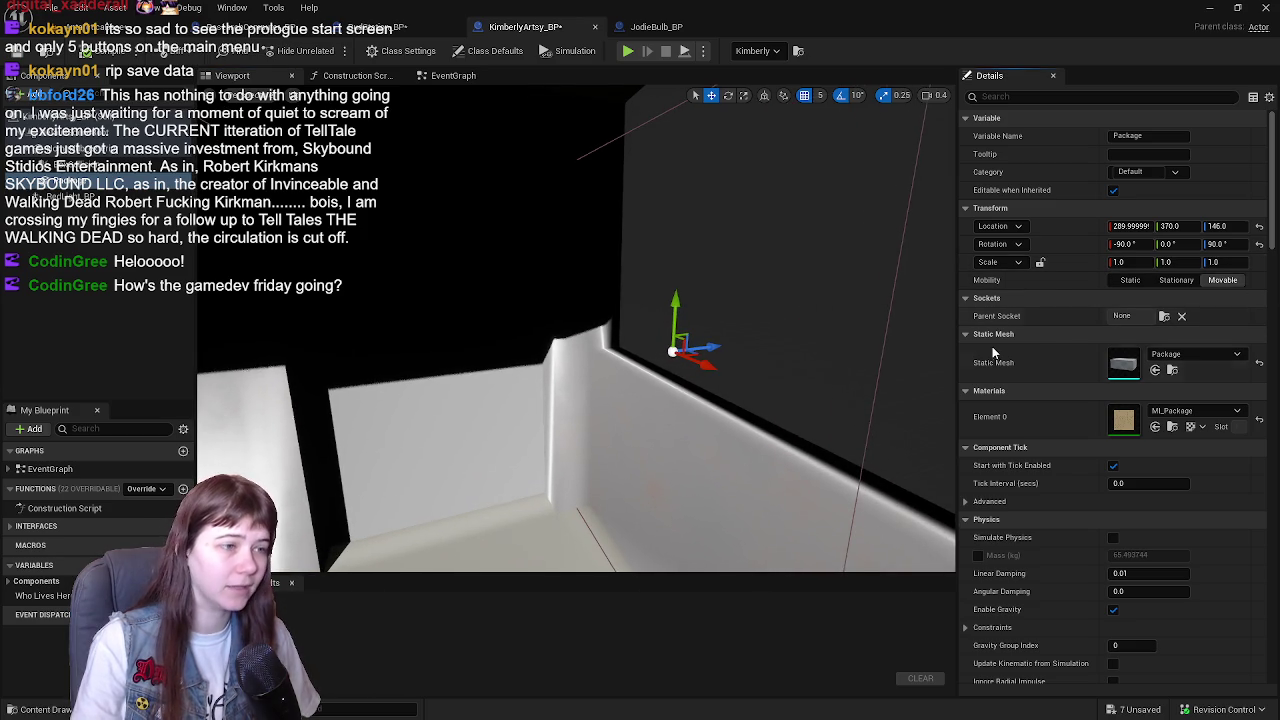
{"action": "scroll", "coordinate": [1021, 461], "scroll_direction": "down", "scroll_amount": 8}
{"action": "scroll", "coordinate": [1020, 435], "scroll_direction": "down", "scroll_amount": 10}
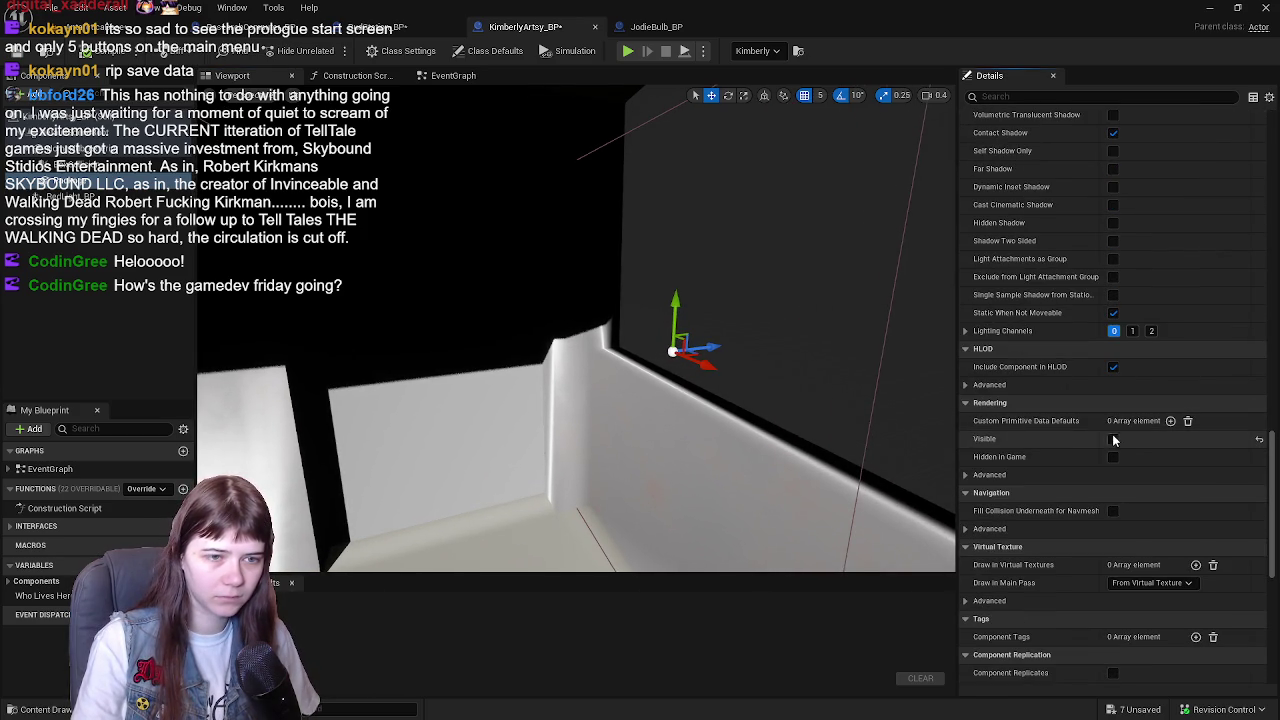
{"action": "left_click", "coordinate": [1110, 440]}
{"action": "mouse_move", "coordinate": [600, 350]}
{"action": "left_mouse_down"}
{"action": "mouse_move", "coordinate": [480, 345]}
{"action": "mouse_move", "coordinate": [803, 402]}
{"action": "left_mouse_up"}
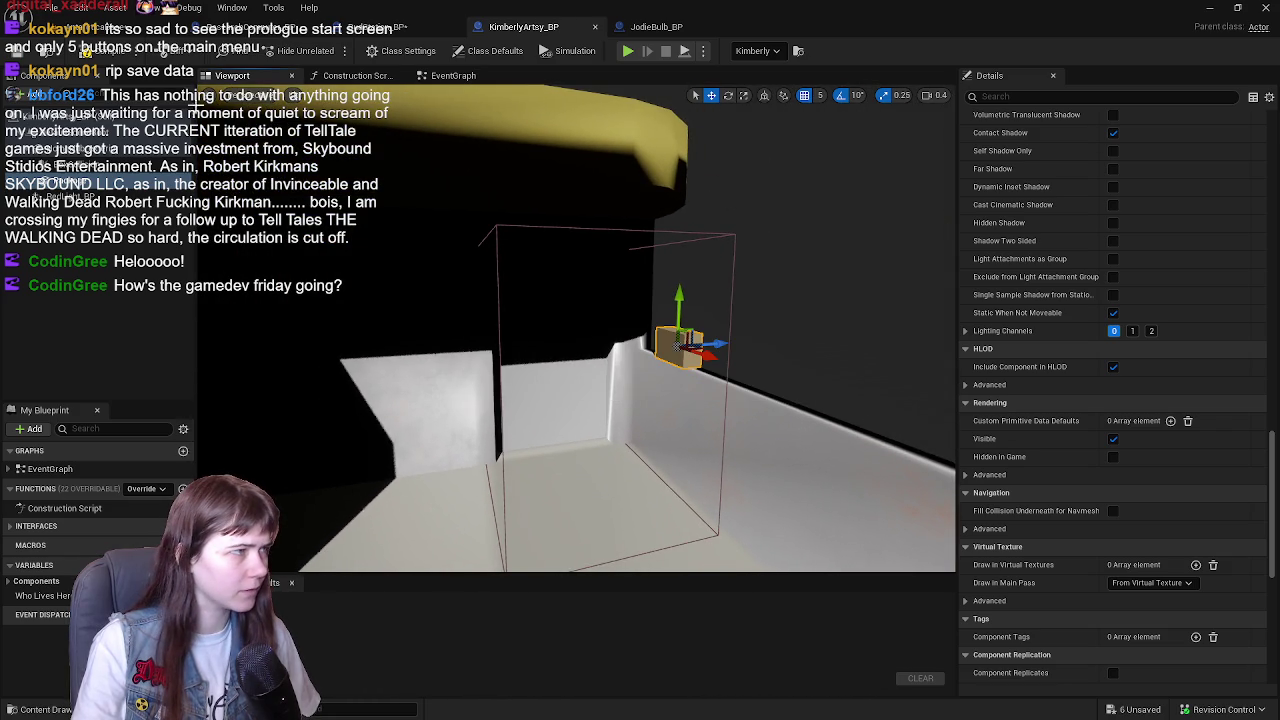
{"action": "left_click", "coordinate": [400, 27]}
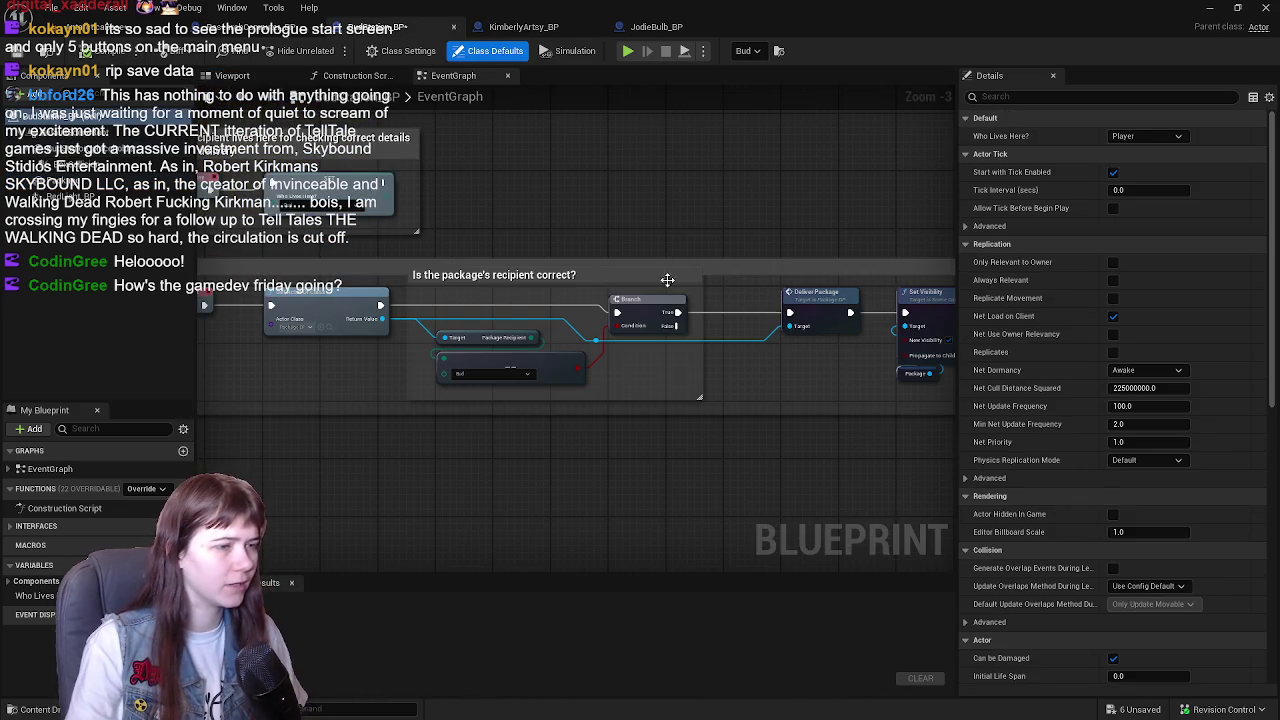
- Make BudStation_BP's Package mesh visible, then return to the AntarcticaBase level
{"action": "left_click", "coordinate": [232, 75]}
{"action": "left_click", "coordinate": [60, 186]}
{"action": "key", "text": "f"}
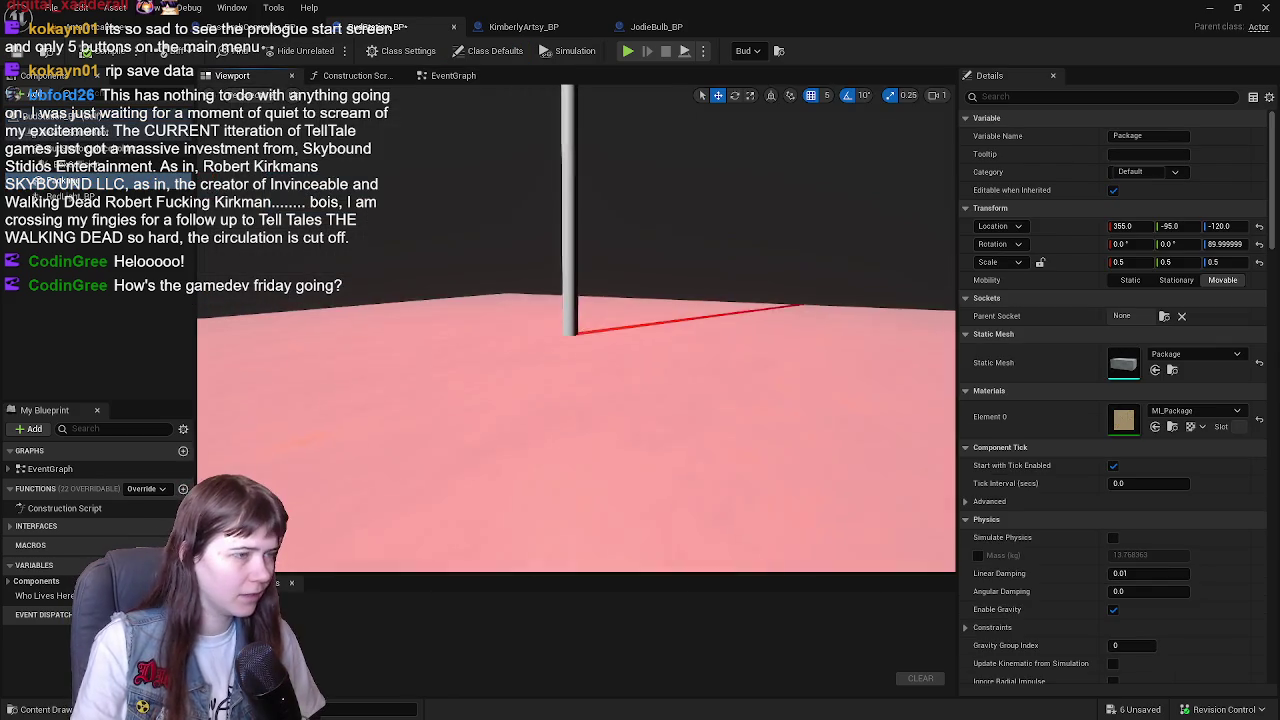
{"action": "mouse_move", "coordinate": [453, 160]}
{"action": "left_mouse_down"}
{"action": "mouse_move", "coordinate": [453, 190]}
{"action": "mouse_move", "coordinate": [455, 92]}
{"action": "left_mouse_up"}
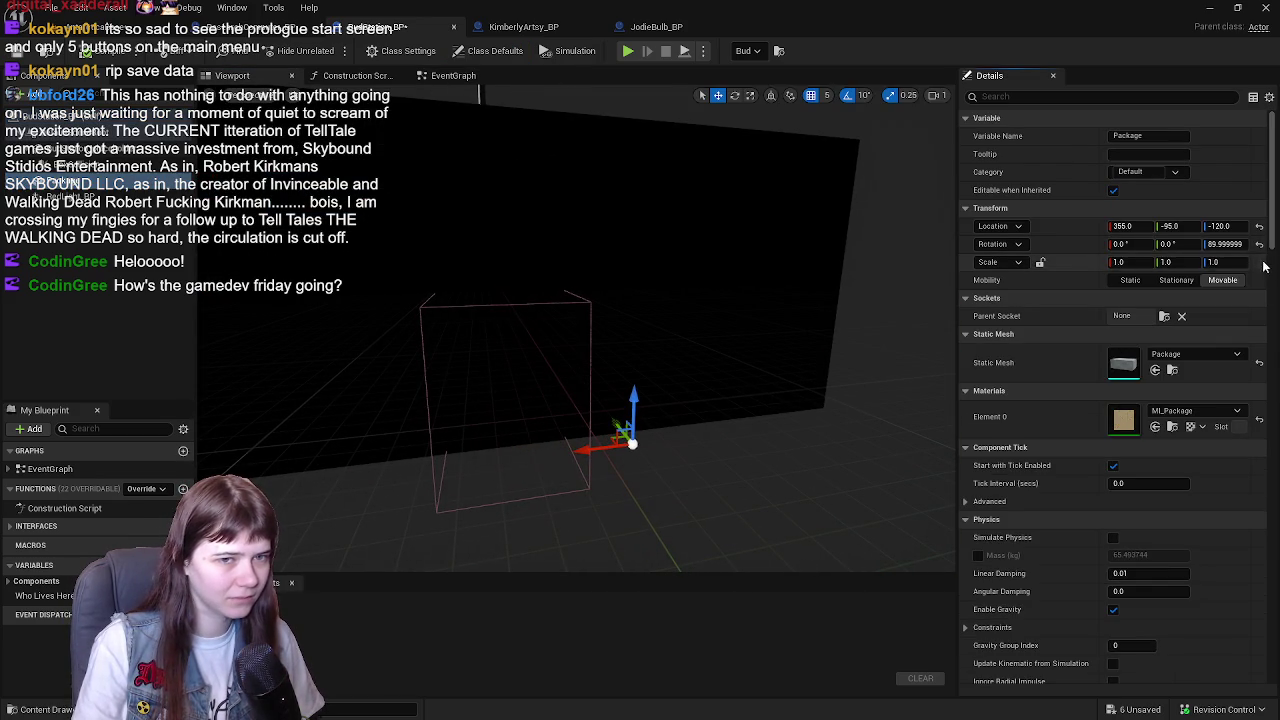
{"action": "scroll", "coordinate": [1084, 348], "scroll_direction": "down", "scroll_amount": 10}
{"action": "scroll", "coordinate": [1085, 330], "scroll_direction": "down", "scroll_amount": 10}
{"action": "left_click", "coordinate": [1113, 337]}
{"action": "mouse_move", "coordinate": [640, 300]}
{"action": "left_mouse_down"}
{"action": "mouse_move", "coordinate": [600, 320]}
{"action": "mouse_move", "coordinate": [560, 310]}
{"action": "mouse_move", "coordinate": [550, 330]}
{"action": "mouse_move", "coordinate": [530, 315]}
{"action": "mouse_move", "coordinate": [540, 320]}
{"action": "left_mouse_up"}
{"action": "scroll", "coordinate": [1120, 365], "scroll_direction": "up", "scroll_amount": 10}
{"action": "scroll", "coordinate": [1132, 371], "scroll_direction": "up", "scroll_amount": 15}
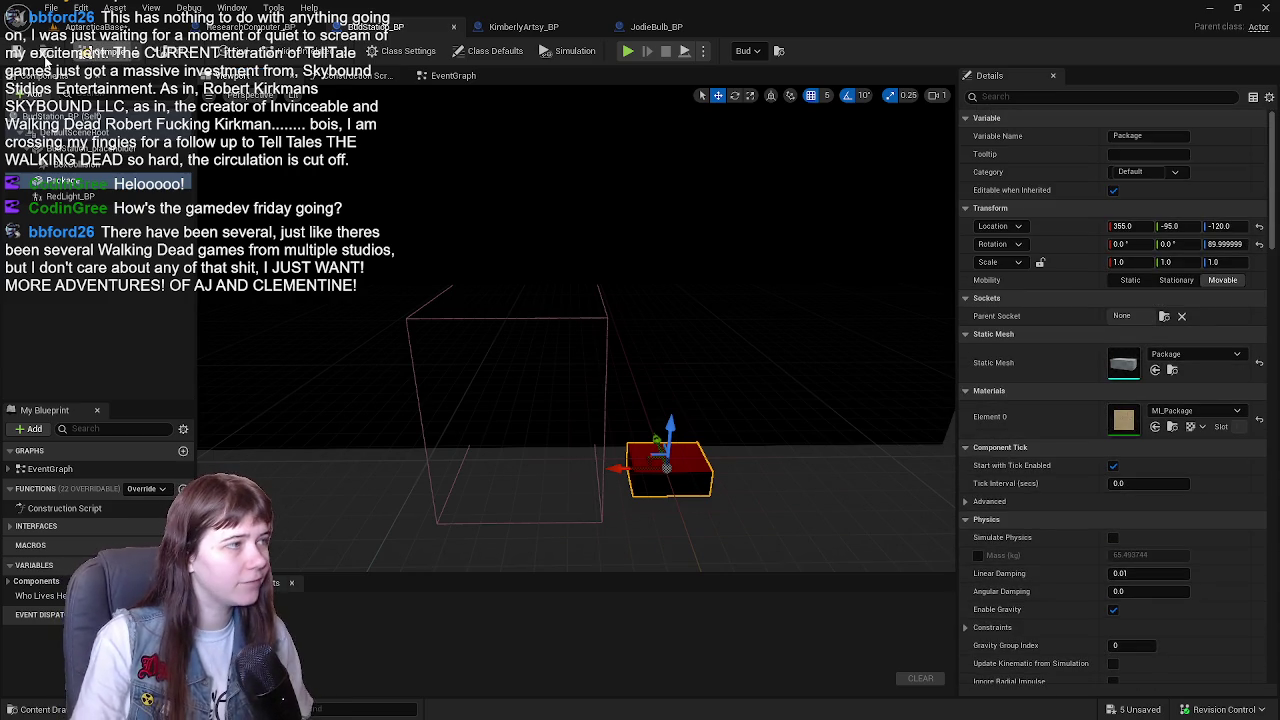
{"action": "left_click", "coordinate": [100, 26]}
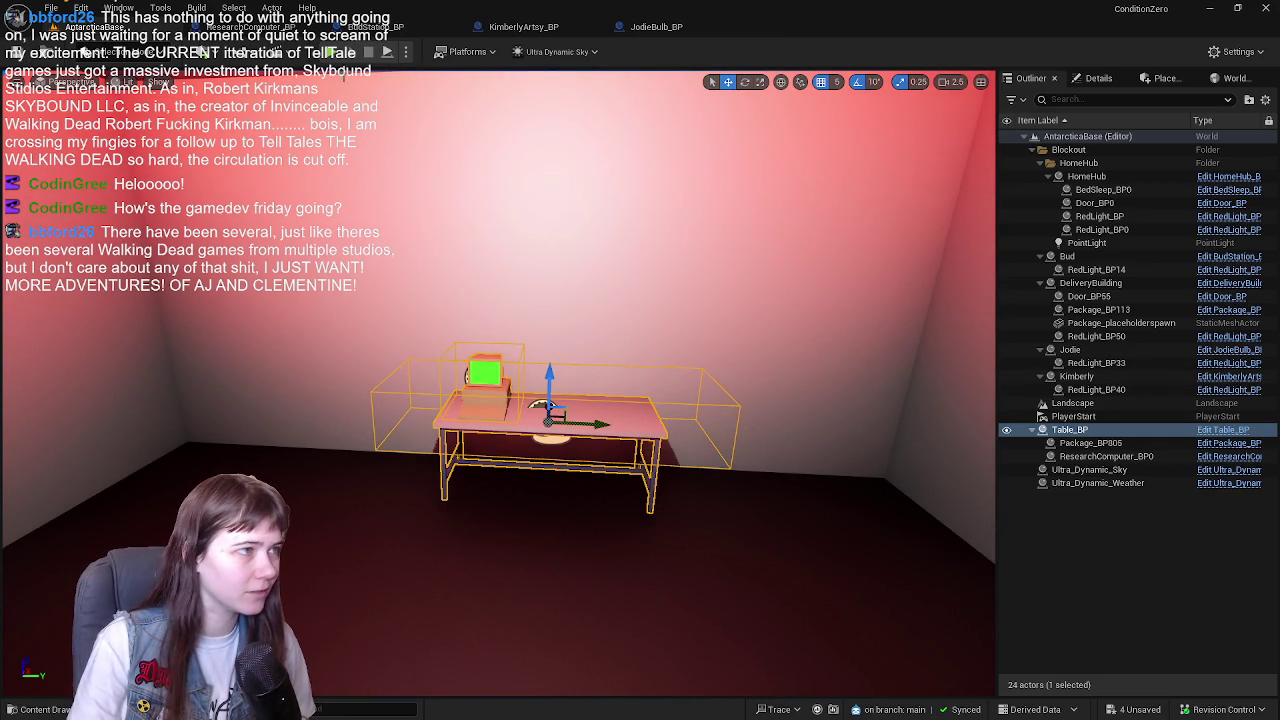
{"action": "scroll", "coordinate": [673, 328], "scroll_direction": "down", "scroll_amount": 5}
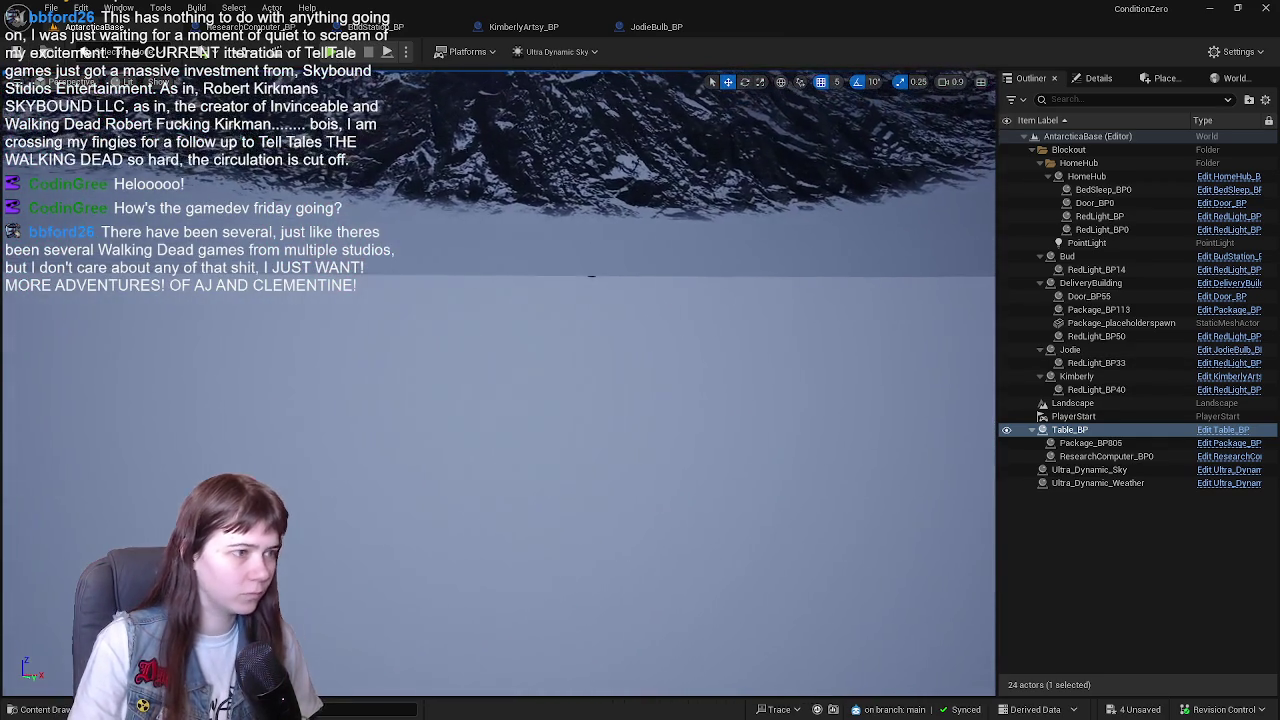
{"action": "key", "text": "f"}
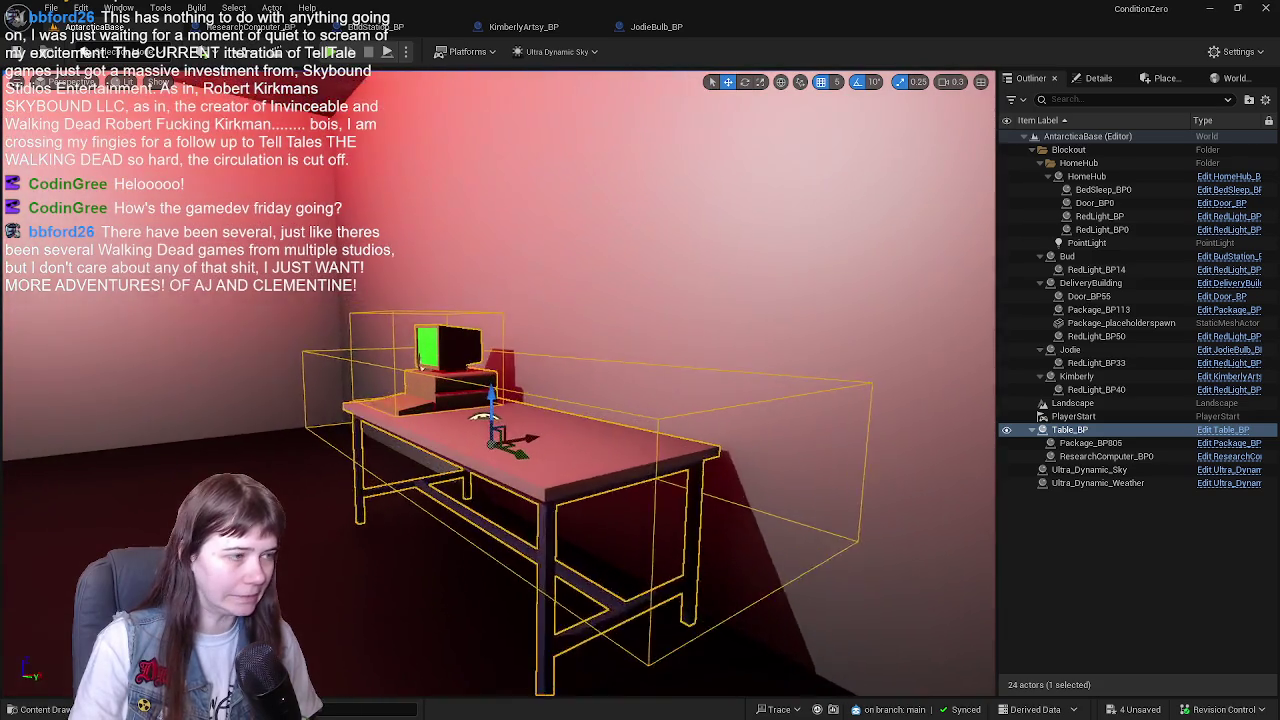
{"action": "scroll", "coordinate": [498, 380], "scroll_direction": "up", "scroll_amount": 5}
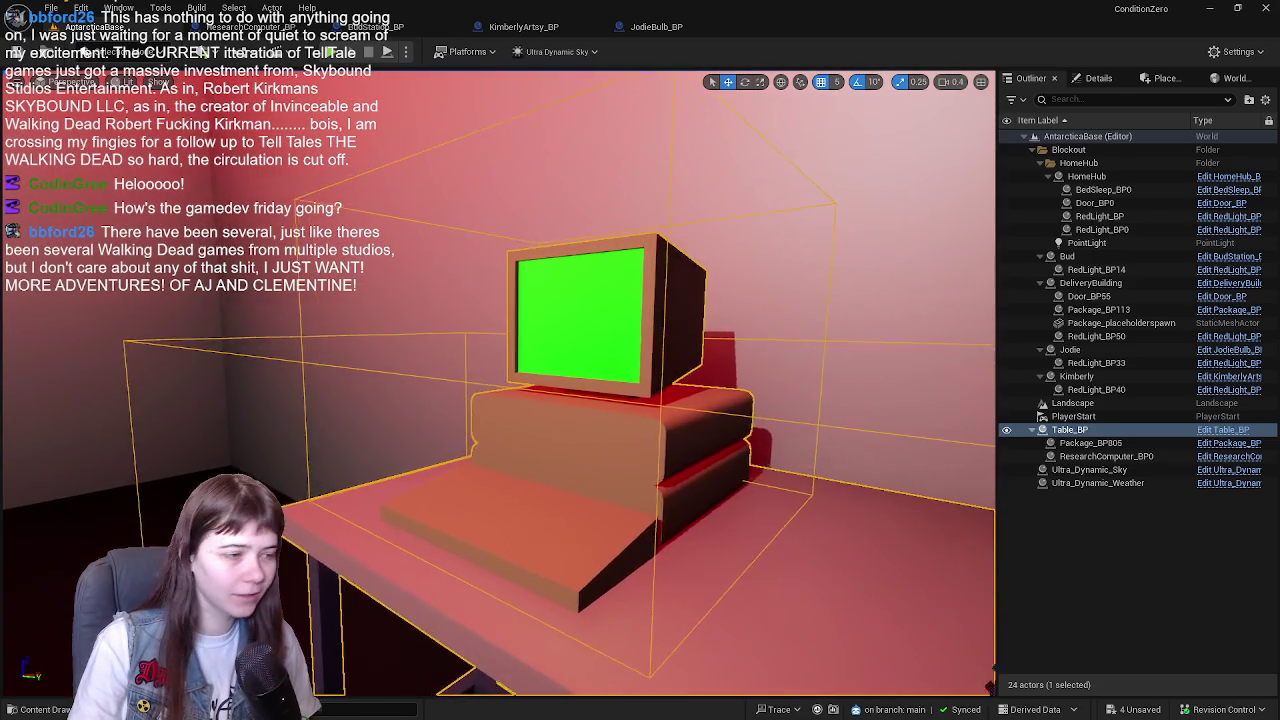
{"action": "scroll", "coordinate": [498, 380], "scroll_direction": "down", "scroll_amount": 5}
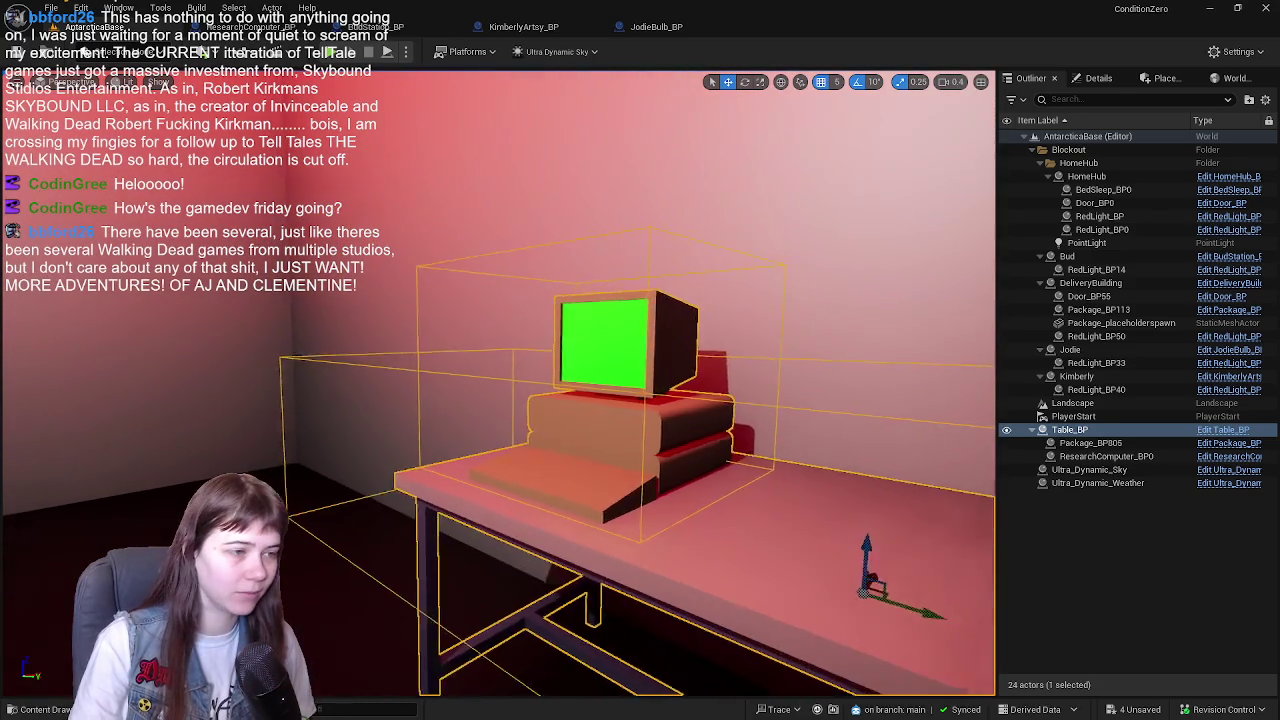
{"action": "scroll", "coordinate": [498, 380], "scroll_direction": "up", "scroll_amount": 1}
{"action": "scroll", "coordinate": [498, 380], "scroll_direction": "down", "scroll_amount": 4}
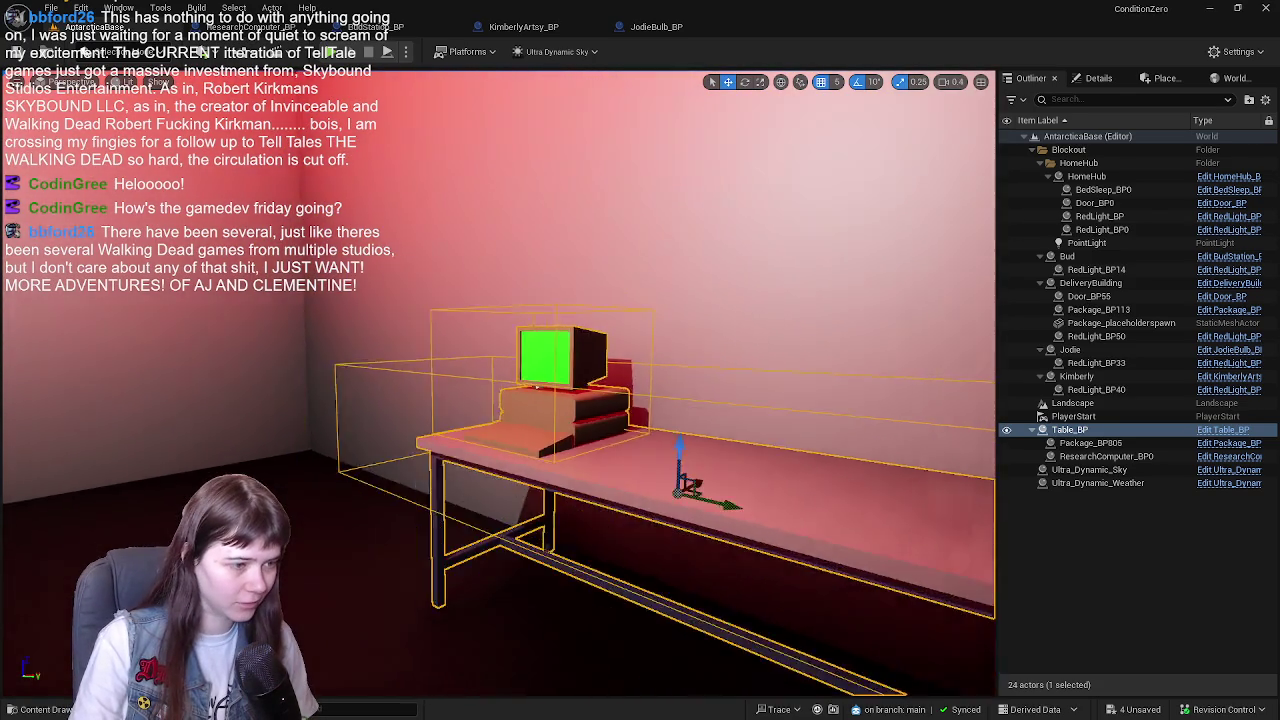
{"action": "key", "text": "ctrl+s"}
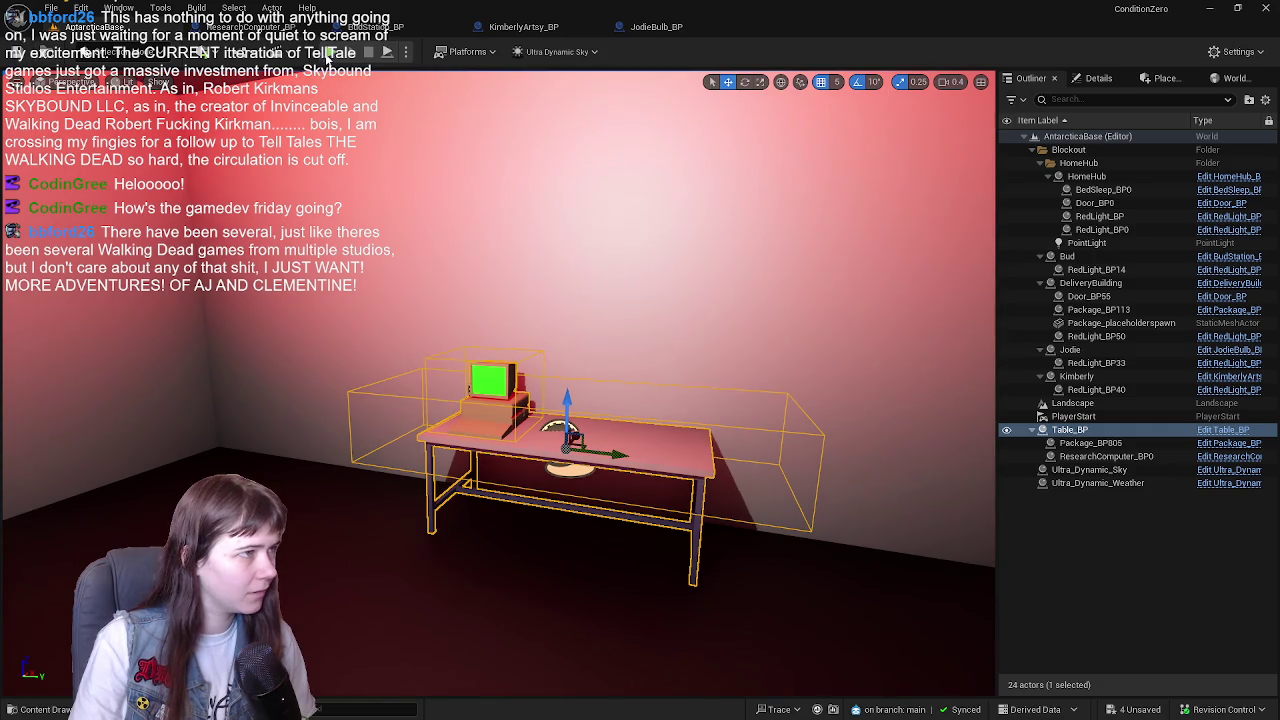
{"action": "key", "text": "alt+p"}
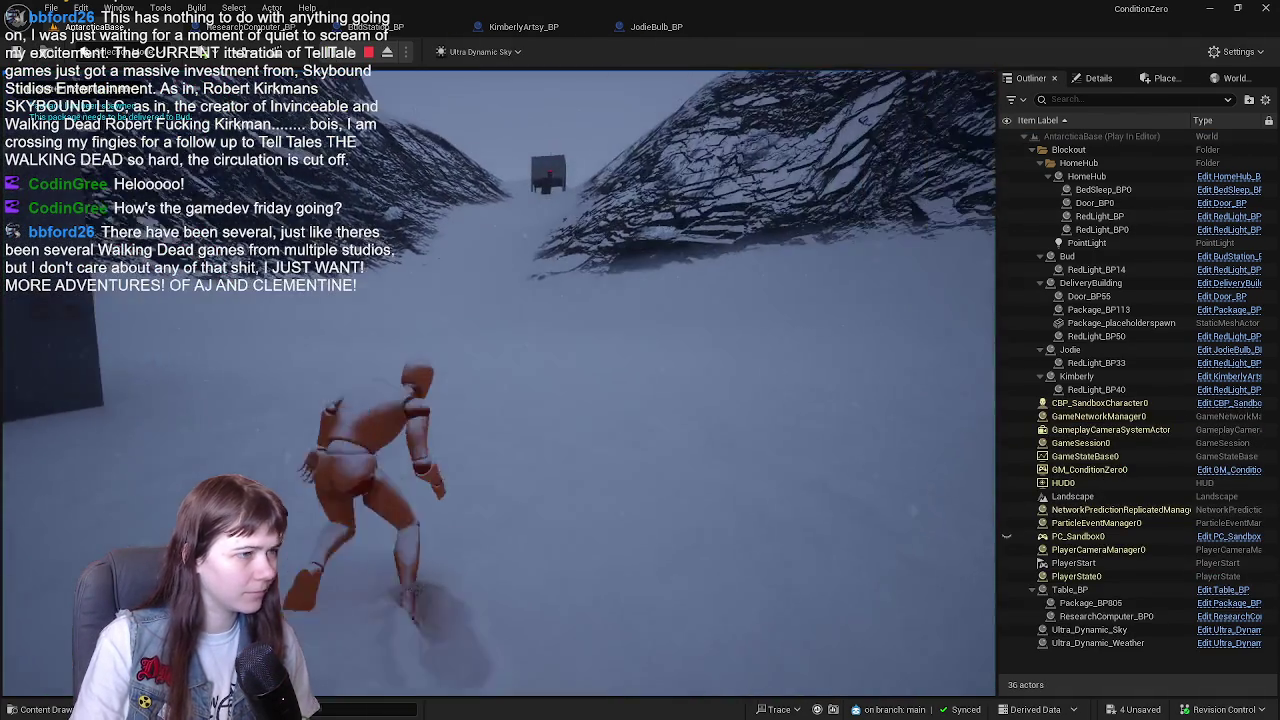
- Run the mannequin through the snow into the red-lit hut and around the table, then stop play
{"action": "key", "text": "w"}
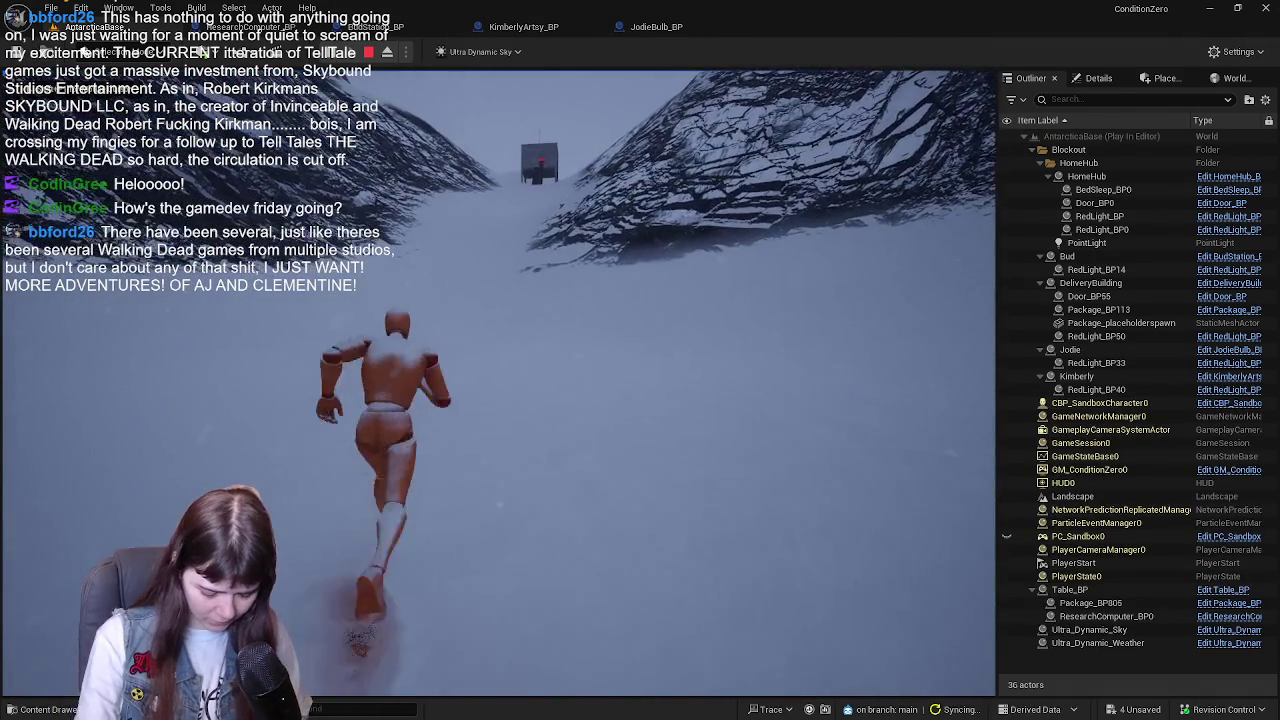
{"action": "key", "text": "w"}
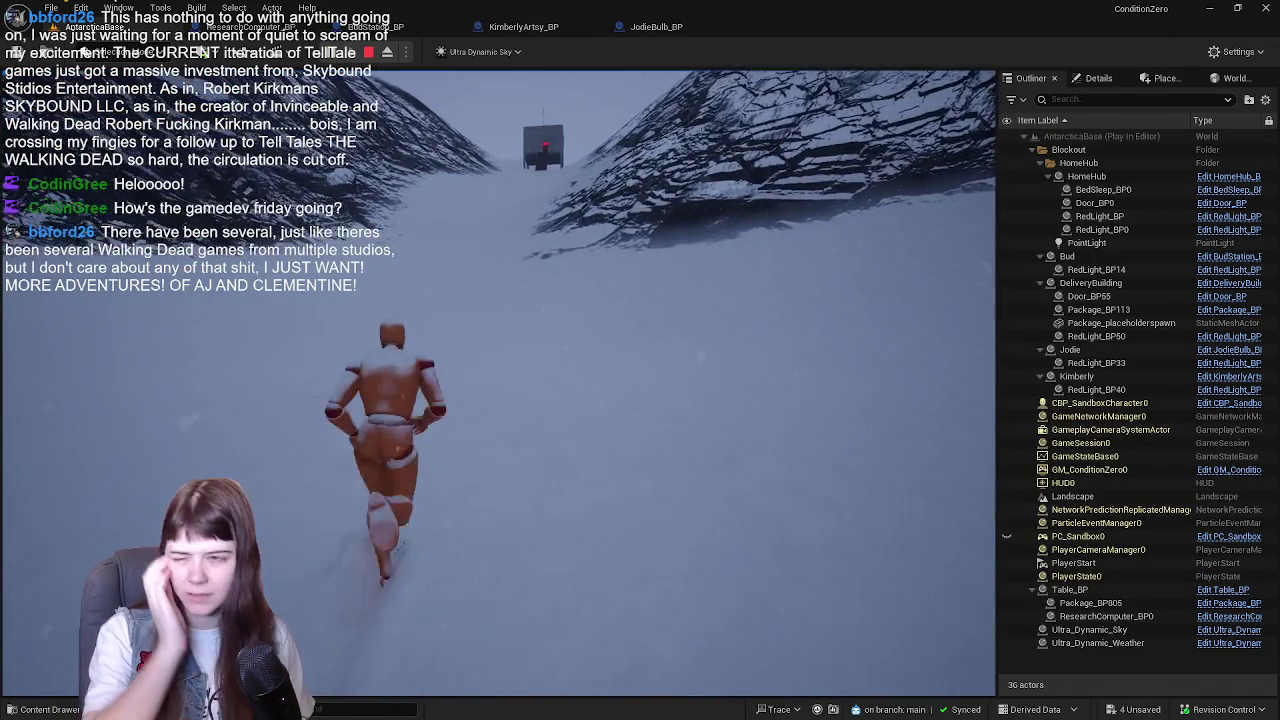
{"action": "key", "text": "w"}
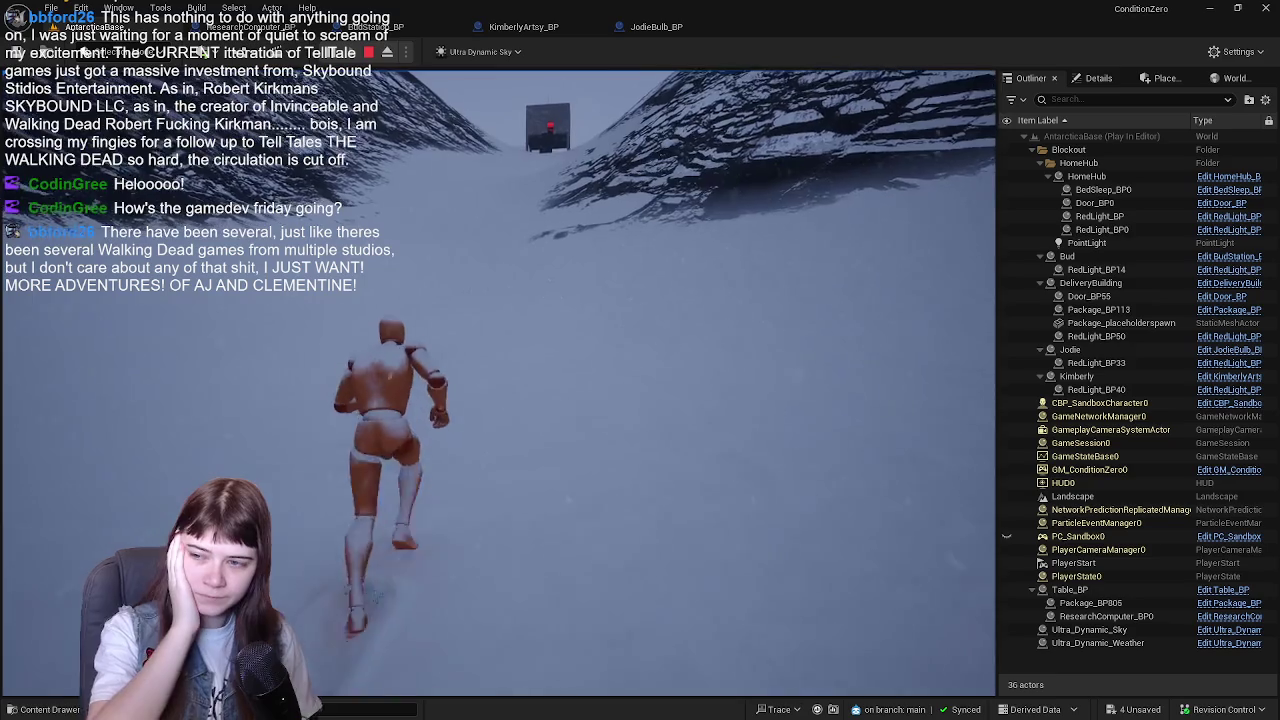
{"action": "key", "text": "w"}
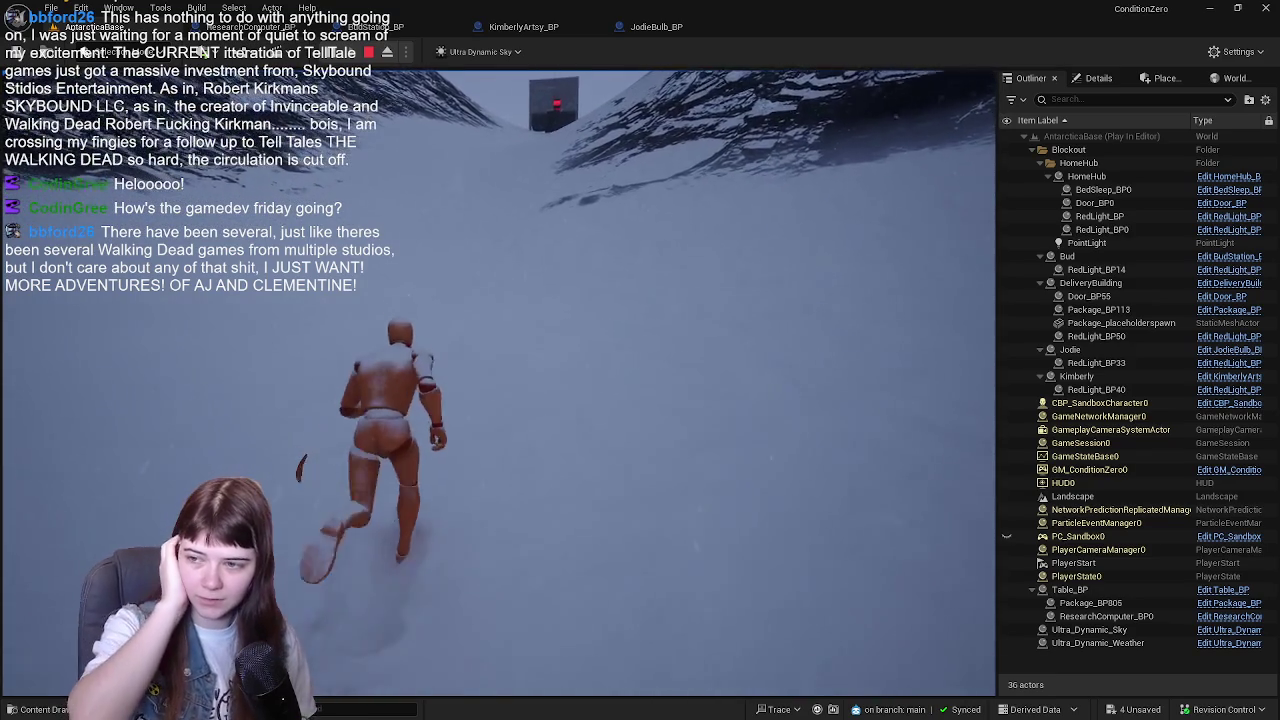
{"action": "key", "text": "w"}
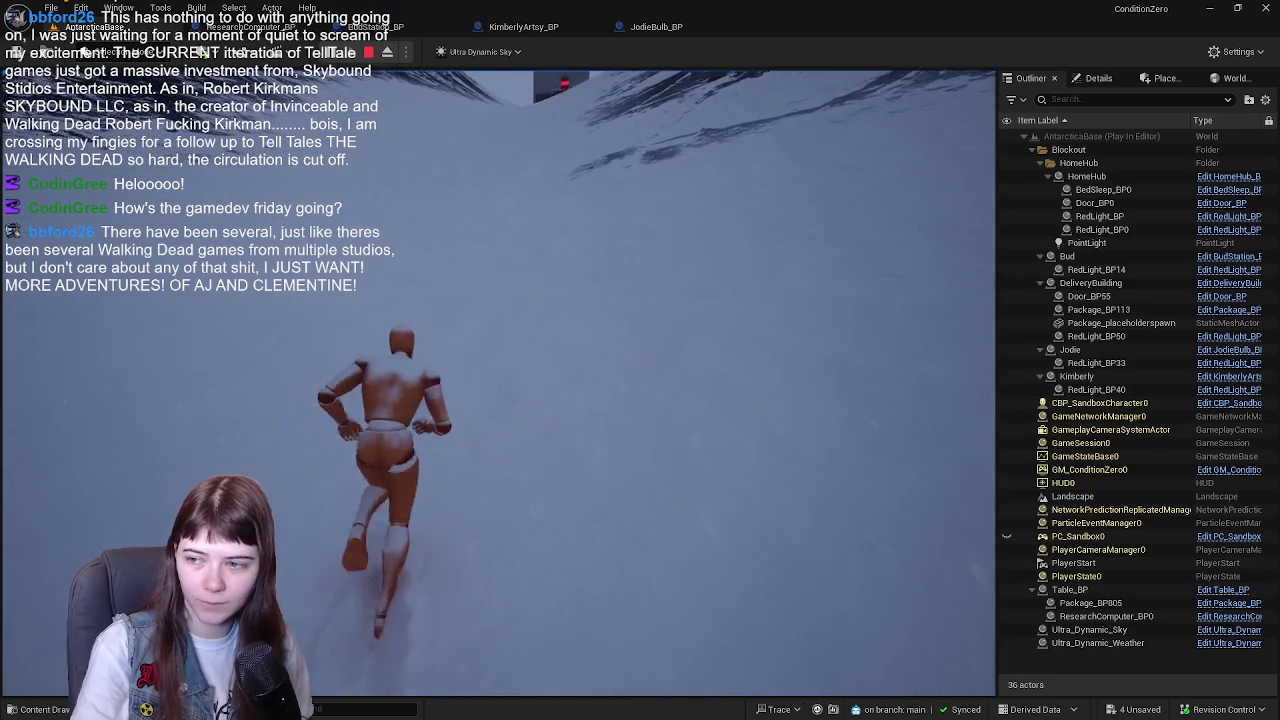
{"action": "key", "text": "w"}
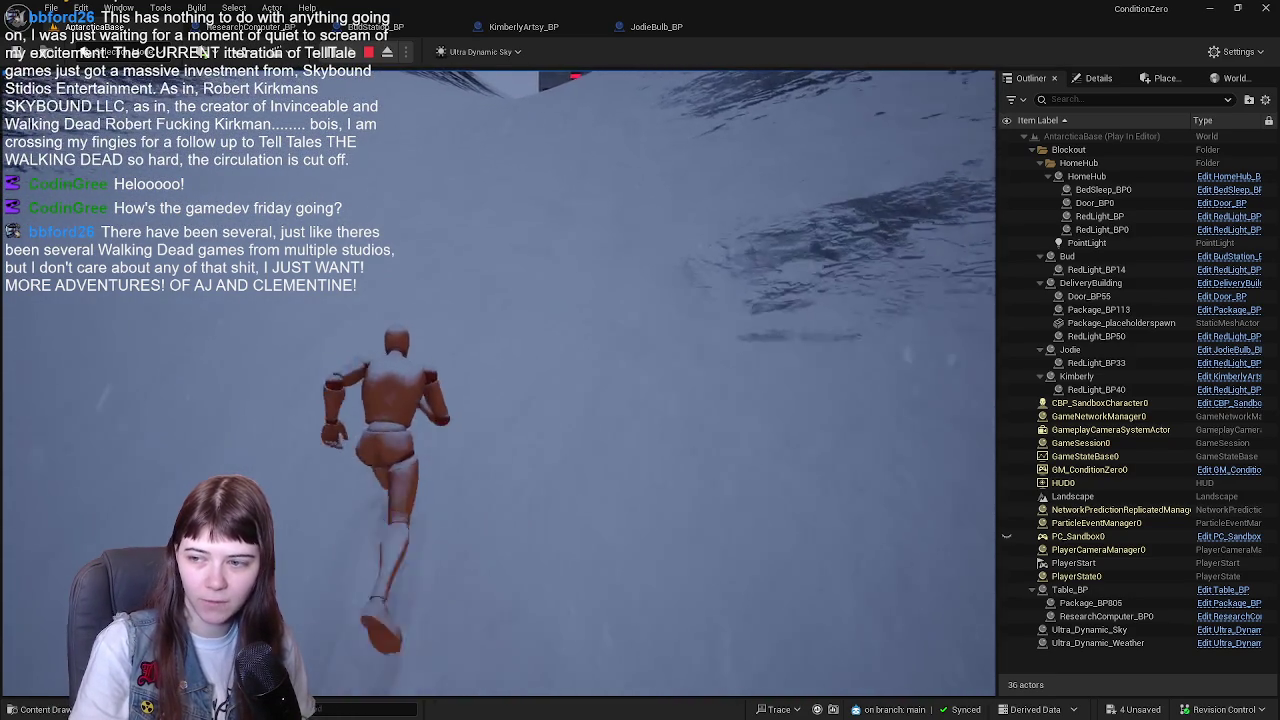
{"action": "key", "text": "w"}
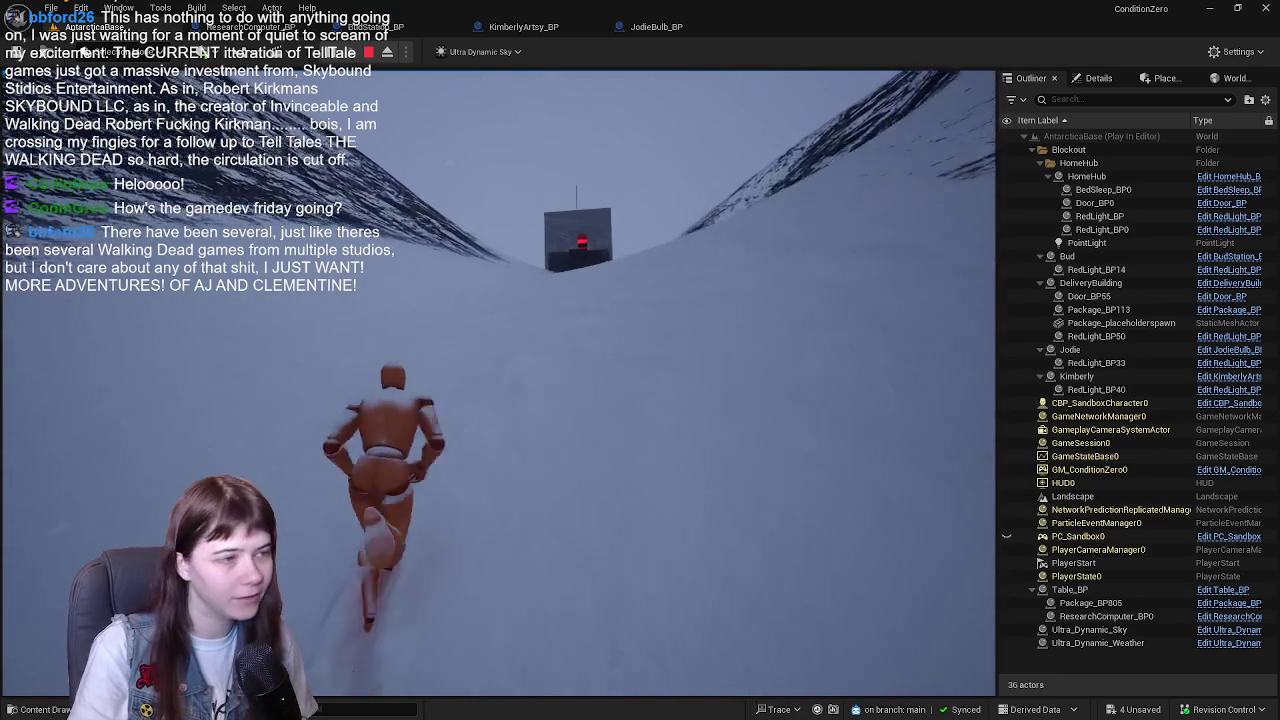
{"action": "key", "text": "w"}
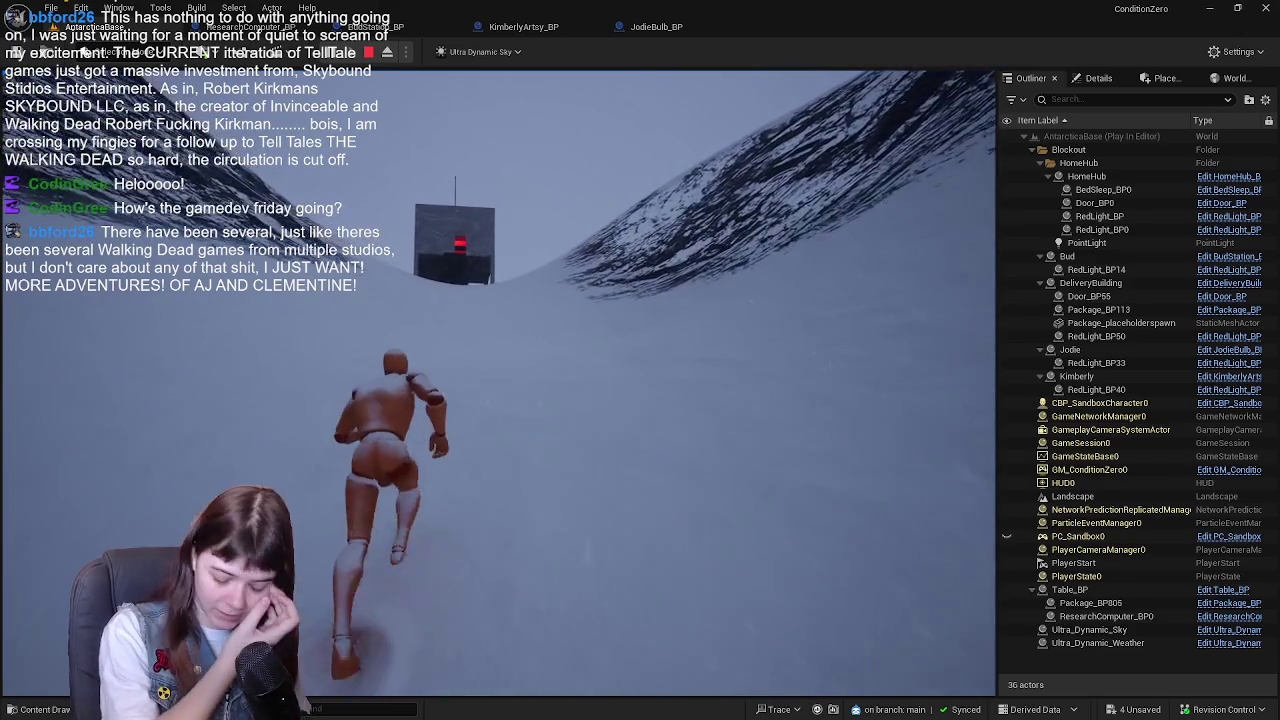
{"action": "key", "text": "w"}
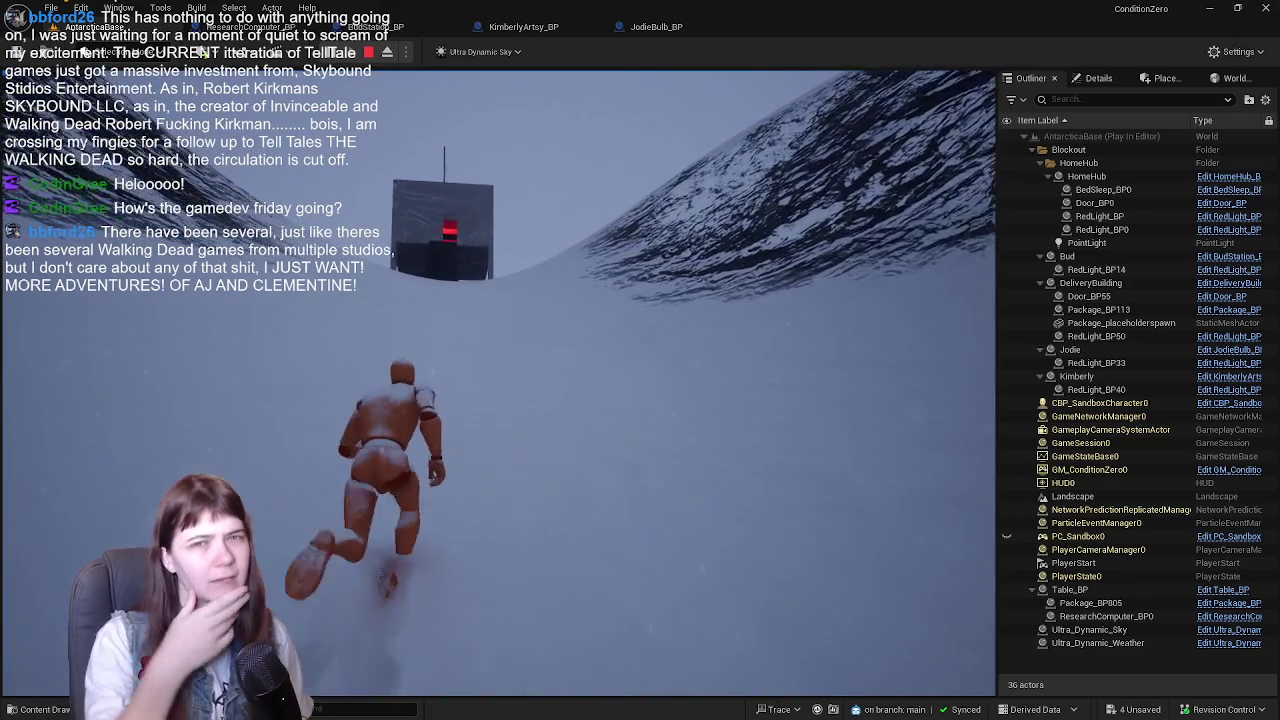
{"action": "key", "text": "w"}
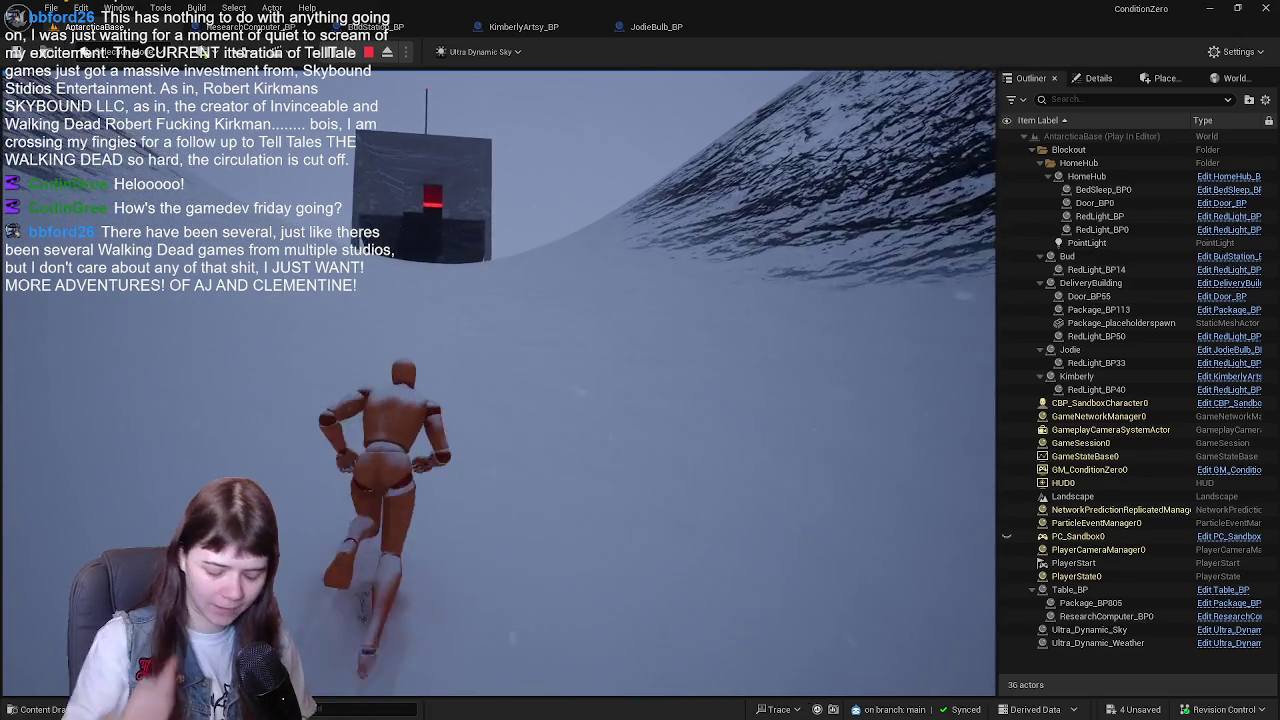
{"action": "key", "text": "w"}
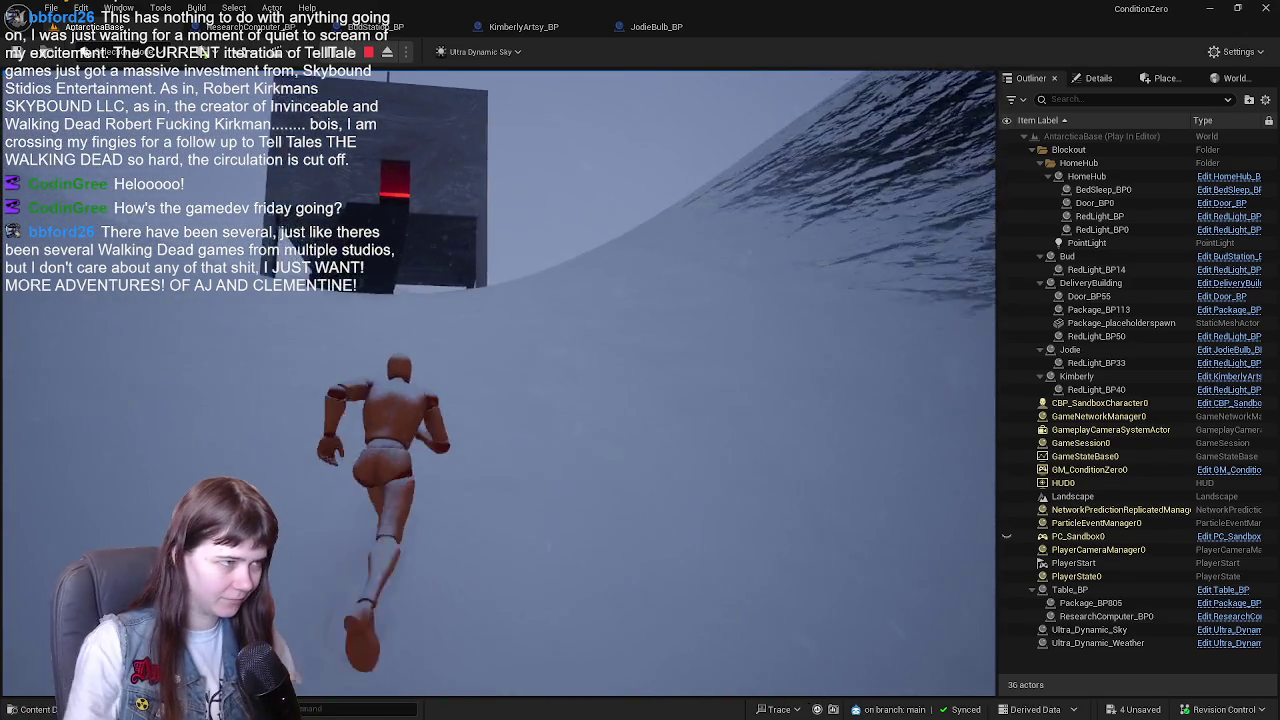
{"action": "key", "text": "w"}
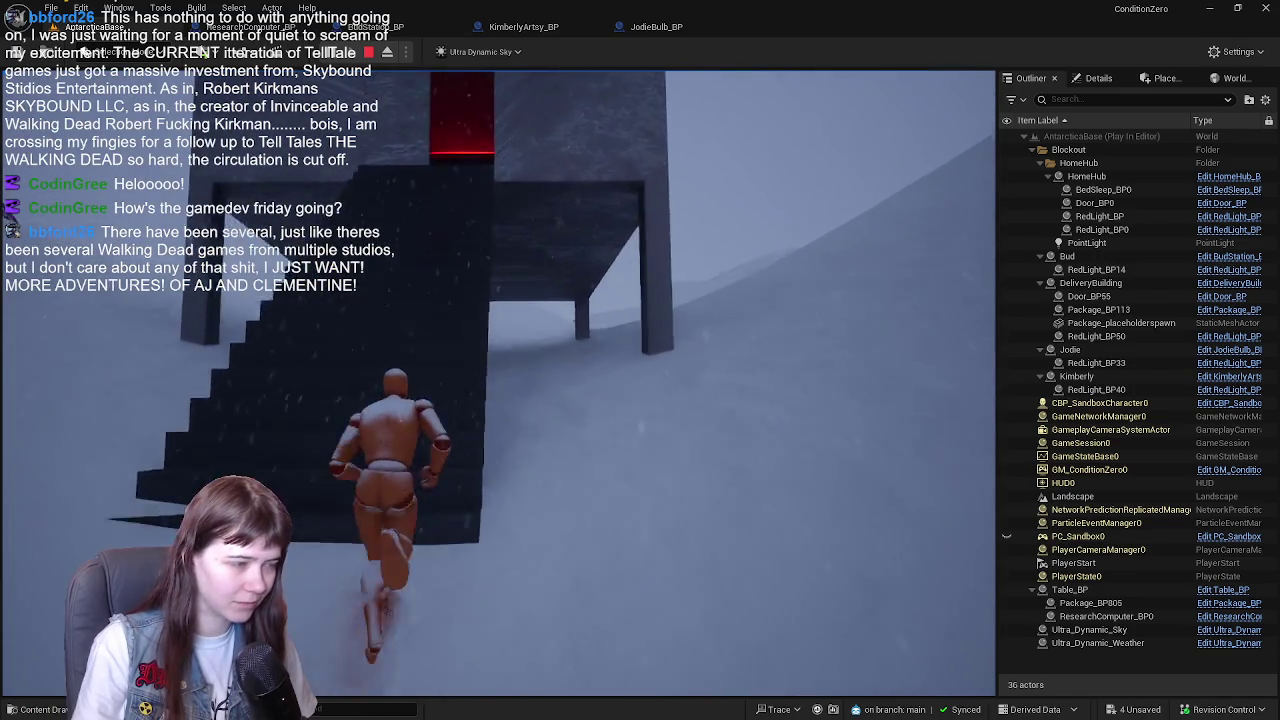
{"action": "key", "text": "w"}
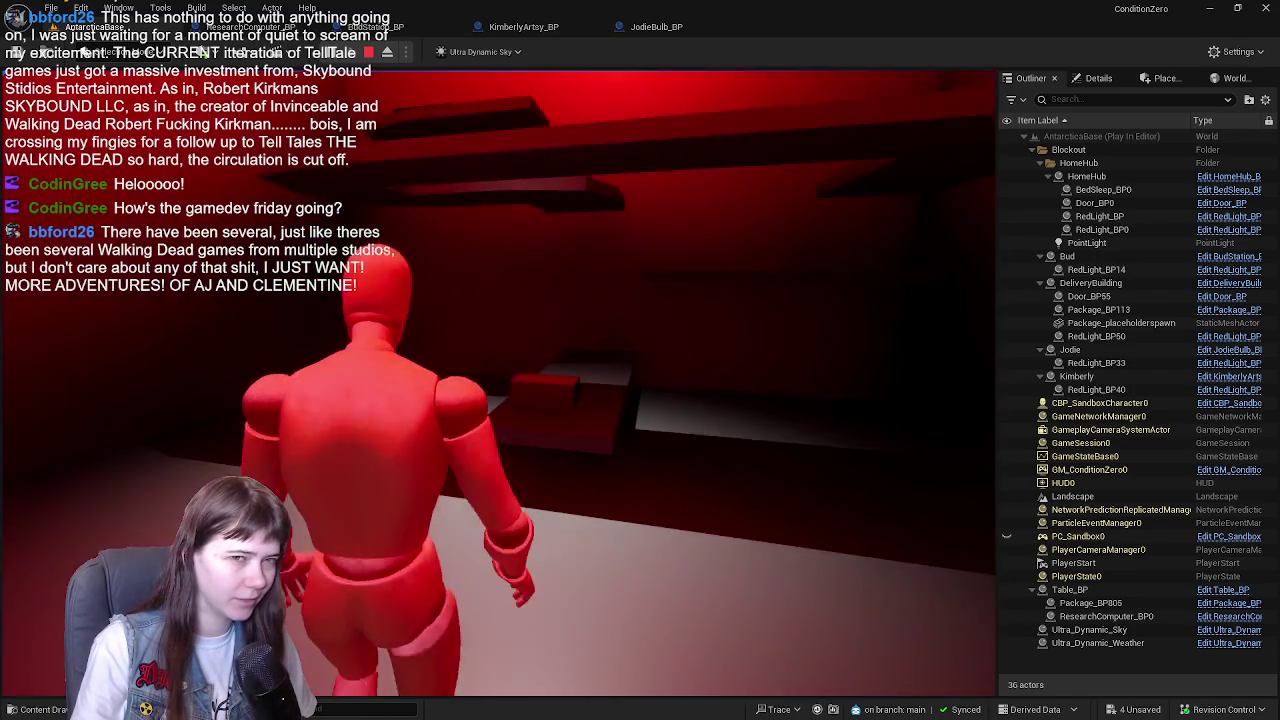
{"action": "key", "text": "w"}
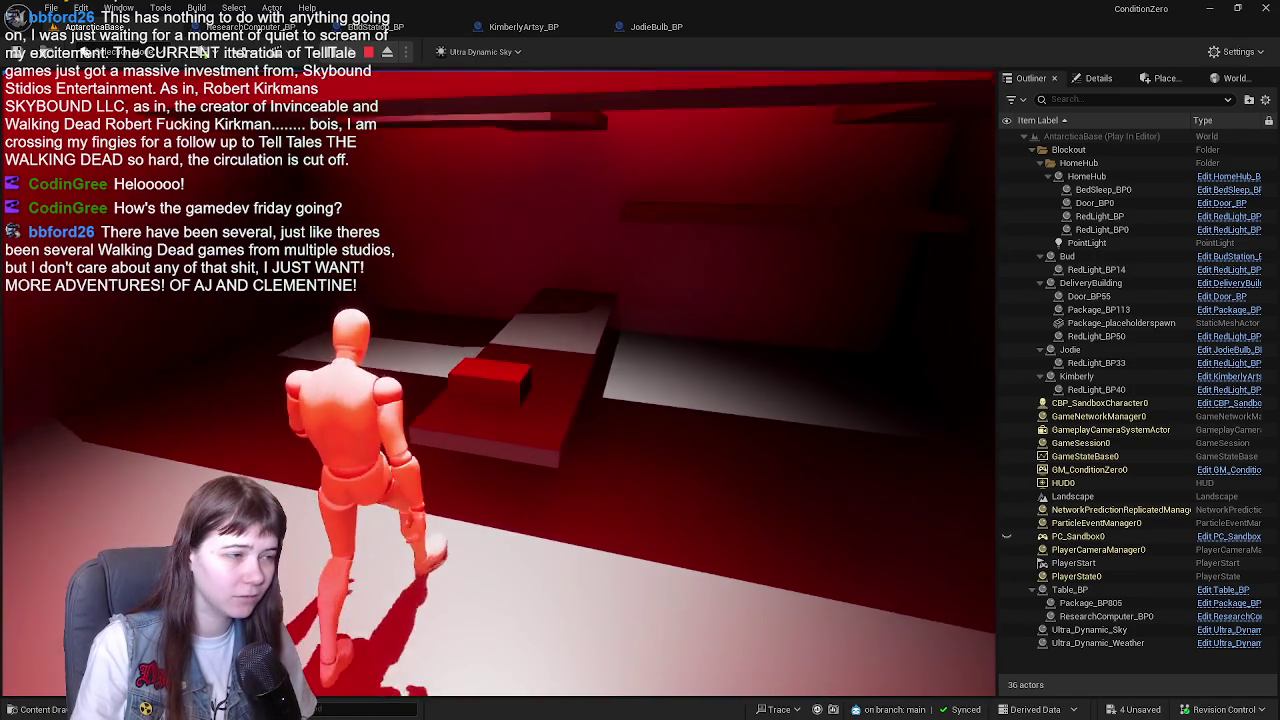
{"action": "key", "text": "Escape"}
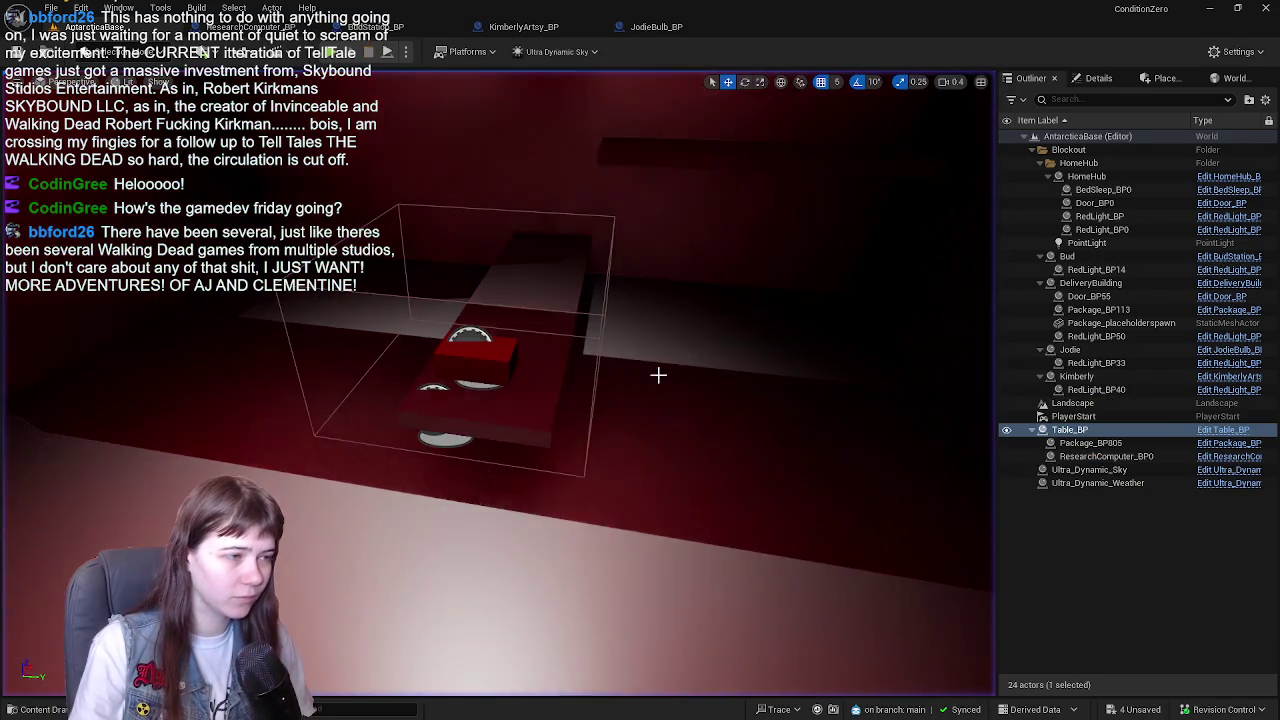
- Select and frame the DeliveryBuilding actor, then open its blueprint with Ctrl+E
{"action": "left_click", "coordinate": [551, 389]}
{"action": "key", "text": "f"}
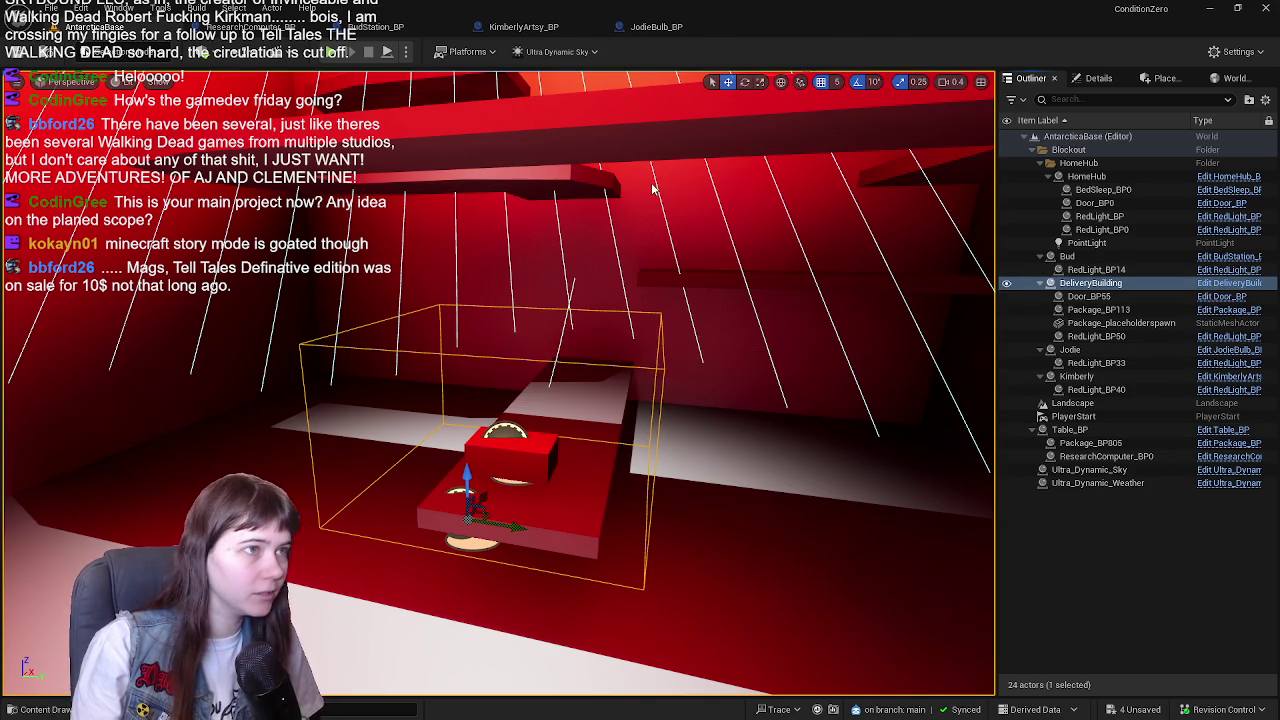
{"action": "key", "text": "ctrl+e"}
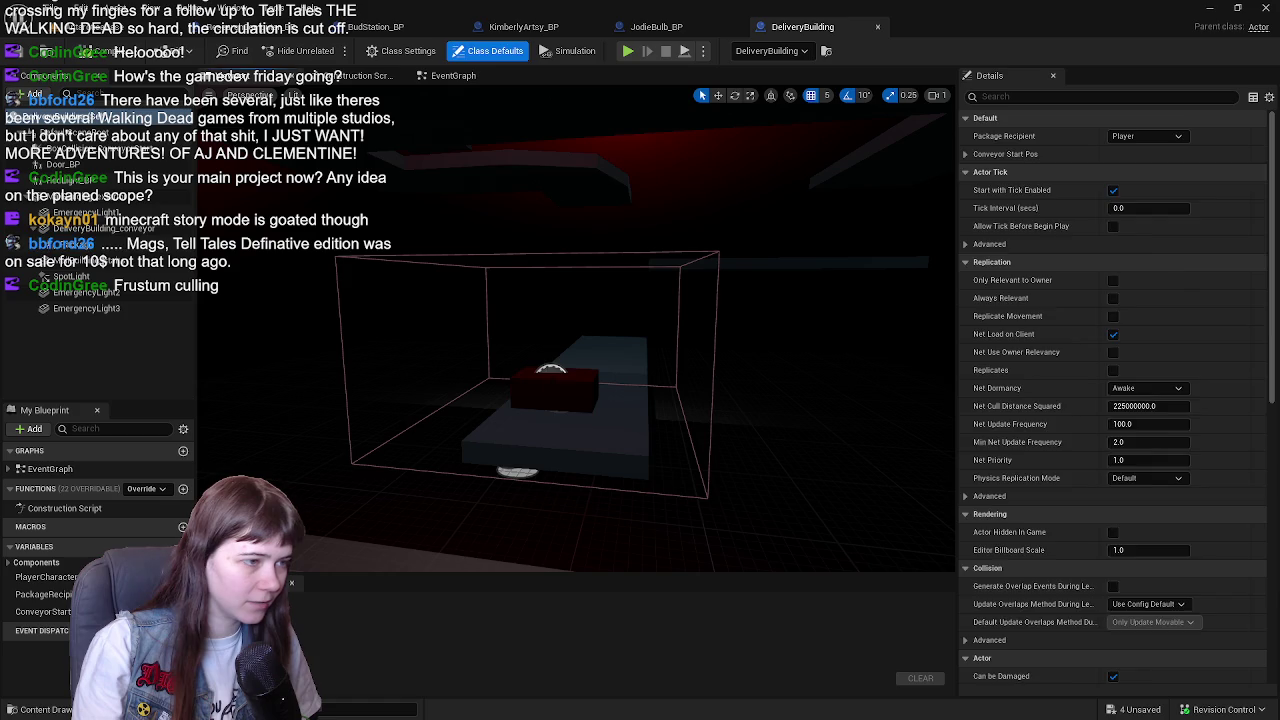
- Select DeliveryBuilding's Package component and set its scale to 2, 2, 2
{"action": "left_click", "coordinate": [553, 388]}
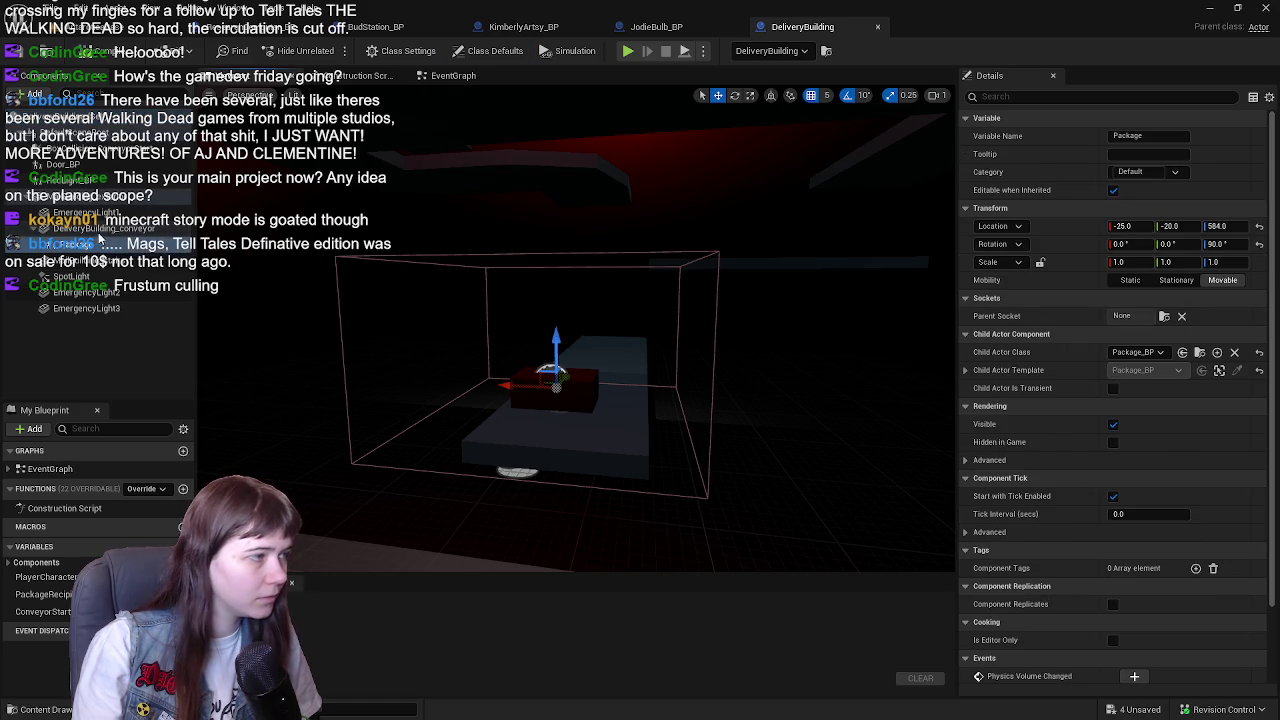
{"action": "left_click", "coordinate": [100, 228]}
{"action": "left_click", "coordinate": [90, 244]}
{"action": "left_click", "coordinate": [1132, 262]}
{"action": "type", "text": "2"}
{"action": "key", "text": "Tab"}
{"action": "type", "text": "2"}
{"action": "key", "text": "Tab"}
{"action": "type", "text": "2"}
{"action": "key", "text": "Return"}
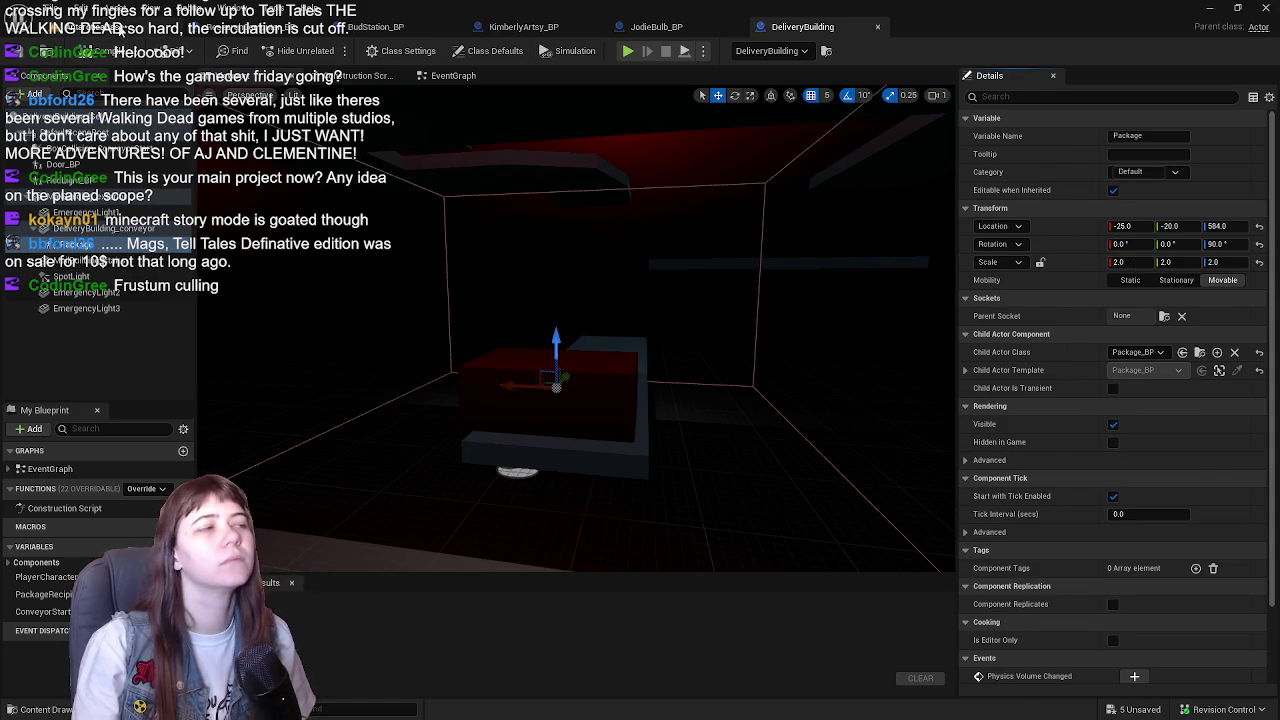
- Reset the Package scale to 1.0, slide it along X, and save the blueprint and assets
{"action": "left_click", "coordinate": [122, 28]}
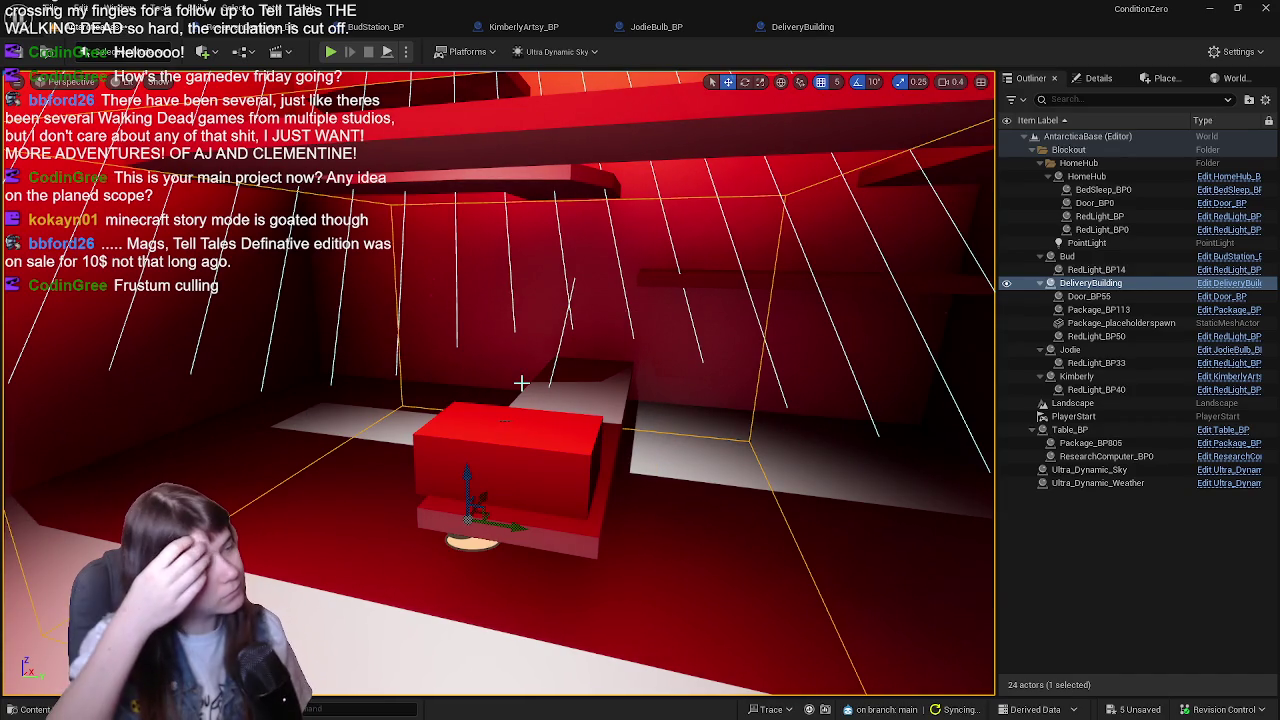
{"action": "left_click", "coordinate": [803, 26]}
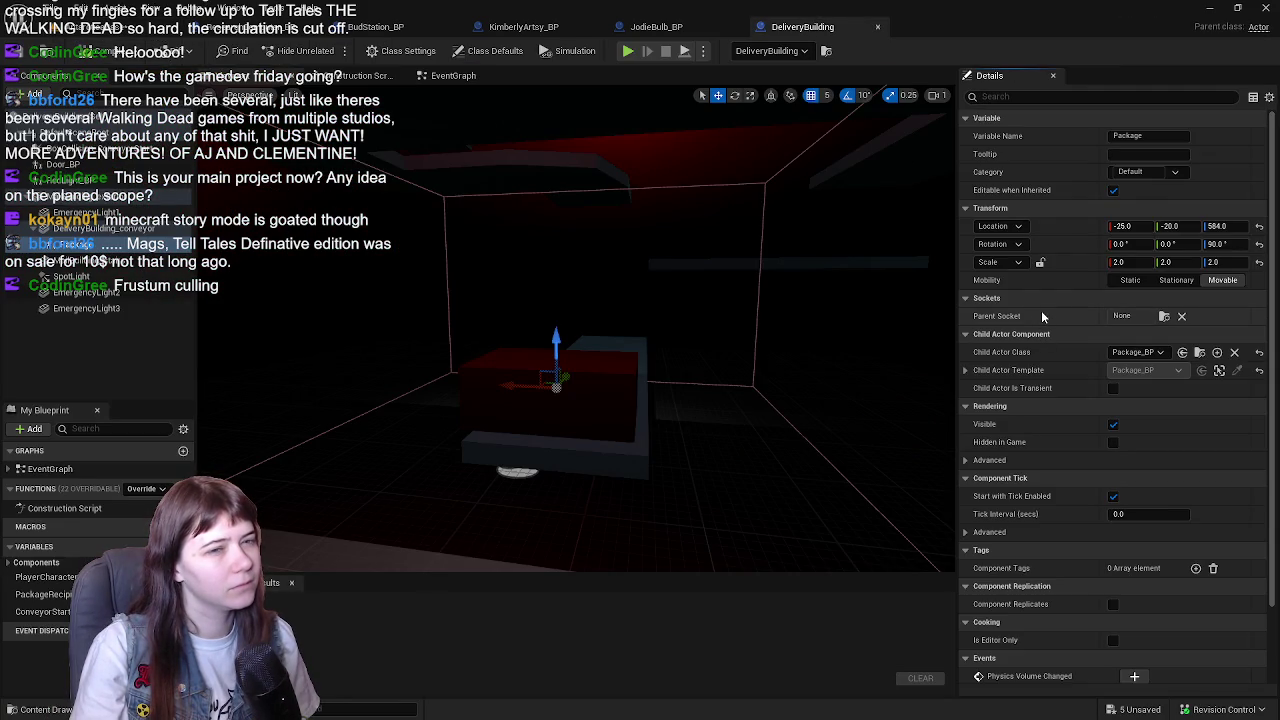
{"action": "left_click", "coordinate": [1259, 262]}
{"action": "mouse_move", "coordinate": [714, 344]}
{"action": "left_mouse_down"}
{"action": "mouse_move", "coordinate": [690, 345]}
{"action": "mouse_move", "coordinate": [714, 344]}
{"action": "mouse_move", "coordinate": [700, 310]}
{"action": "mouse_move", "coordinate": [700, 340]}
{"action": "mouse_move", "coordinate": [610, 332]}
{"action": "mouse_move", "coordinate": [631, 332]}
{"action": "mouse_move", "coordinate": [633, 347]}
{"action": "mouse_move", "coordinate": [690, 340]}
{"action": "mouse_move", "coordinate": [670, 334]}
{"action": "left_mouse_up"}
{"action": "mouse_move", "coordinate": [621, 383]}
{"action": "left_mouse_down"}
{"action": "mouse_move", "coordinate": [600, 375]}
{"action": "mouse_move", "coordinate": [628, 374]}
{"action": "mouse_move", "coordinate": [609, 354]}
{"action": "mouse_move", "coordinate": [583, 358]}
{"action": "left_mouse_up"}
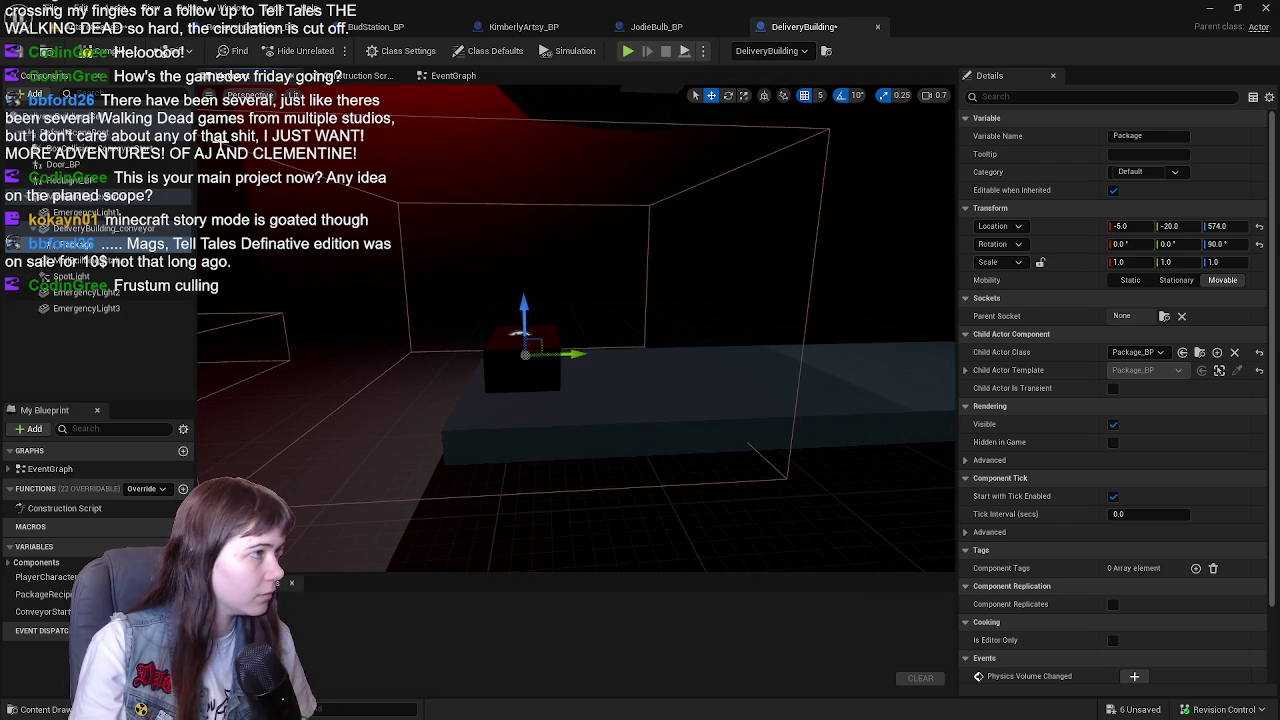
{"action": "left_click", "coordinate": [100, 51]}
{"action": "left_click", "coordinate": [70, 27]}
{"action": "left_click", "coordinate": [24, 50]}
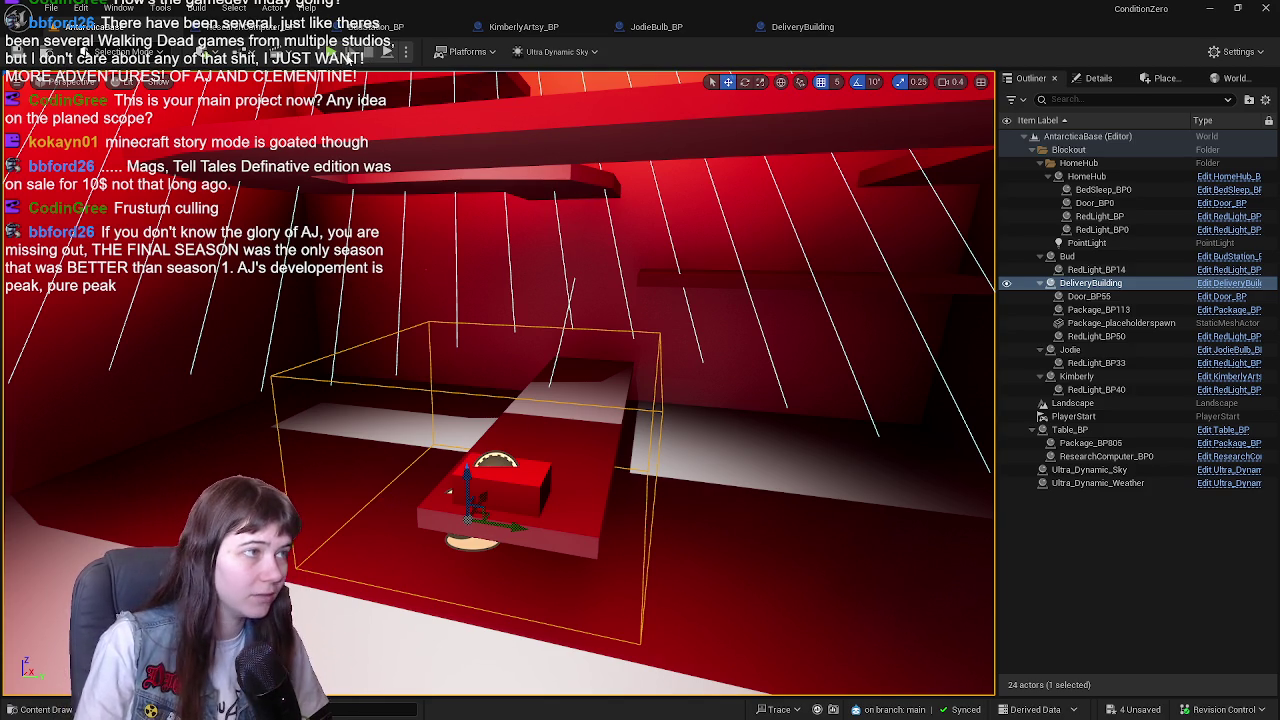
- Play-test the level, run the mannequin into the hut, pick up the package with E, then stop
{"action": "key", "text": "alt+p"}
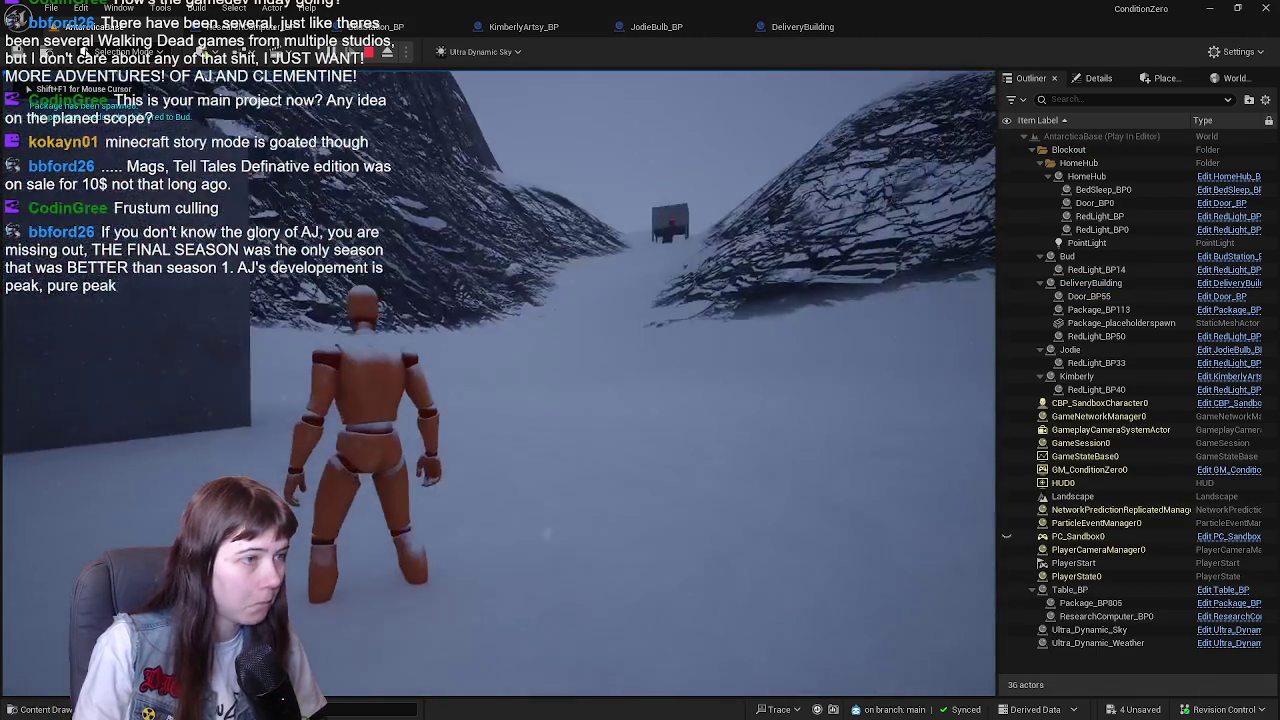
{"action": "key", "text": "w"}
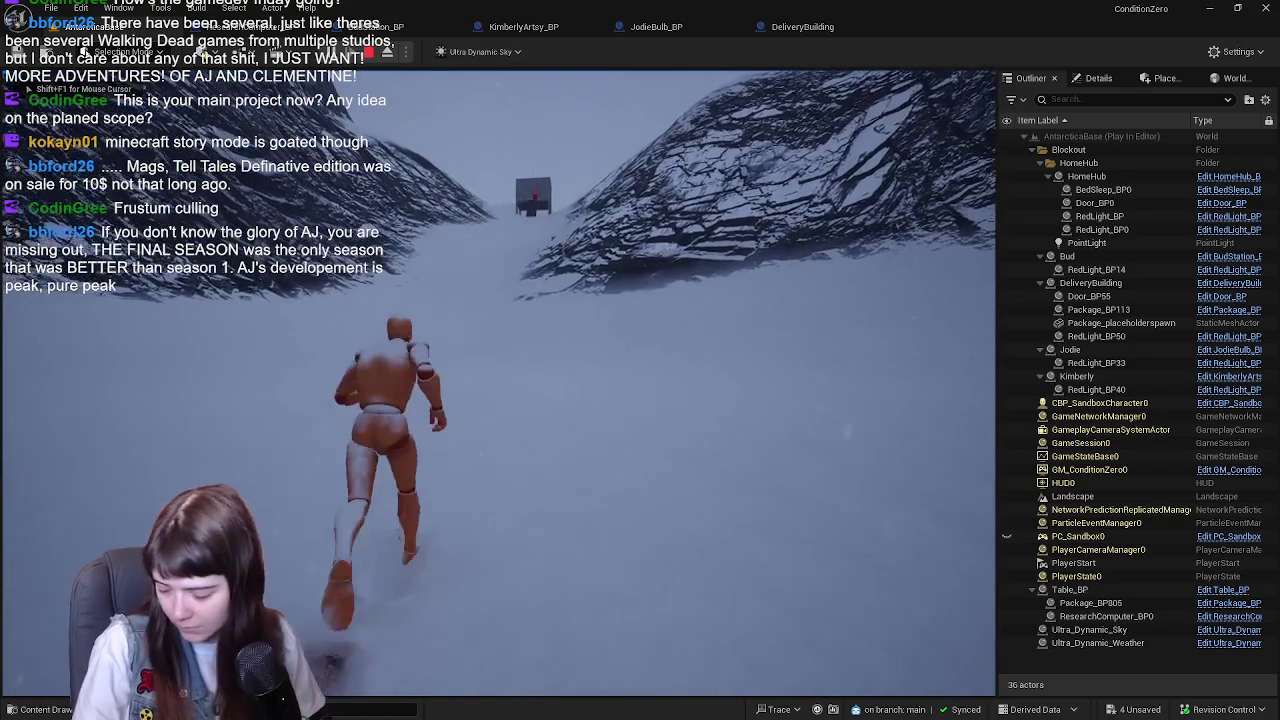
{"action": "key", "text": "w"}
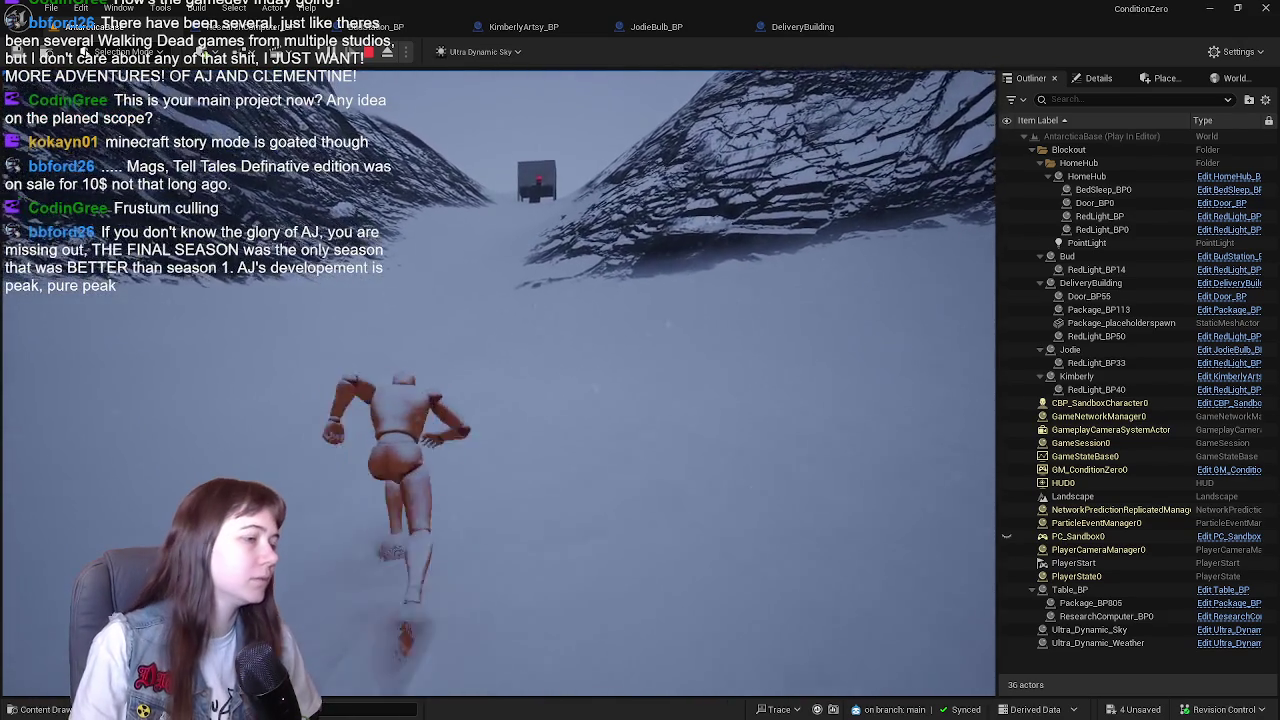
{"action": "key", "text": "w"}
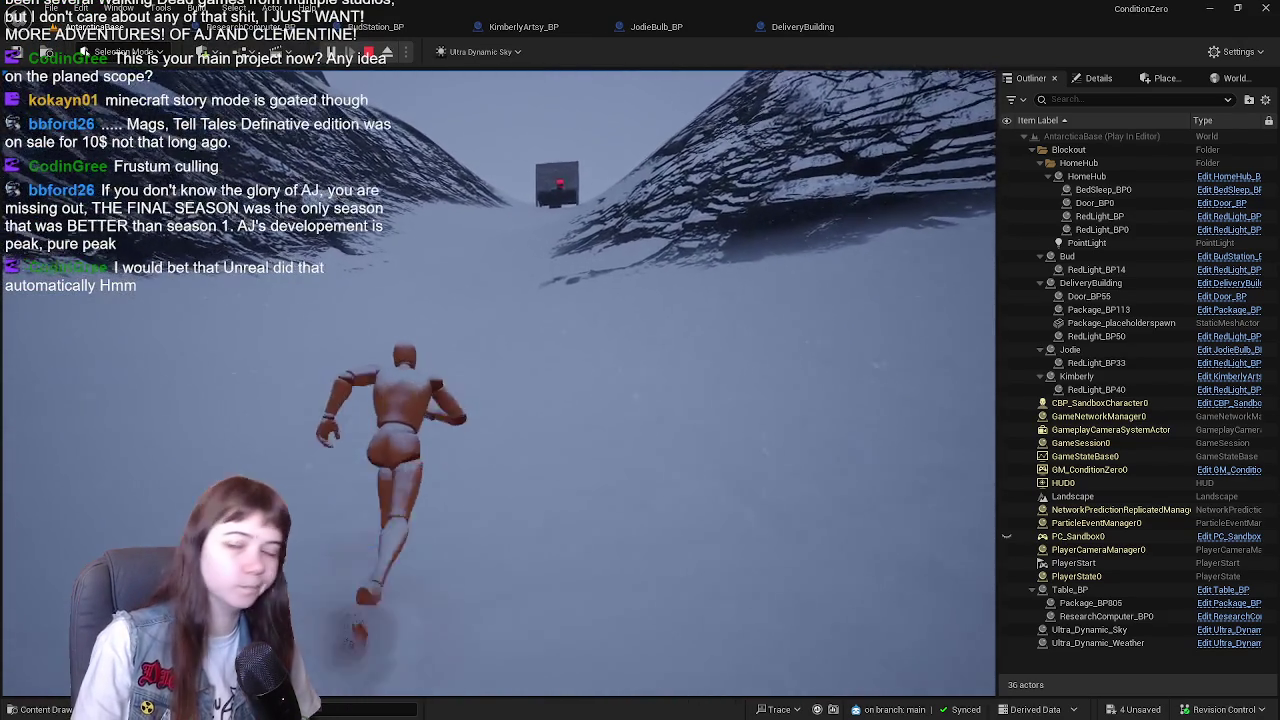
{"action": "key", "text": "w"}
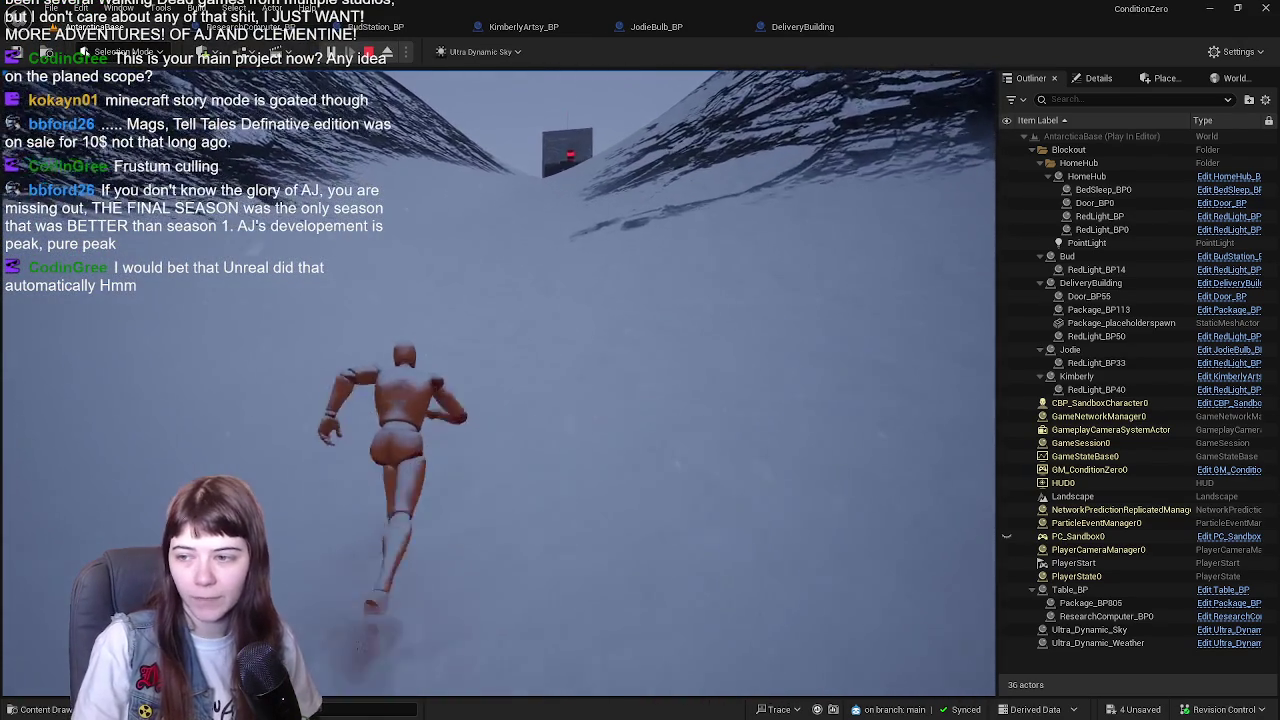
{"action": "key", "text": "w"}
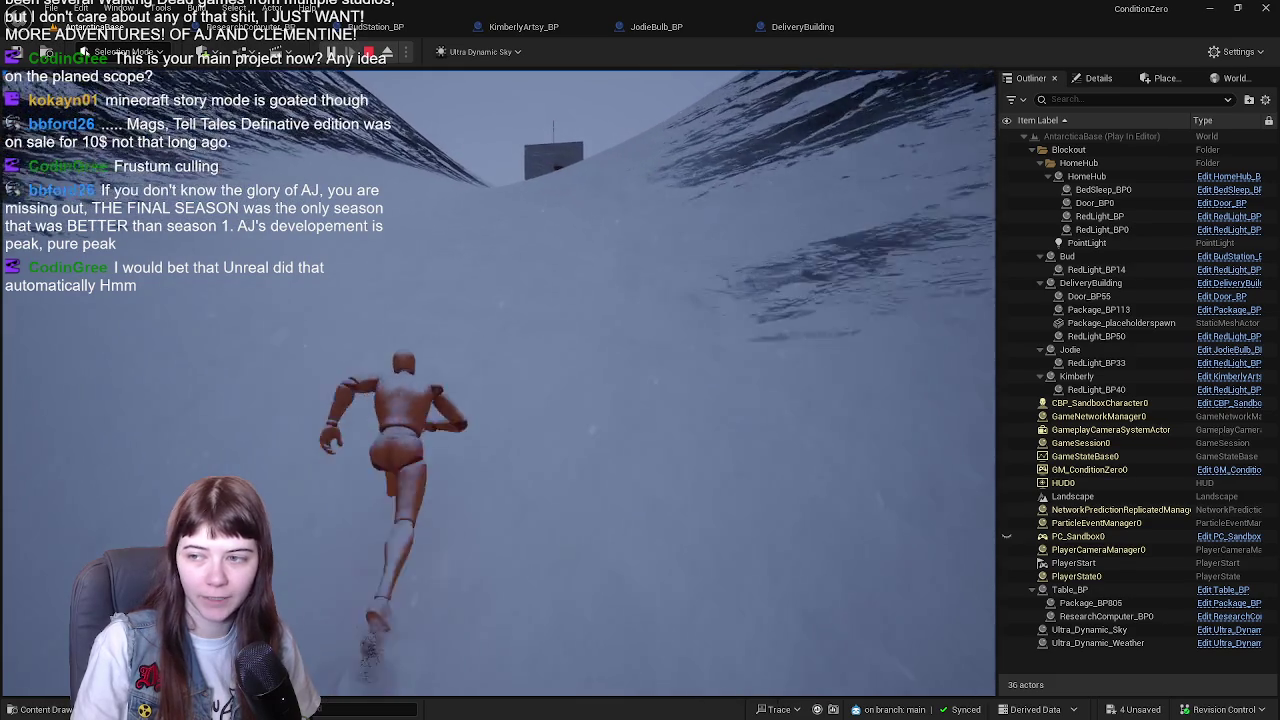
{"action": "key", "text": "w"}
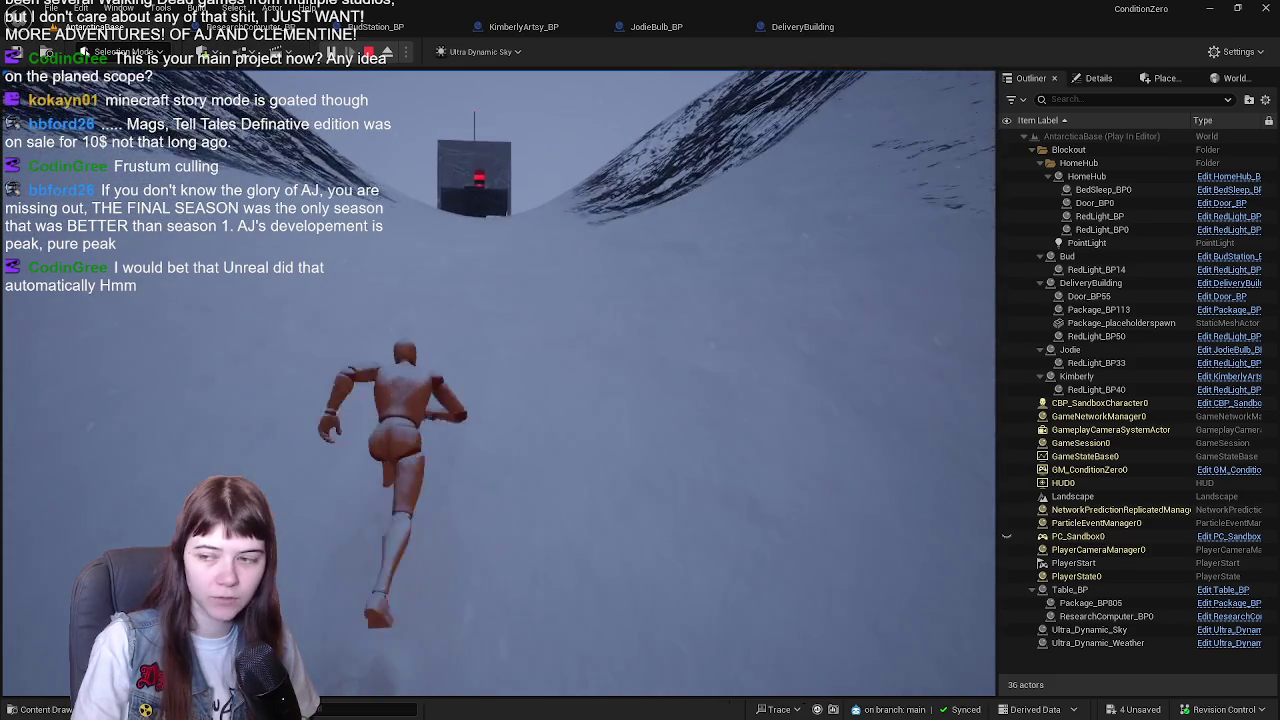
{"action": "key", "text": "w"}
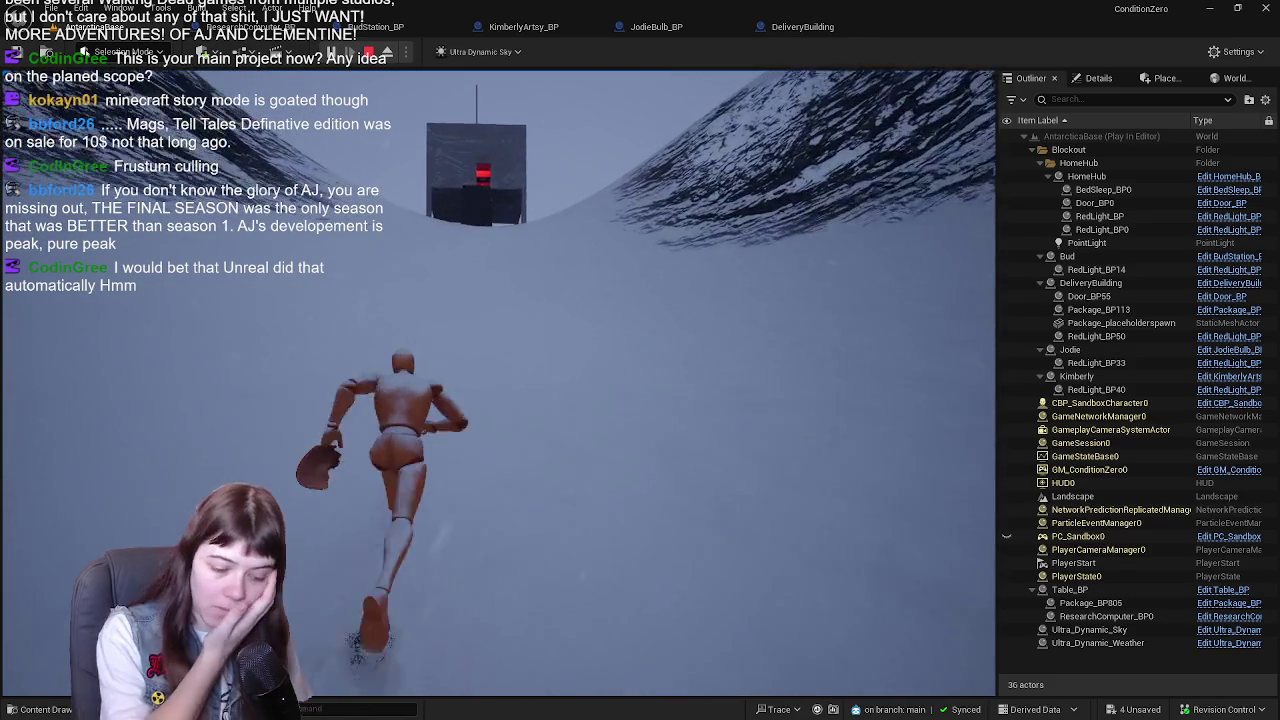
{"action": "key", "text": "w"}
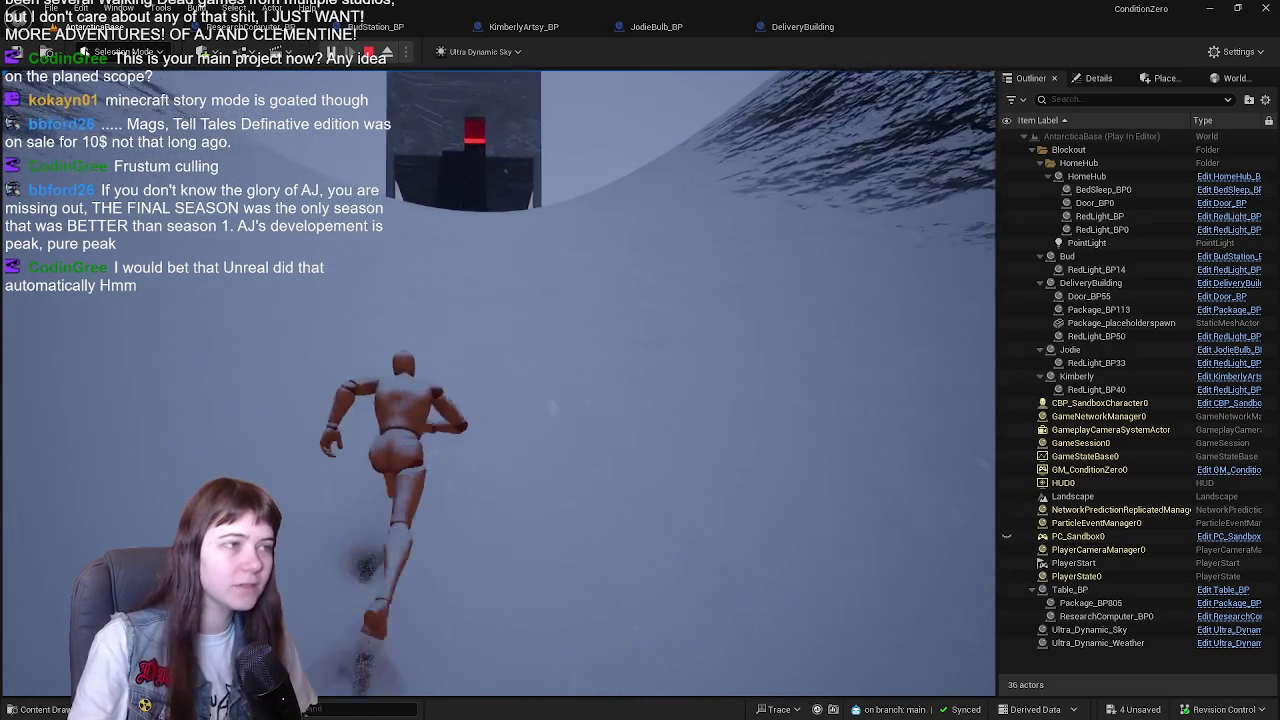
{"action": "key", "text": "w"}
{"action": "key", "text": "w"}
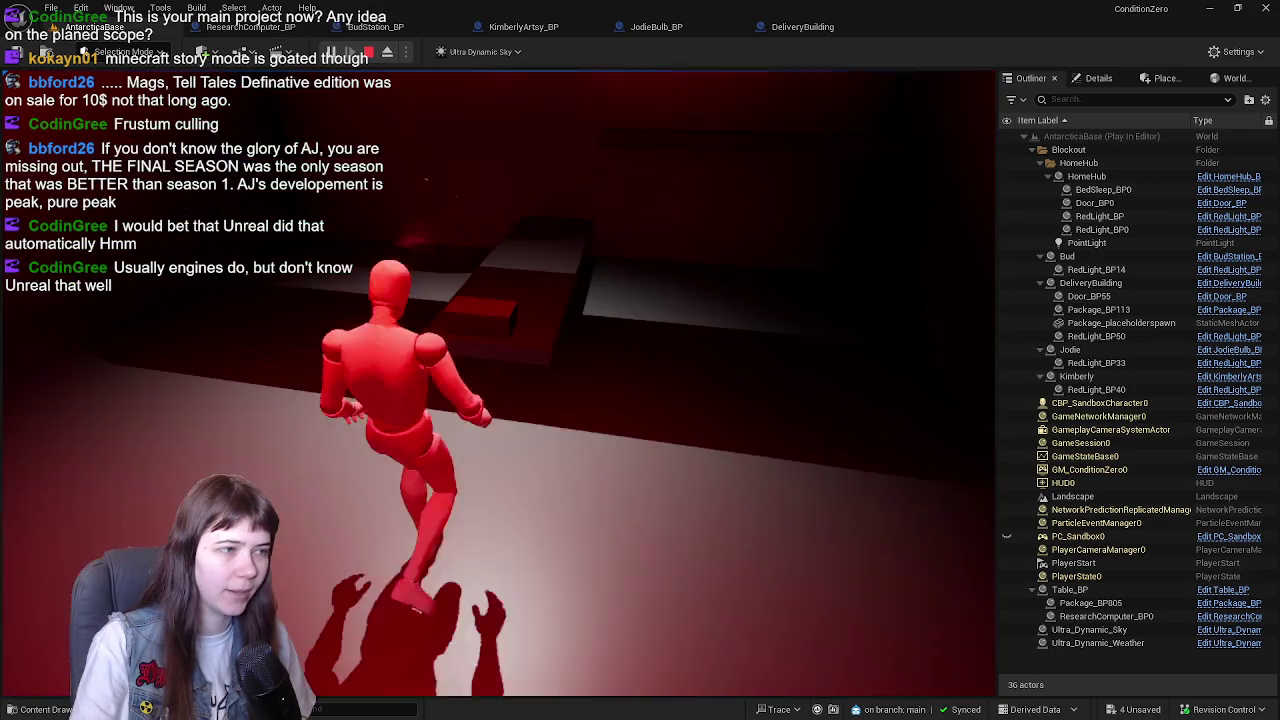
{"action": "key", "text": "e"}
{"action": "key", "text": "Escape"}
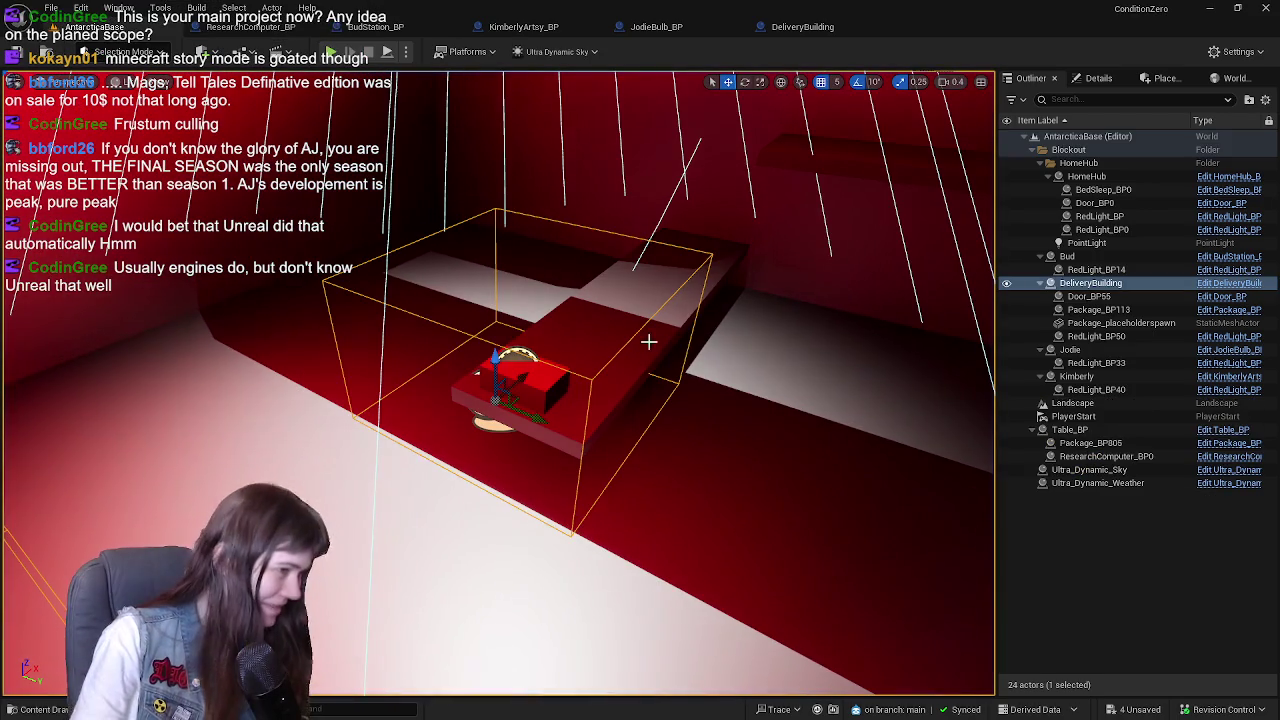
- Save the four modified assets
{"action": "key", "text": "ctrl+space"}
{"action": "key", "text": "ctrl+shift+s"}
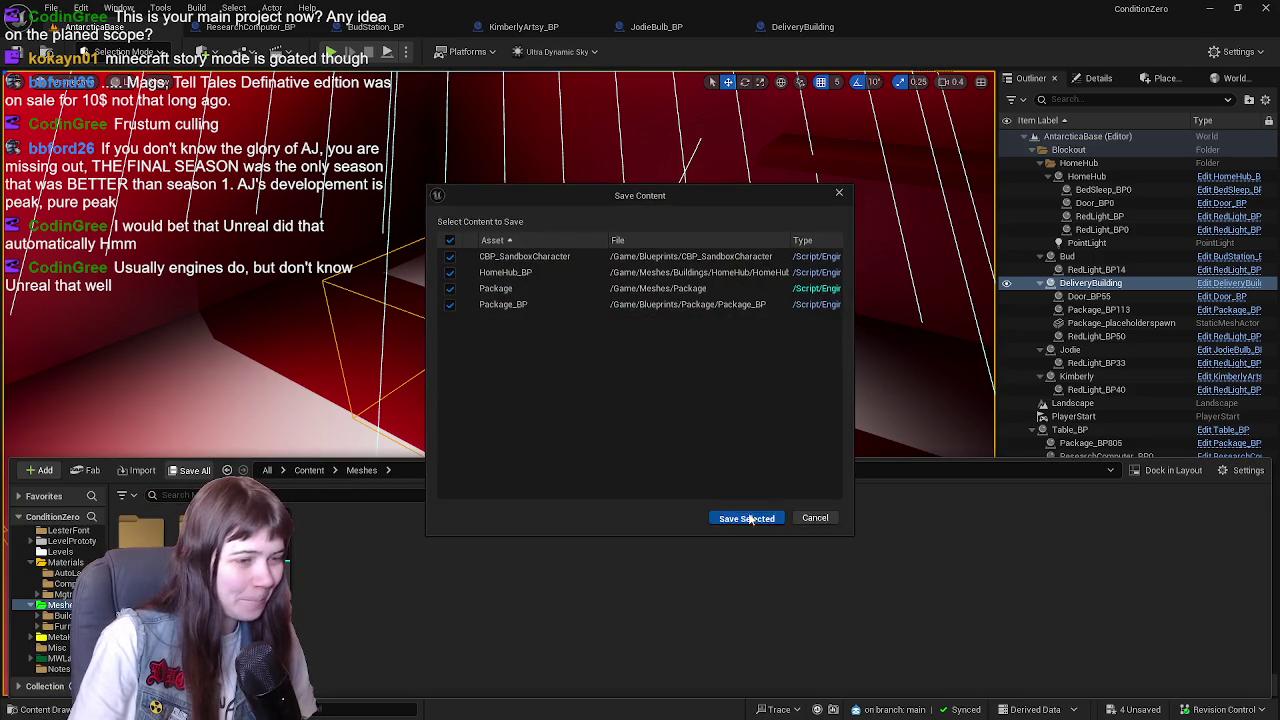
{"action": "left_click", "coordinate": [748, 510]}
{"action": "left_click", "coordinate": [309, 471]}
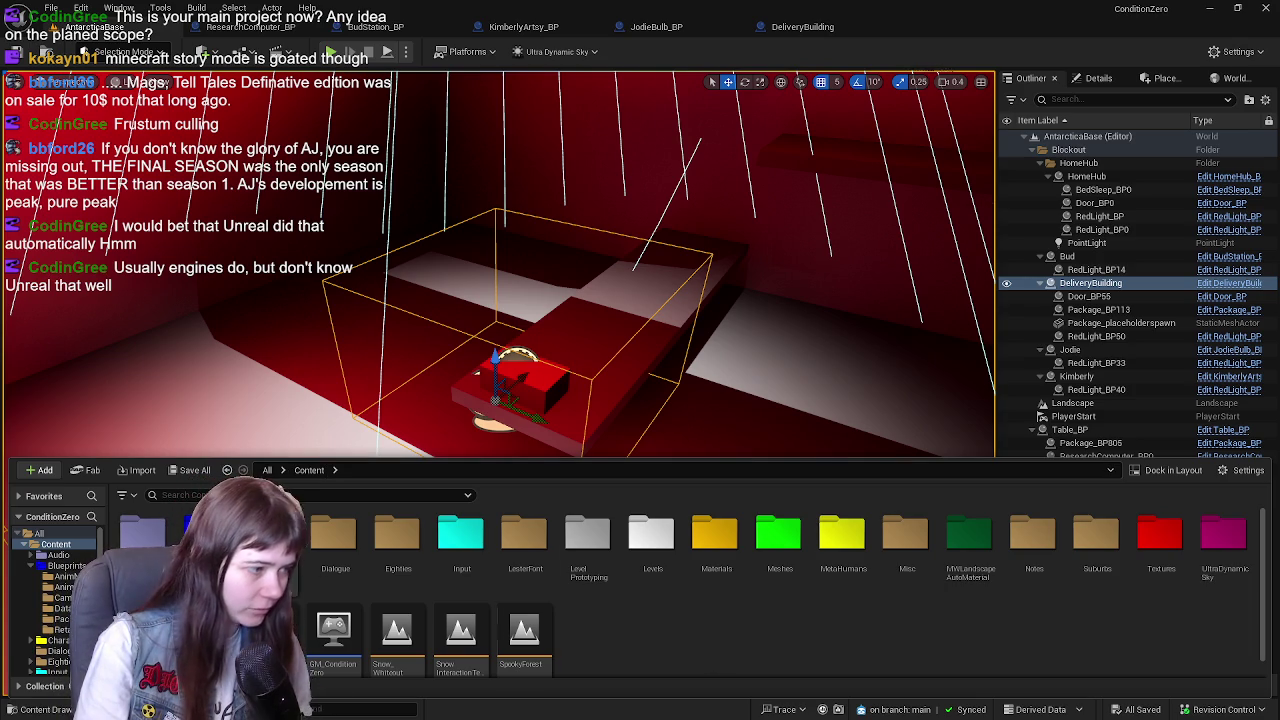
- In CBP_SandboxCharacter, reset the Package component's scale from 0.5 to 1.0
{"action": "double_click", "coordinate": [272, 535]}
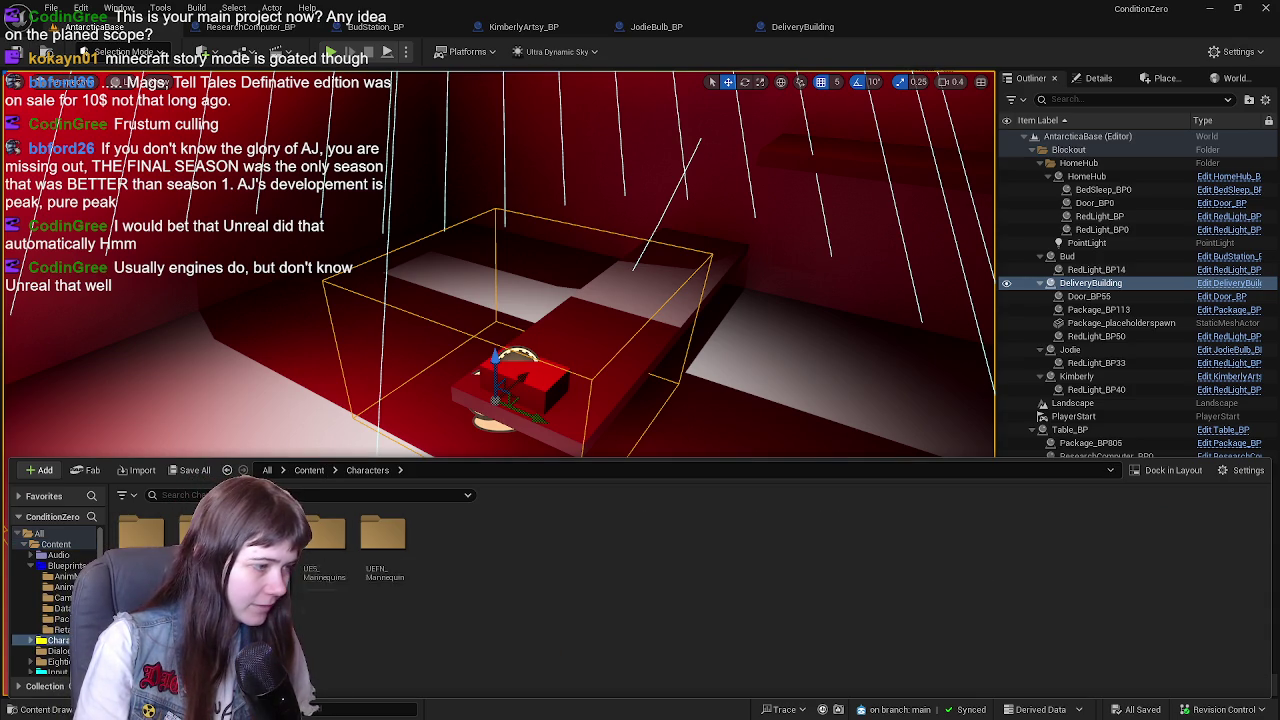
{"action": "left_click", "coordinate": [307, 470]}
{"action": "left_click", "coordinate": [66, 566]}
{"action": "left_click", "coordinate": [685, 545]}
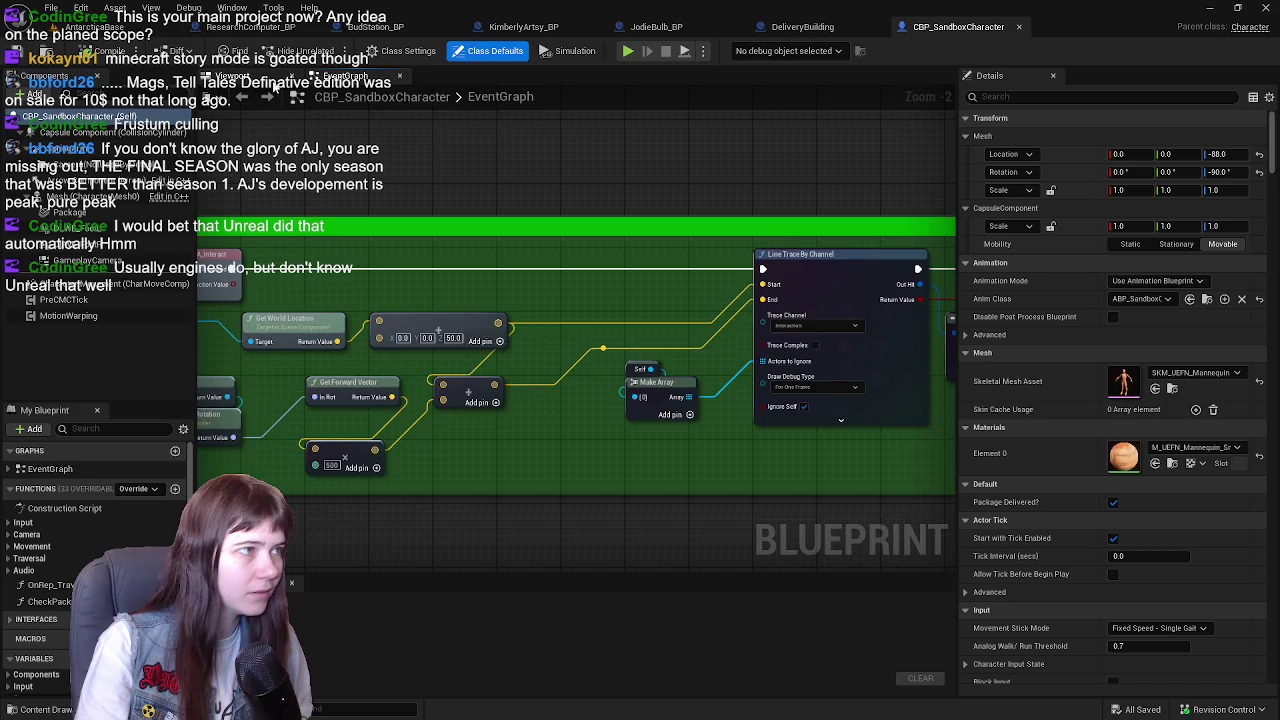
{"action": "left_click", "coordinate": [274, 84]}
{"action": "left_click", "coordinate": [70, 212]}
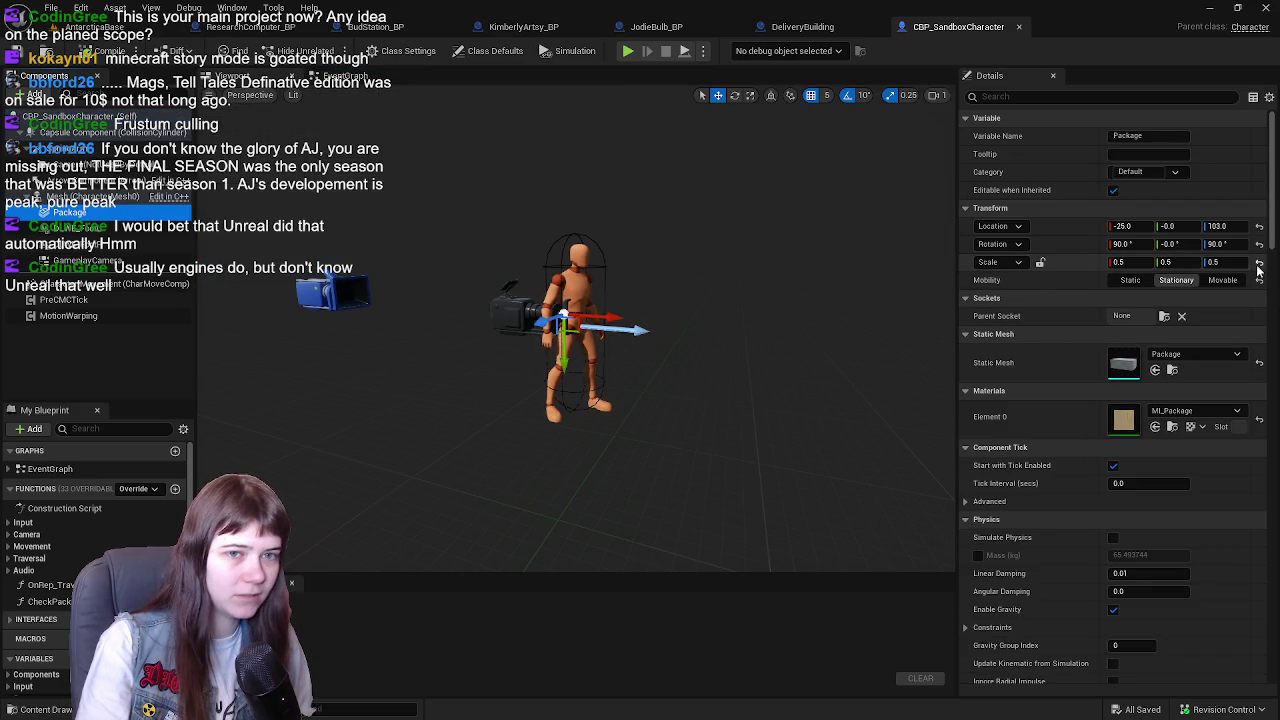
{"action": "left_click", "coordinate": [1259, 262]}
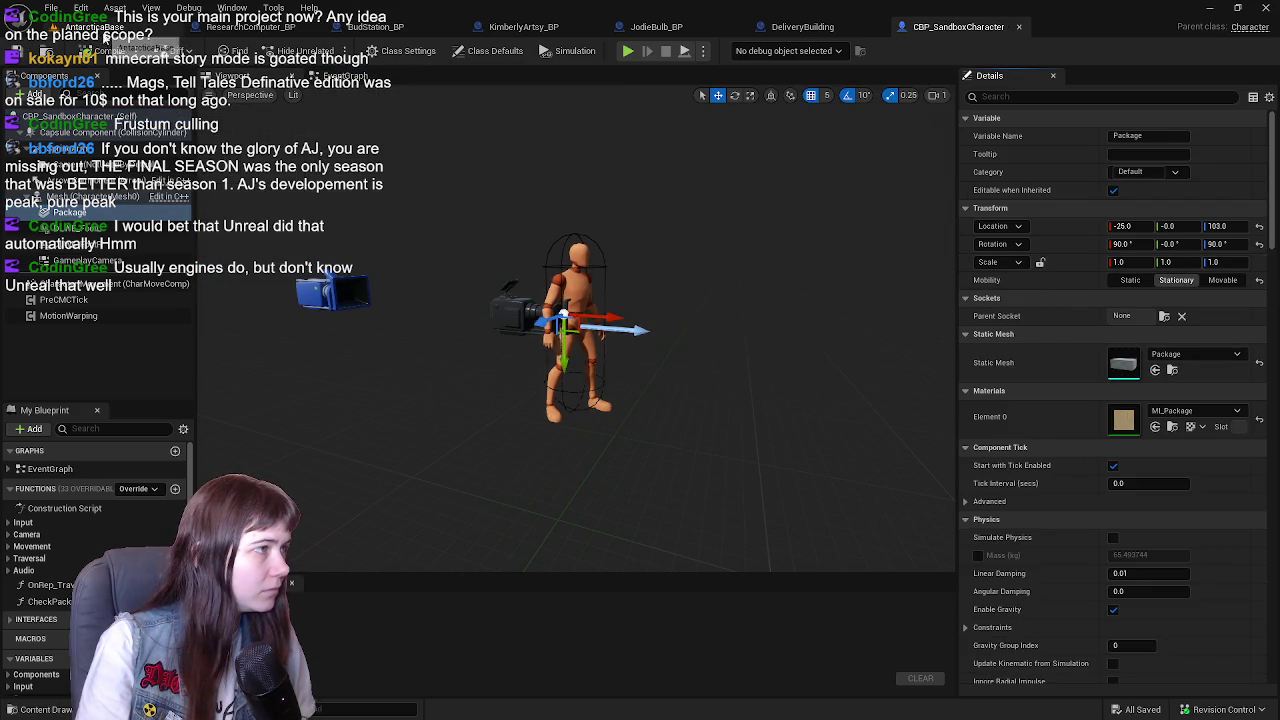
{"action": "left_click", "coordinate": [95, 27]}
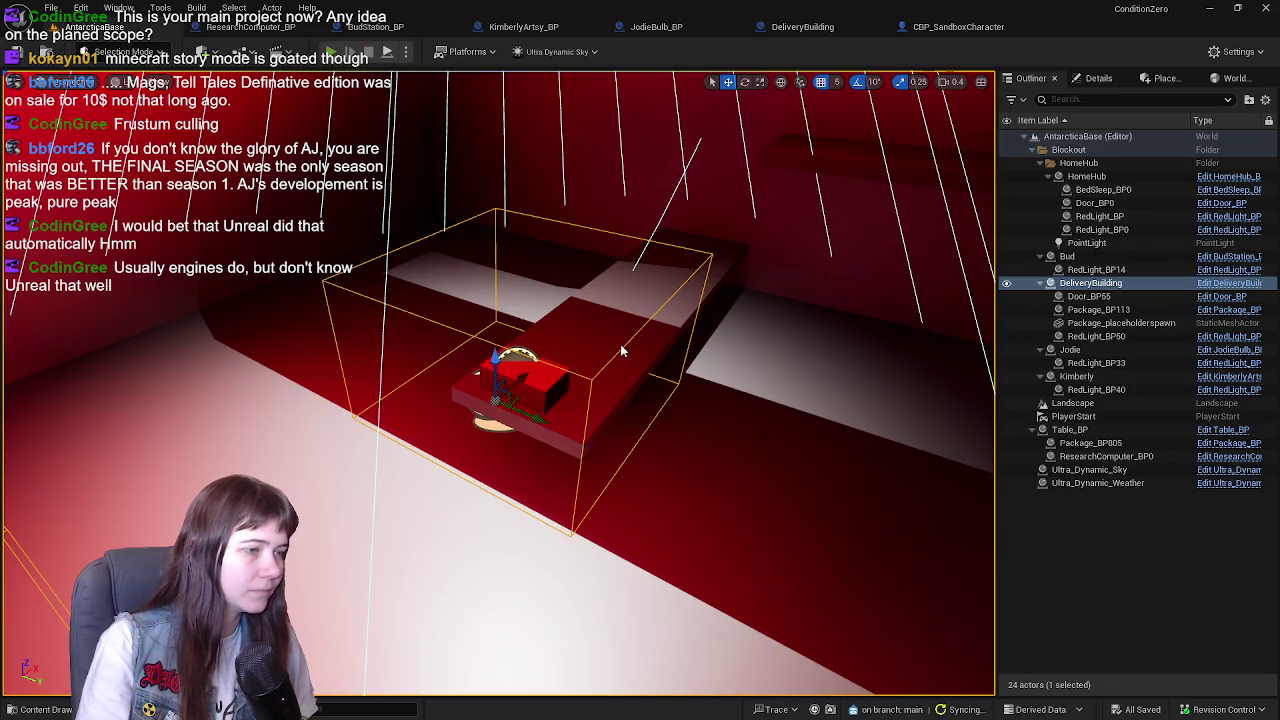
- Start a Play-In-Editor test, pick up the package and set it down on the table
{"action": "key", "text": "alt+p"}
{"action": "key", "text": "w"}
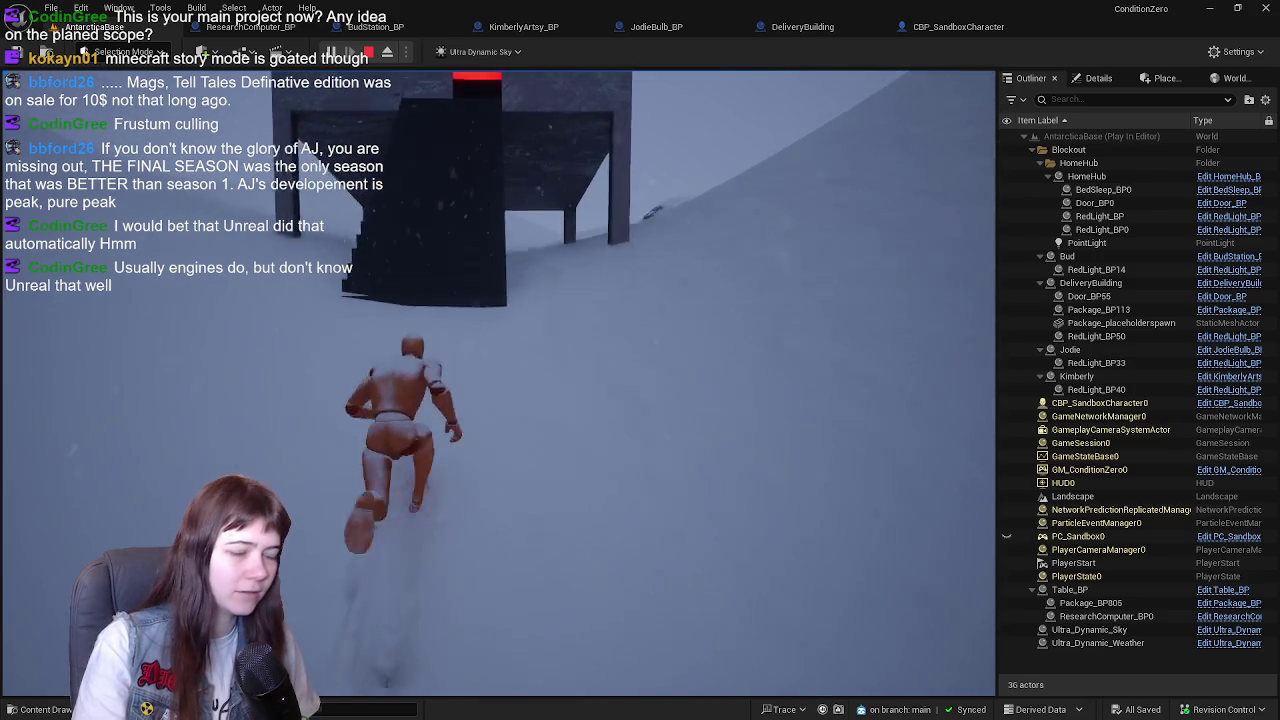
{"action": "key", "text": "e"}
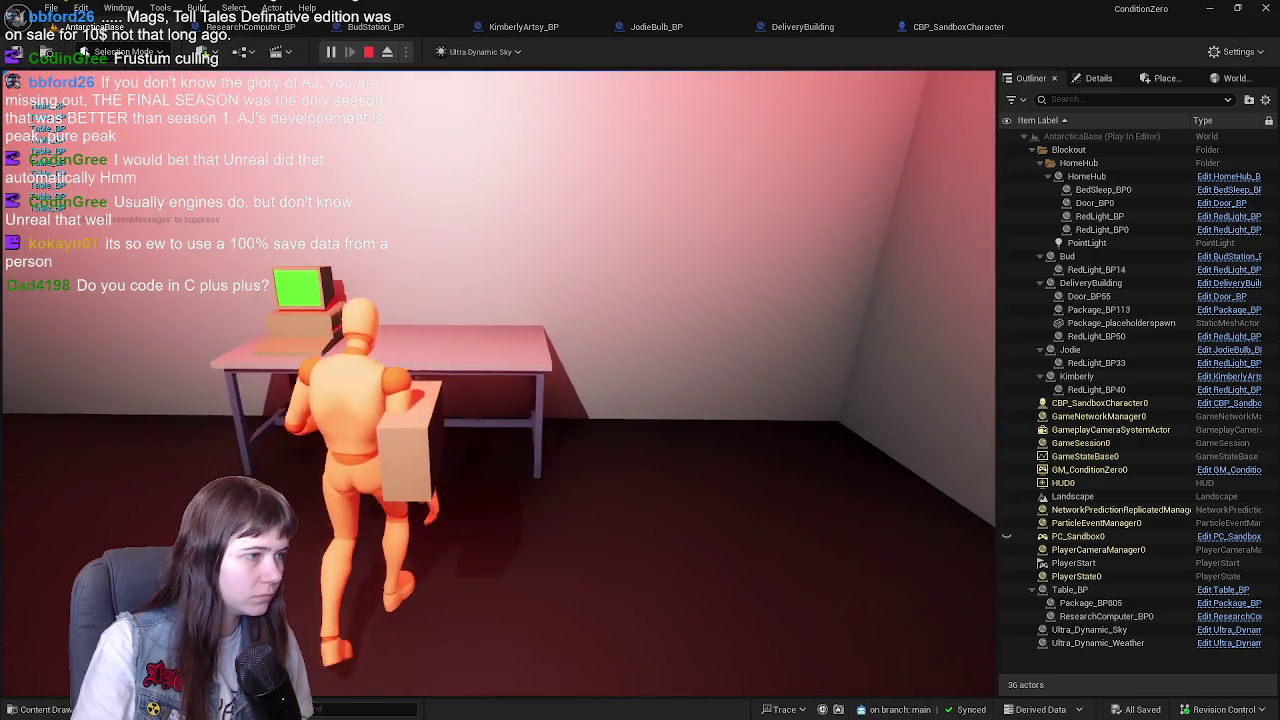
{"action": "key", "text": "e"}
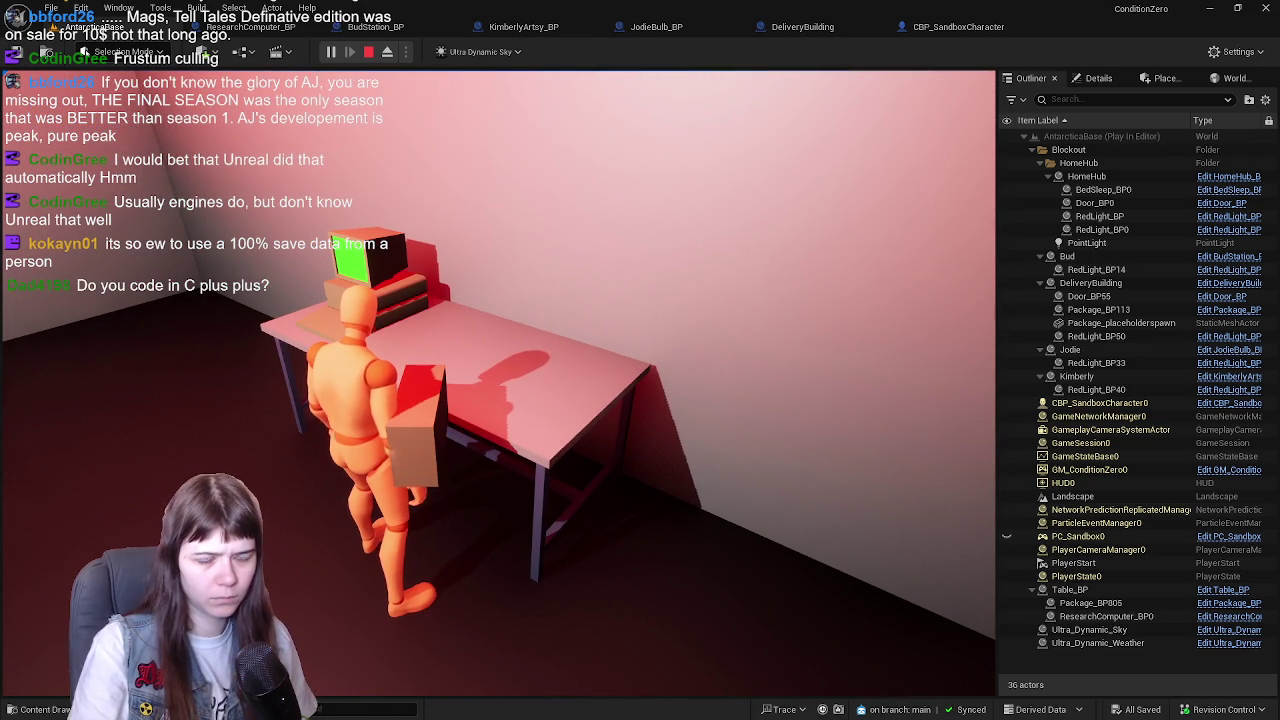
- Repeatedly pick up and set down the package at the table, then stop the session
{"action": "key", "text": "e"}
{"action": "key", "text": "e"}
{"action": "key", "text": "e"}
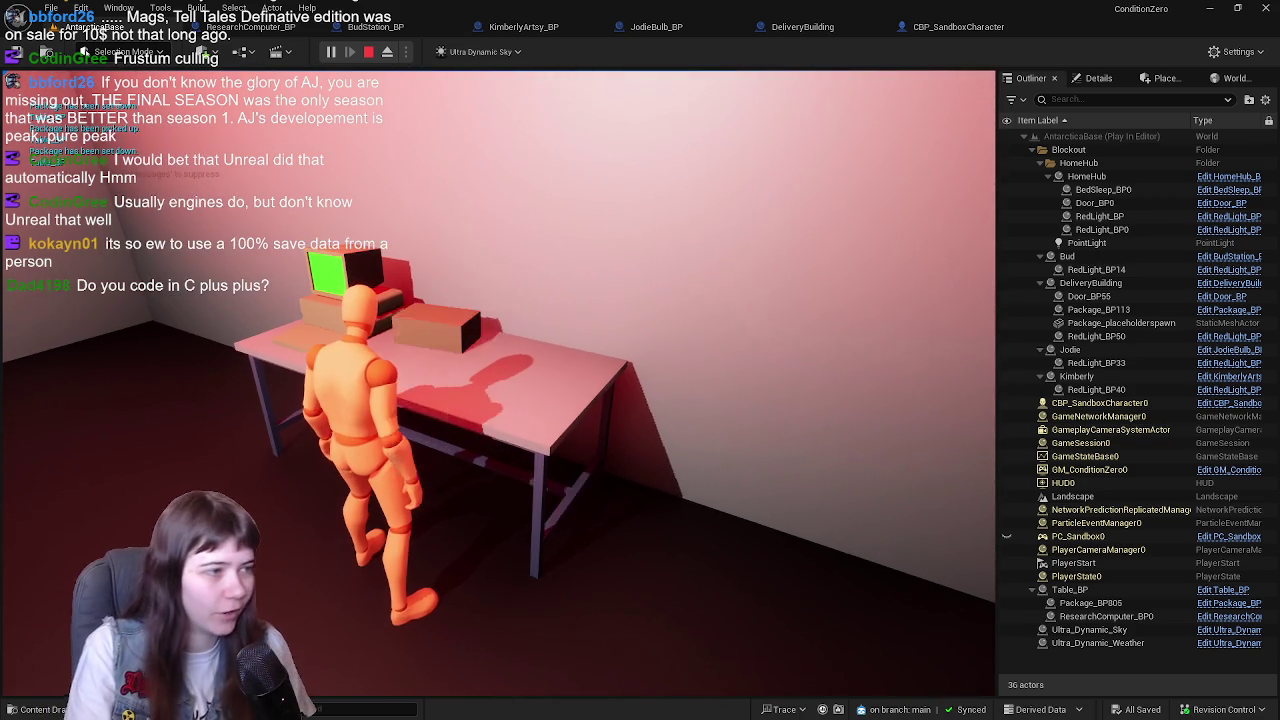
{"action": "key", "text": "e"}
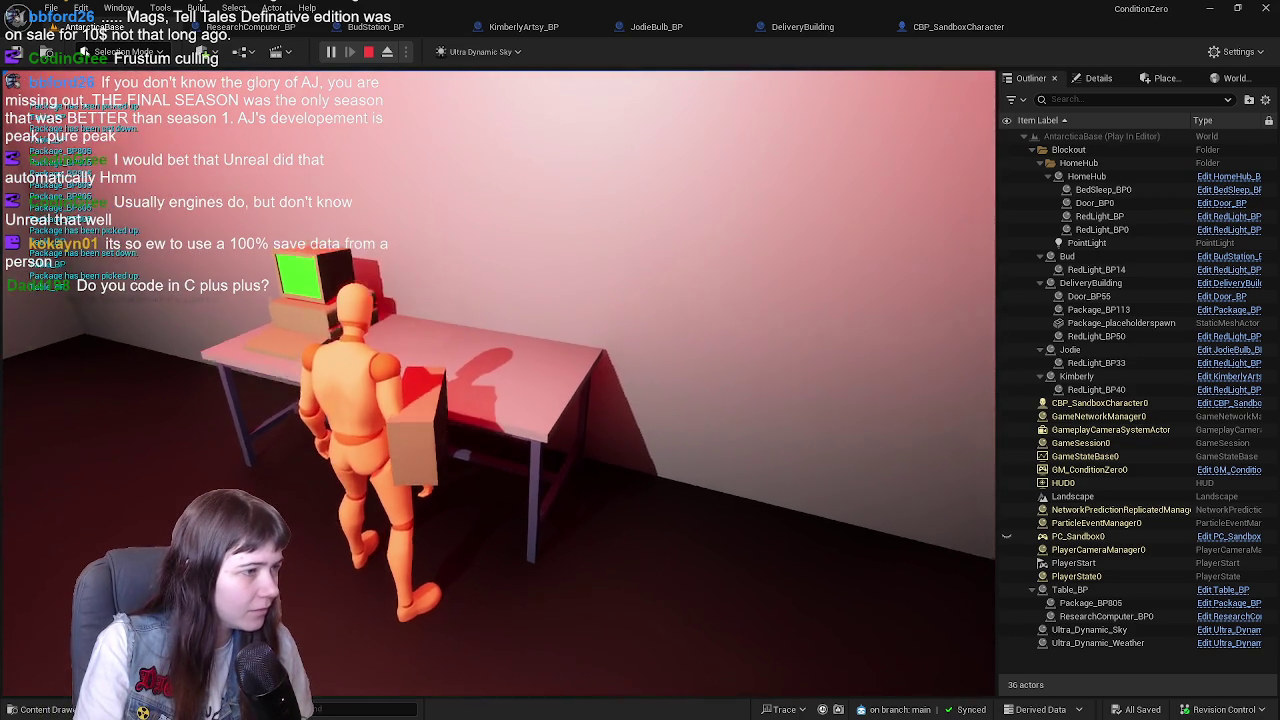
{"action": "key", "text": "e"}
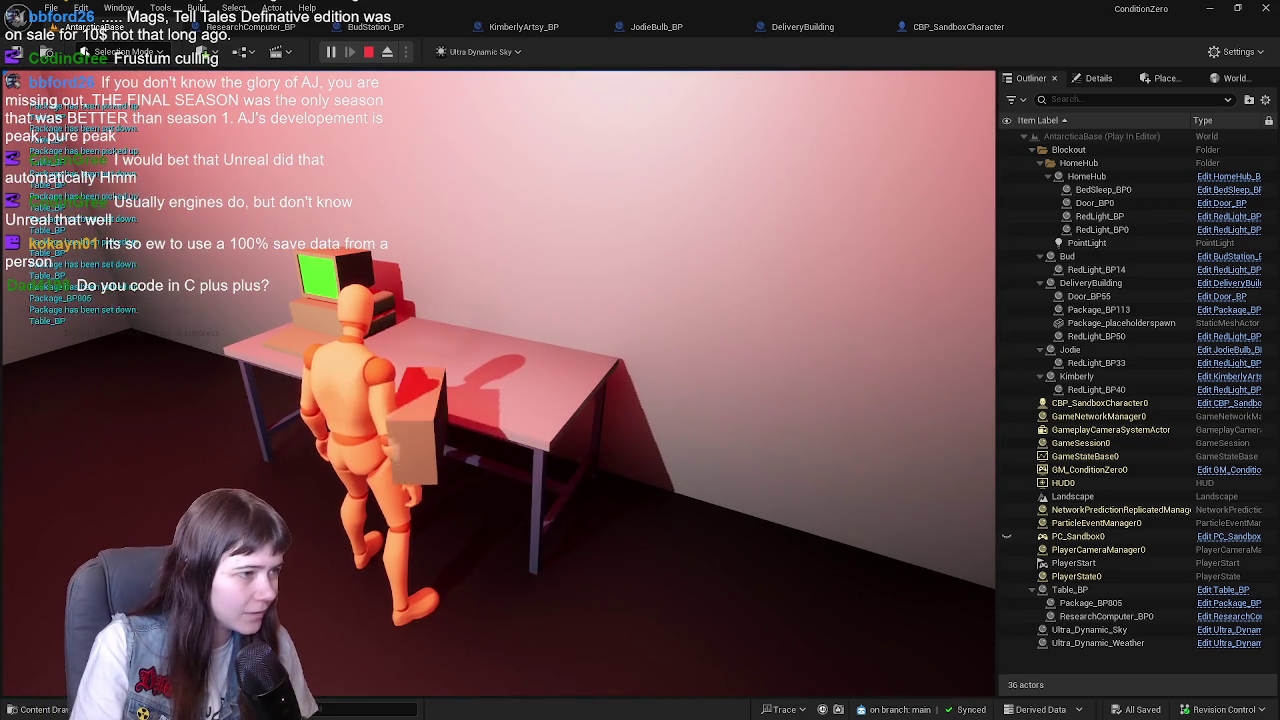
{"action": "key", "text": "e"}
{"action": "key", "text": "e"}
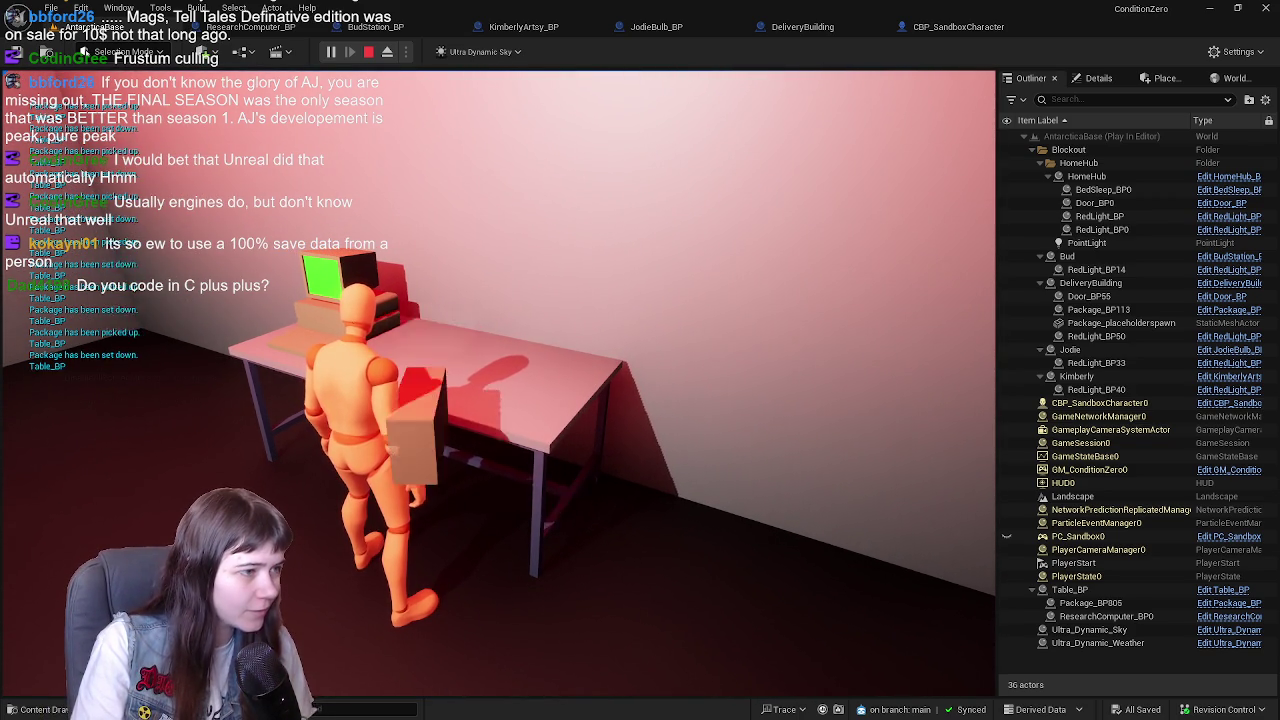
{"action": "key", "text": "e"}
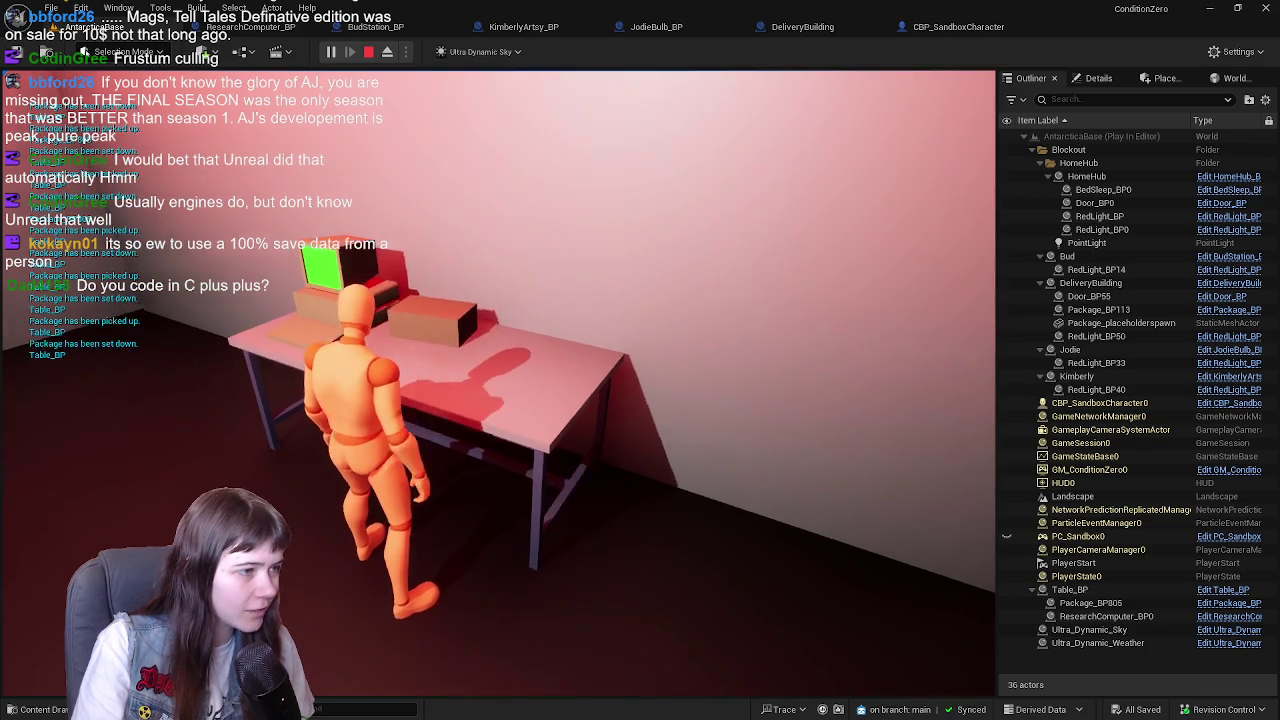
{"action": "key", "text": "e"}
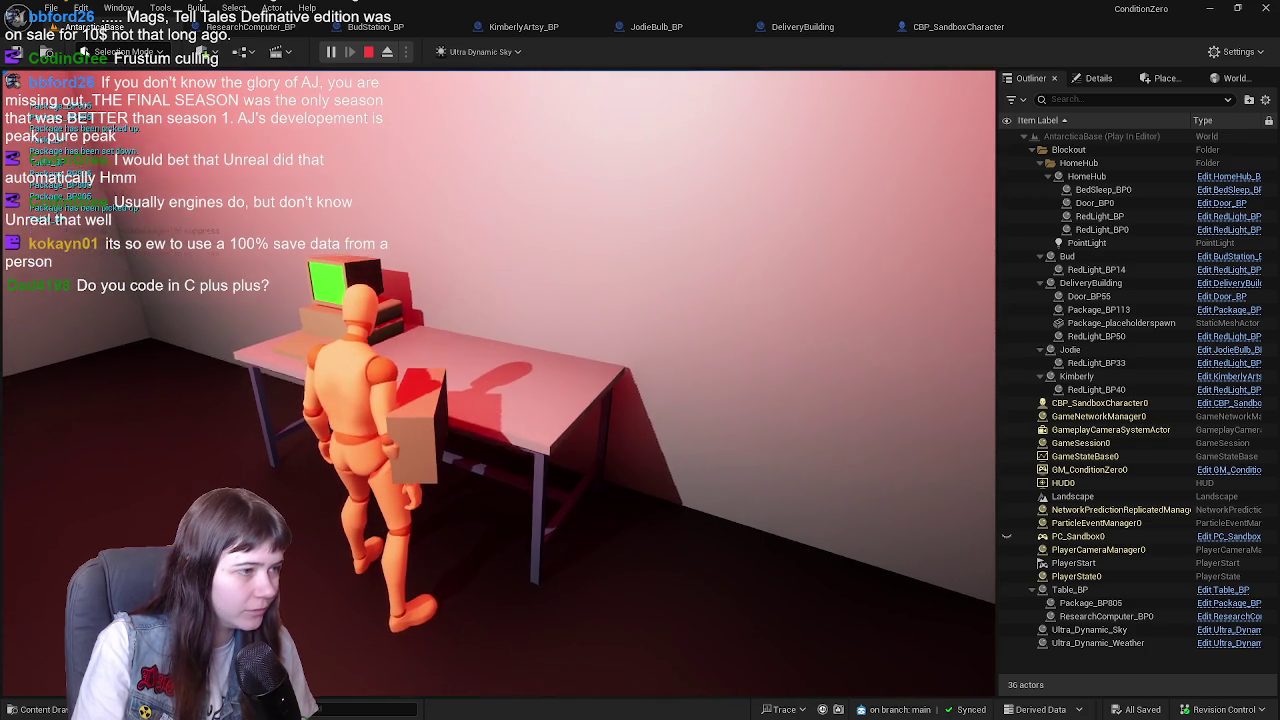
{"action": "key", "text": "e"}
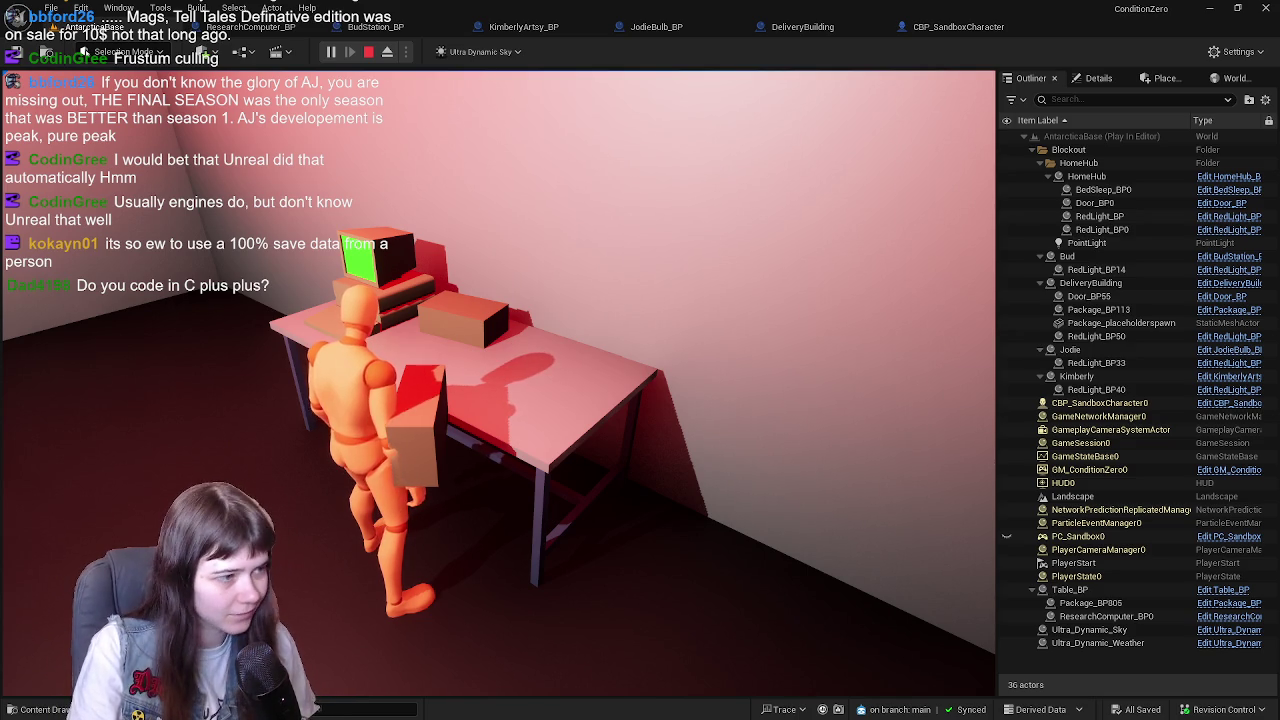
{"action": "key", "text": "e"}
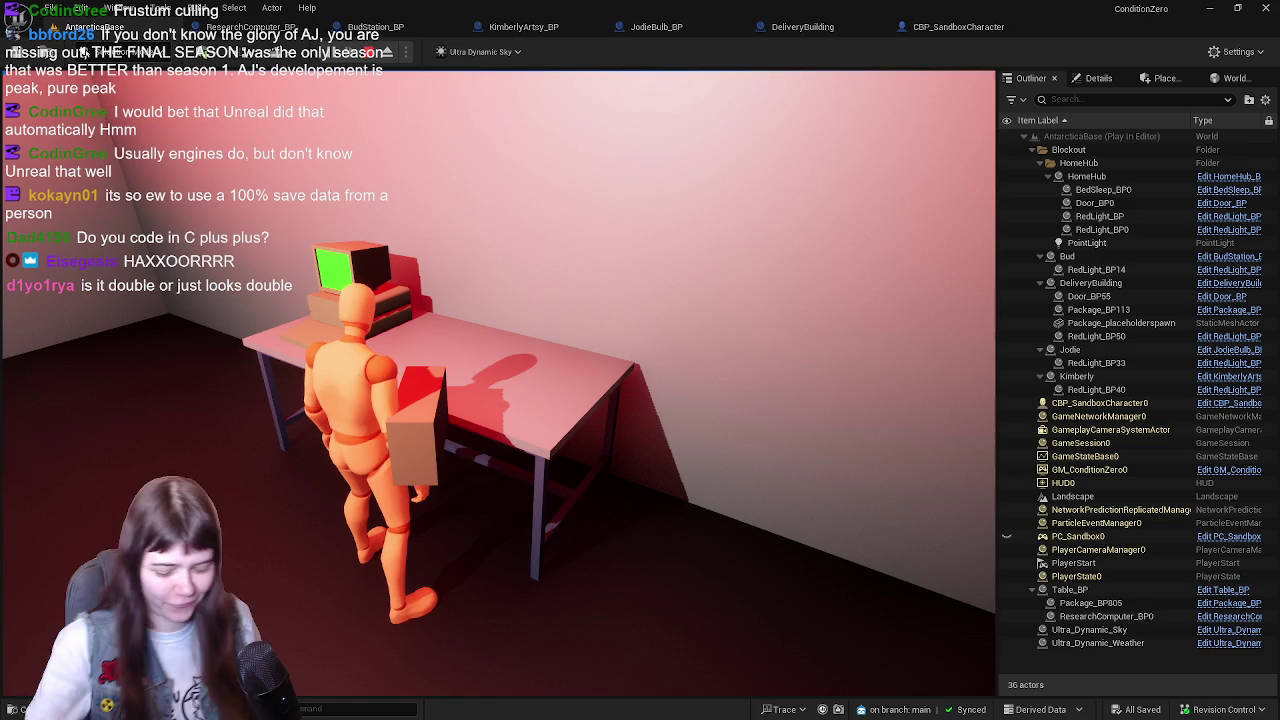
{"action": "key", "text": "Escape"}
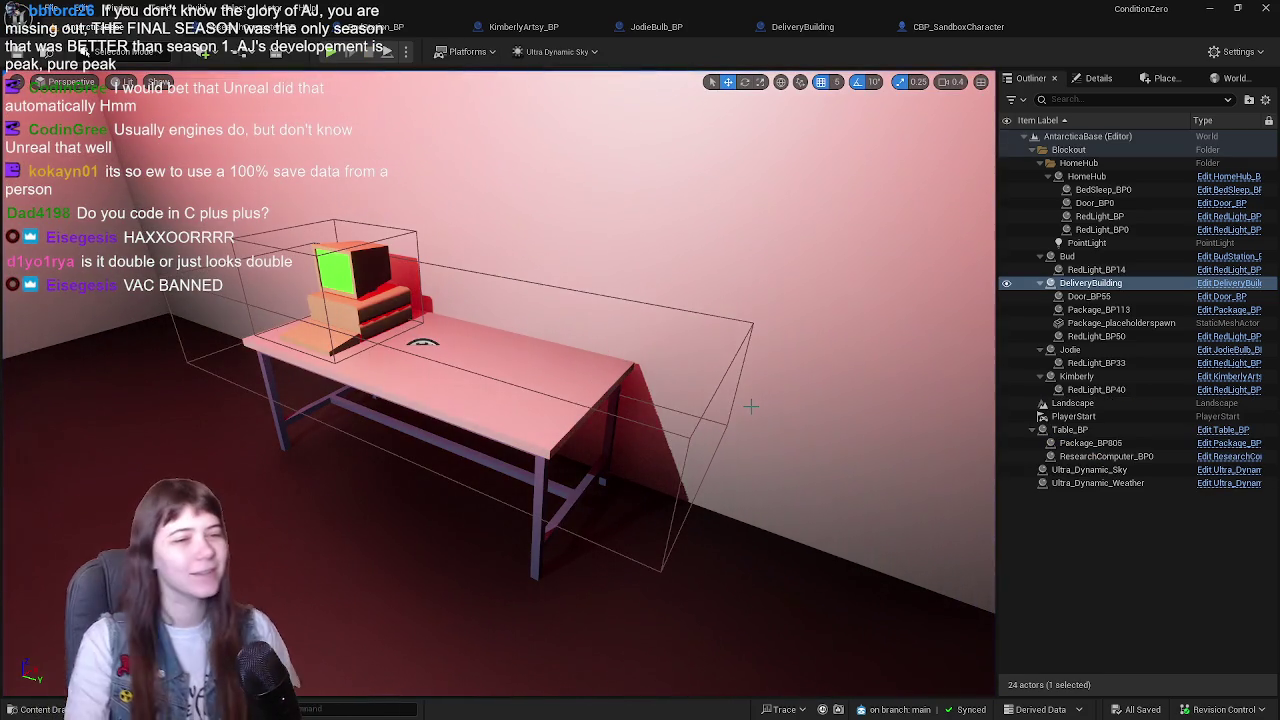
- Open the Table_BP blueprint, check its Viewport, then return to the EventGraph
{"action": "left_click", "coordinate": [520, 418]}
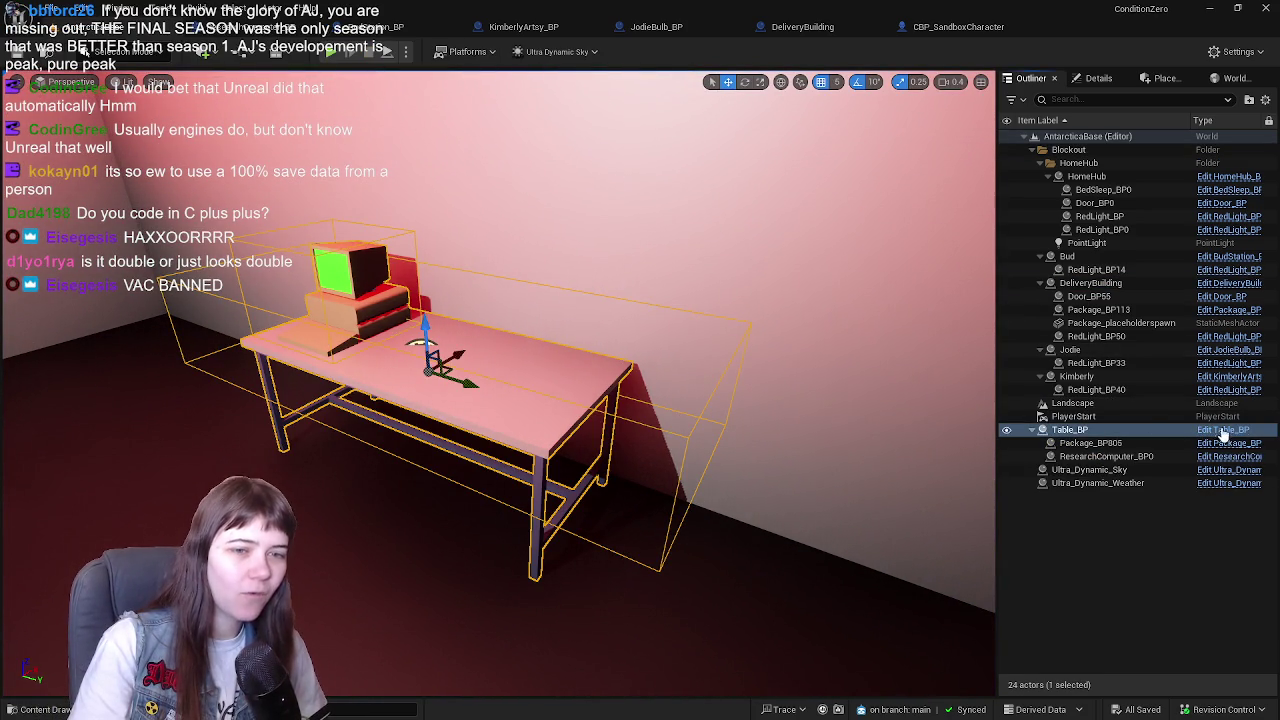
{"action": "key", "text": "ctrl+e"}
{"action": "scroll", "coordinate": [545, 312], "scroll_direction": "up", "scroll_amount": 3}
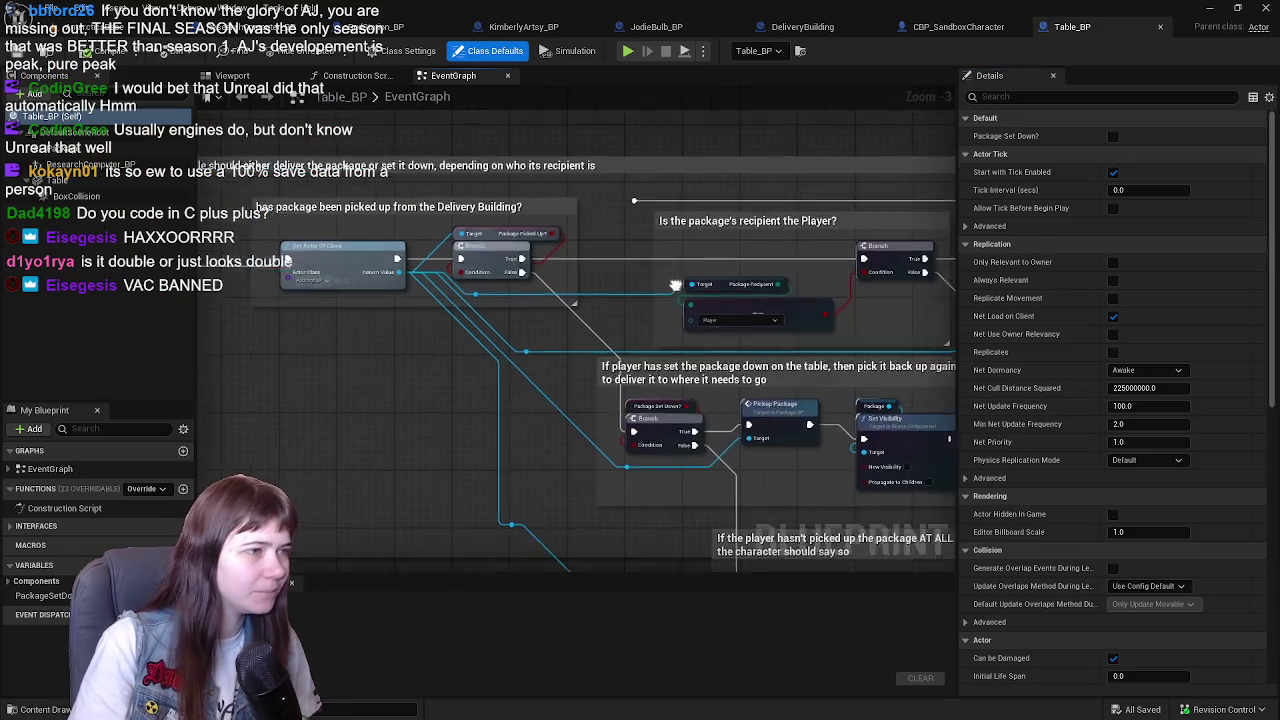
{"action": "left_click", "coordinate": [238, 76]}
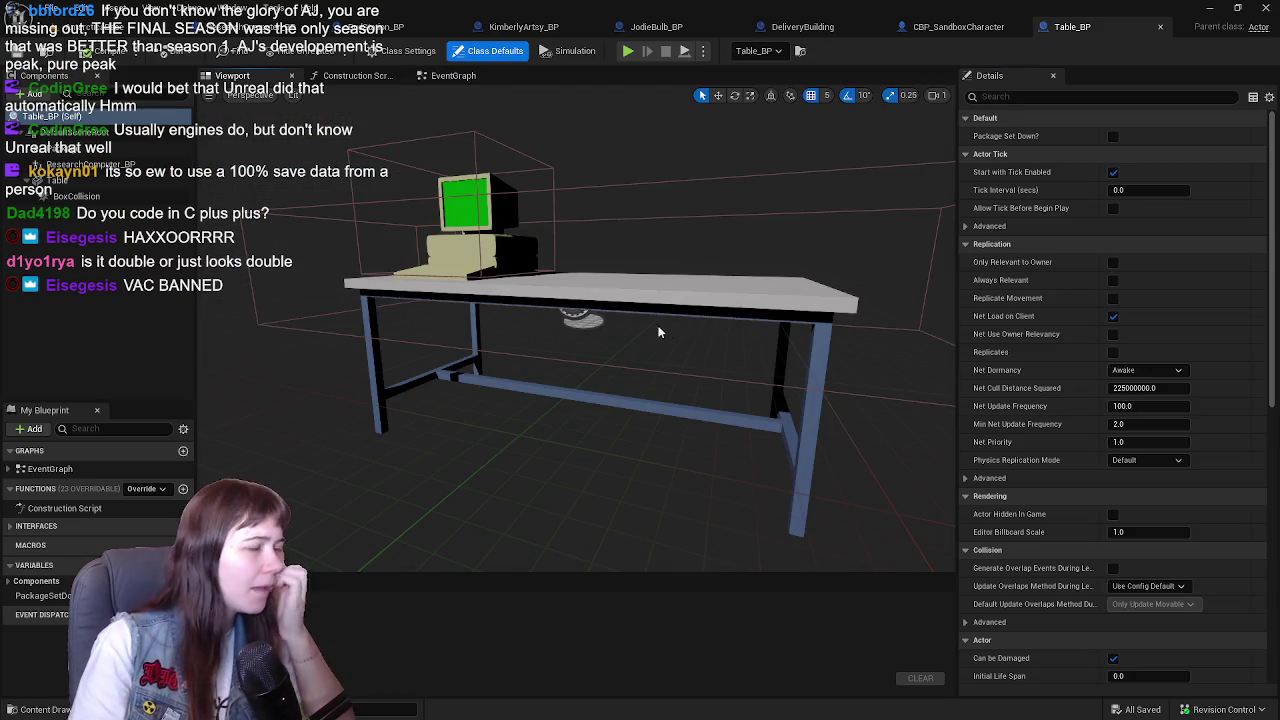
{"action": "left_click", "coordinate": [436, 78]}
- Pan the event graph to review the recipient check, Deliver Package and Set Down Package nodes
{"action": "scroll", "coordinate": [811, 389], "scroll_direction": "down", "scroll_amount": 2}
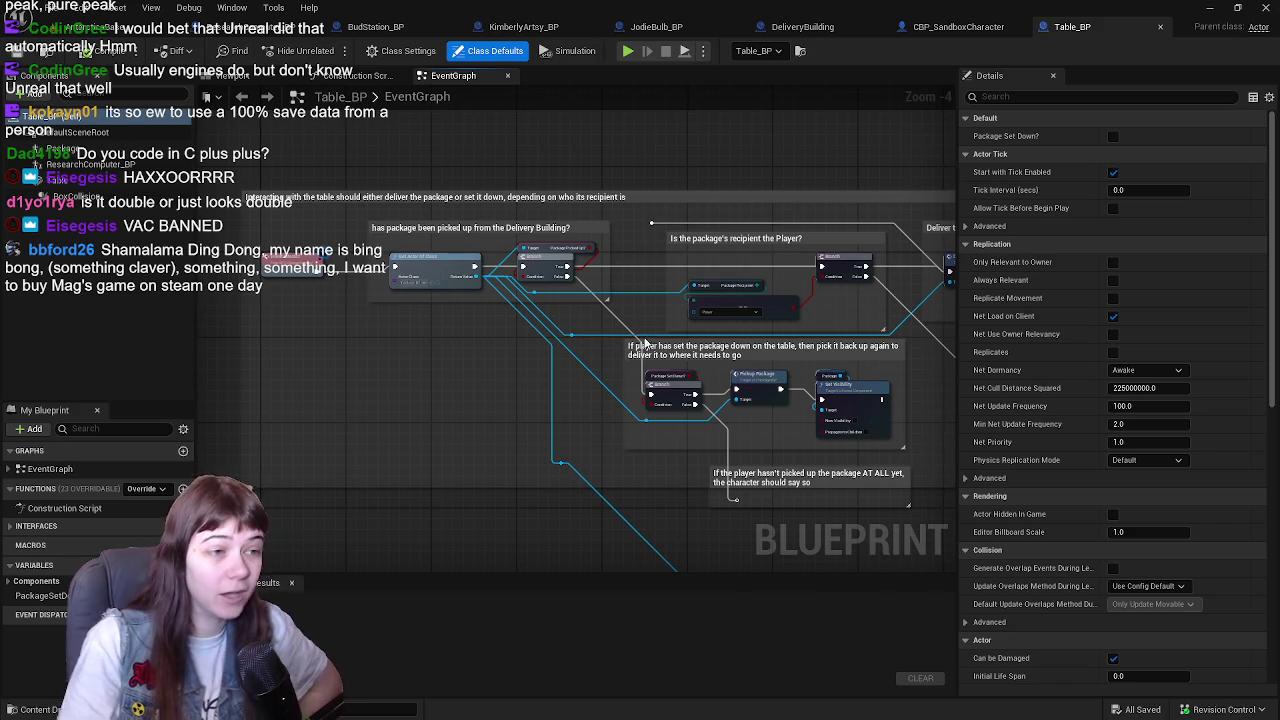
{"action": "scroll", "coordinate": [576, 333], "scroll_direction": "up", "scroll_amount": 3}
{"action": "scroll", "coordinate": [577, 358], "scroll_direction": "down", "scroll_amount": 3}
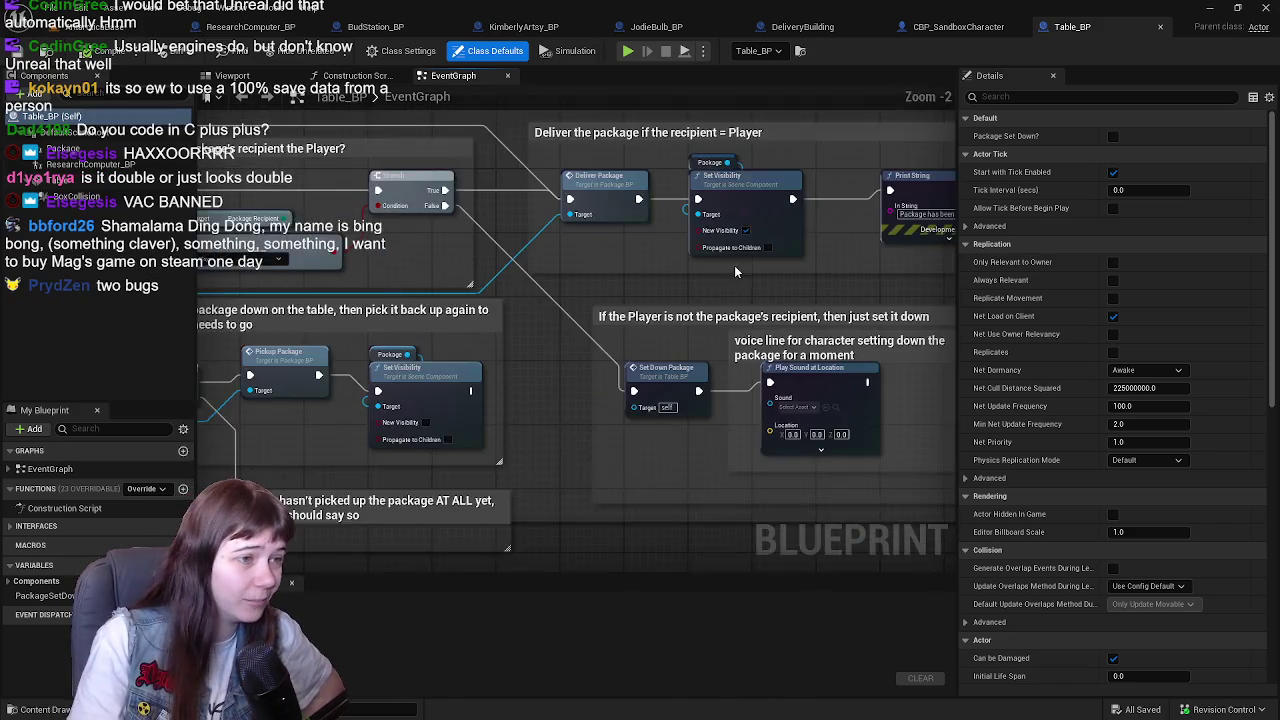
{"action": "scroll", "coordinate": [536, 343], "scroll_direction": "up", "scroll_amount": 2}
{"action": "mouse_move", "coordinate": [536, 343]}
{"action": "left_mouse_down"}
{"action": "mouse_move", "coordinate": [650, 363]}
{"action": "mouse_move", "coordinate": [583, 255]}
{"action": "mouse_move", "coordinate": [603, 266]}
{"action": "mouse_move", "coordinate": [555, 263]}
{"action": "left_mouse_up"}
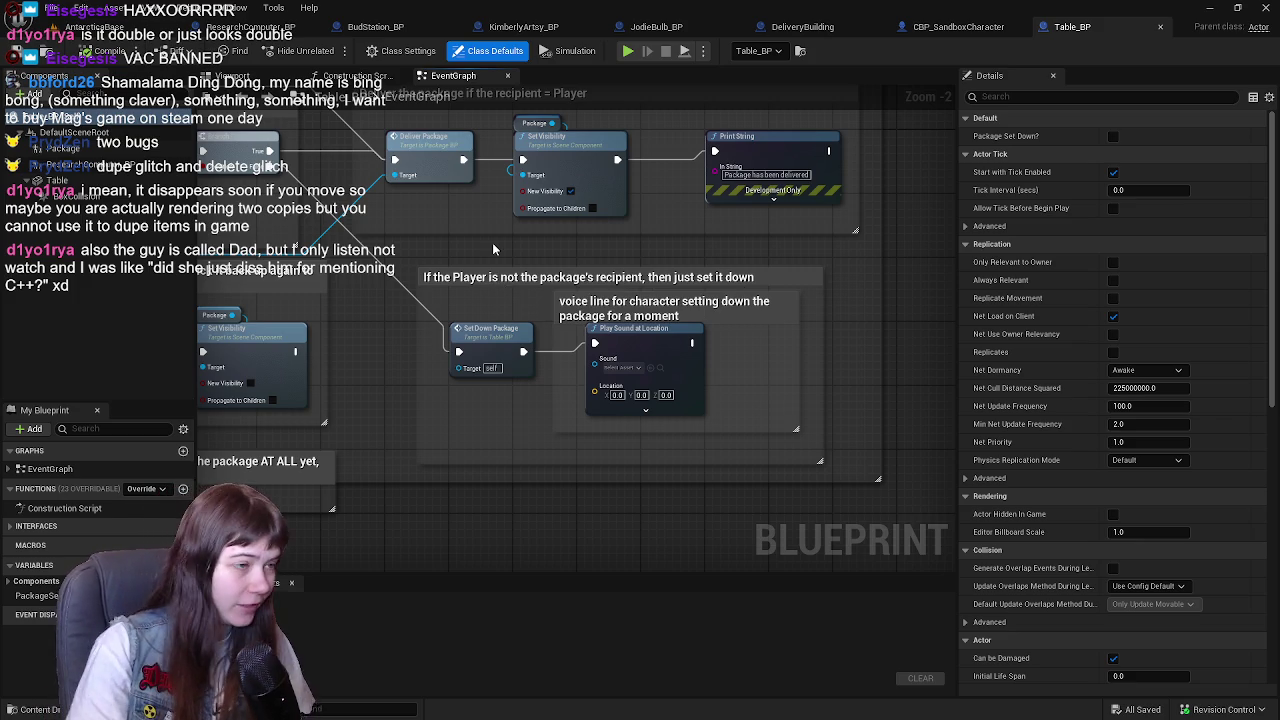
{"action": "mouse_move", "coordinate": [528, 411]}
{"action": "left_mouse_down"}
{"action": "mouse_move", "coordinate": [555, 326]}
{"action": "mouse_move", "coordinate": [525, 307]}
{"action": "mouse_move", "coordinate": [593, 329]}
{"action": "mouse_move", "coordinate": [580, 331]}
{"action": "left_mouse_up"}
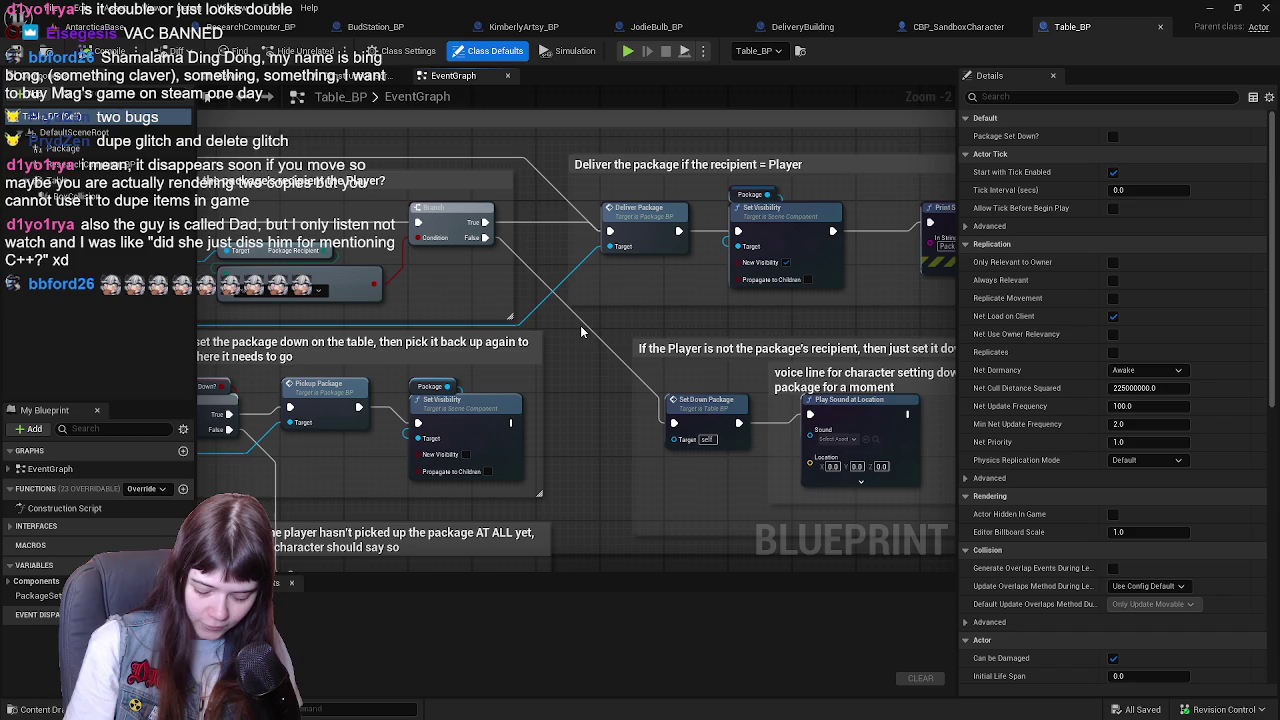
{"action": "mouse_move", "coordinate": [580, 331]}
{"action": "left_mouse_down"}
{"action": "mouse_move", "coordinate": [620, 300]}
{"action": "mouse_move", "coordinate": [655, 180]}
{"action": "mouse_move", "coordinate": [613, 230]}
{"action": "left_mouse_up"}
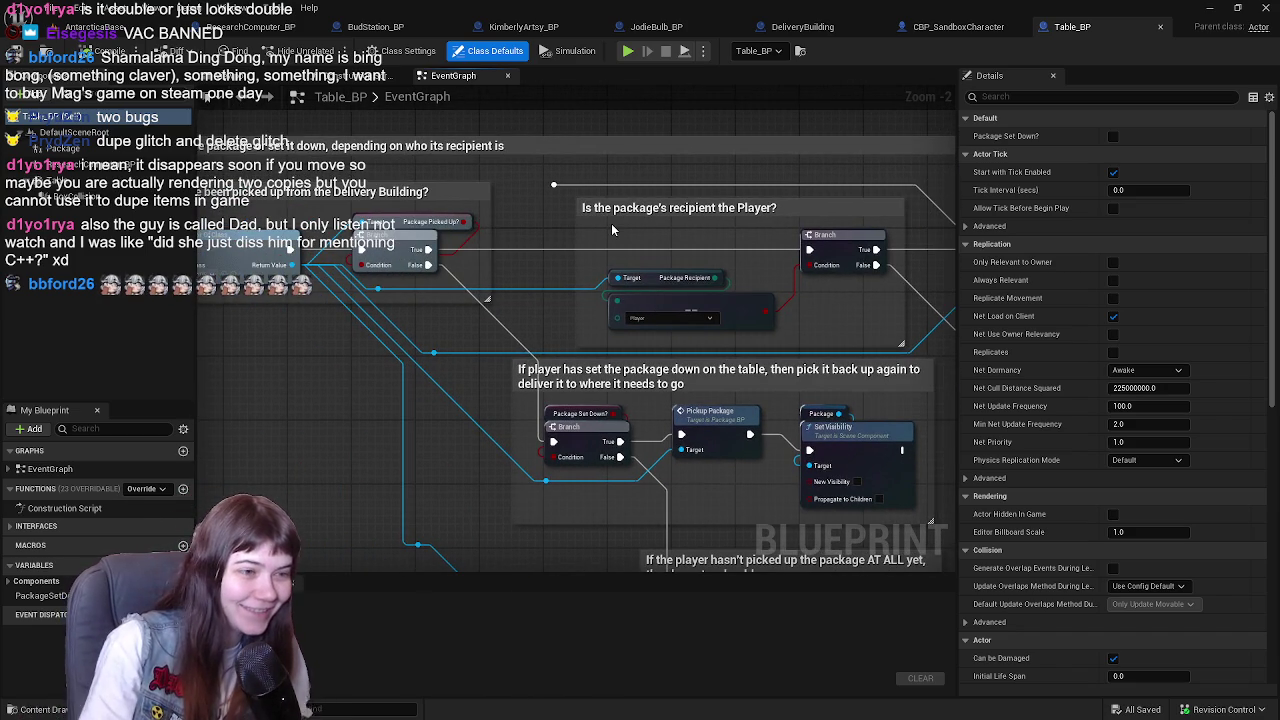
{"action": "mouse_move", "coordinate": [745, 248]}
{"action": "left_mouse_down"}
{"action": "mouse_move", "coordinate": [728, 208]}
{"action": "mouse_move", "coordinate": [661, 198]}
{"action": "mouse_move", "coordinate": [683, 208]}
{"action": "left_mouse_up"}
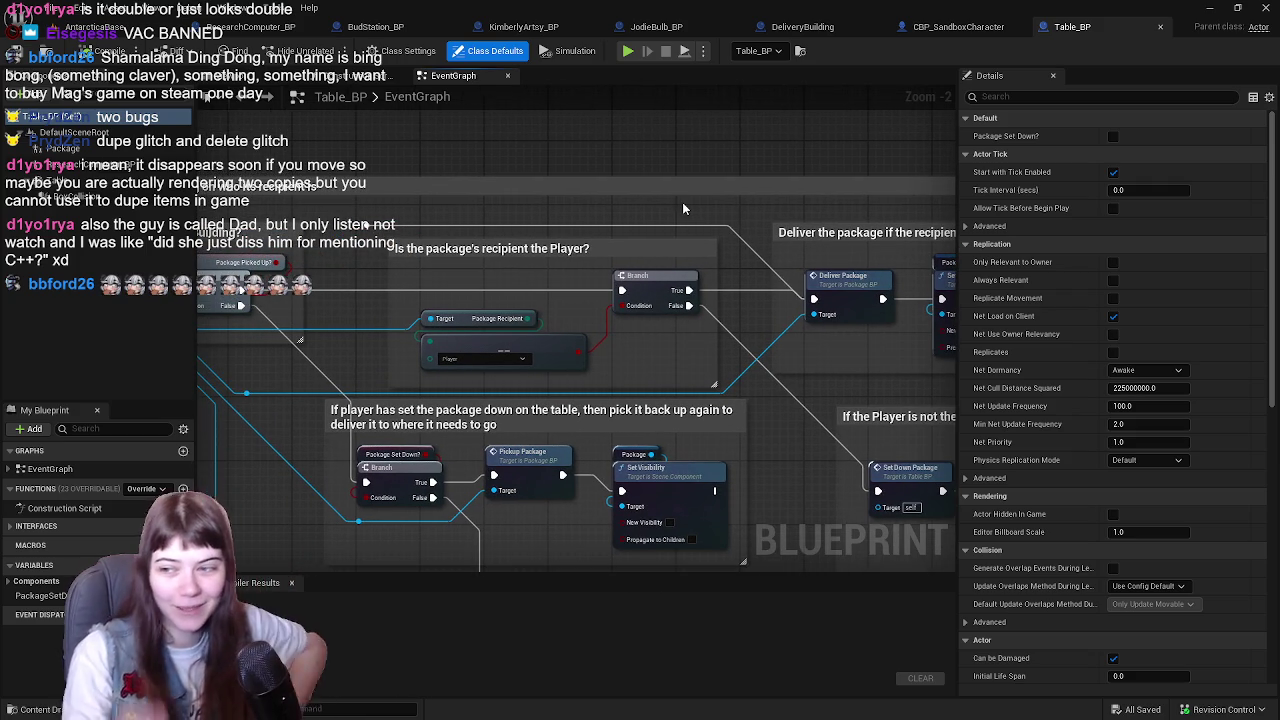
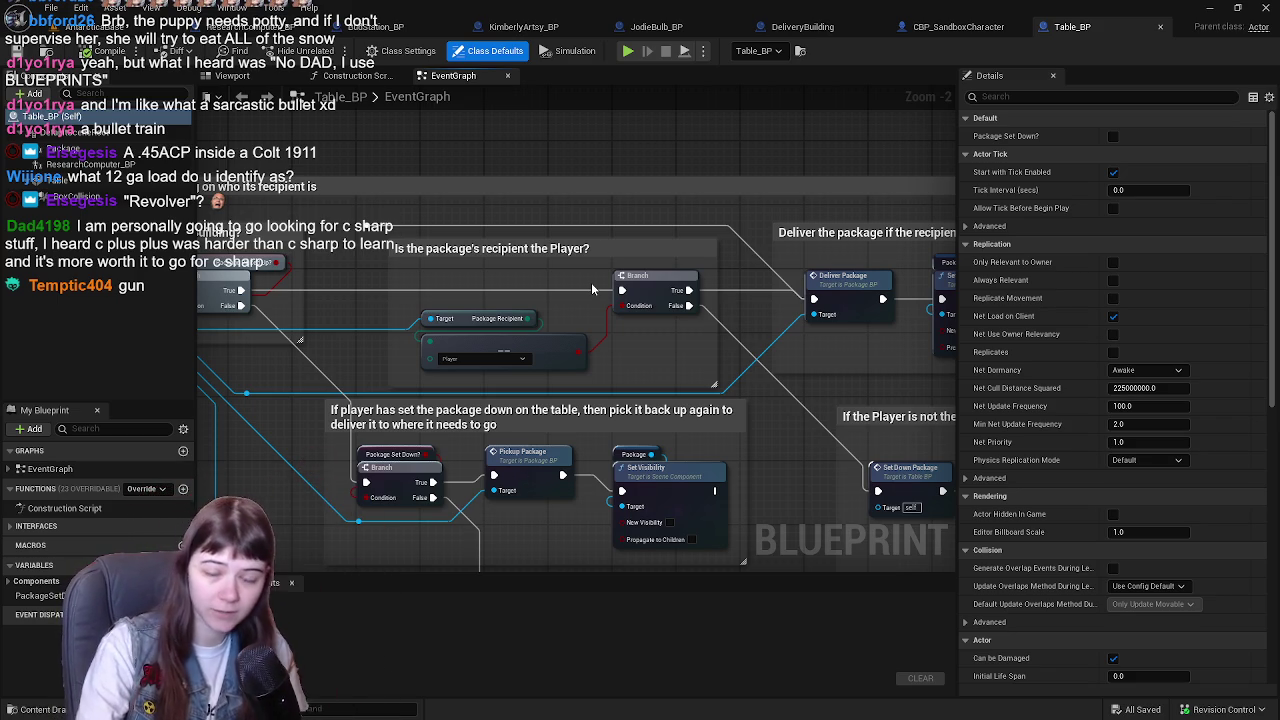
- Pan and zoom out across the Table_BP event graph to review its package delivery nodes
{"action": "left_click_drag", "start_coordinate": [591, 282], "coordinate": [617, 266]}
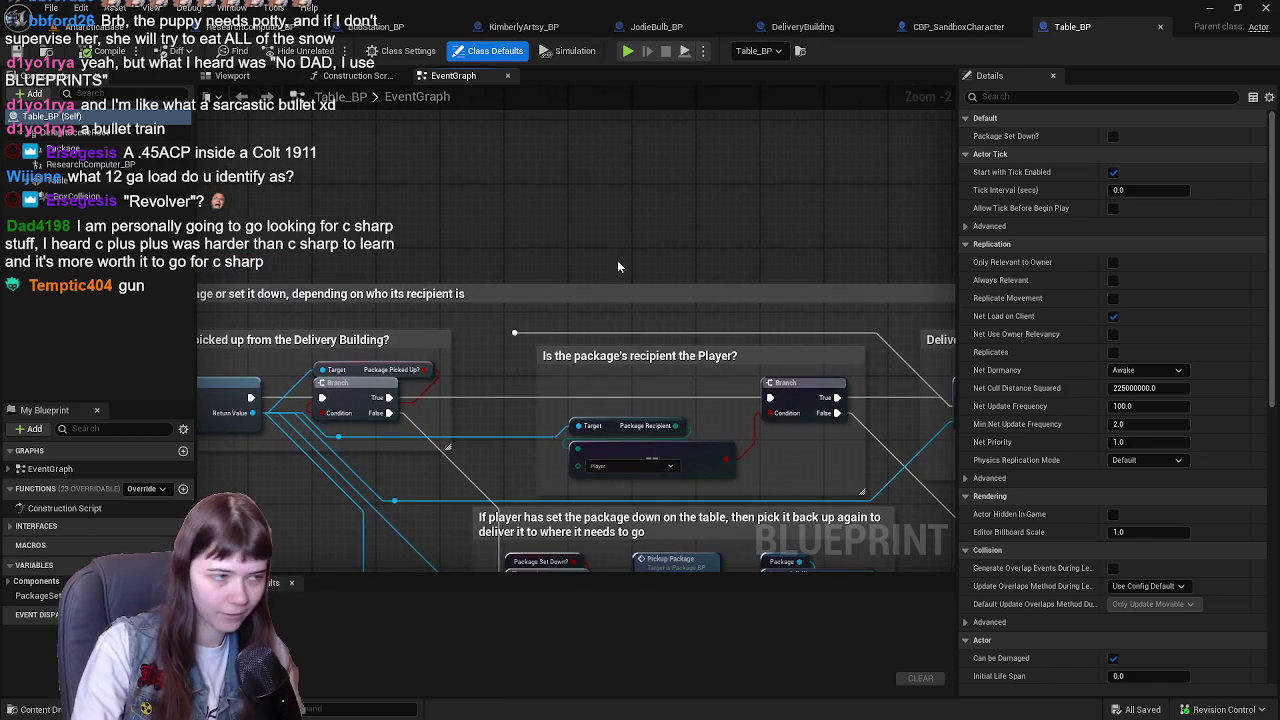
{"action": "scroll", "coordinate": [617, 266], "scroll_direction": "down", "scroll_amount": 1}
{"action": "mouse_move", "coordinate": [617, 266]}
{"action": "left_mouse_down"}
{"action": "mouse_move", "coordinate": [761, 324]}
{"action": "mouse_move", "coordinate": [485, 317]}
{"action": "mouse_move", "coordinate": [448, 300]}
{"action": "mouse_move", "coordinate": [575, 288]}
{"action": "left_mouse_up"}
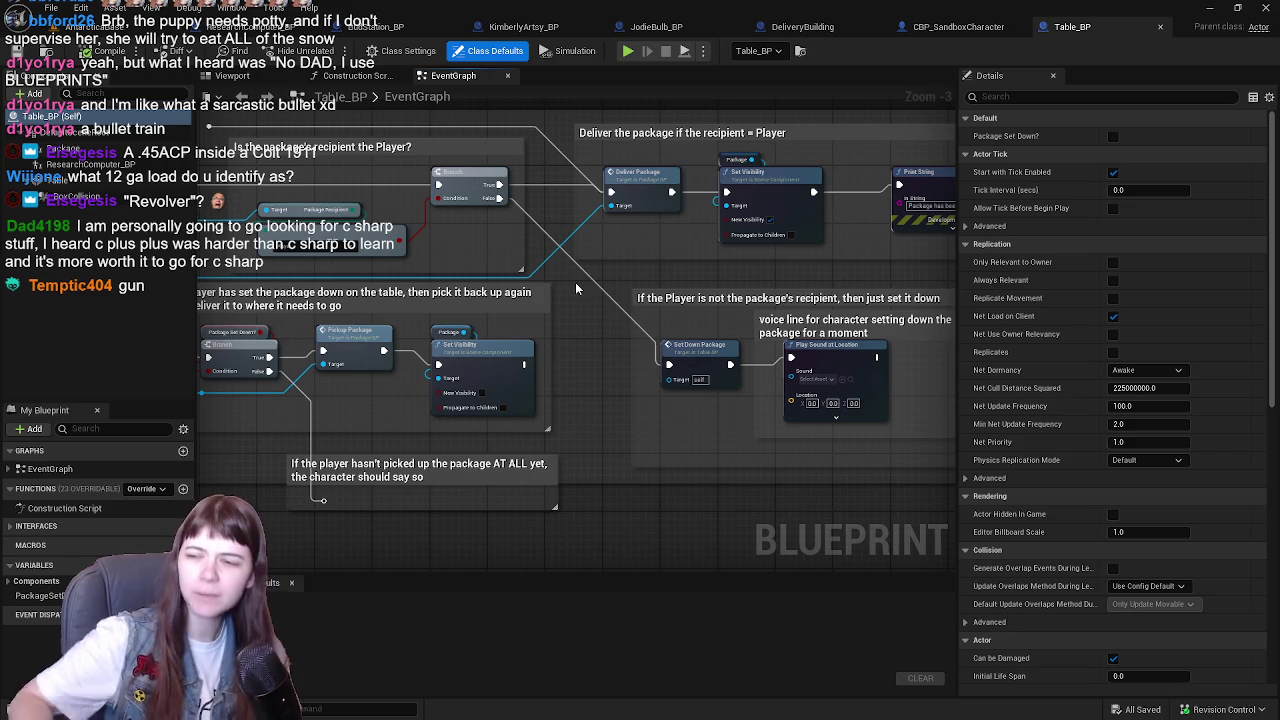
- Look down on the table in the Table_BP viewport, then jump to the Table_BP actor with Ctrl+Tab
{"action": "left_click", "coordinate": [233, 75]}
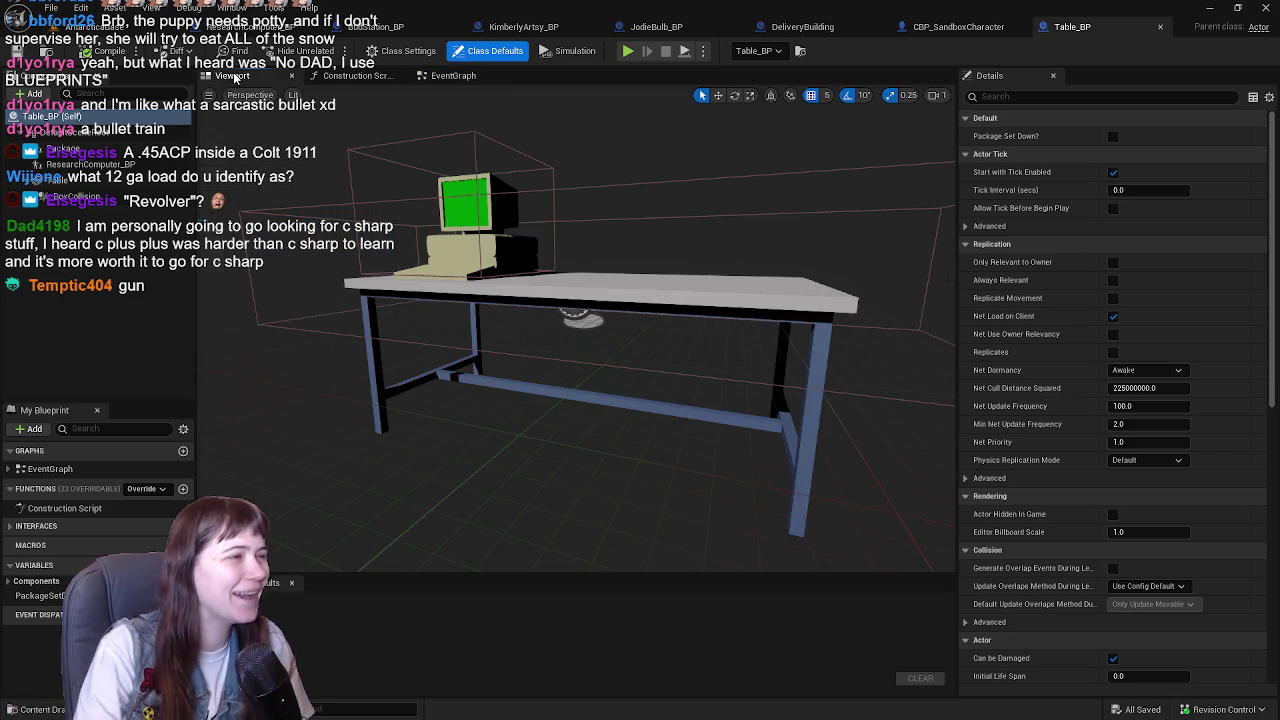
{"action": "left_click_drag", "start_coordinate": [650, 206], "coordinate": [600, 240]}
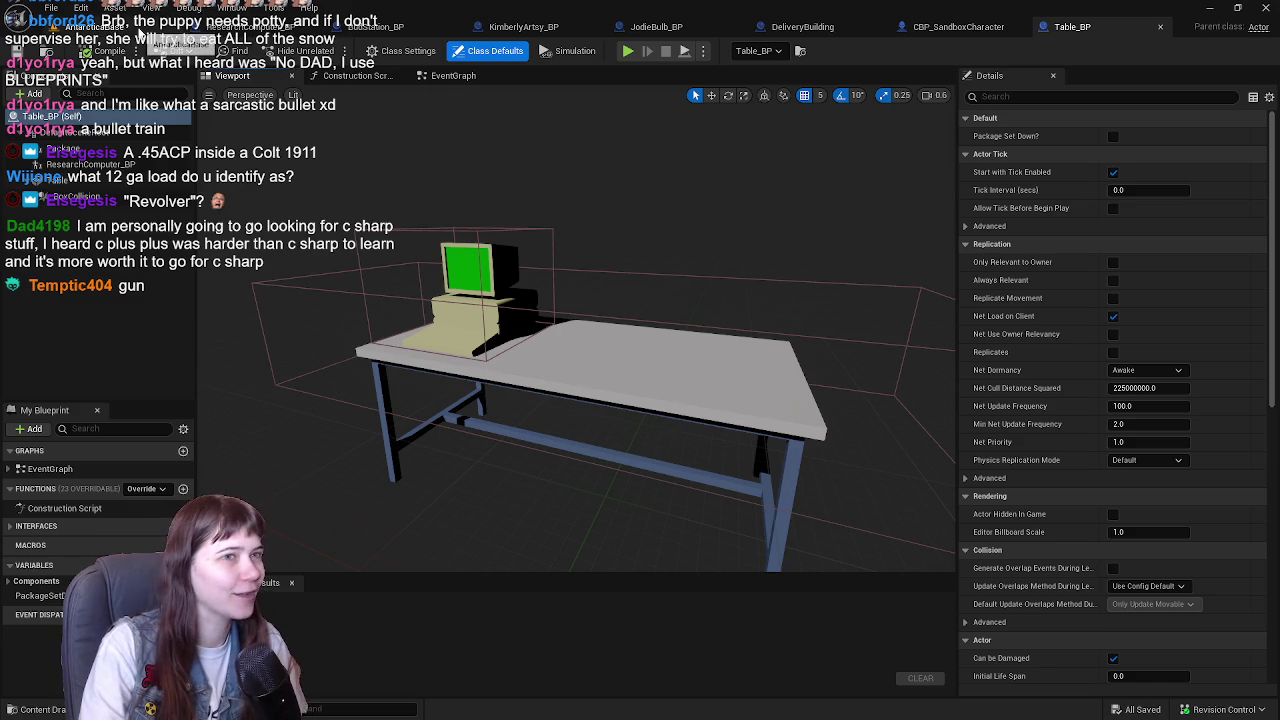
{"action": "key", "text": "ctrl+Tab"}
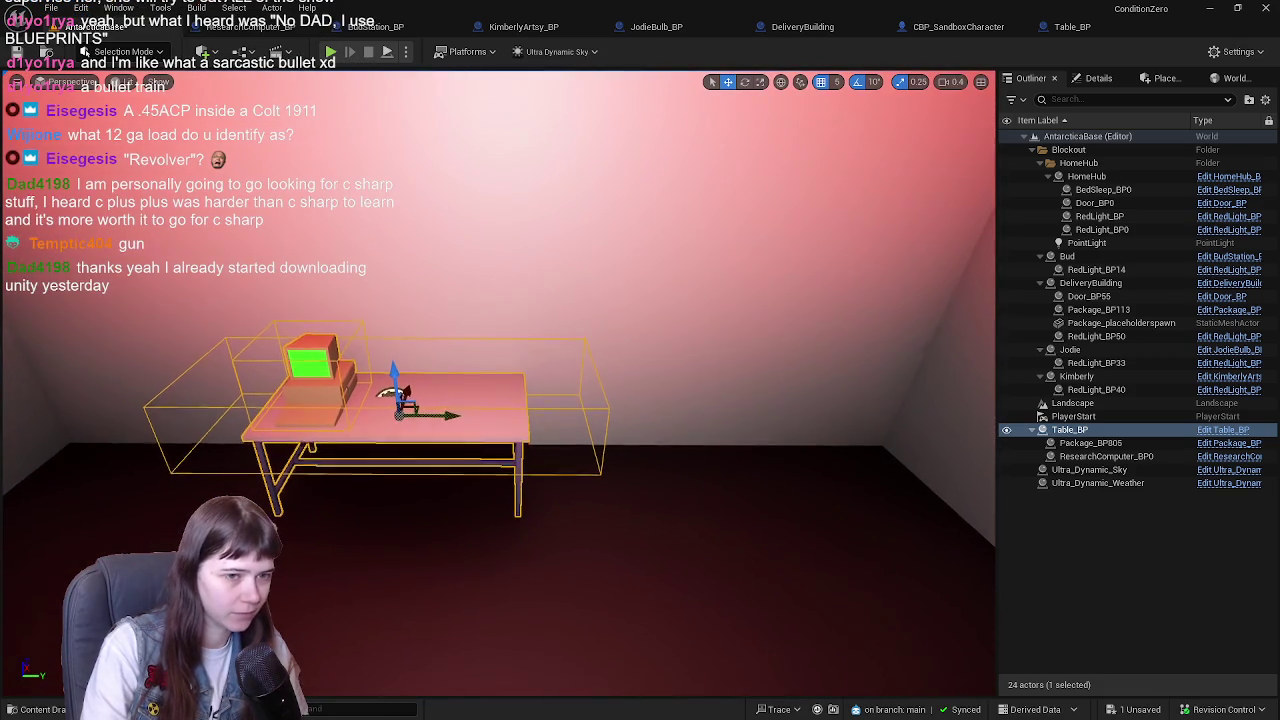
- Close the Table_BP, CBP_SandboxCharacter, DeliveryBuilding and JodieBulb_BP blueprint editors
{"action": "left_click", "coordinate": [1085, 36]}
{"action": "left_click", "coordinate": [116, 32]}
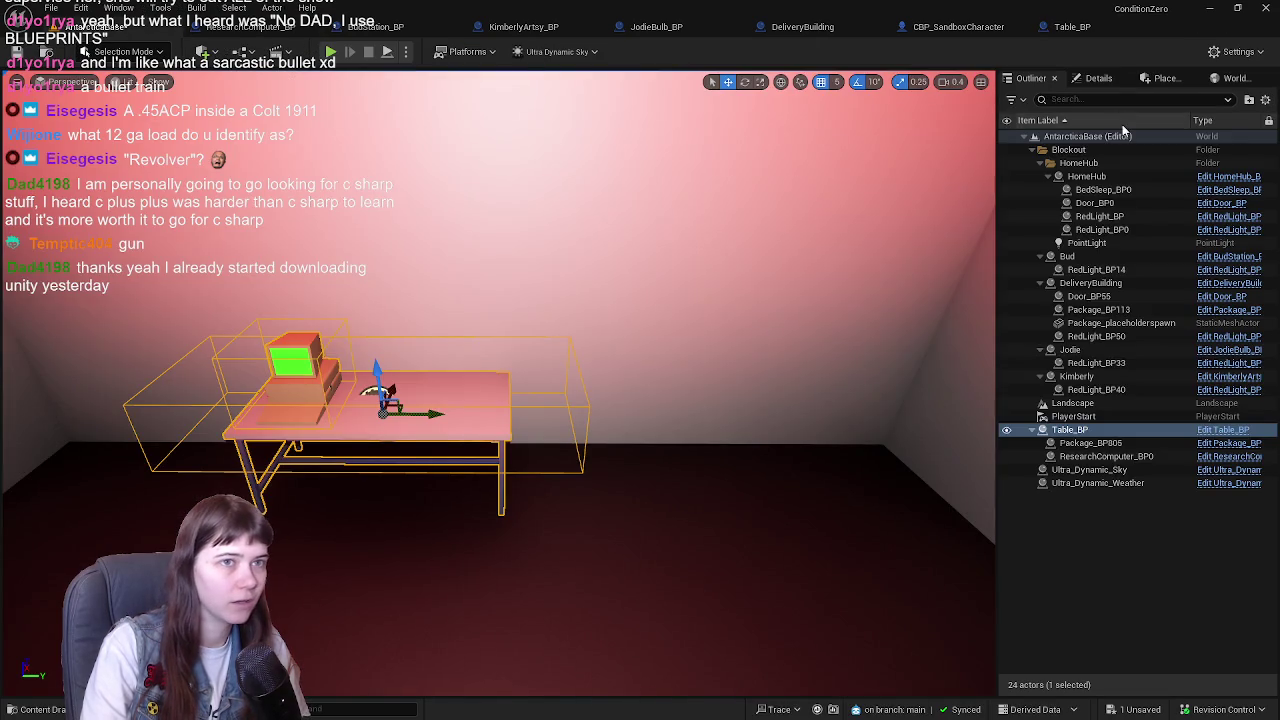
{"action": "middle_click", "coordinate": [1095, 33]}
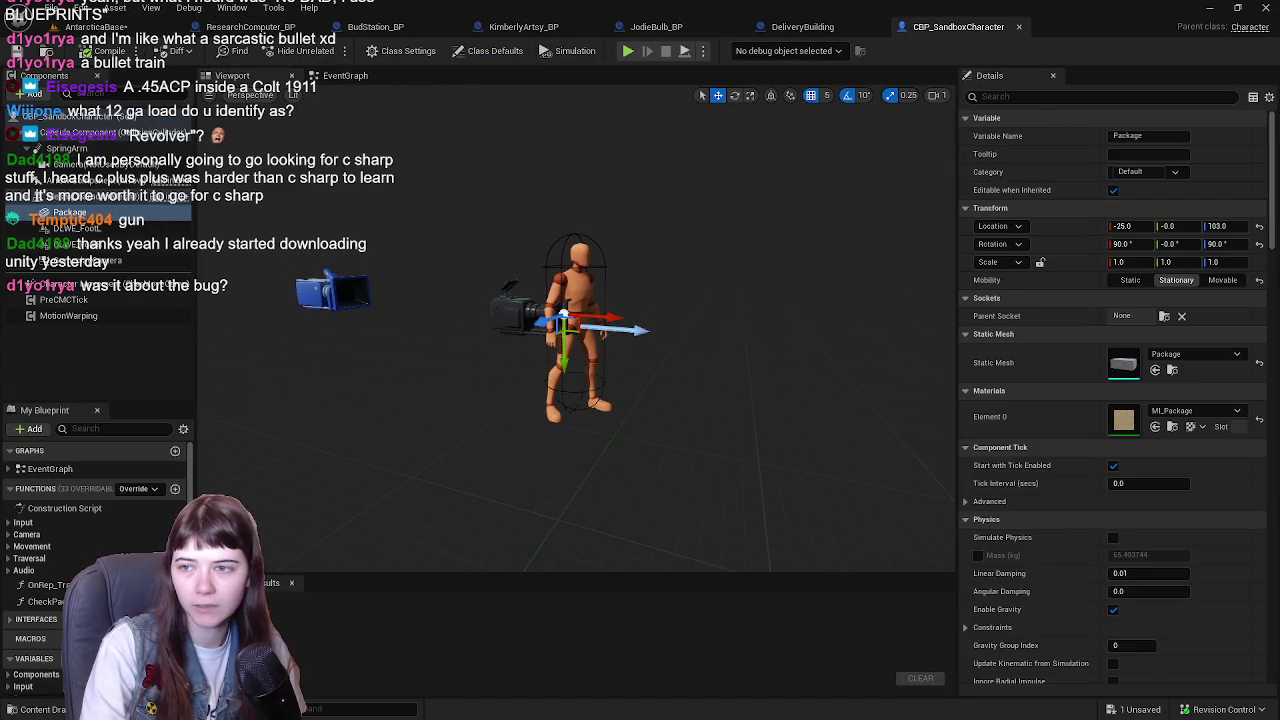
{"action": "left_click", "coordinate": [1020, 28]}
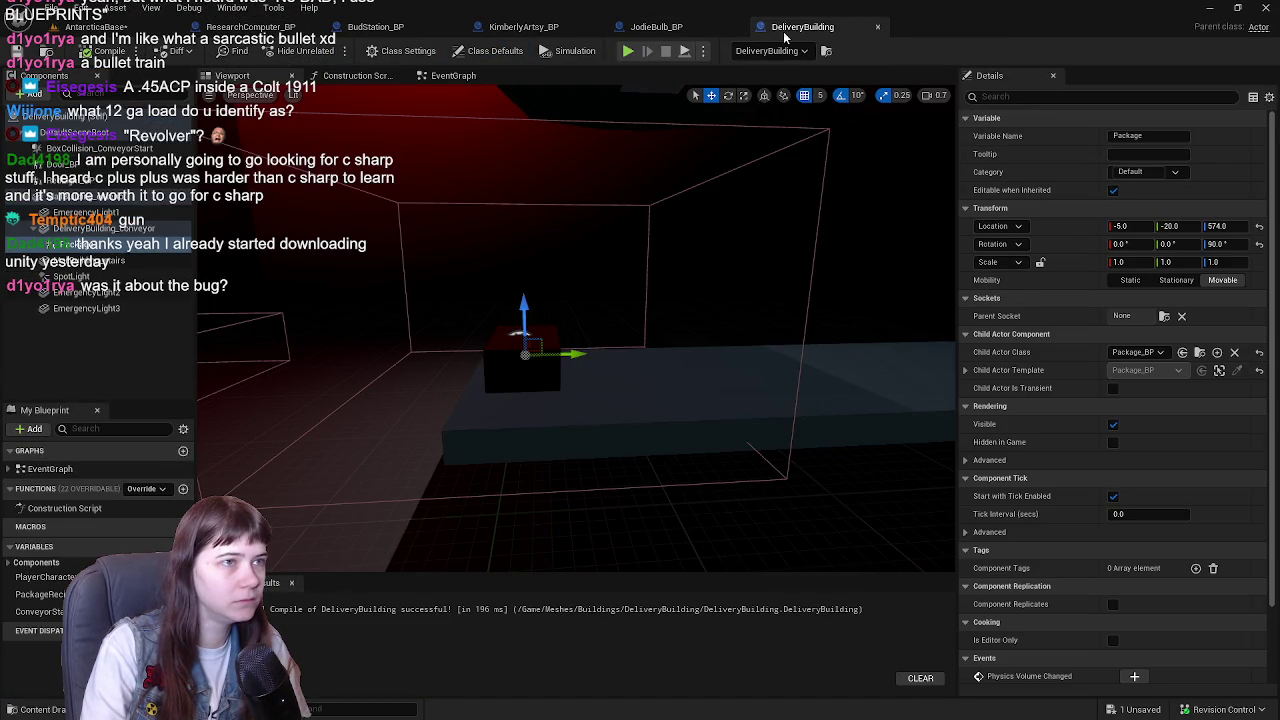
{"action": "left_click", "coordinate": [877, 26]}
{"action": "left_click", "coordinate": [720, 26]}
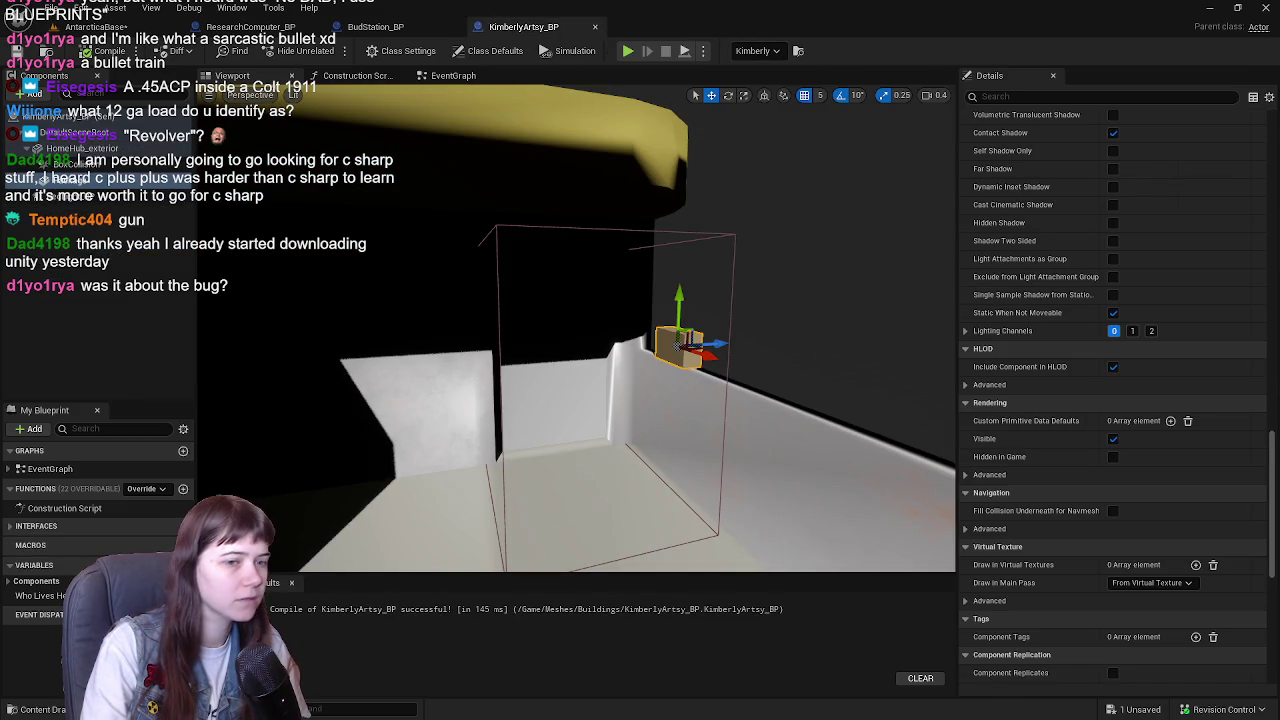
- Hide the small lamp mesh in KimberlyArtsy_BP, compile it, and close its editor
{"action": "left_click", "coordinate": [1113, 438]}
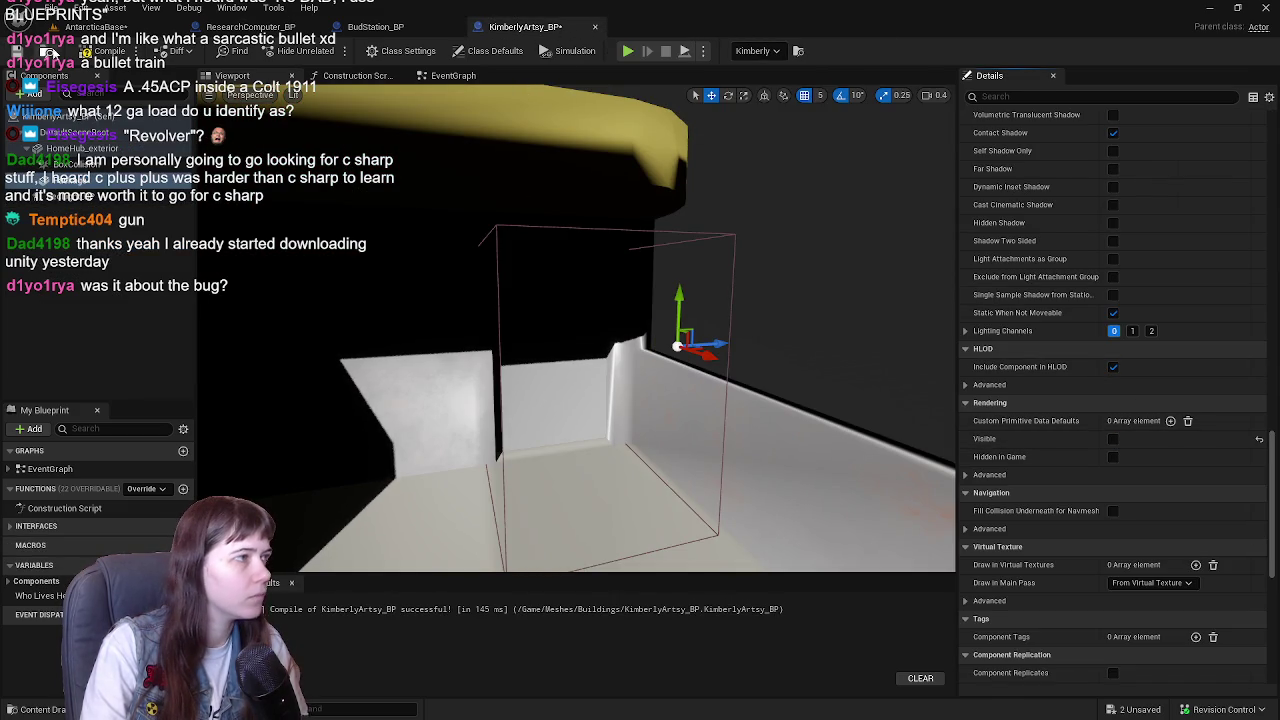
{"action": "left_click", "coordinate": [100, 51]}
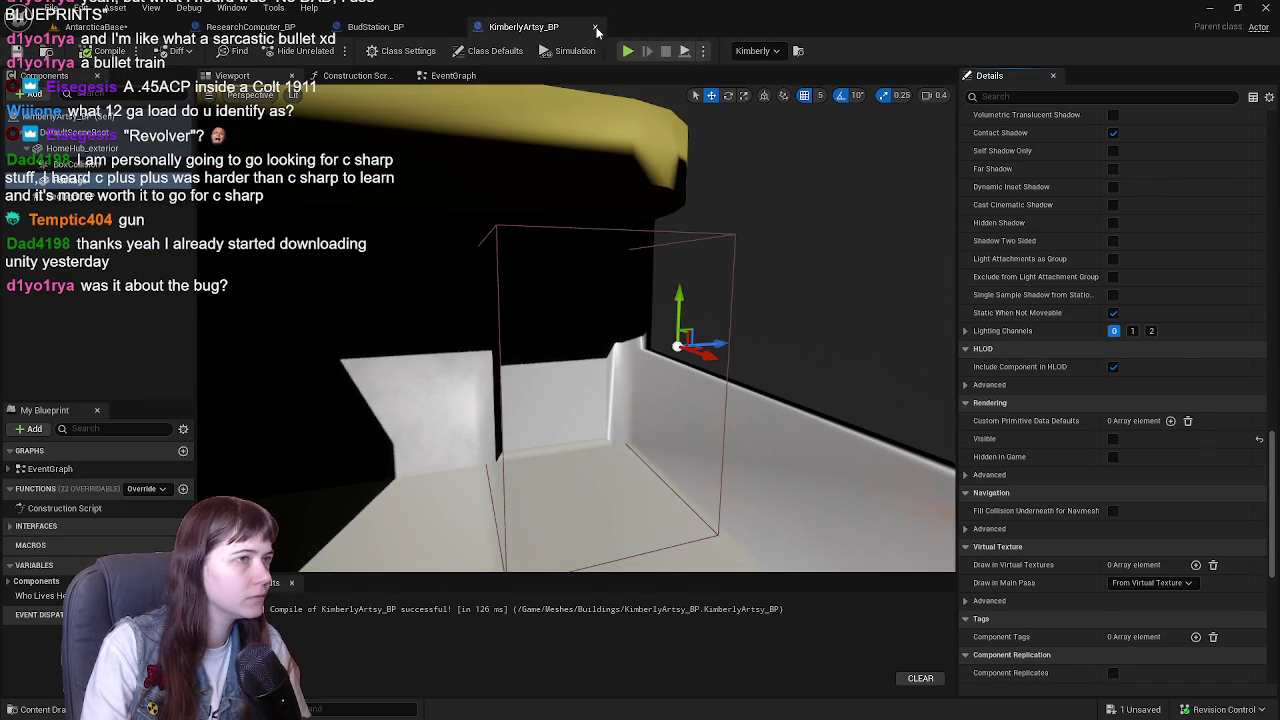
{"action": "left_click", "coordinate": [595, 28]}
- Hide the red light mesh in BudStation_BP, close it, and return to the AntarcticaBase level
{"action": "scroll", "coordinate": [1009, 354], "scroll_direction": "down", "scroll_amount": 5}
{"action": "scroll", "coordinate": [1124, 467], "scroll_direction": "down", "scroll_amount": 15}
{"action": "left_click", "coordinate": [1113, 251]}
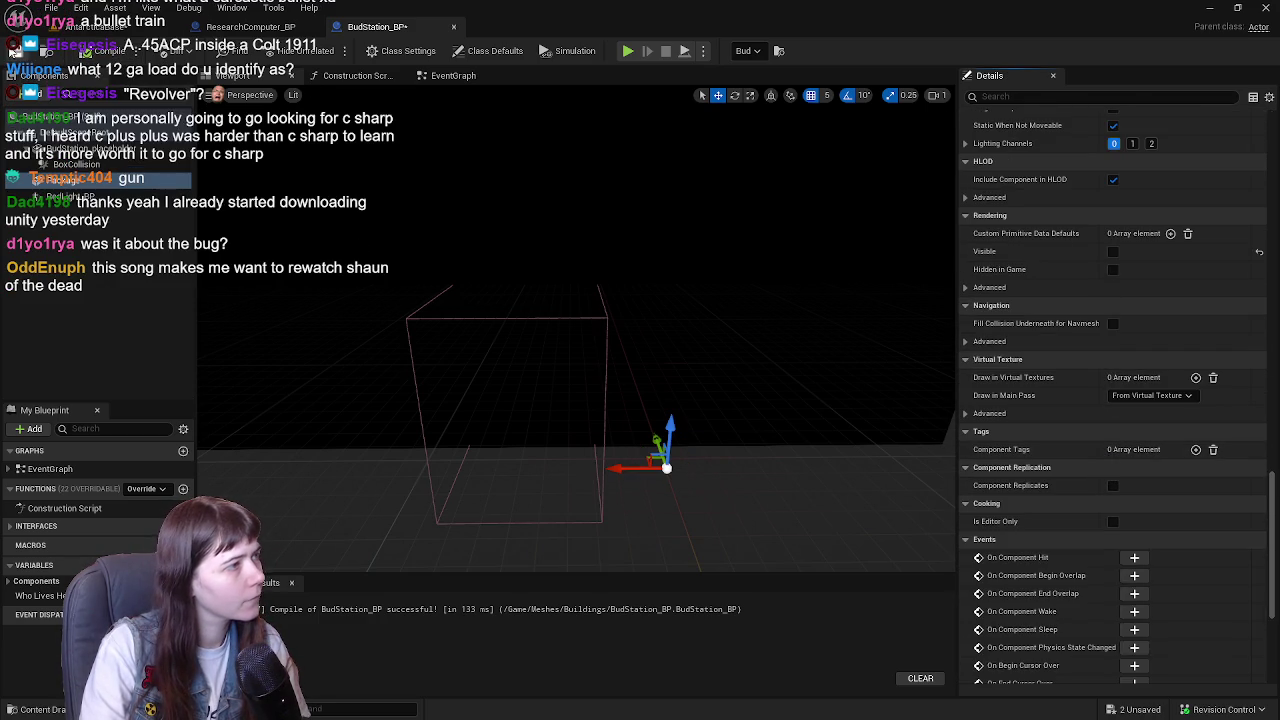
{"action": "left_click", "coordinate": [455, 28]}
{"action": "left_click", "coordinate": [120, 35]}
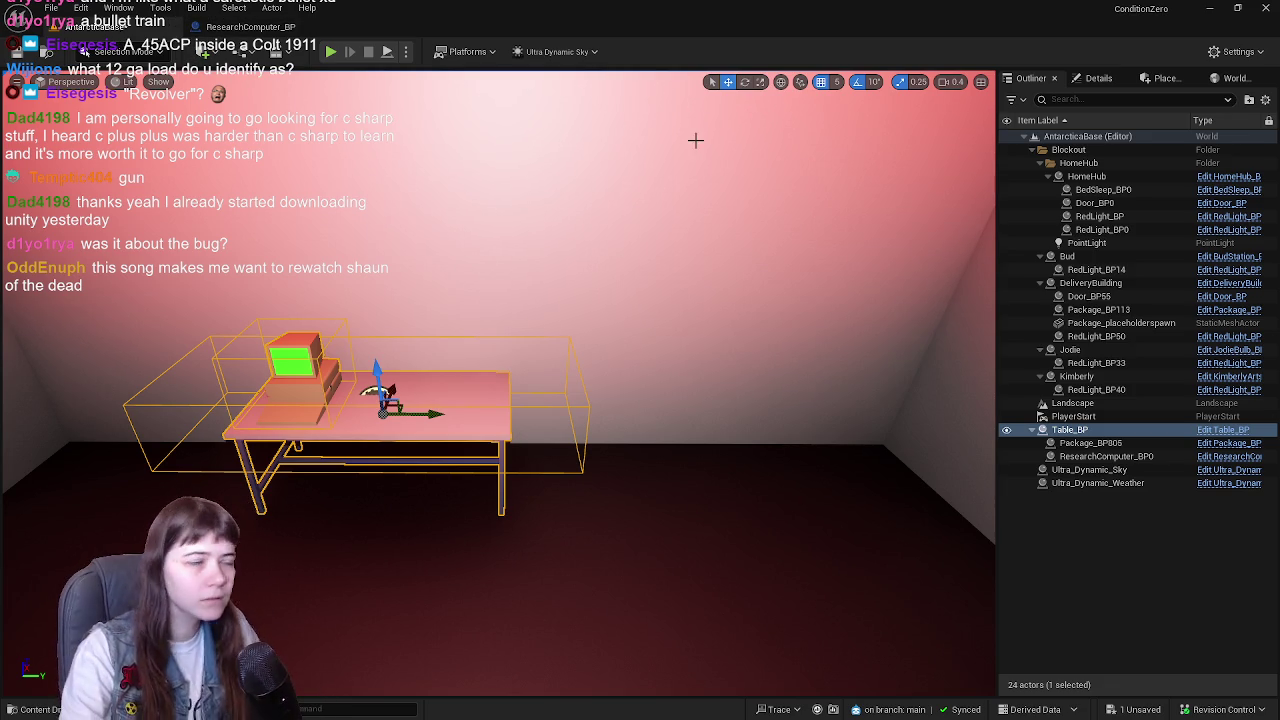
- Select the Jodie building in the level and open JodieBulb_BP in its 3D viewport
{"action": "scroll", "coordinate": [556, 368], "scroll_direction": "down", "scroll_amount": 10}
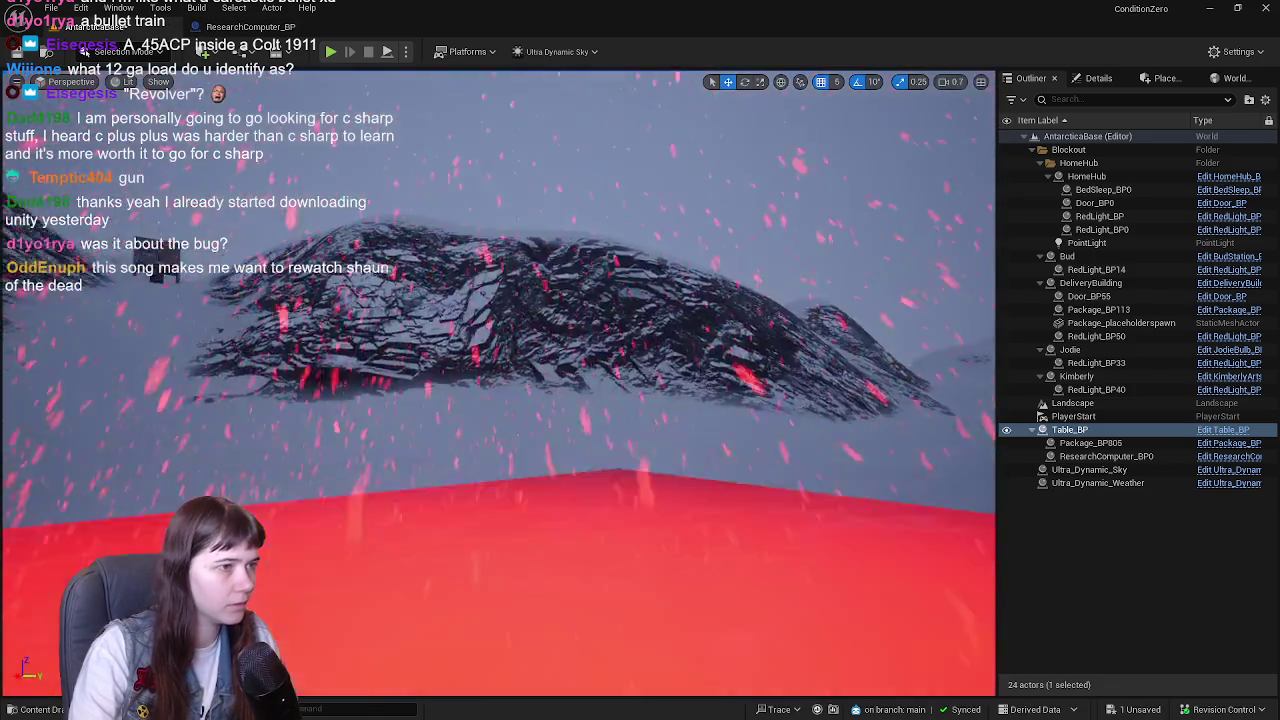
{"action": "scroll", "coordinate": [498, 380], "scroll_direction": "up", "scroll_amount": 10}
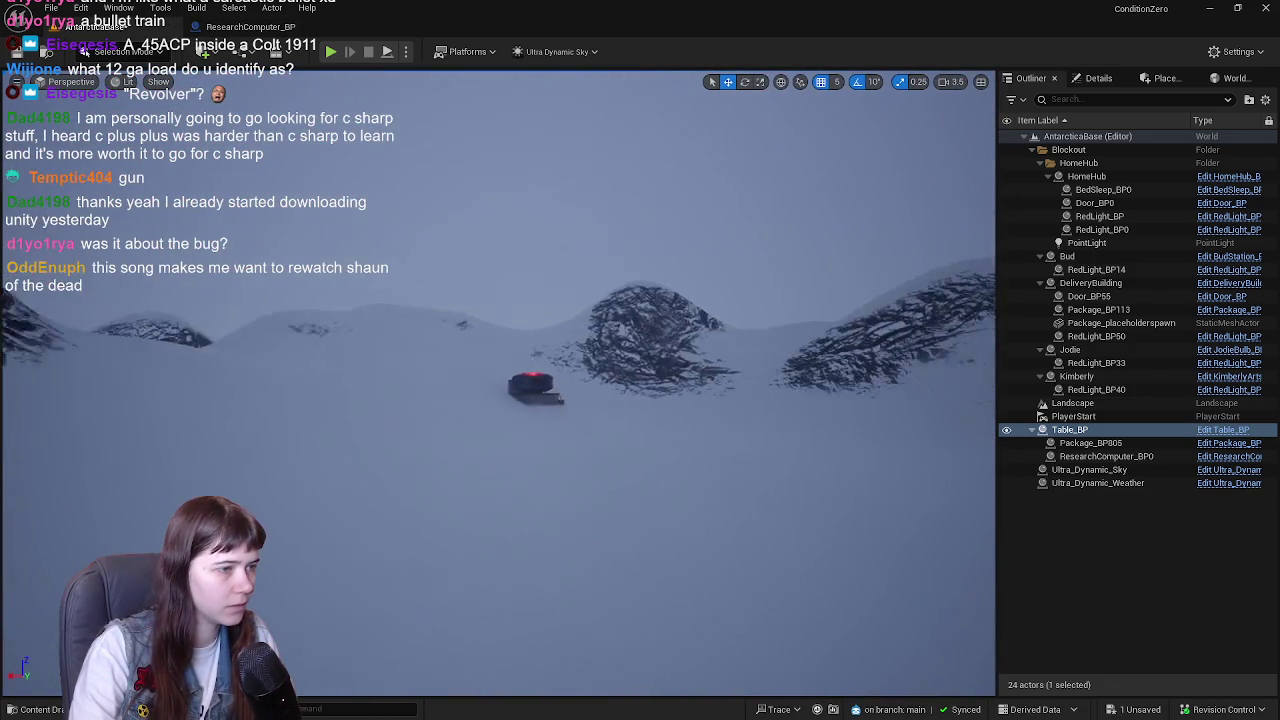
{"action": "scroll", "coordinate": [498, 380], "scroll_direction": "down", "scroll_amount": 3}
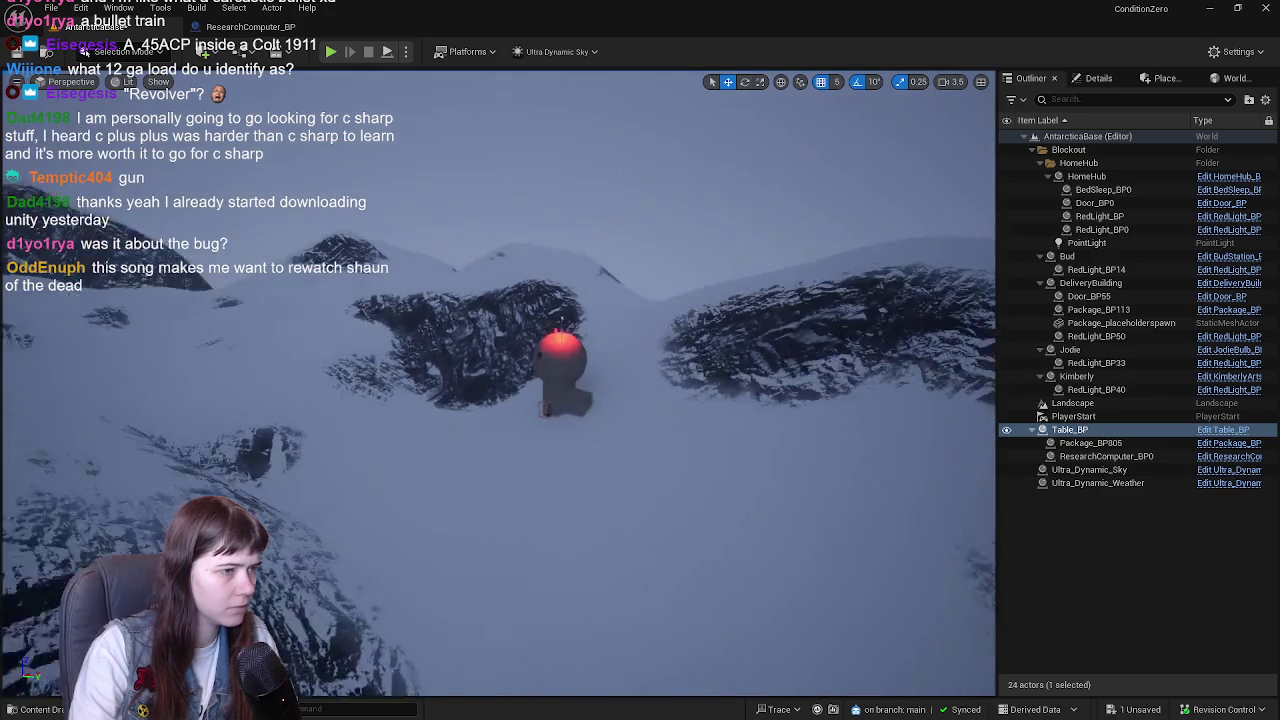
{"action": "scroll", "coordinate": [498, 380], "scroll_direction": "up", "scroll_amount": 10}
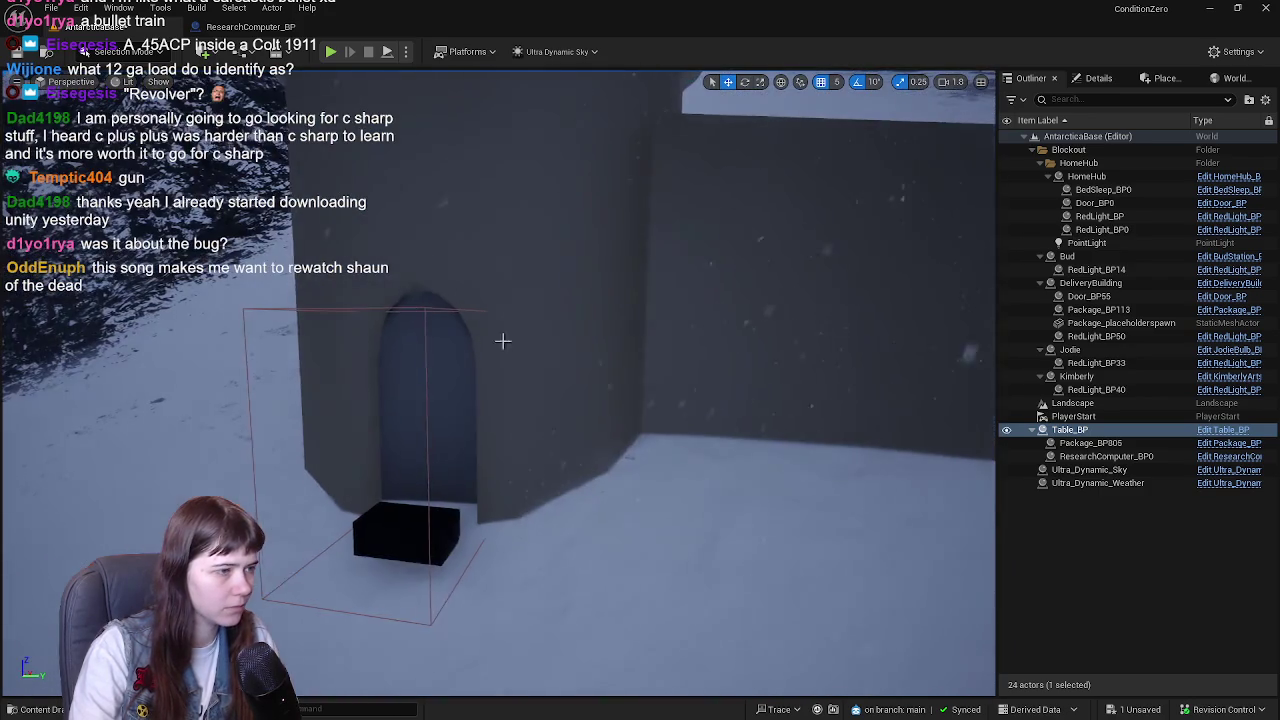
{"action": "left_click", "coordinate": [749, 346]}
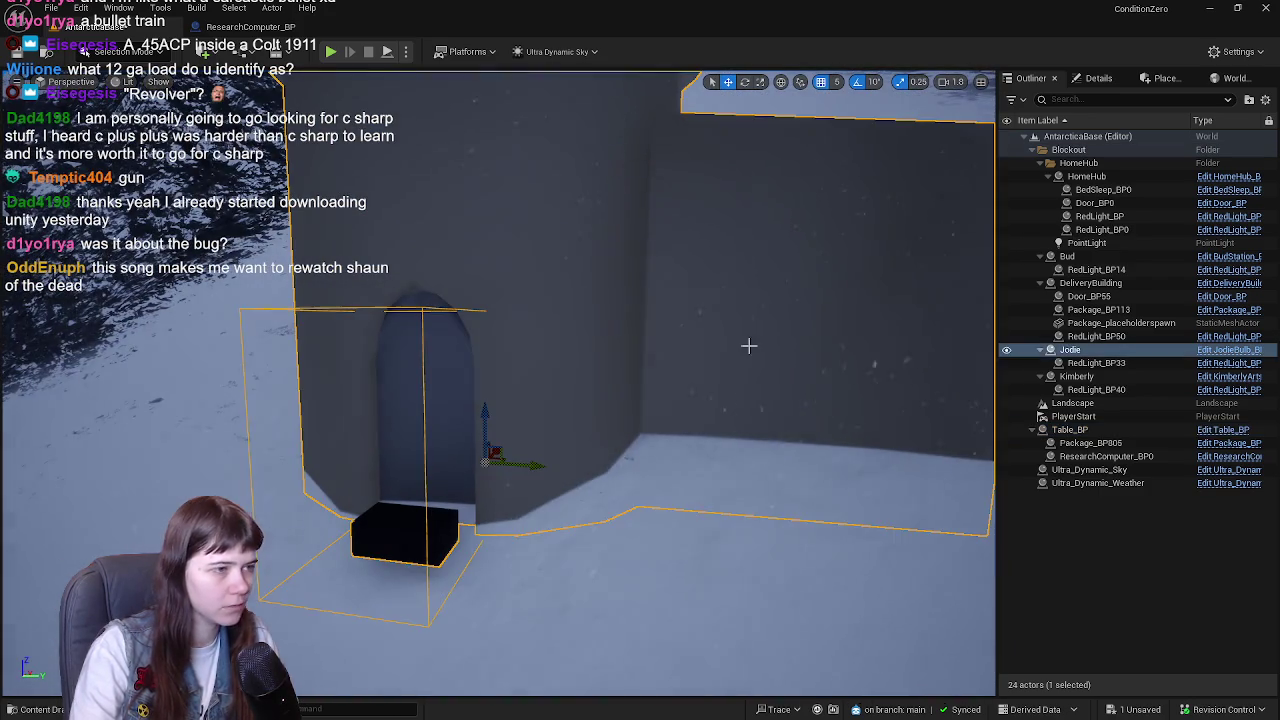
{"action": "left_click", "coordinate": [1222, 351]}
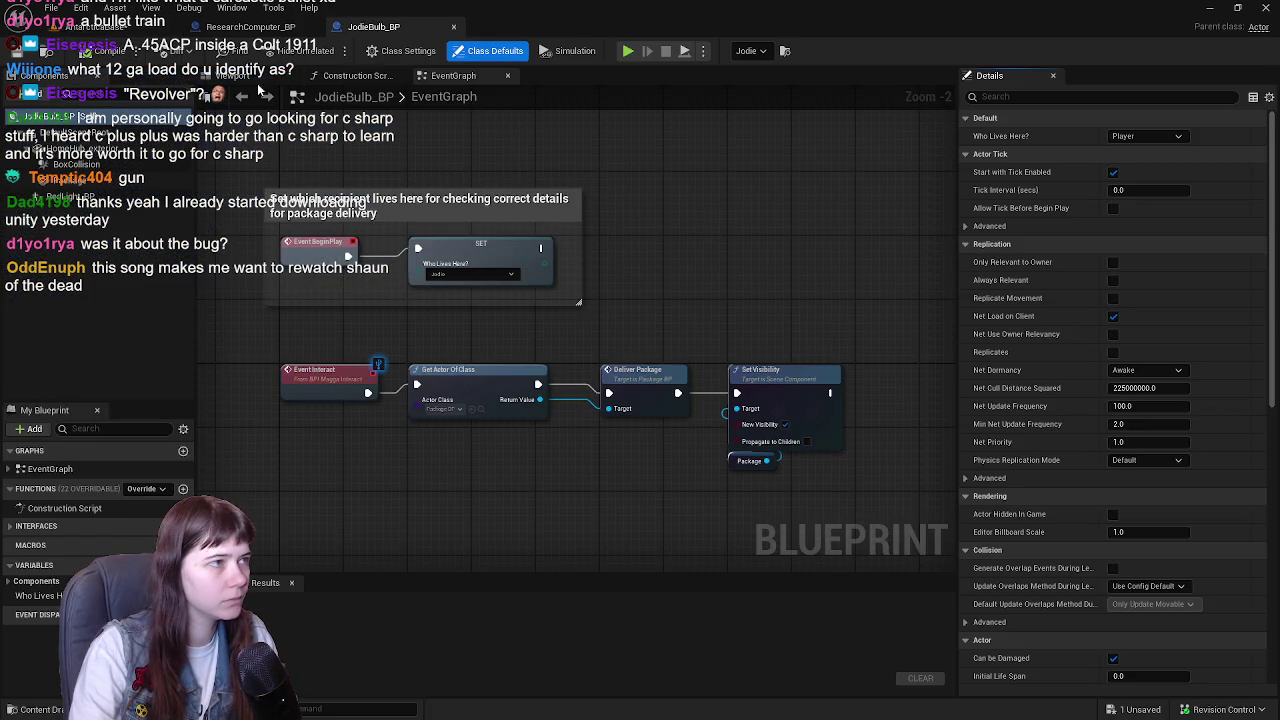
{"action": "left_click", "coordinate": [233, 75]}
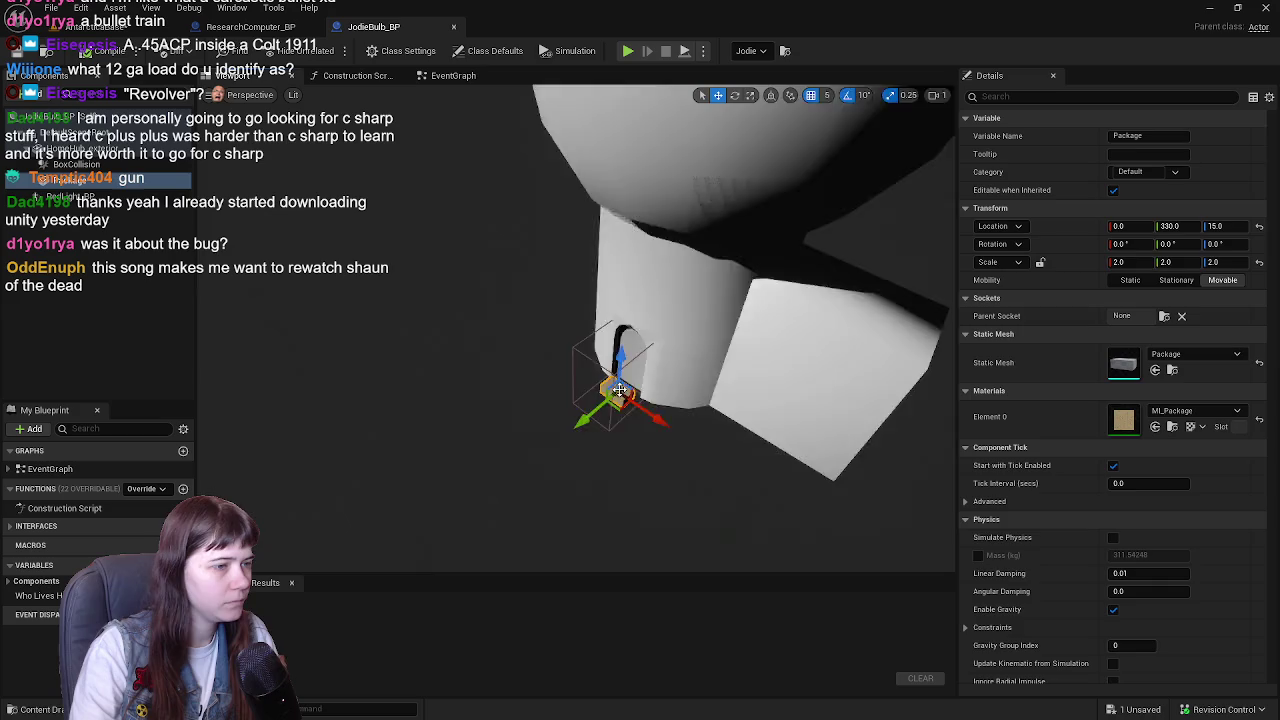
- Make the large box component invisible, compile JodieBulb_BP, and fly back to the table room
{"action": "left_click", "coordinate": [620, 390]}
{"action": "scroll", "coordinate": [1229, 378], "scroll_direction": "down", "scroll_amount": 15}
{"action": "scroll", "coordinate": [1120, 368], "scroll_direction": "down", "scroll_amount": 15}
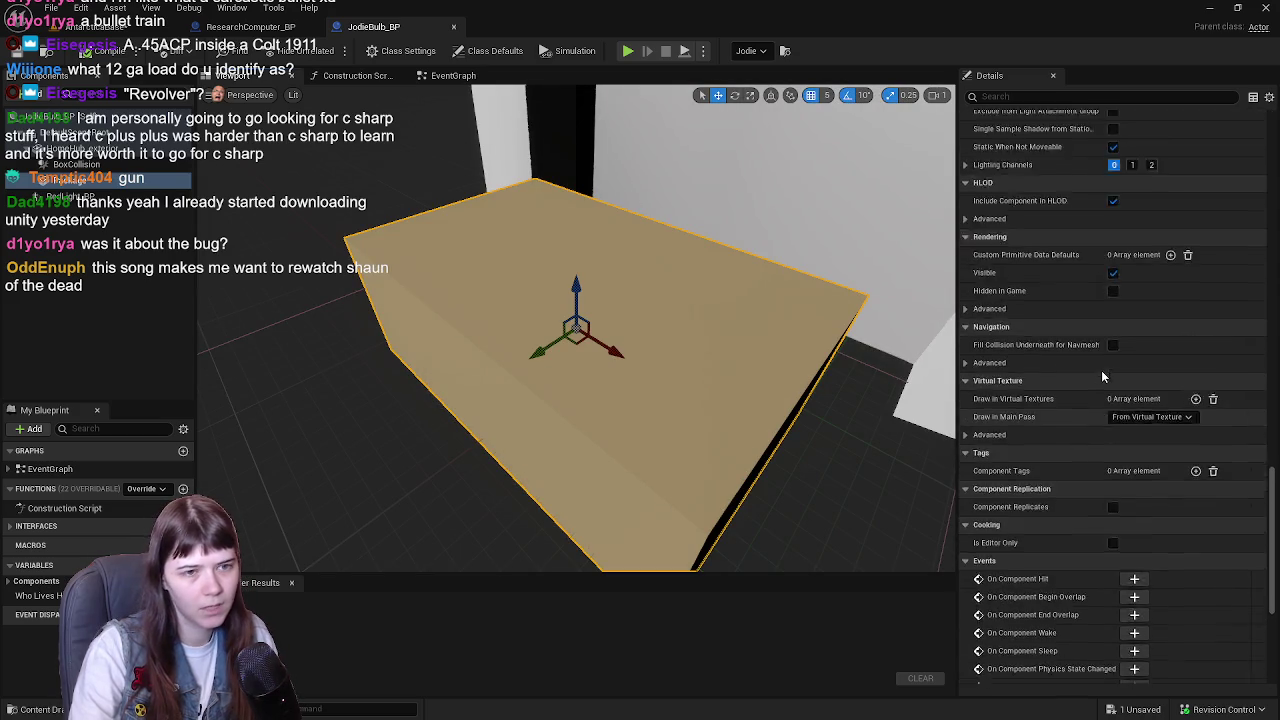
{"action": "scroll", "coordinate": [1104, 364], "scroll_direction": "up", "scroll_amount": 5}
{"action": "left_click", "coordinate": [1113, 528]}
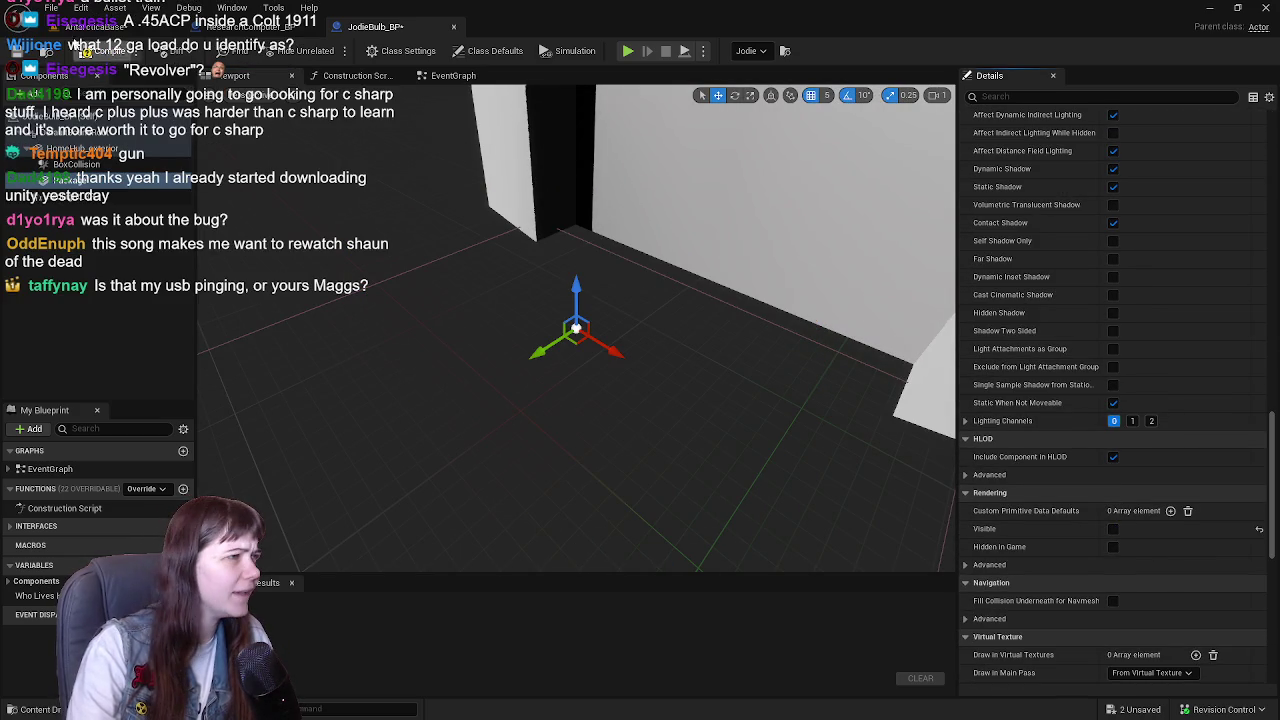
{"action": "left_click", "coordinate": [88, 53]}
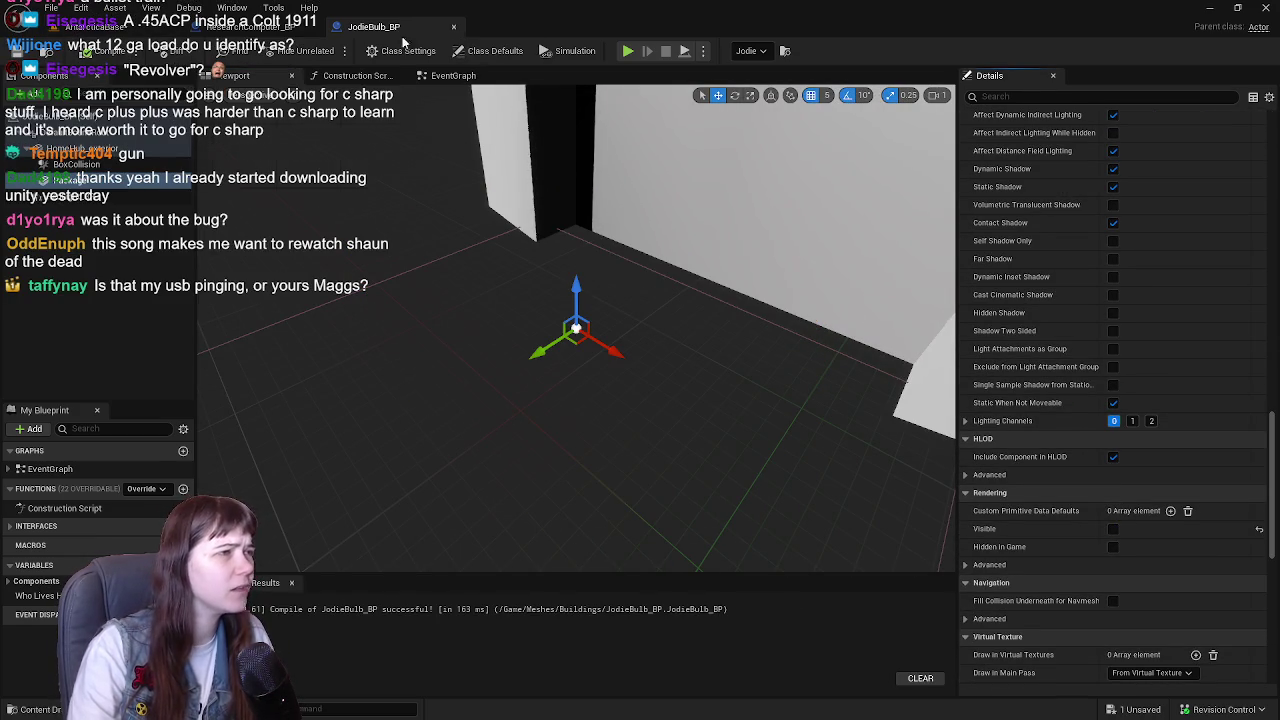
{"action": "left_click", "coordinate": [453, 27]}
{"action": "left_click_drag", "start_coordinate": [555, 230], "coordinate": [515, 295]}
{"action": "mouse_move", "coordinate": [508, 620]}
{"action": "left_mouse_down"}
{"action": "mouse_move", "coordinate": [508, 545]}
{"action": "mouse_move", "coordinate": [445, 488]}
{"action": "mouse_move", "coordinate": [450, 440]}
{"action": "mouse_move", "coordinate": [460, 510]}
{"action": "mouse_move", "coordinate": [430, 505]}
{"action": "mouse_move", "coordinate": [460, 505]}
{"action": "mouse_move", "coordinate": [460, 520]}
{"action": "mouse_move", "coordinate": [557, 231]}
{"action": "left_mouse_up"}
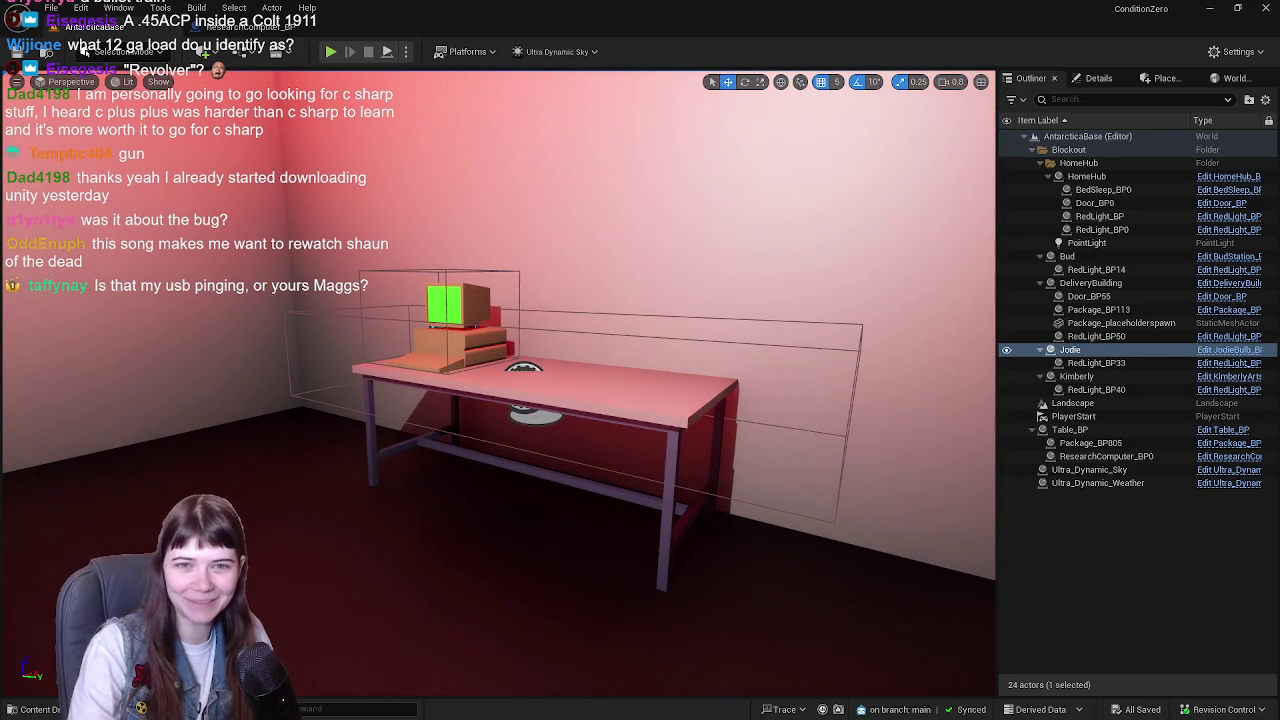
- Briefly pan the ResearchComputer_BP event graph, then return to the level editor
{"action": "left_click", "coordinate": [215, 27]}
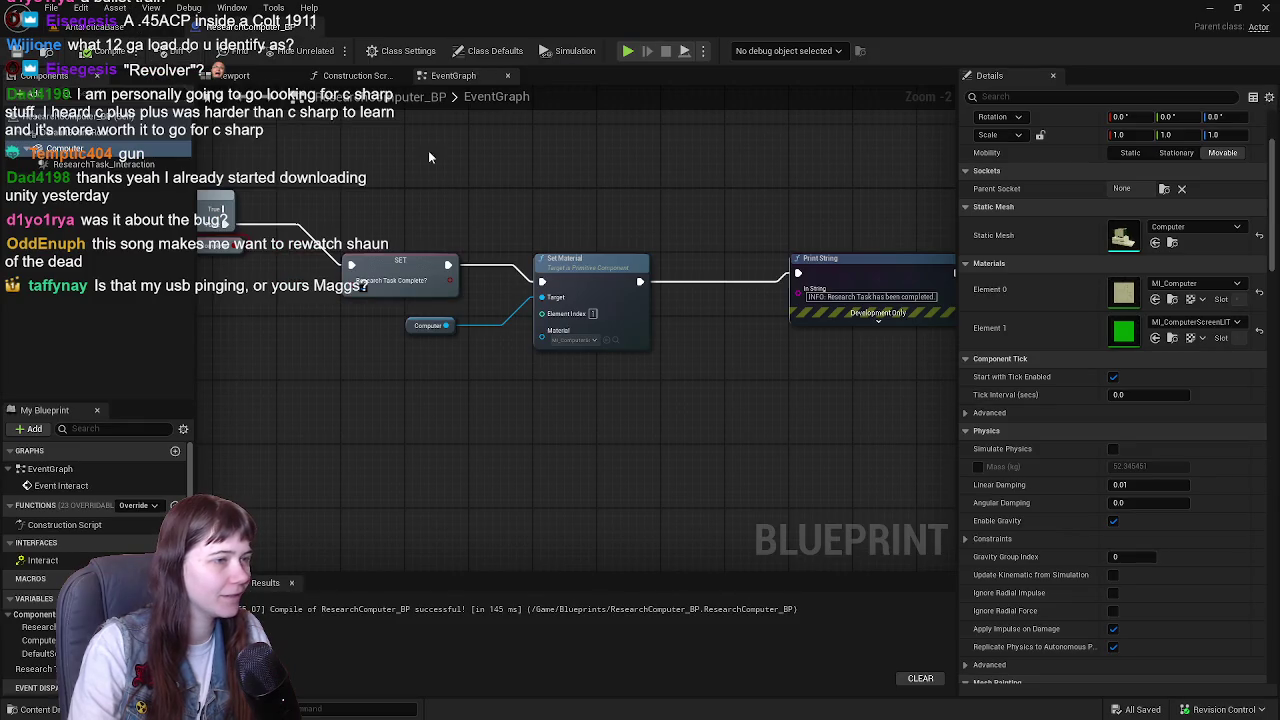
{"action": "left_click_drag", "start_coordinate": [376, 128], "coordinate": [575, 213]}
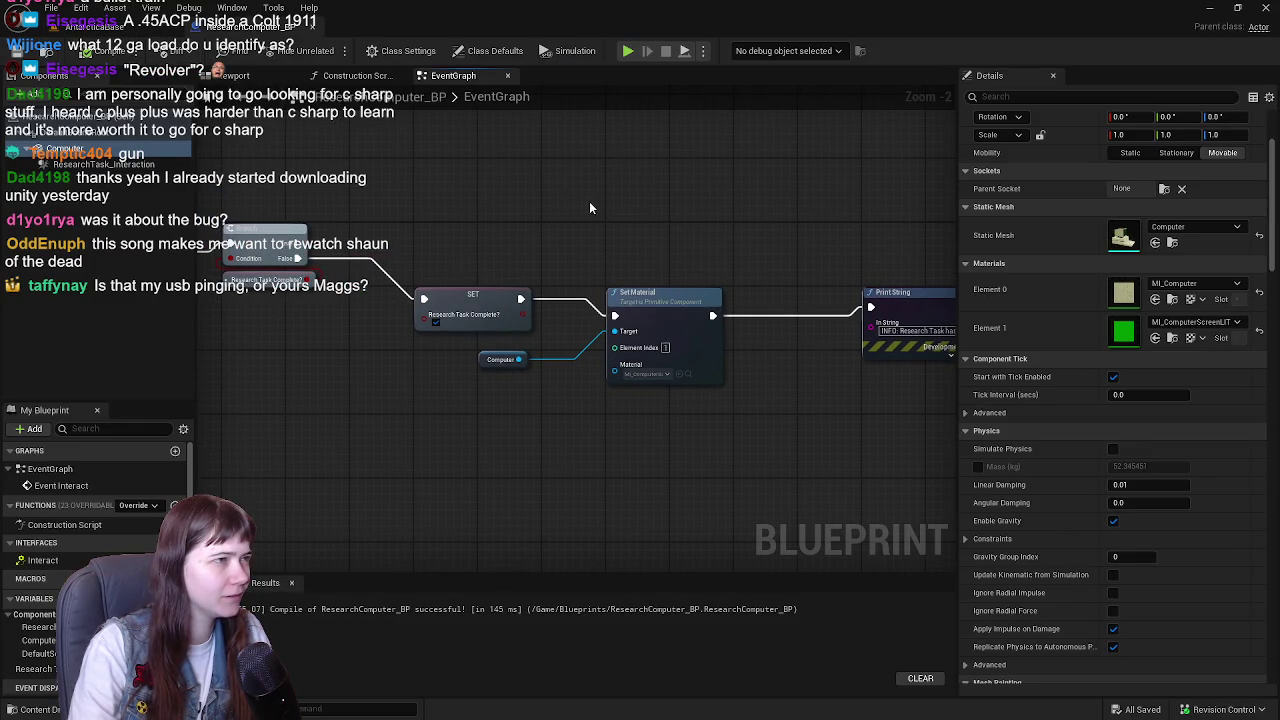
{"action": "left_click", "coordinate": [105, 27]}
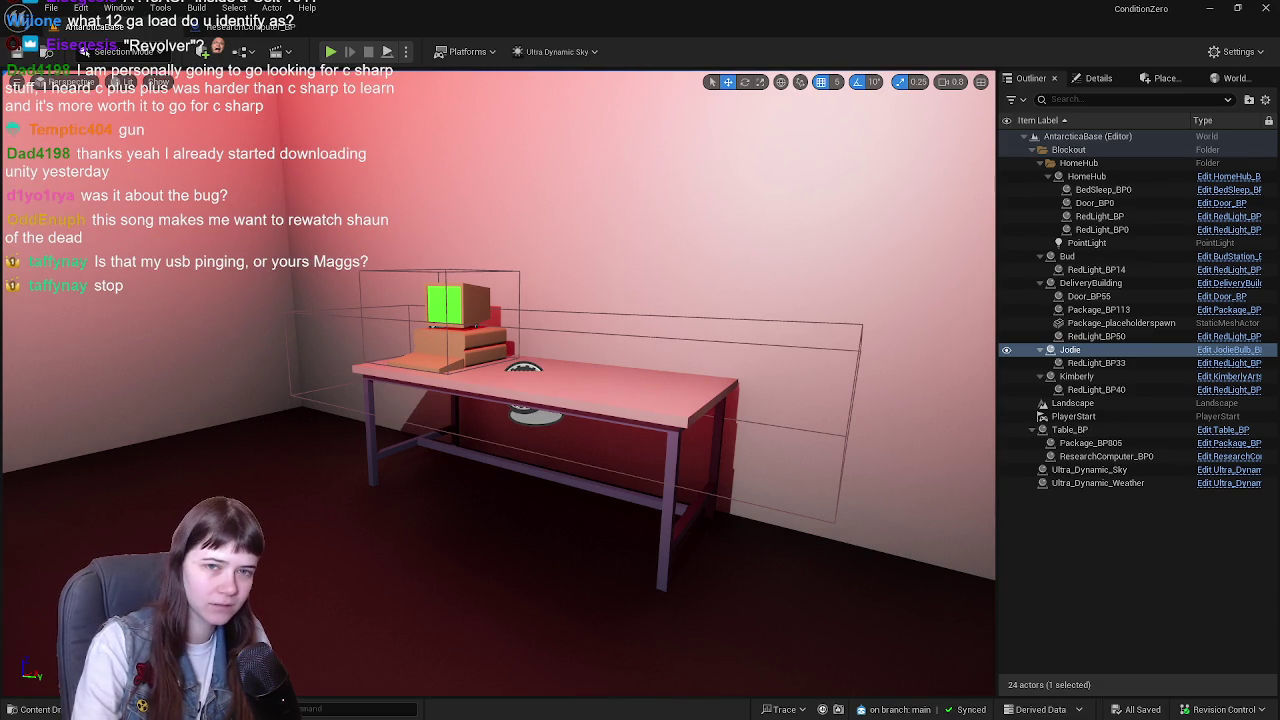
- Browse the Content Drawer to the Meshes > FurnitureAndProps folder while reframing the table
{"action": "key", "text": "ctrl+space"}
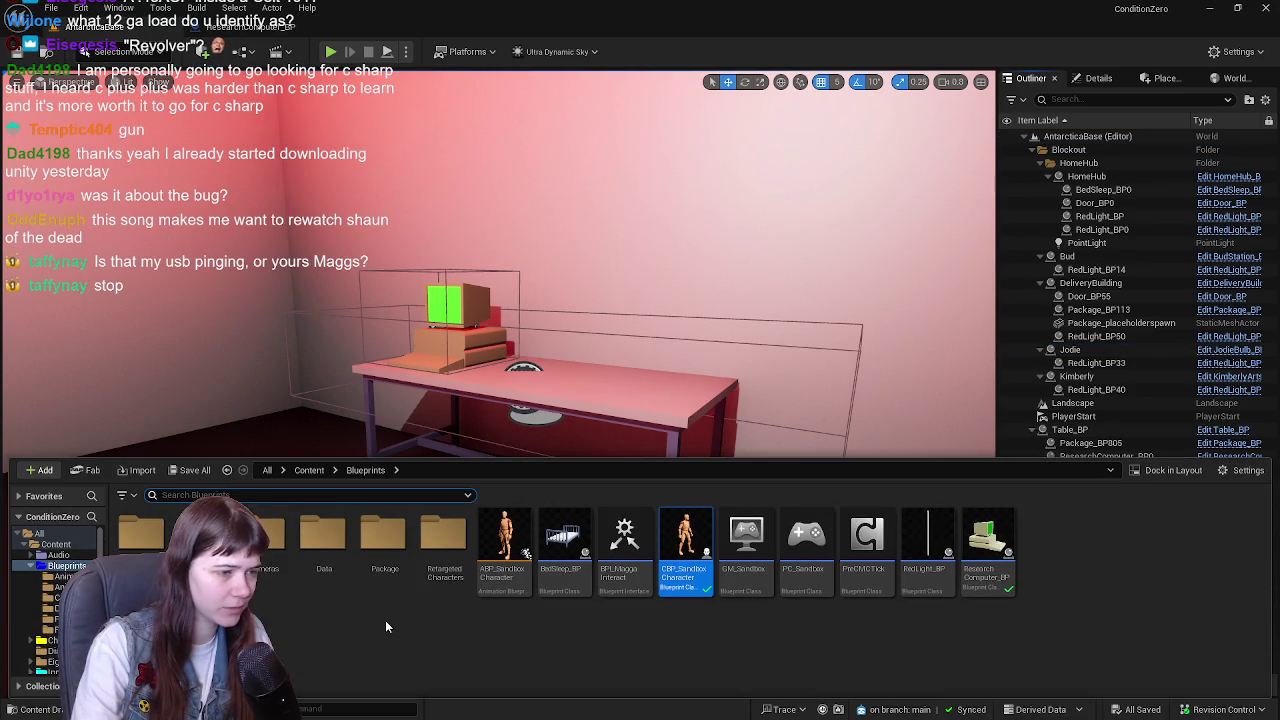
{"action": "left_click", "coordinate": [308, 470]}
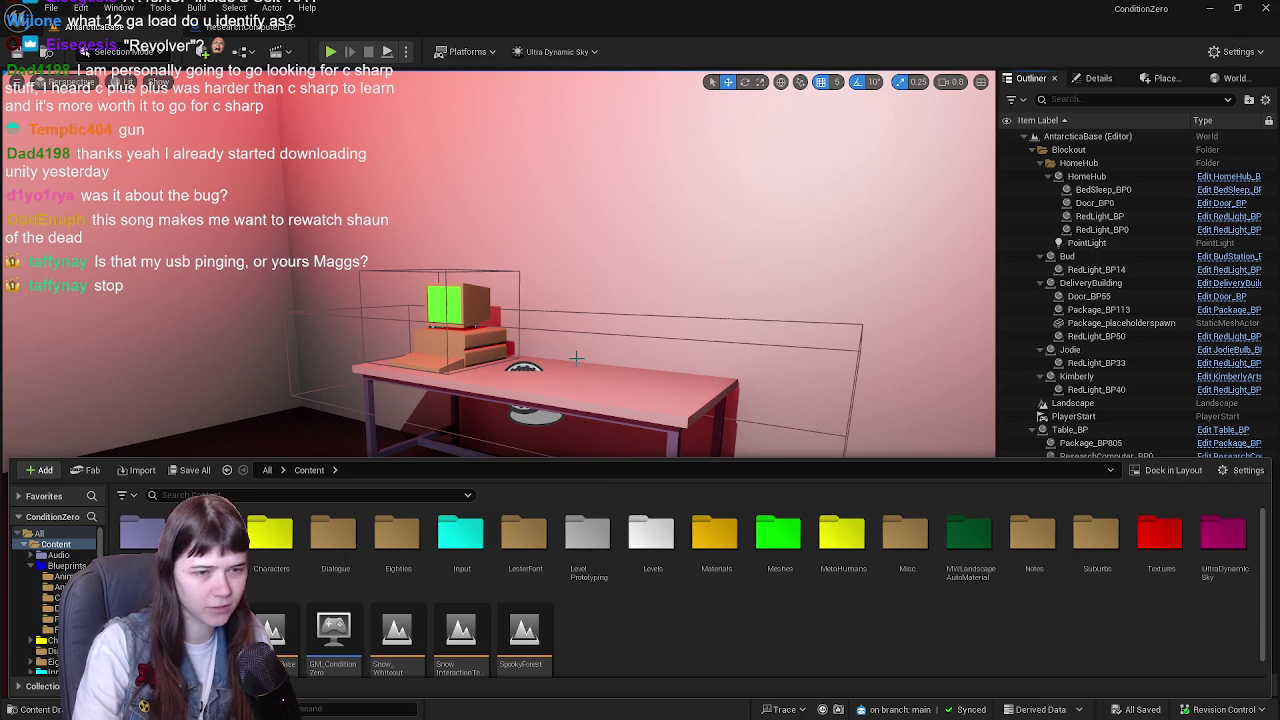
{"action": "left_click_drag", "start_coordinate": [576, 357], "coordinate": [587, 360]}
{"action": "key", "text": "ctrl+space"}
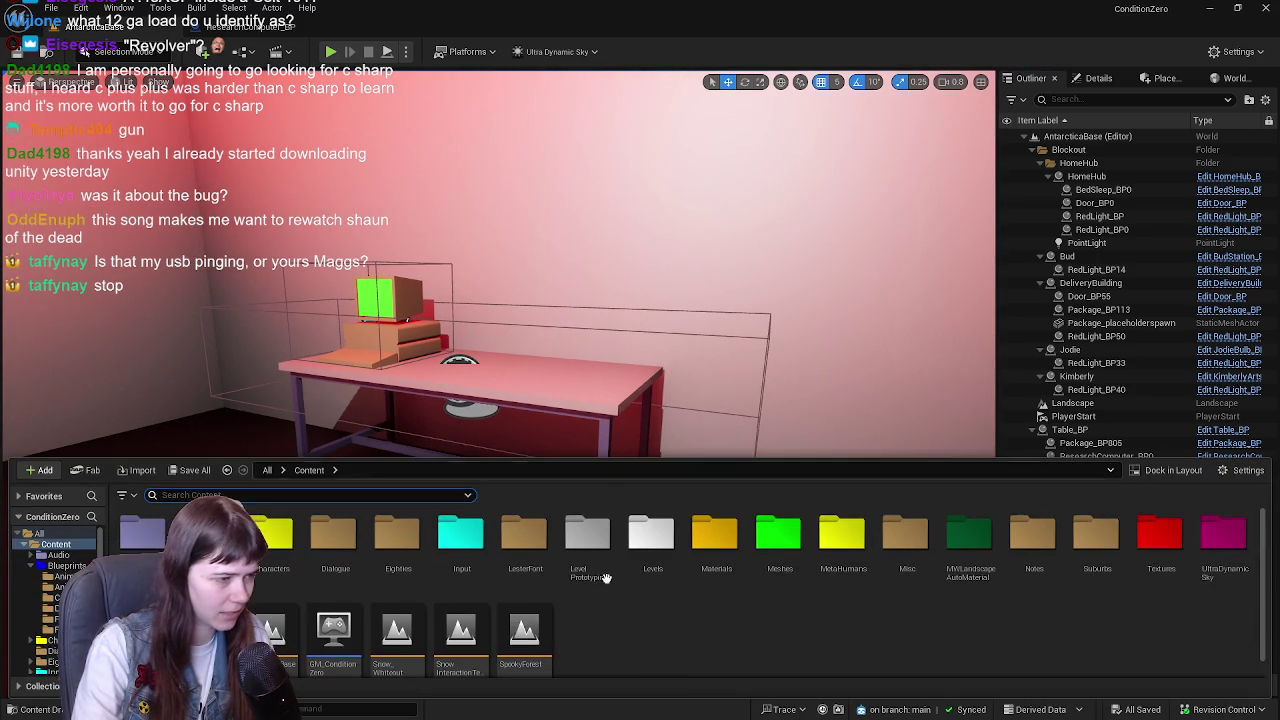
{"action": "double_click", "coordinate": [205, 535]}
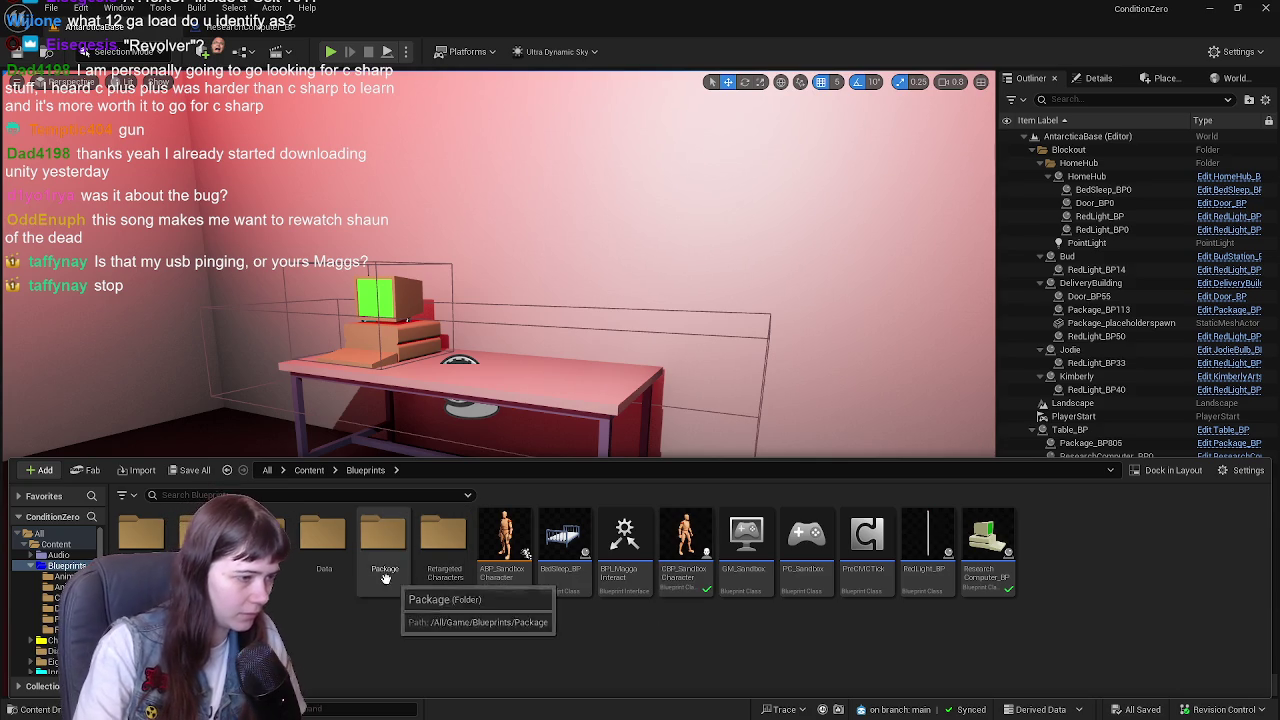
{"action": "left_click", "coordinate": [320, 471]}
{"action": "double_click", "coordinate": [780, 535]}
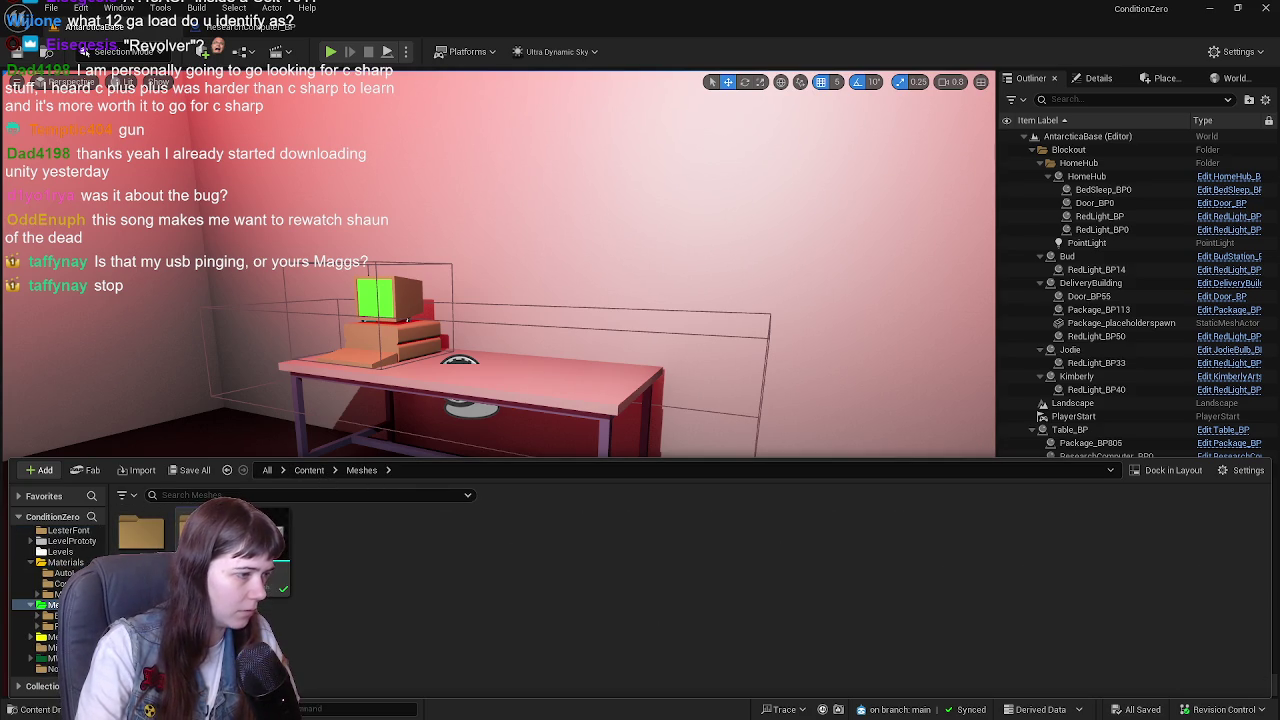
{"action": "double_click", "coordinate": [200, 532]}
{"action": "left_click", "coordinate": [417, 409]}
{"action": "left_click_drag", "start_coordinate": [500, 300], "coordinate": [580, 300]}
{"action": "key", "text": "ctrl+space"}
{"action": "key", "text": "ctrl+space"}
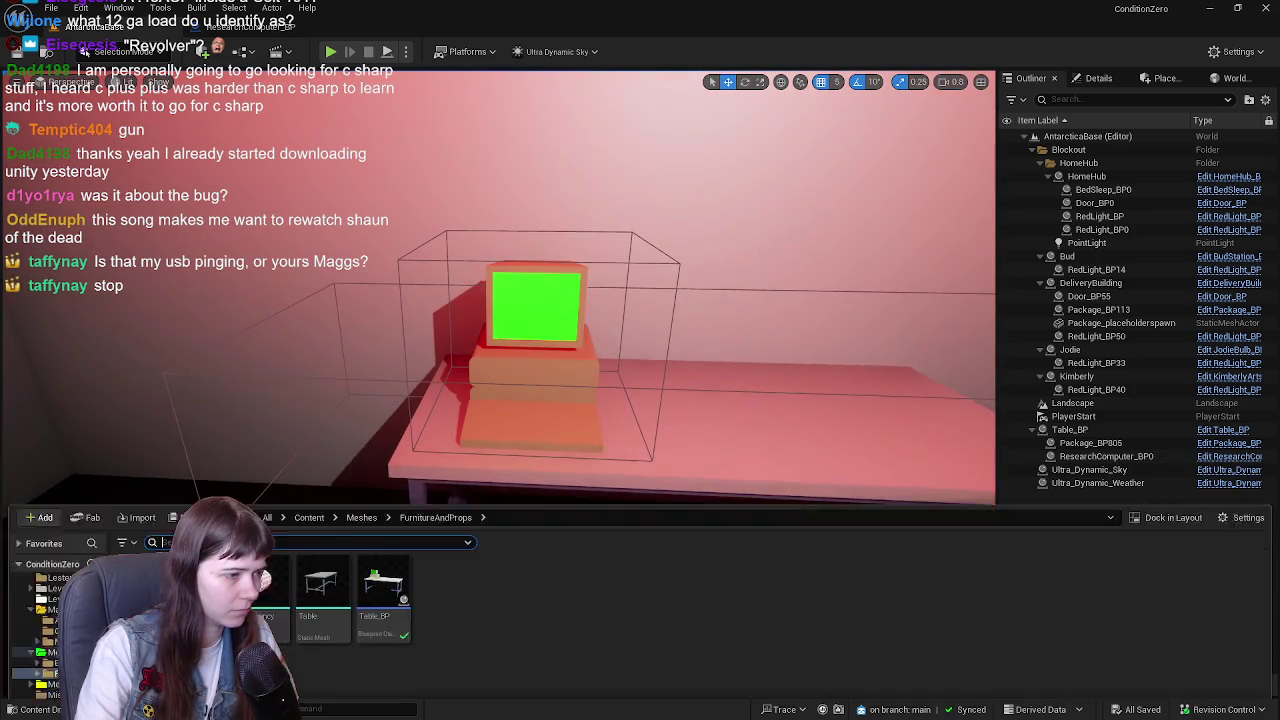
- Place and rotate a trial Computer mesh on the table, then delete it
{"action": "mouse_move", "coordinate": [255, 620]}
{"action": "left_mouse_down"}
{"action": "mouse_move", "coordinate": [709, 397]}
{"action": "mouse_move", "coordinate": [750, 420]}
{"action": "left_mouse_up"}
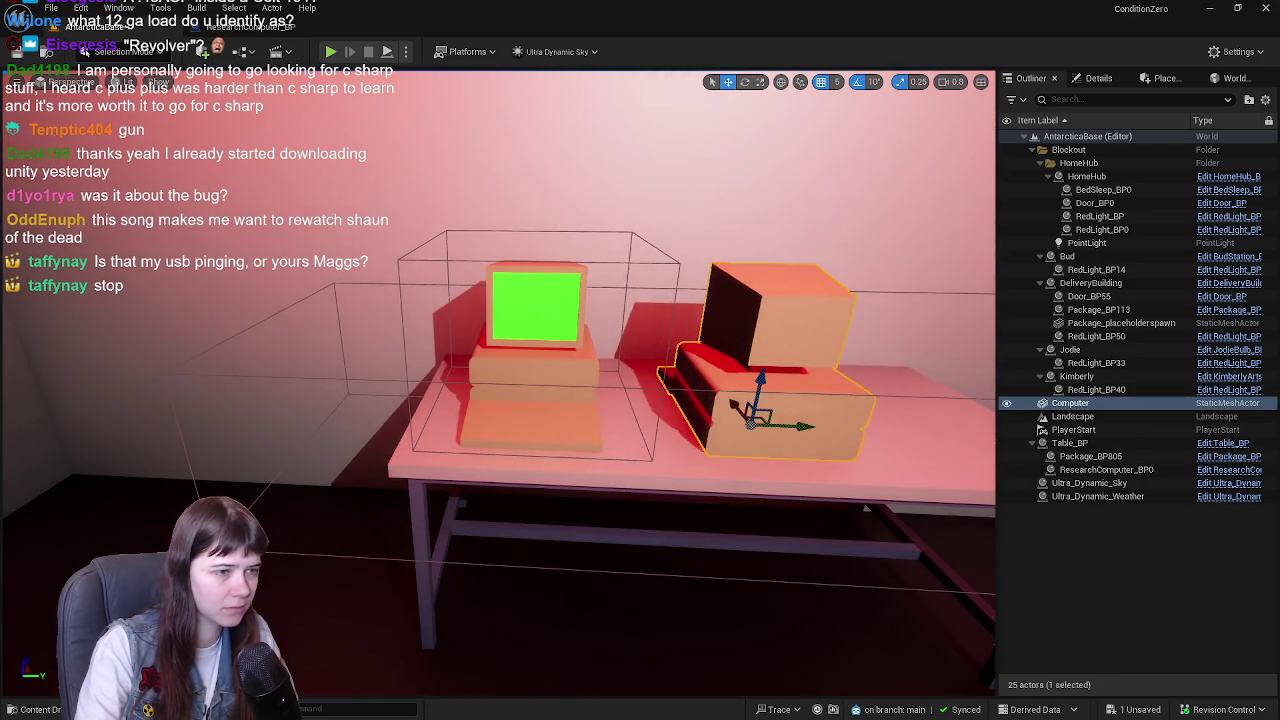
{"action": "key", "text": "e"}
{"action": "left_click_drag", "start_coordinate": [640, 478], "coordinate": [678, 455]}
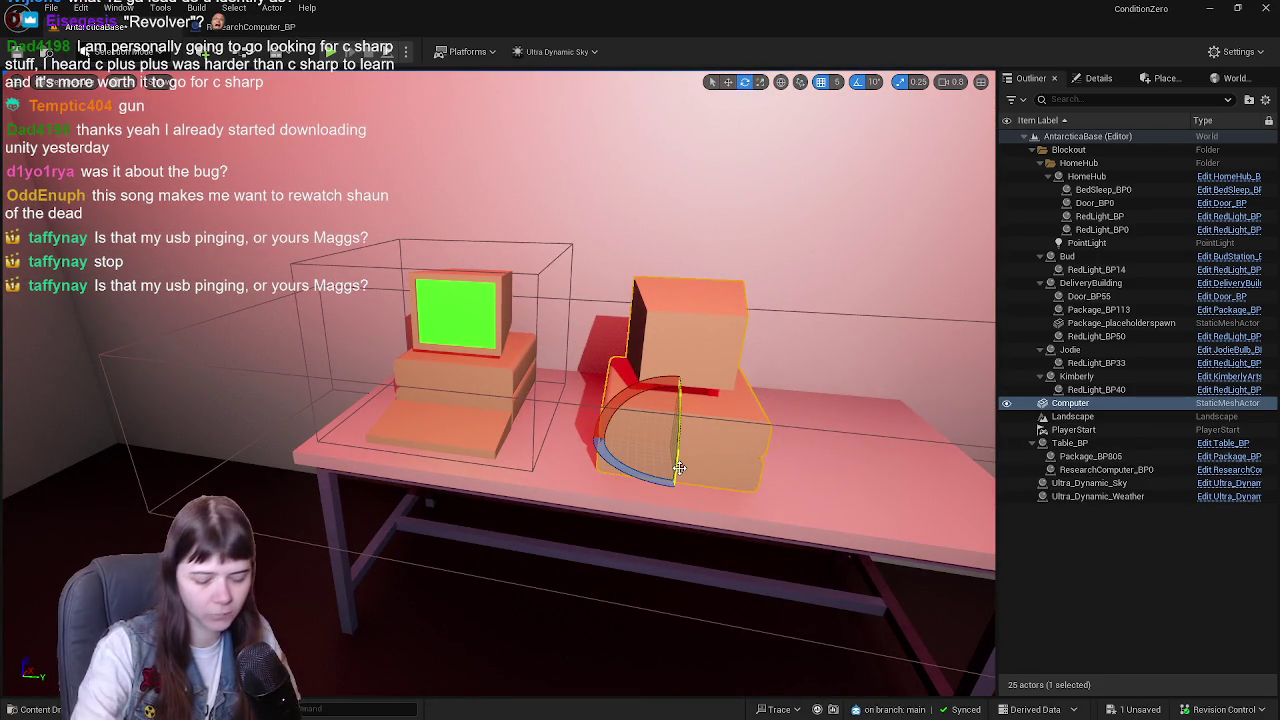
{"action": "key", "text": "Delete"}
{"action": "key", "text": "ctrl+space"}
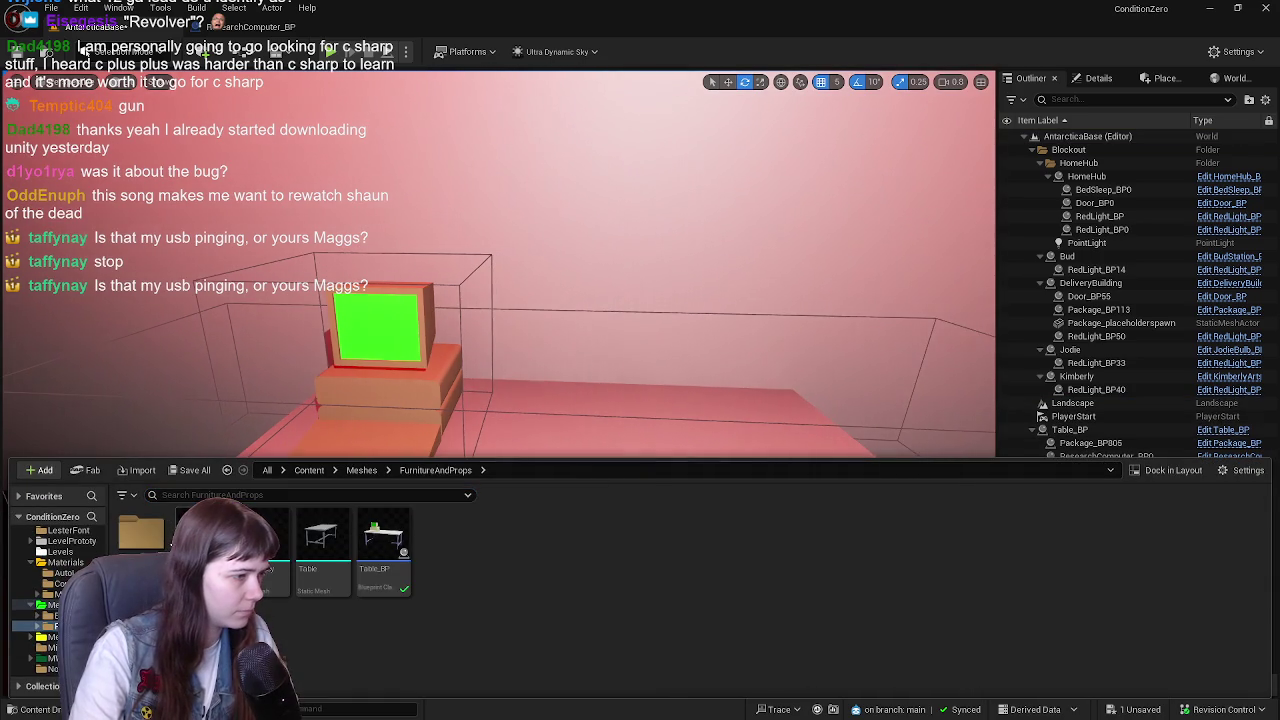
{"action": "left_click", "coordinate": [405, 395]}
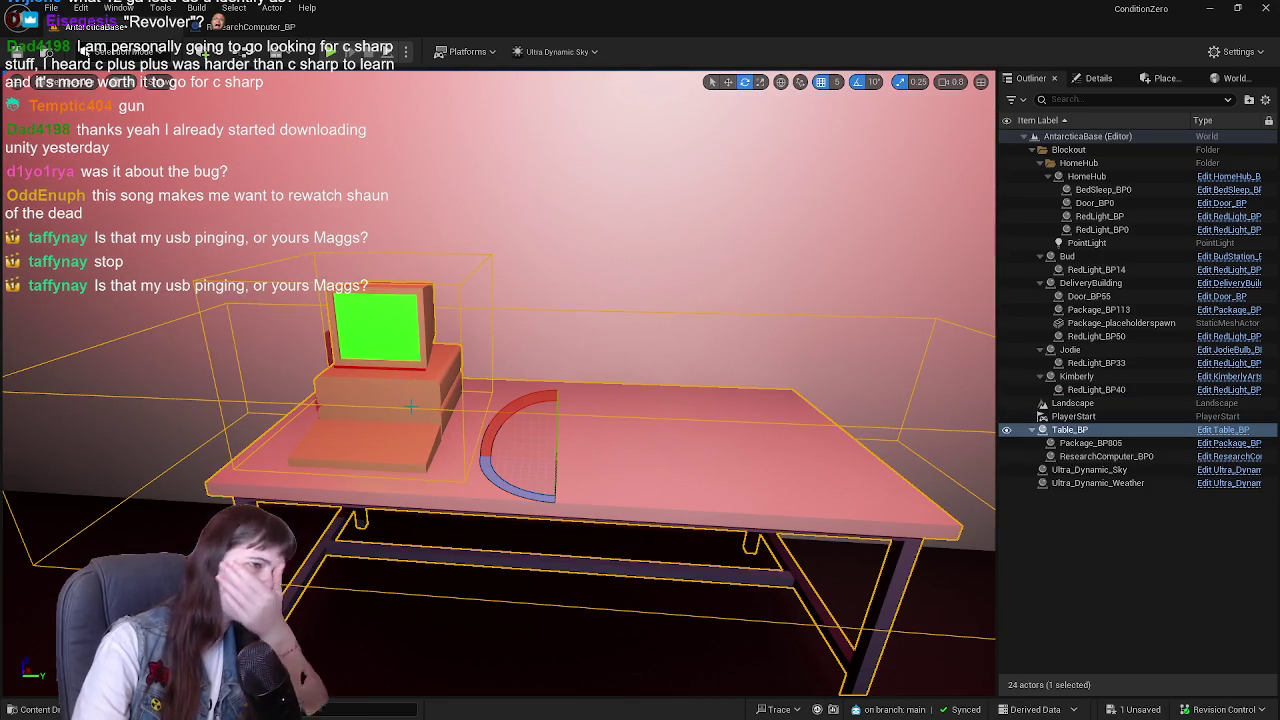
{"action": "left_click", "coordinate": [1132, 565]}
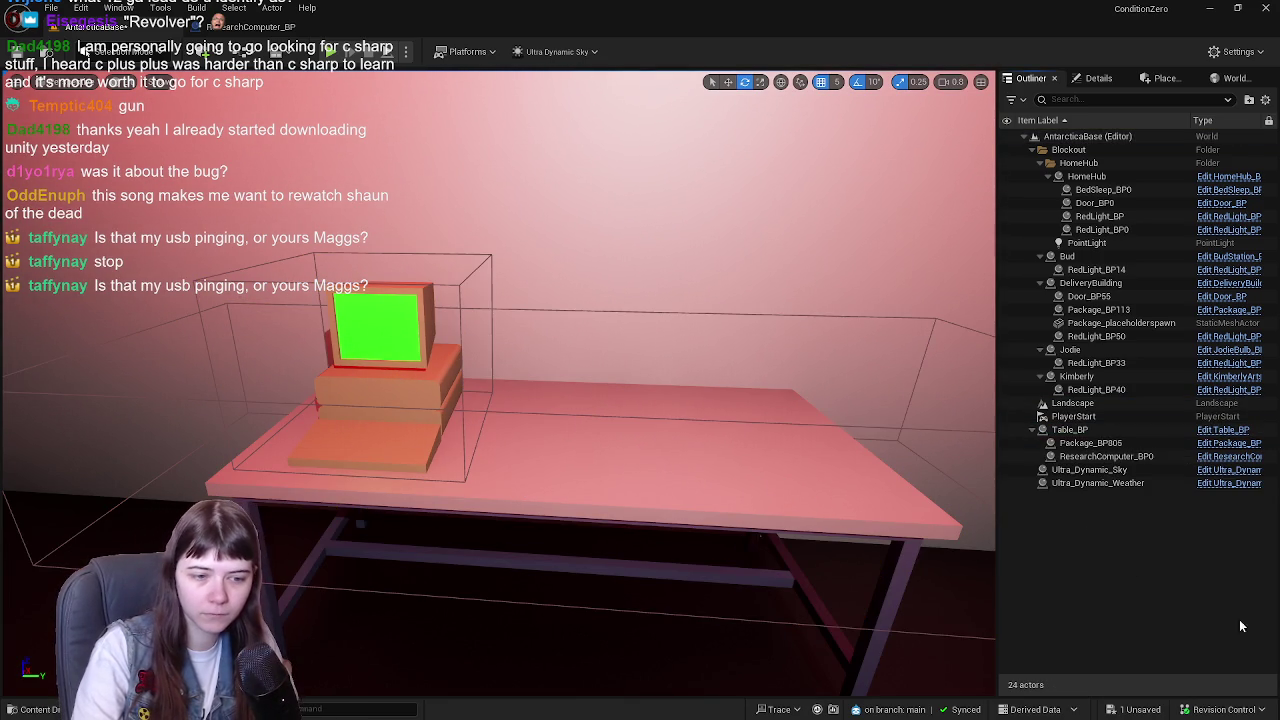
- Save the AntarcticaBase level through Save All from the Content root, then open Blueprints
{"action": "left_click", "coordinate": [40, 708]}
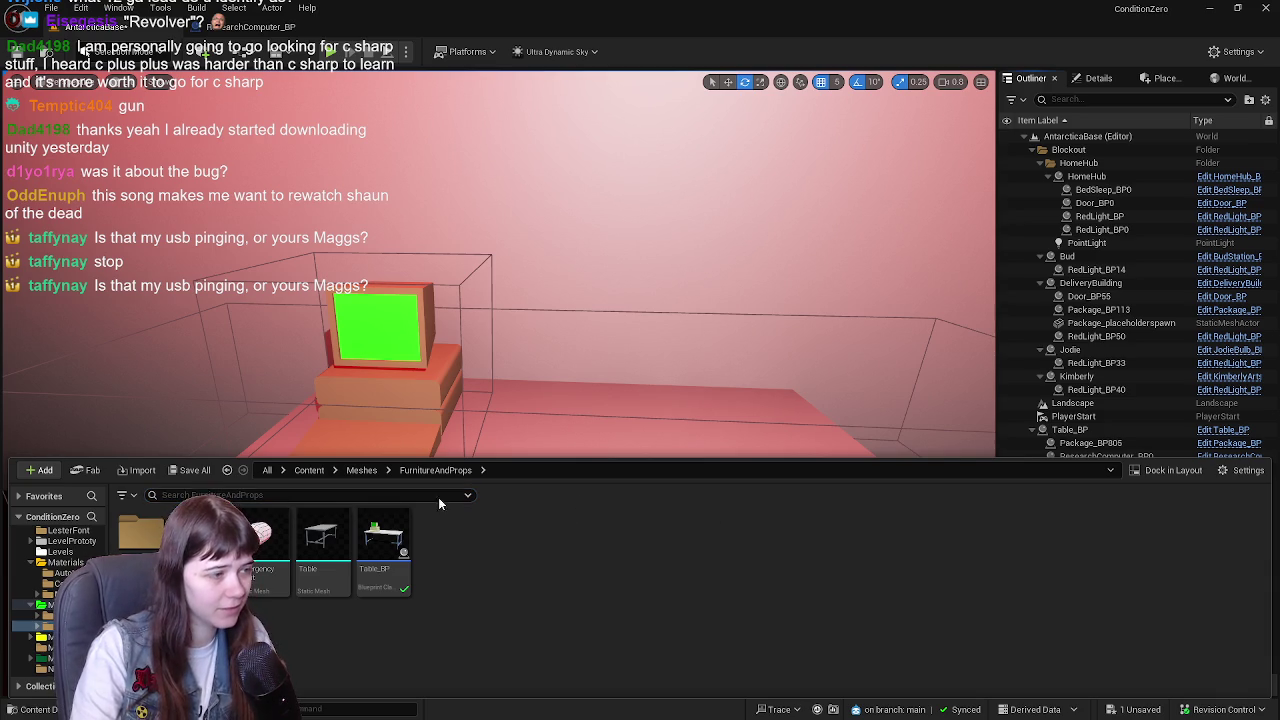
{"action": "left_click", "coordinate": [310, 470]}
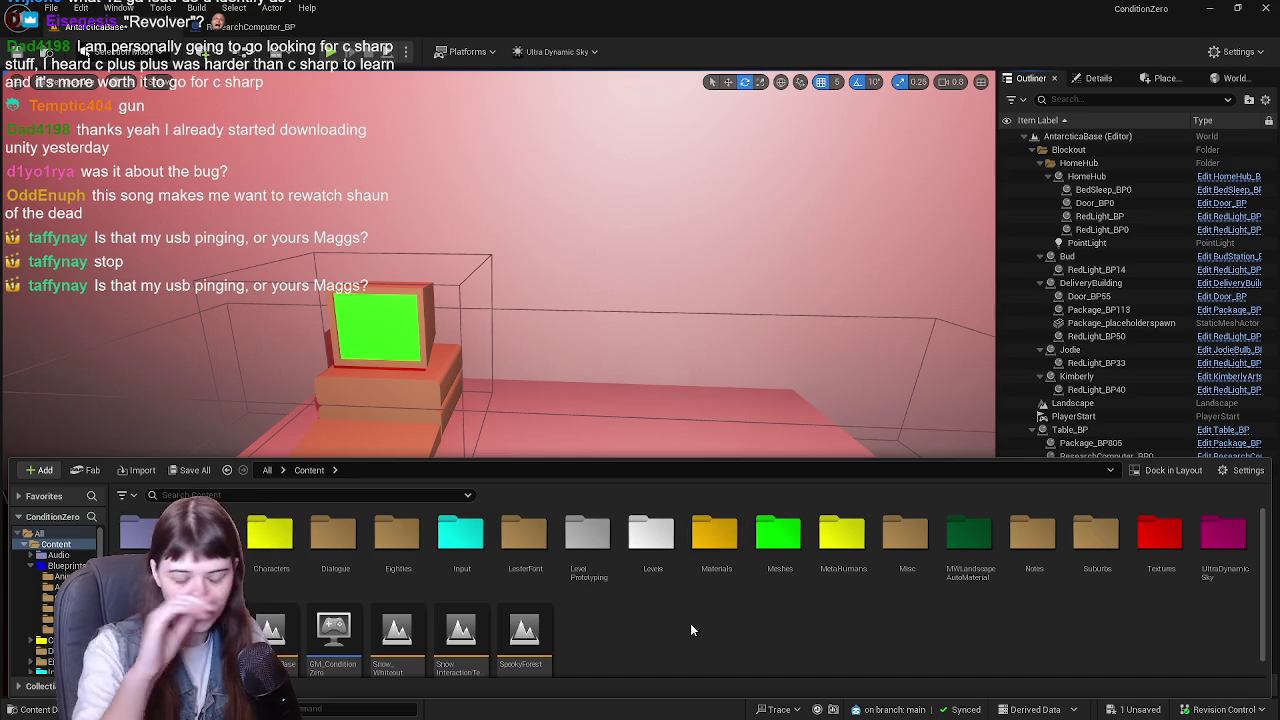
{"action": "left_click", "coordinate": [192, 472]}
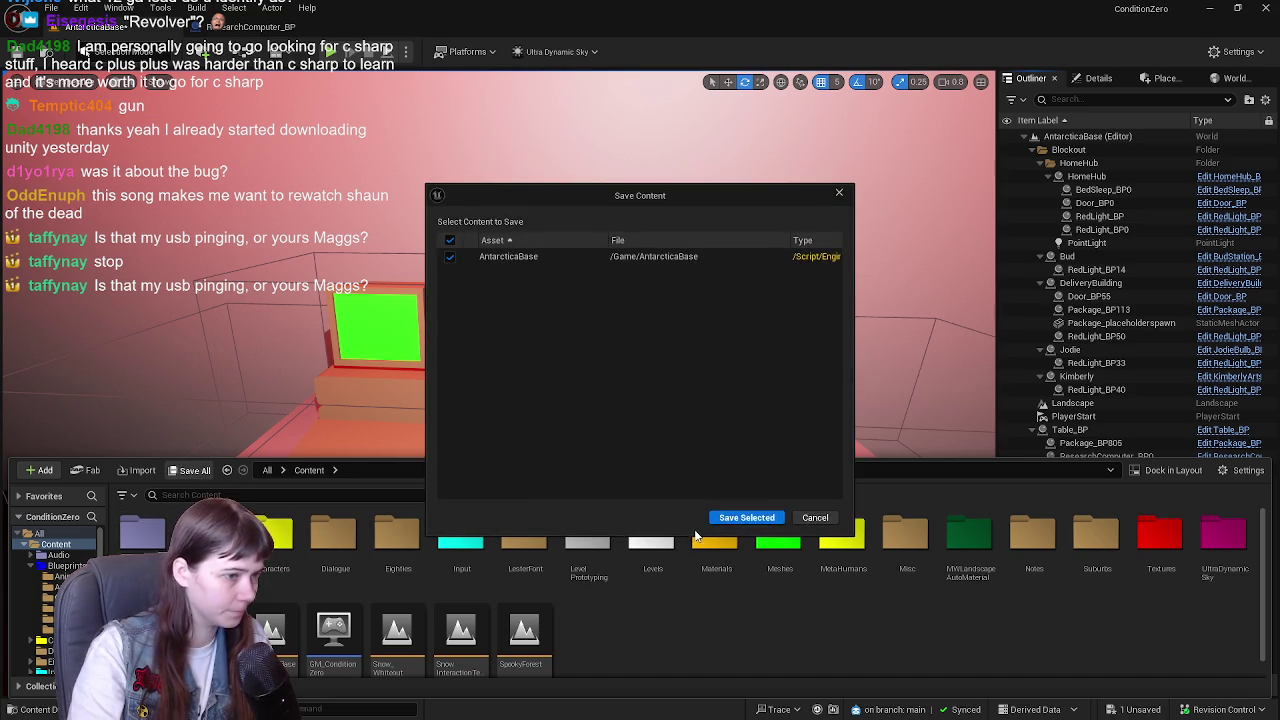
{"action": "left_click", "coordinate": [745, 517]}
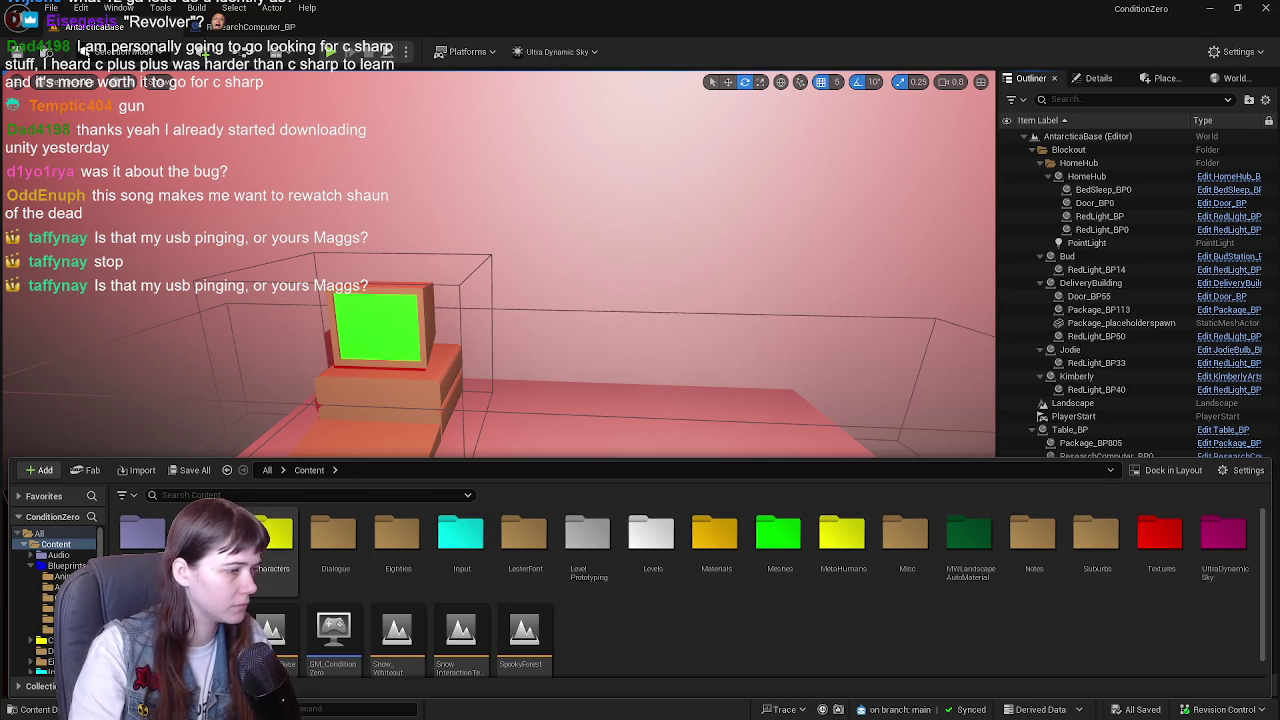
{"action": "double_click", "coordinate": [208, 535]}
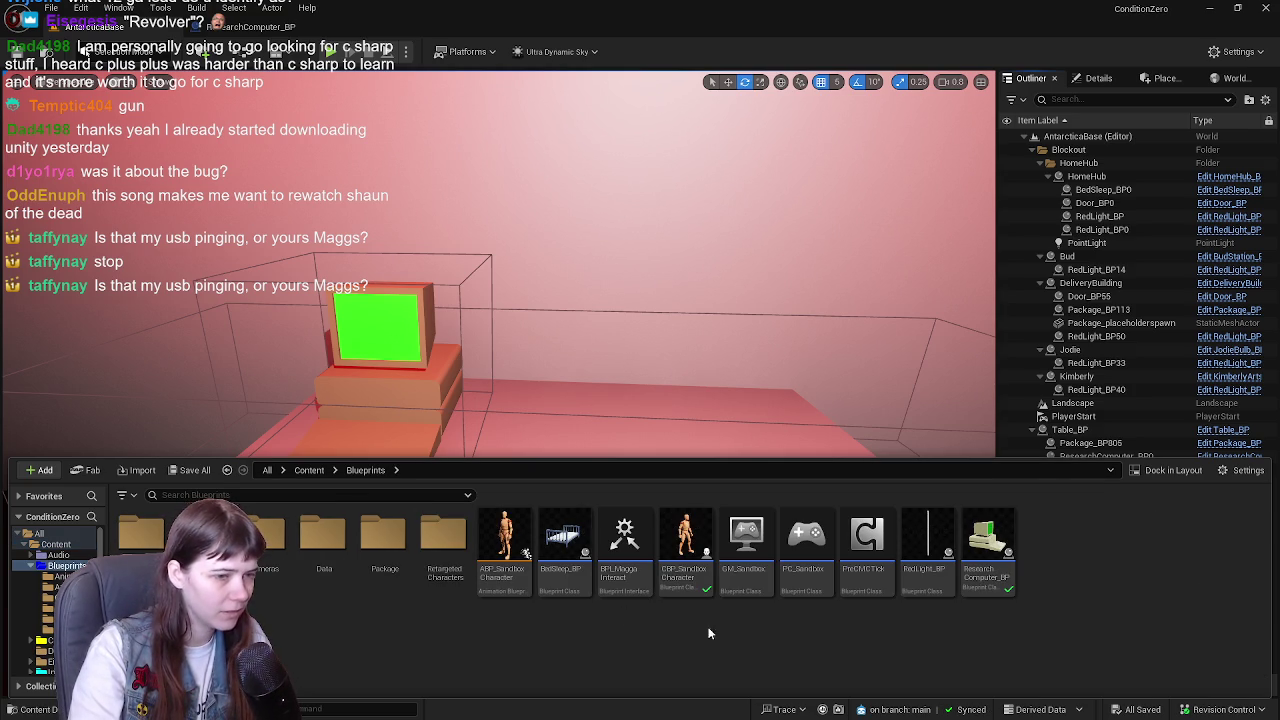
- Place a ResearchComputer_BP on the table with grid snap 1 and set its Z location to 180.5
{"action": "mouse_move", "coordinate": [987, 540]}
{"action": "left_mouse_down"}
{"action": "mouse_move", "coordinate": [666, 400]}
{"action": "mouse_move", "coordinate": [591, 431]}
{"action": "mouse_move", "coordinate": [591, 405]}
{"action": "mouse_move", "coordinate": [616, 404]}
{"action": "mouse_move", "coordinate": [620, 375]}
{"action": "mouse_move", "coordinate": [628, 408]}
{"action": "mouse_move", "coordinate": [597, 340]}
{"action": "mouse_move", "coordinate": [938, 240]}
{"action": "left_mouse_up"}
{"action": "left_click", "coordinate": [838, 83]}
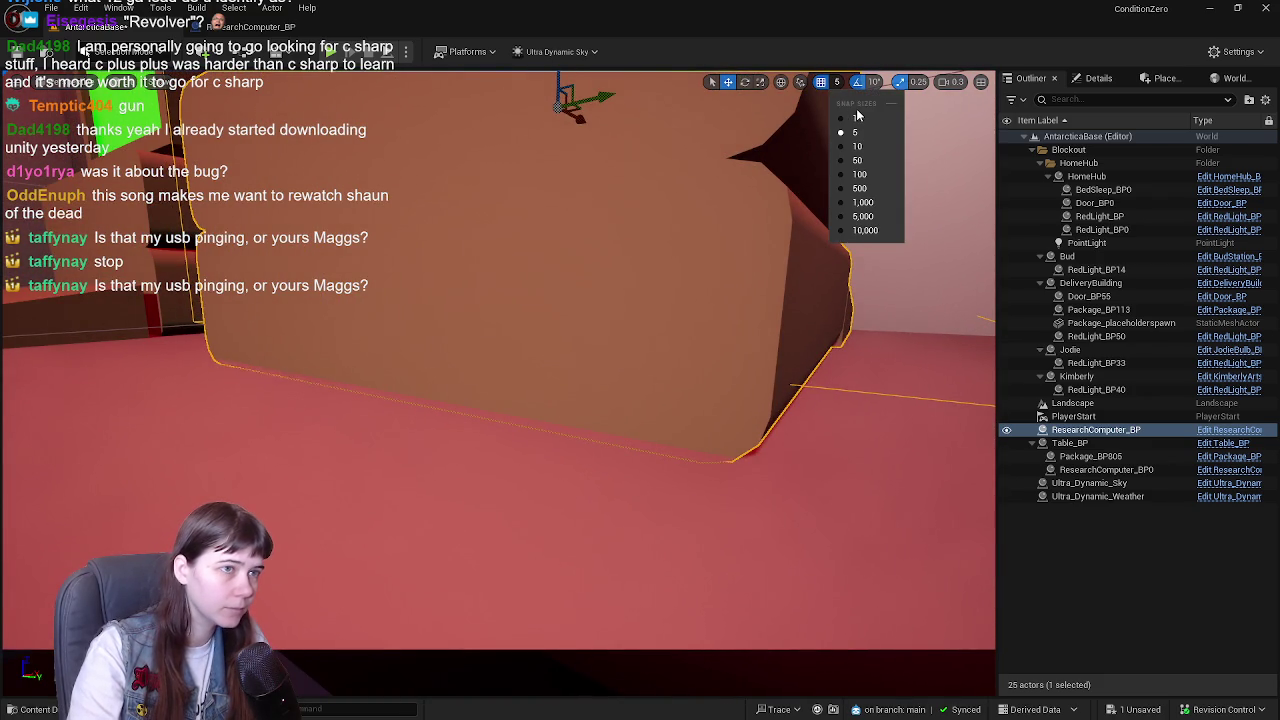
{"action": "left_click", "coordinate": [856, 118]}
{"action": "mouse_move", "coordinate": [584, 200]}
{"action": "left_mouse_down"}
{"action": "mouse_move", "coordinate": [588, 153]}
{"action": "mouse_move", "coordinate": [607, 133]}
{"action": "left_mouse_up"}
{"action": "left_click_drag", "start_coordinate": [610, 137], "coordinate": [616, 138]}
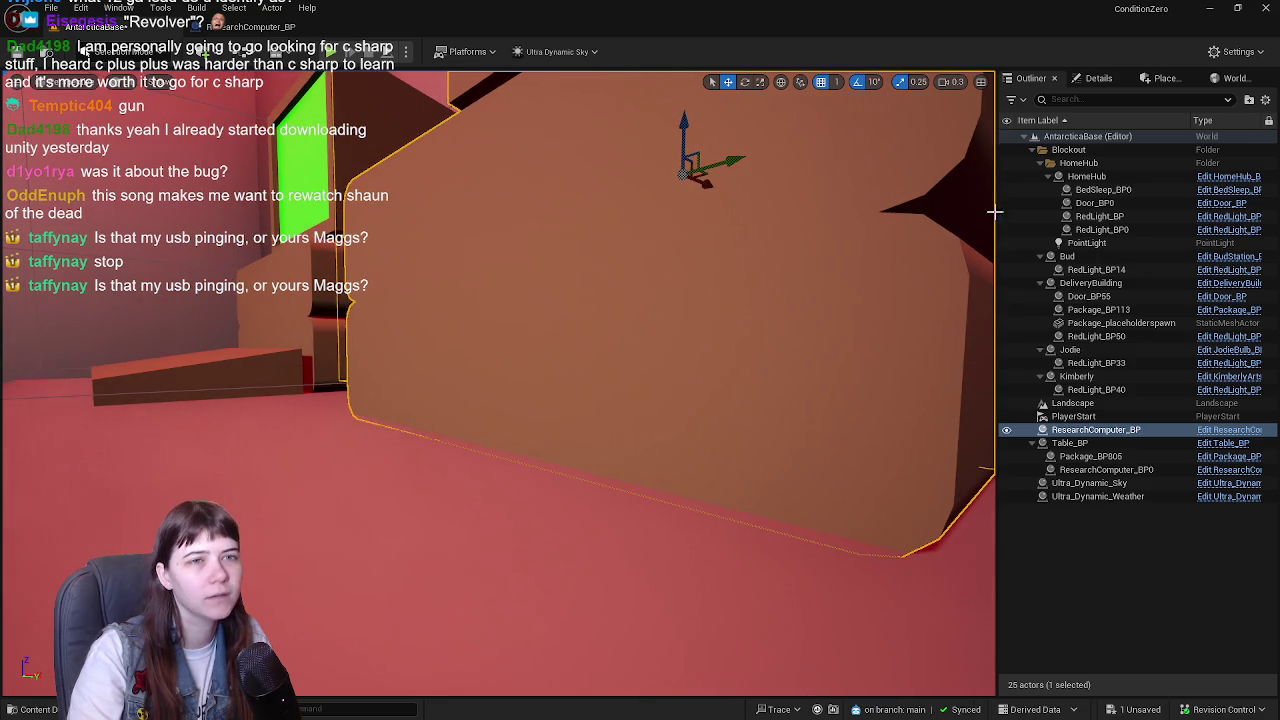
{"action": "left_click", "coordinate": [1098, 78]}
{"action": "left_click", "coordinate": [1224, 293]}
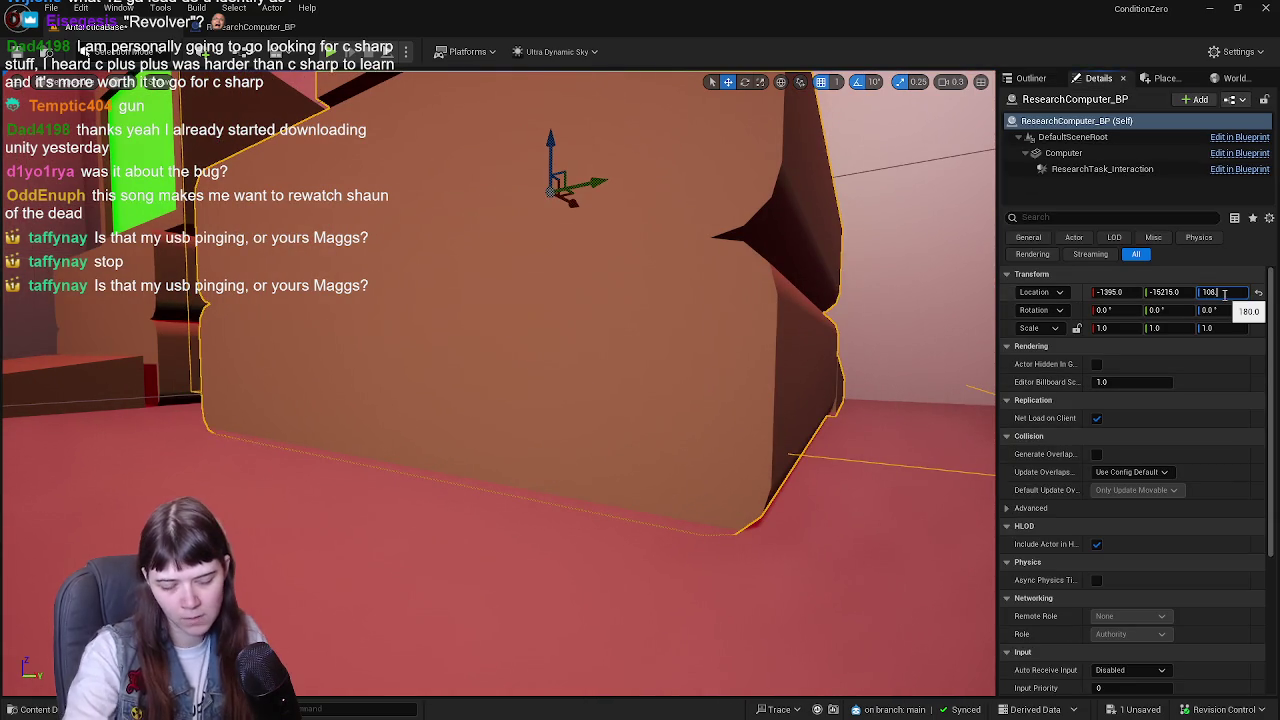
{"action": "type", "text": ".5"}
{"action": "key", "text": "Return"}
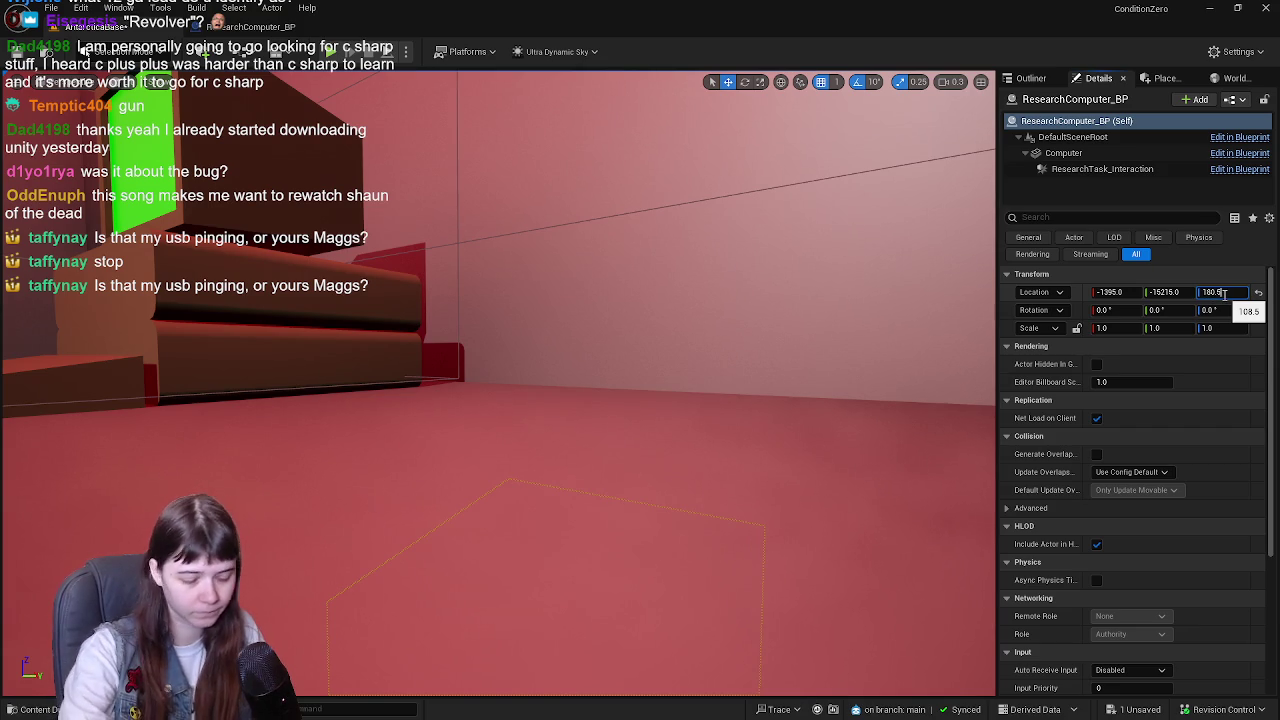
{"action": "key", "text": "Return"}
{"action": "mouse_move", "coordinate": [586, 423]}
{"action": "left_mouse_down"}
{"action": "mouse_move", "coordinate": [660, 423]}
{"action": "mouse_move", "coordinate": [550, 440]}
{"action": "mouse_move", "coordinate": [594, 440]}
{"action": "left_mouse_up"}
- Rotate the research computer to 180° around Z
{"action": "key", "text": "e"}
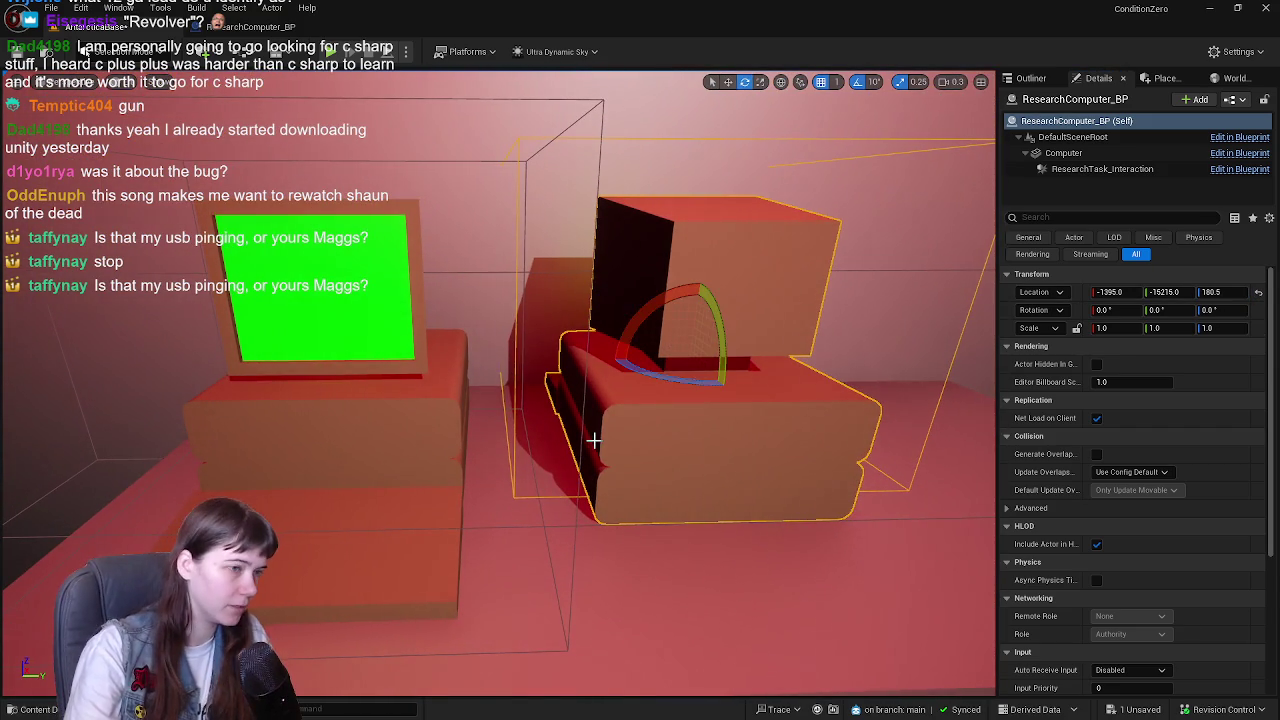
{"action": "mouse_move", "coordinate": [618, 372]}
{"action": "left_mouse_down"}
{"action": "mouse_move", "coordinate": [712, 386]}
{"action": "mouse_move", "coordinate": [650, 373]}
{"action": "left_mouse_up"}
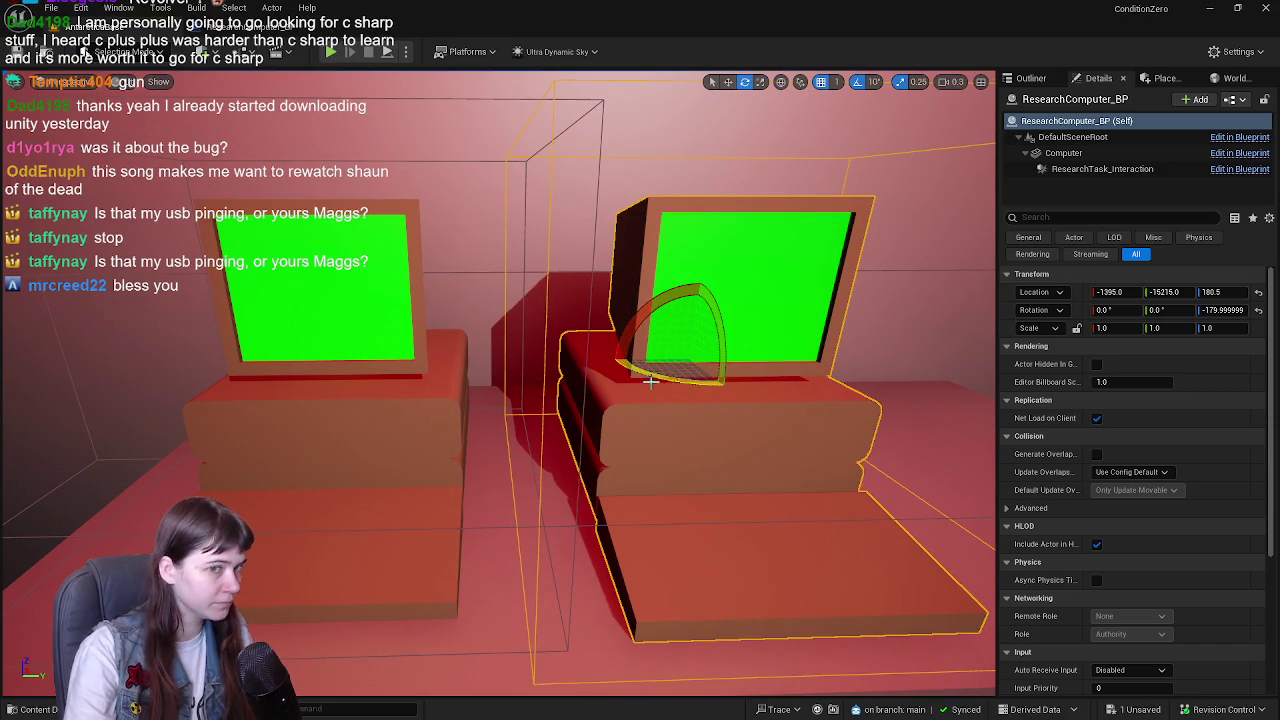
{"action": "left_click", "coordinate": [1222, 310]}
{"action": "type", "text": "180"}
{"action": "key", "text": "Return"}
{"action": "key", "text": "w"}
{"action": "mouse_move", "coordinate": [872, 346]}
{"action": "left_mouse_down"}
{"action": "mouse_move", "coordinate": [654, 371]}
{"action": "mouse_move", "coordinate": [545, 400]}
{"action": "mouse_move", "coordinate": [614, 384]}
{"action": "mouse_move", "coordinate": [603, 346]}
{"action": "mouse_move", "coordinate": [590, 346]}
{"action": "left_mouse_up"}
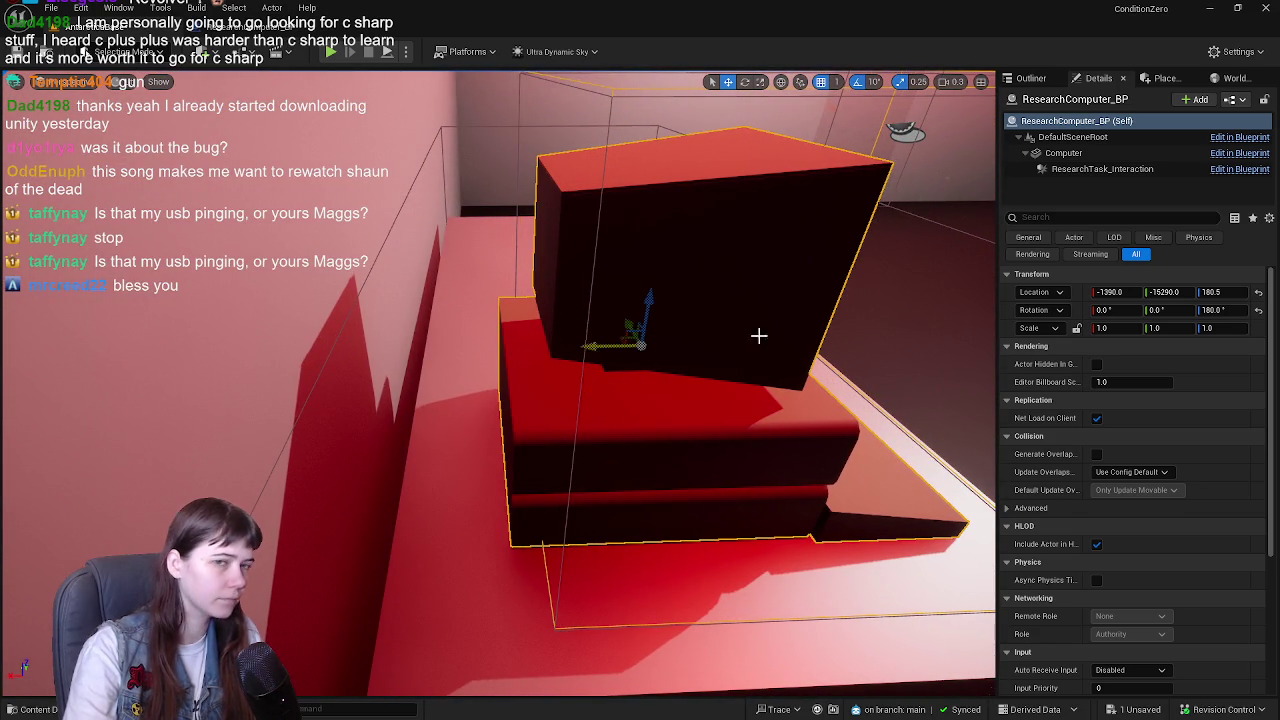
- Attach ResearchComputer_BP to Table_BP in the Outliner, remove ResearchComputer_BP0, and frame the table
{"action": "left_click", "coordinate": [1030, 79]}
{"action": "left_click_drag", "start_coordinate": [1100, 430], "coordinate": [1108, 444]}
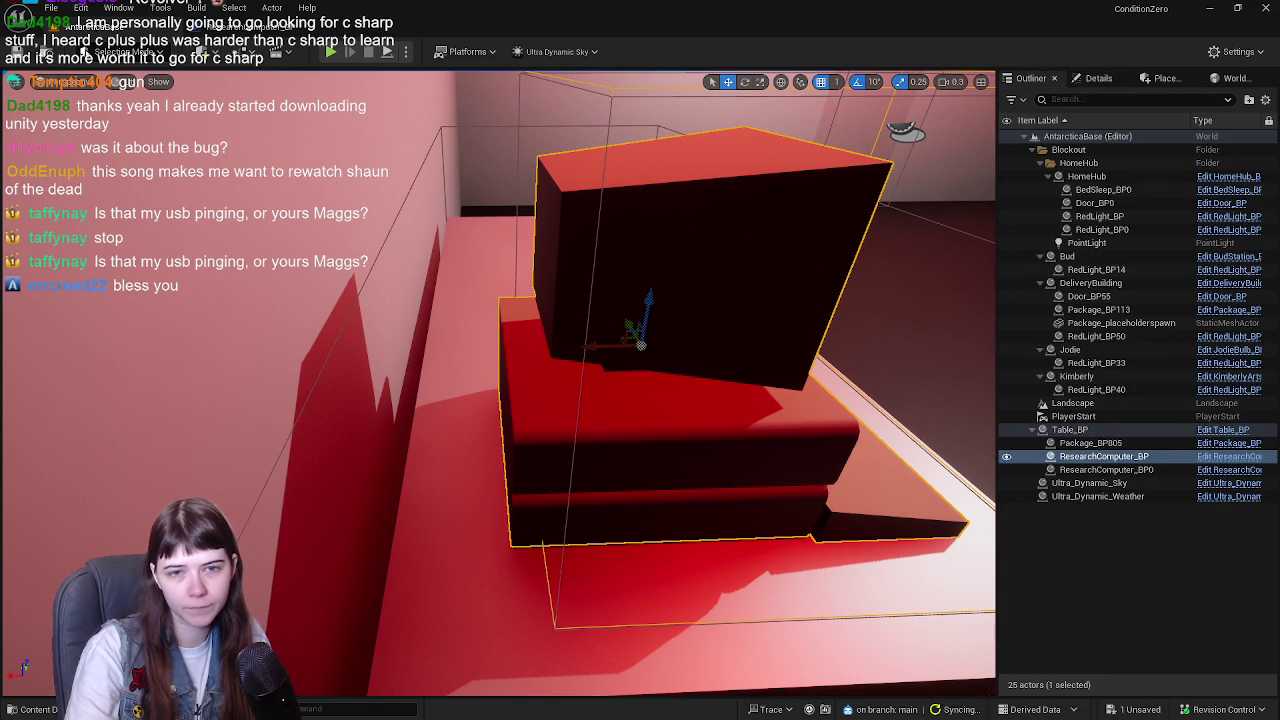
{"action": "key", "text": "ctrl+z"}
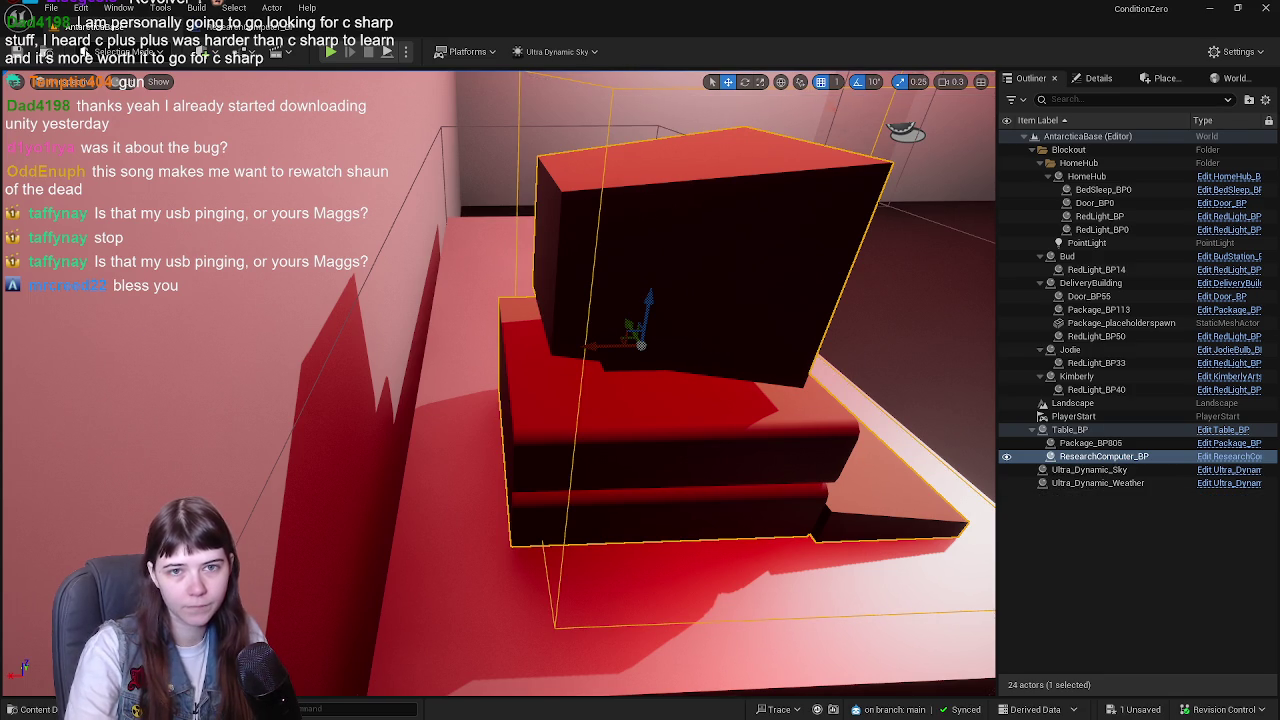
{"action": "left_click", "coordinate": [245, 30]}
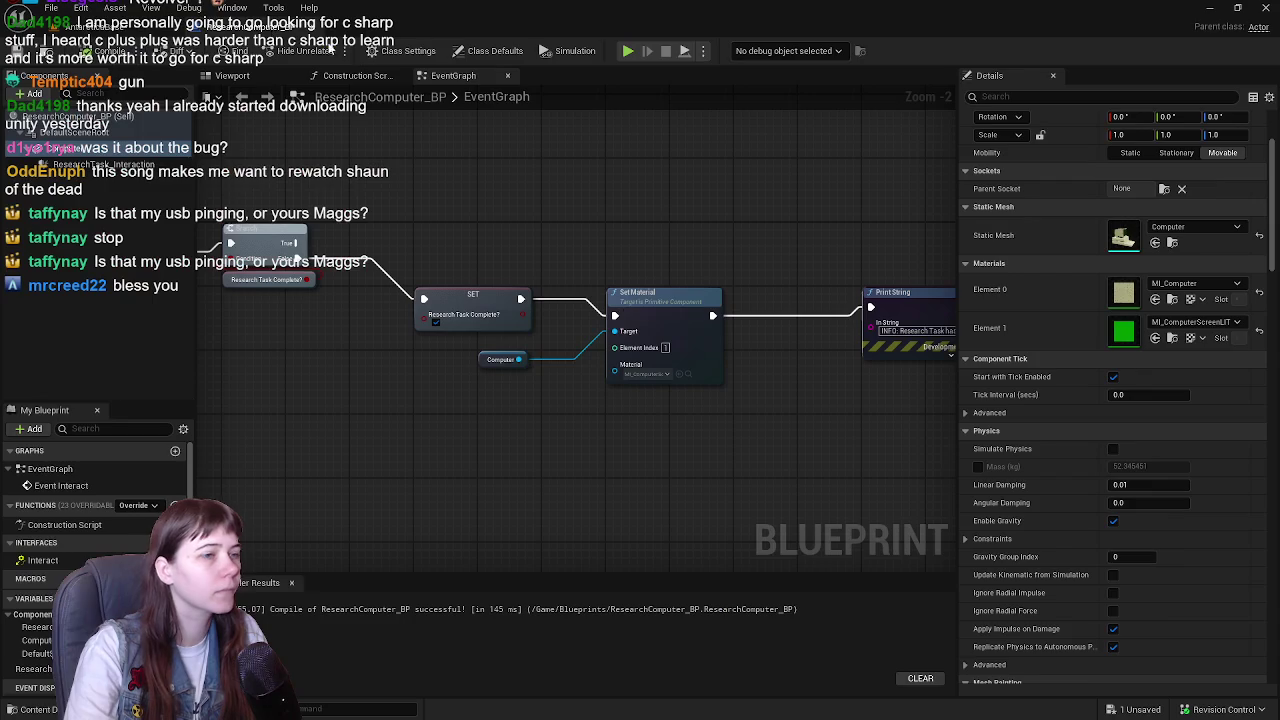
{"action": "left_click", "coordinate": [100, 30]}
{"action": "key", "text": "f"}
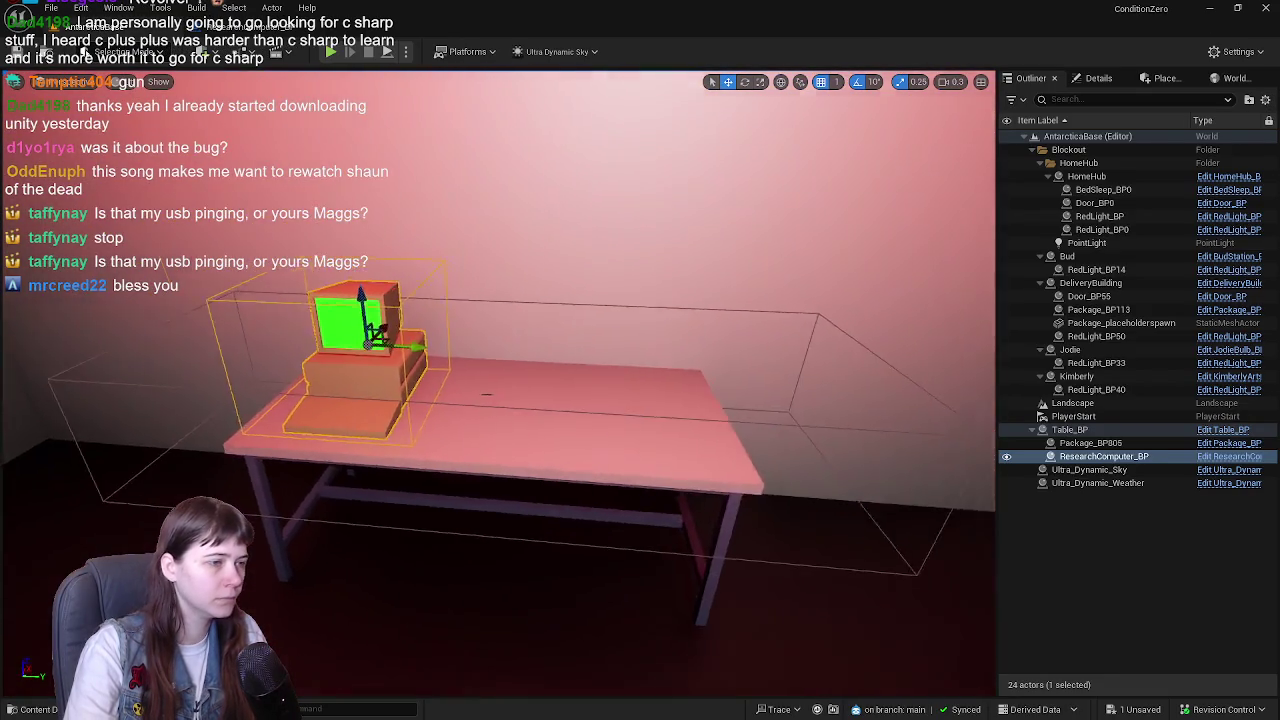
{"action": "left_click", "coordinate": [543, 289]}
{"action": "key", "text": "f"}
{"action": "key", "text": "ctrl+space"}
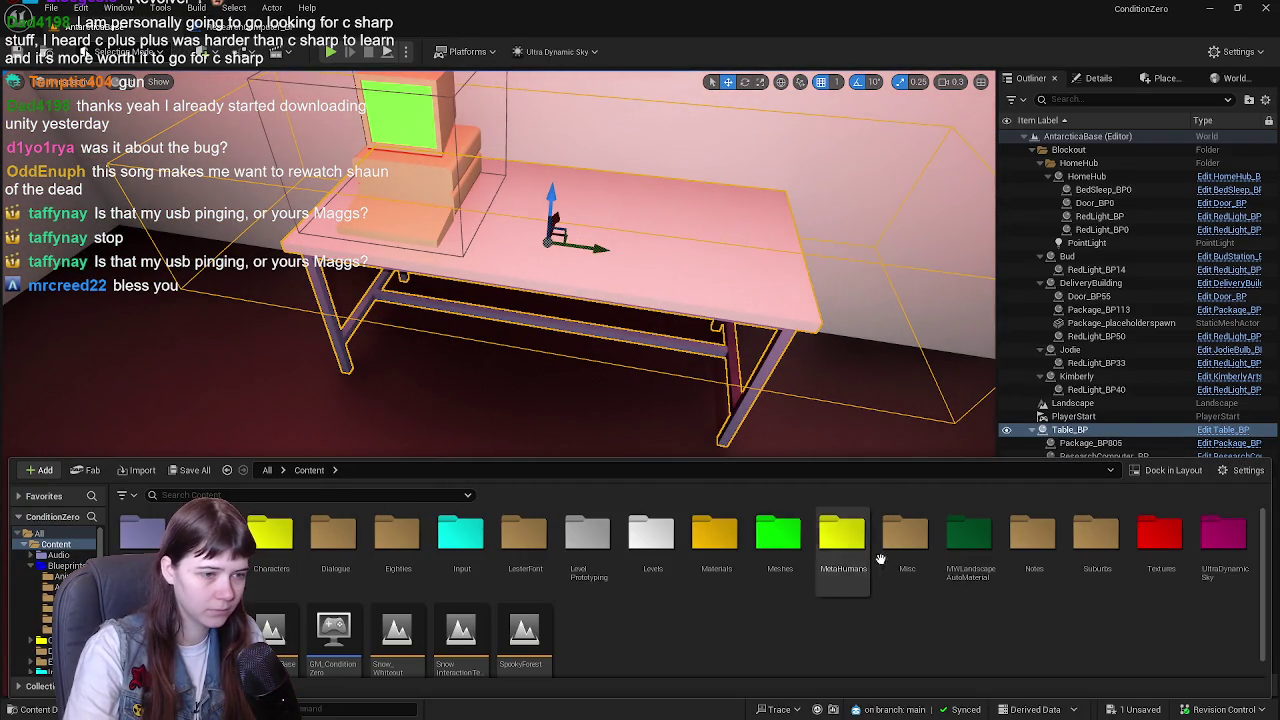
- Place a trial Table_BP from FurnitureAndProps in the room, then delete it
{"action": "double_click", "coordinate": [779, 548]}
{"action": "double_click", "coordinate": [140, 532]}
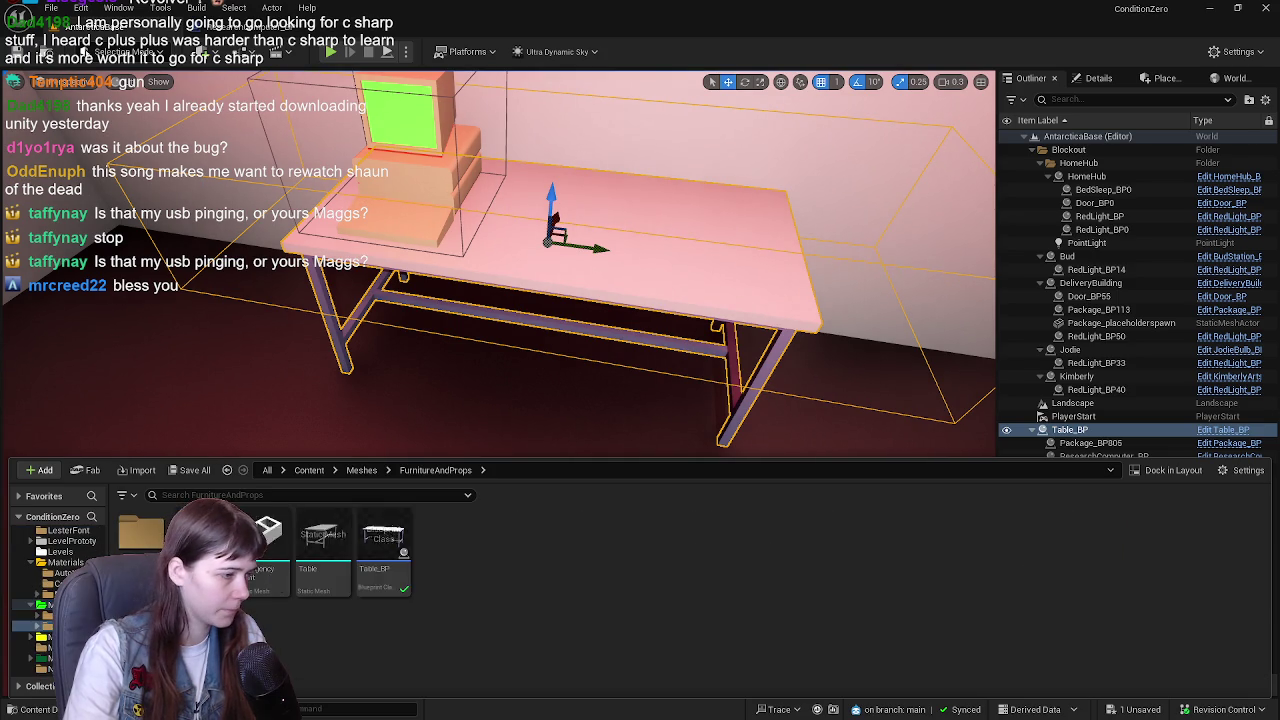
{"action": "mouse_move", "coordinate": [385, 565]}
{"action": "left_mouse_down"}
{"action": "mouse_move", "coordinate": [808, 346]}
{"action": "mouse_move", "coordinate": [860, 468]}
{"action": "left_mouse_up"}
{"action": "left_click", "coordinate": [860, 468]}
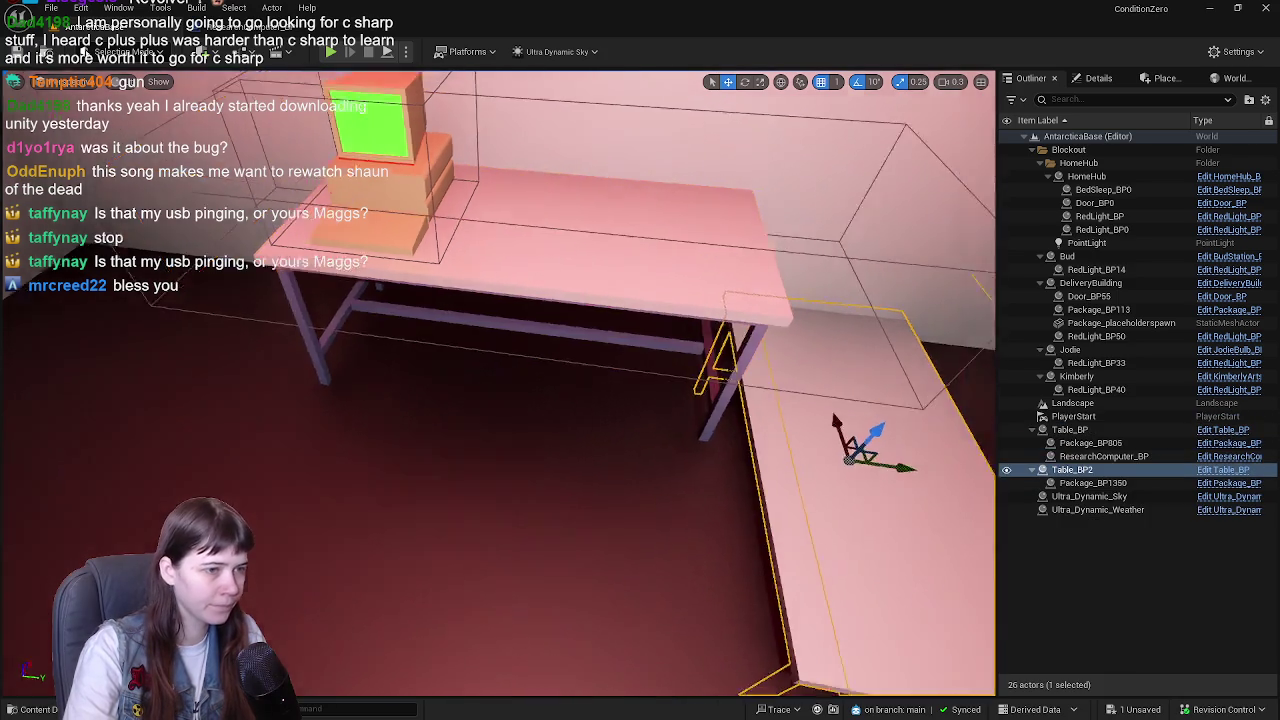
{"action": "key", "text": "Delete"}
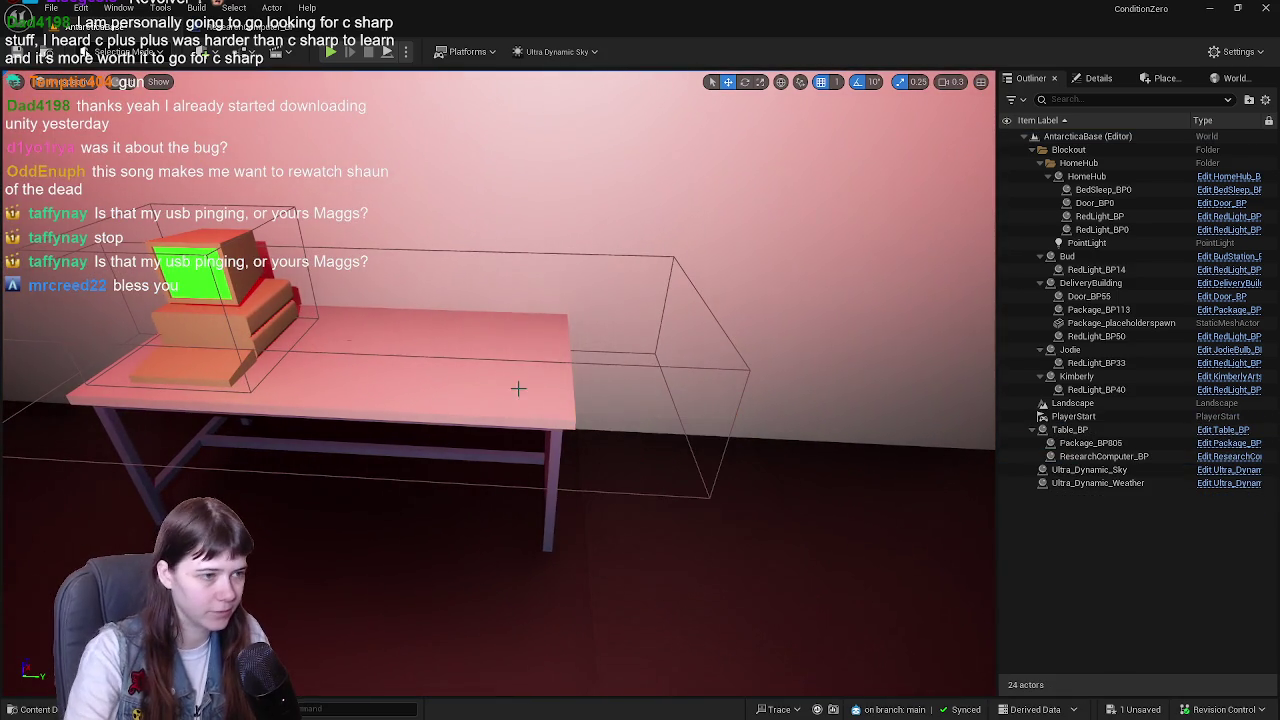
- With grid snap at 10, duplicate the computer's table, slide the copy alongside, and save
{"action": "left_click", "coordinate": [518, 398]}
{"action": "key", "text": "ctrl+d"}
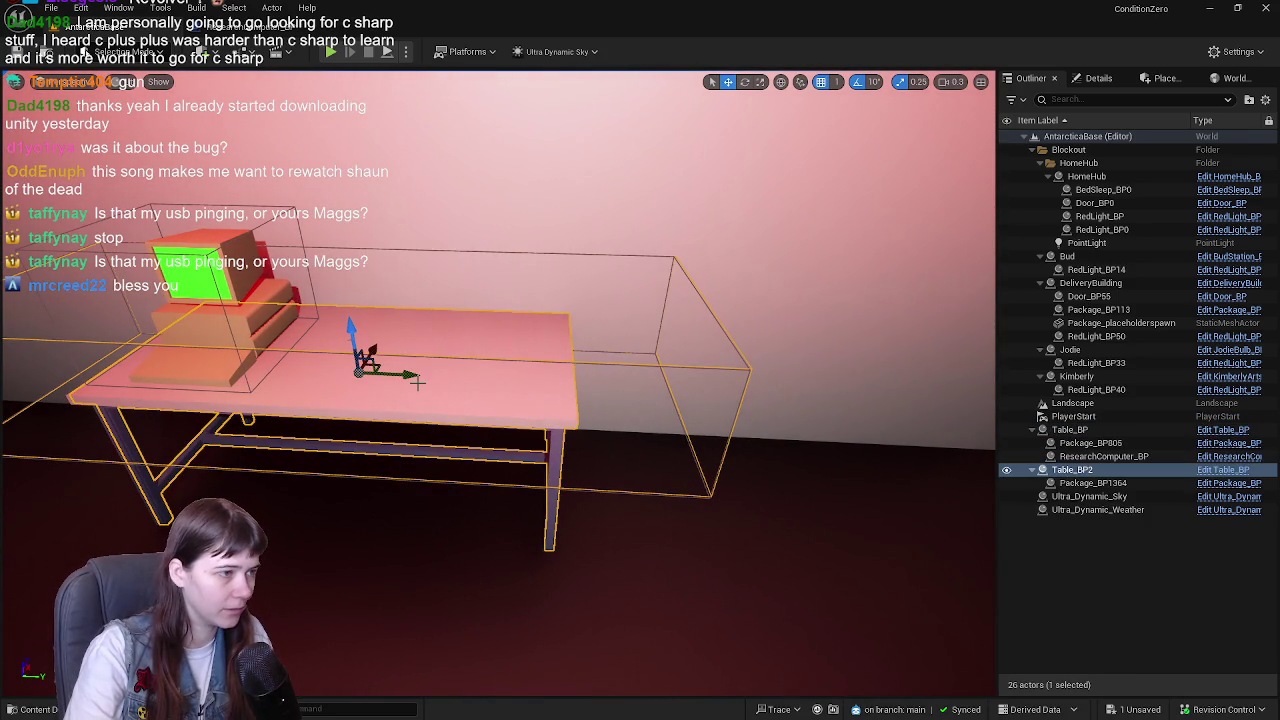
{"action": "key", "text": "ctrl+z"}
{"action": "left_click", "coordinate": [836, 82]}
{"action": "left_click", "coordinate": [868, 138]}
{"action": "key", "text": "ctrl+d"}
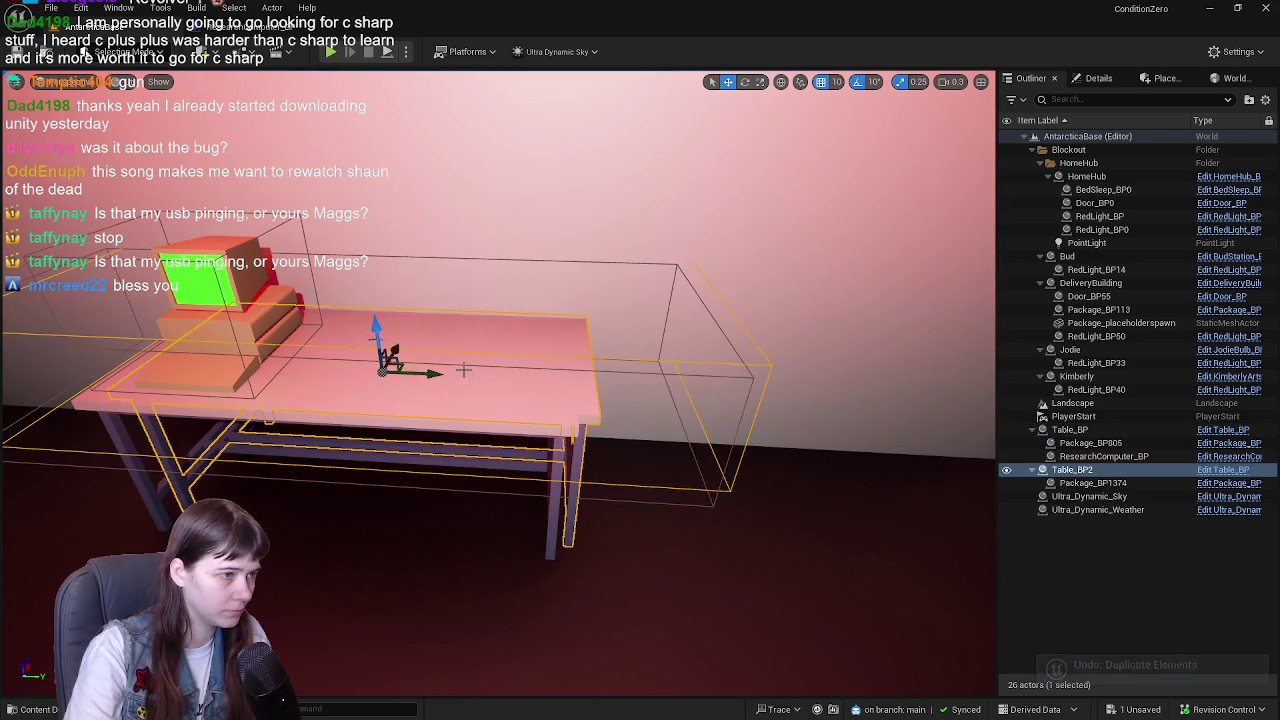
{"action": "mouse_move", "coordinate": [390, 362]}
{"action": "left_mouse_down"}
{"action": "mouse_move", "coordinate": [869, 443]}
{"action": "mouse_move", "coordinate": [854, 443]}
{"action": "left_mouse_up"}
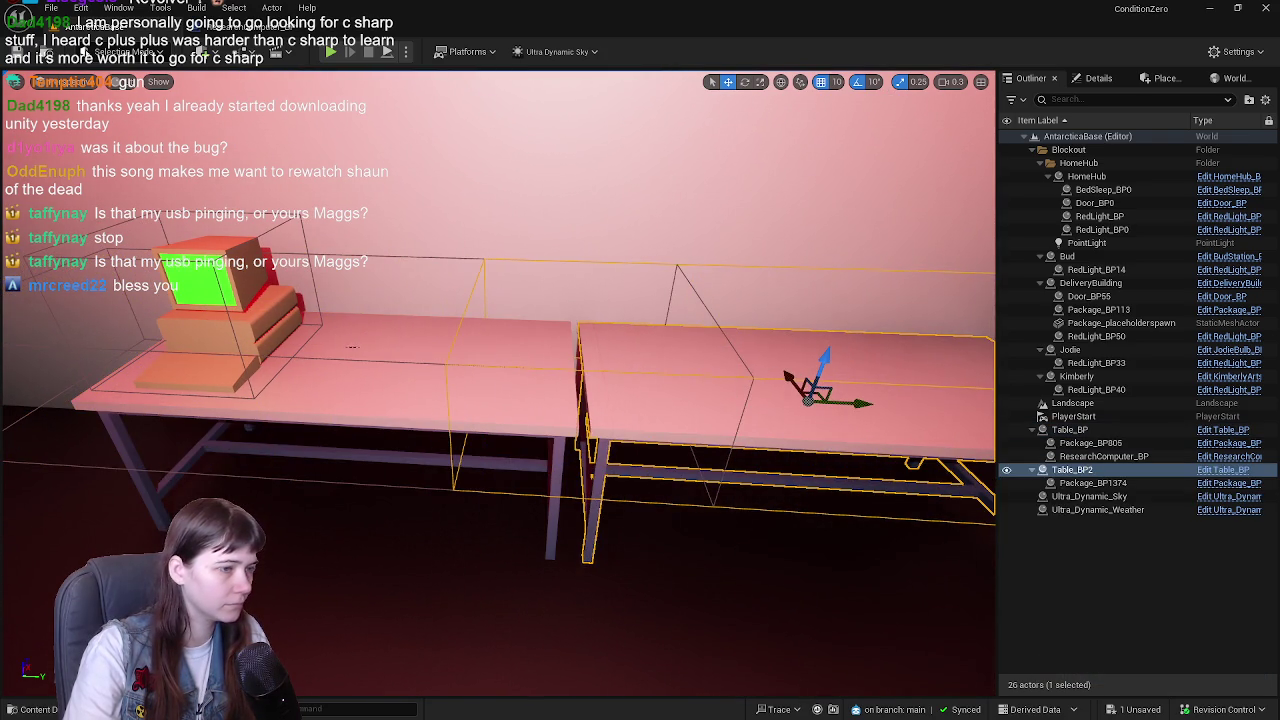
{"action": "scroll", "coordinate": [812, 395], "scroll_direction": "down", "scroll_amount": 10}
{"action": "key", "text": "ctrl+s"}
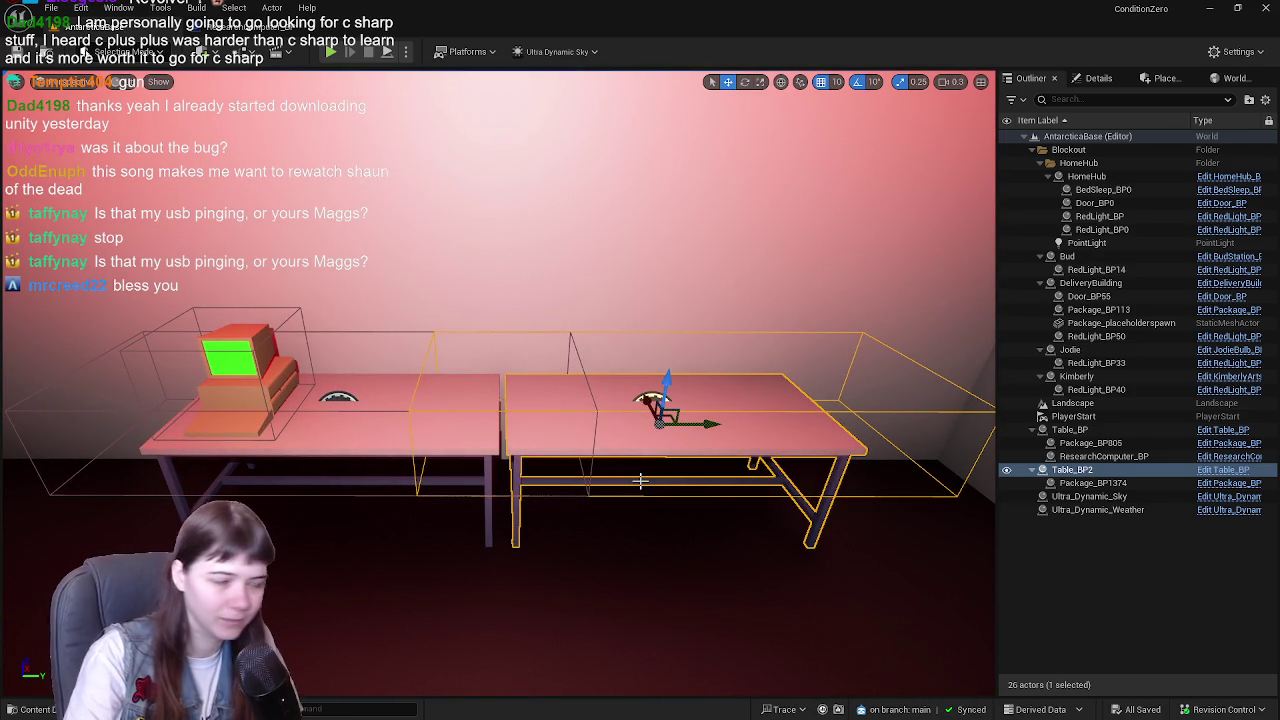
- Orbit around the two tables for a wide view of the room and save all changes
{"action": "left_click", "coordinate": [1122, 548]}
{"action": "mouse_move", "coordinate": [666, 469]}
{"action": "left_mouse_down"}
{"action": "mouse_move", "coordinate": [630, 320]}
{"action": "mouse_move", "coordinate": [643, 453]}
{"action": "left_mouse_up"}
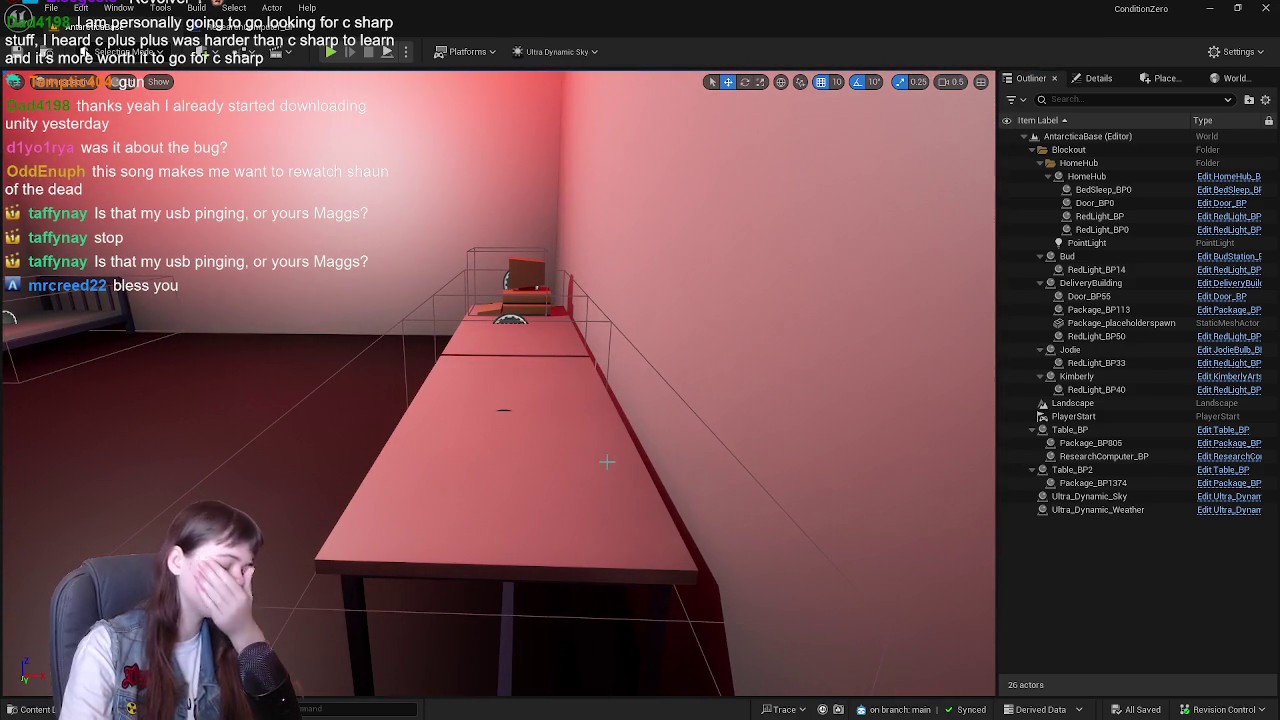
{"action": "mouse_move", "coordinate": [607, 460]}
{"action": "left_mouse_down"}
{"action": "mouse_move", "coordinate": [760, 460]}
{"action": "mouse_move", "coordinate": [607, 460]}
{"action": "left_mouse_up"}
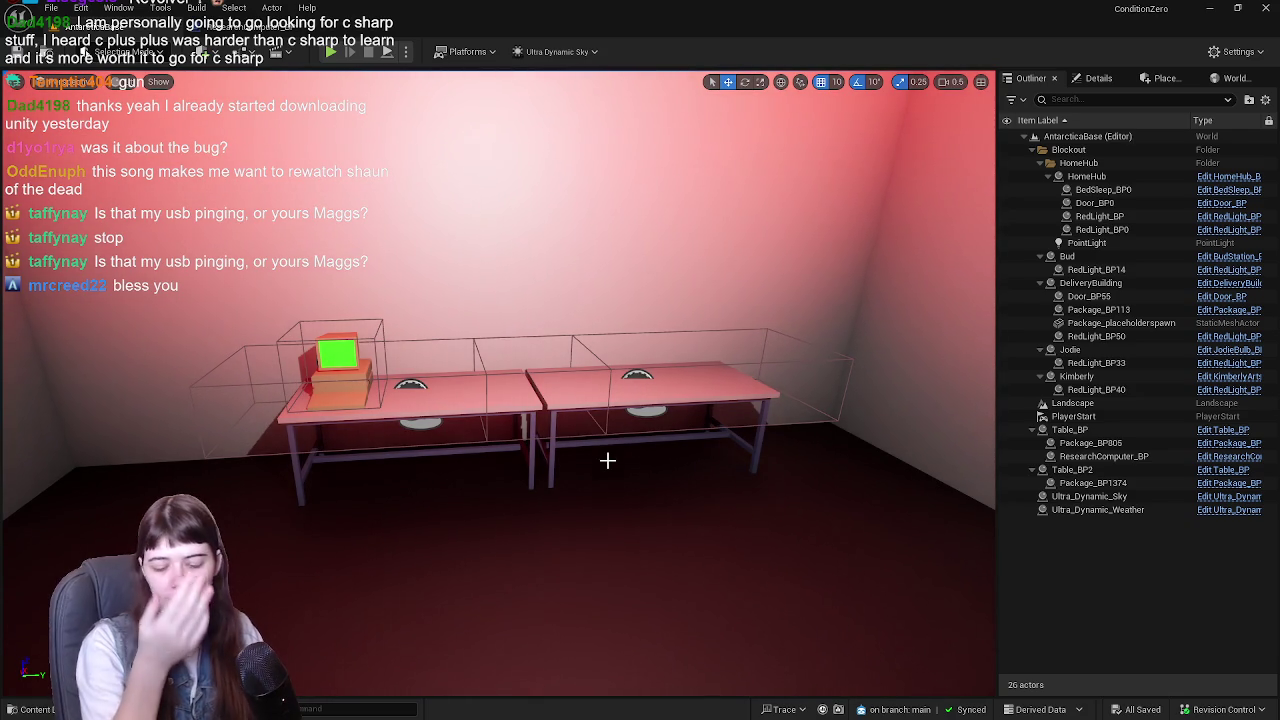
{"action": "mouse_move", "coordinate": [607, 460]}
{"action": "left_mouse_down"}
{"action": "mouse_move", "coordinate": [710, 495]}
{"action": "mouse_move", "coordinate": [690, 470]}
{"action": "mouse_move", "coordinate": [609, 459]}
{"action": "left_mouse_up"}
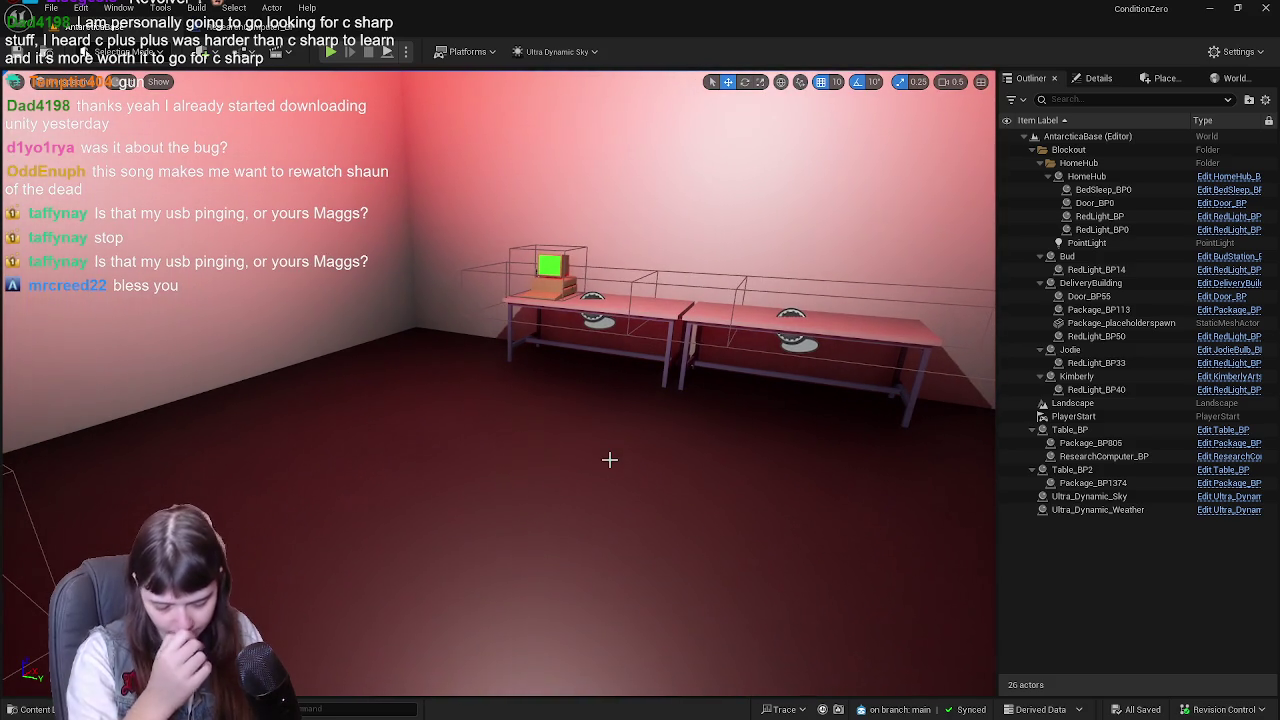
{"action": "scroll", "coordinate": [602, 459], "scroll_direction": "up", "scroll_amount": 10}
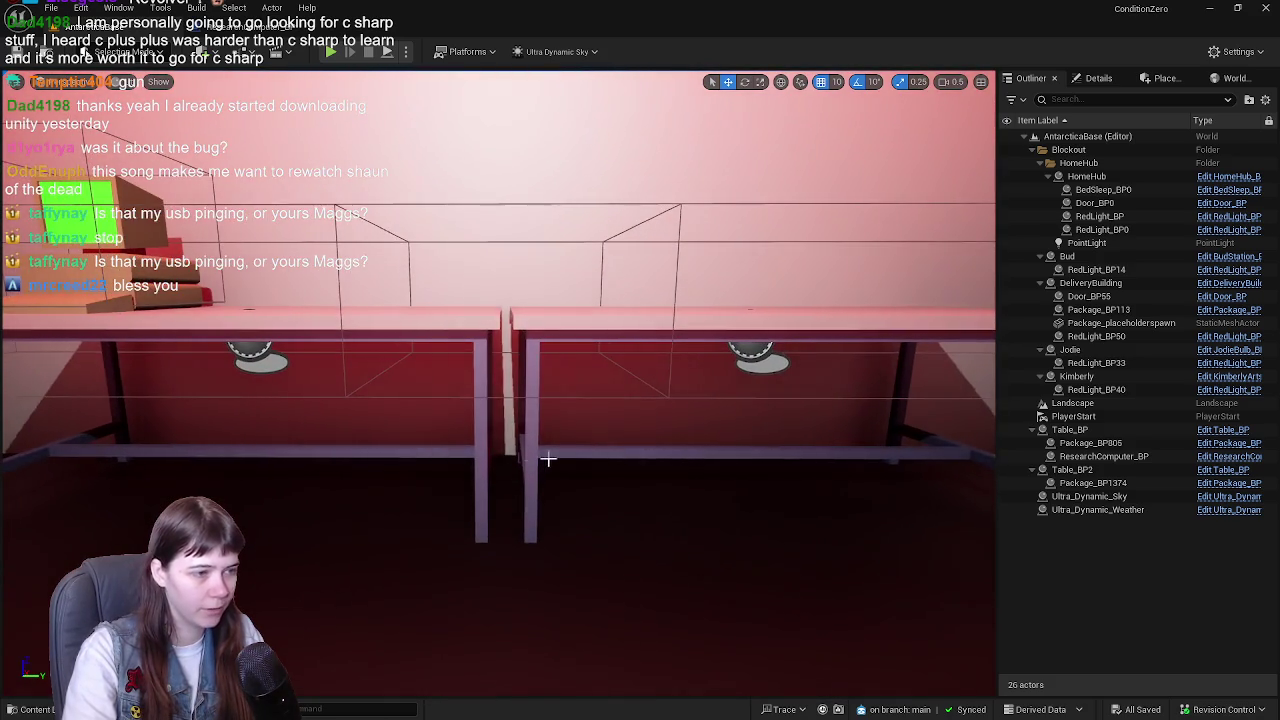
{"action": "mouse_move", "coordinate": [548, 459]}
{"action": "left_mouse_down"}
{"action": "mouse_move", "coordinate": [540, 505]}
{"action": "mouse_move", "coordinate": [374, 486]}
{"action": "left_mouse_up"}
{"action": "left_click_drag", "start_coordinate": [506, 437], "coordinate": [506, 437]}
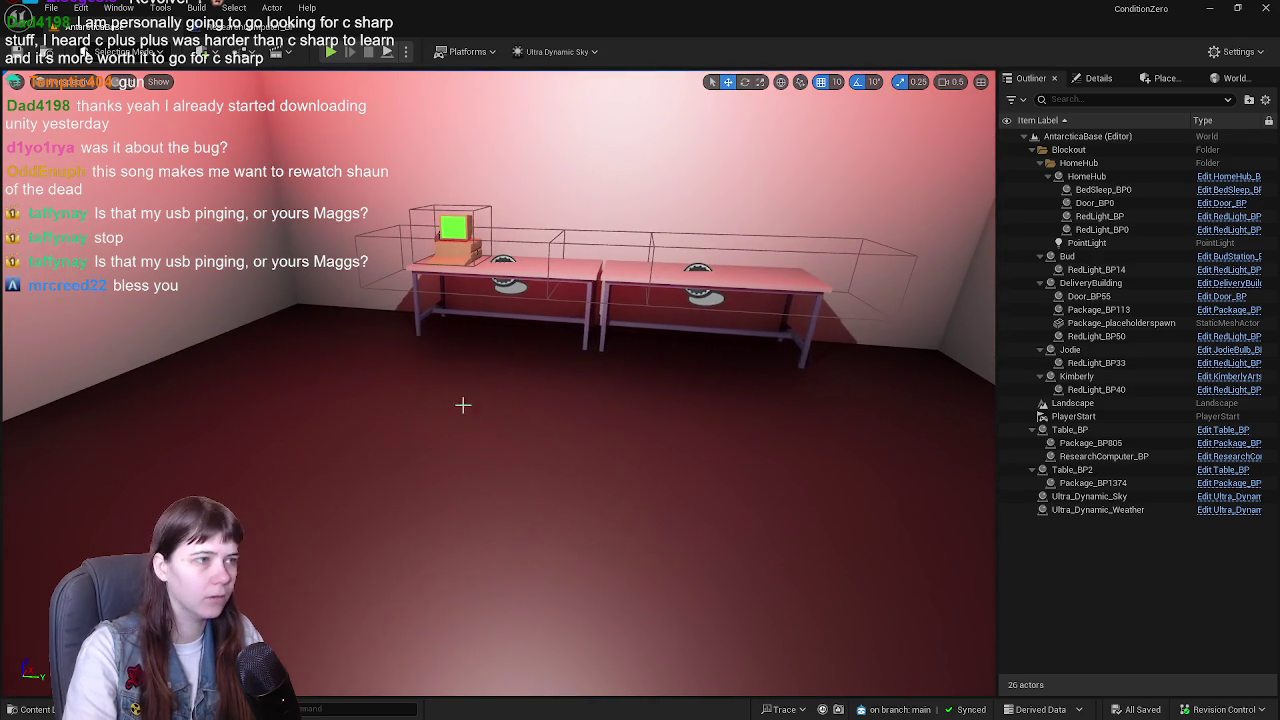
{"action": "left_click", "coordinate": [17, 50]}
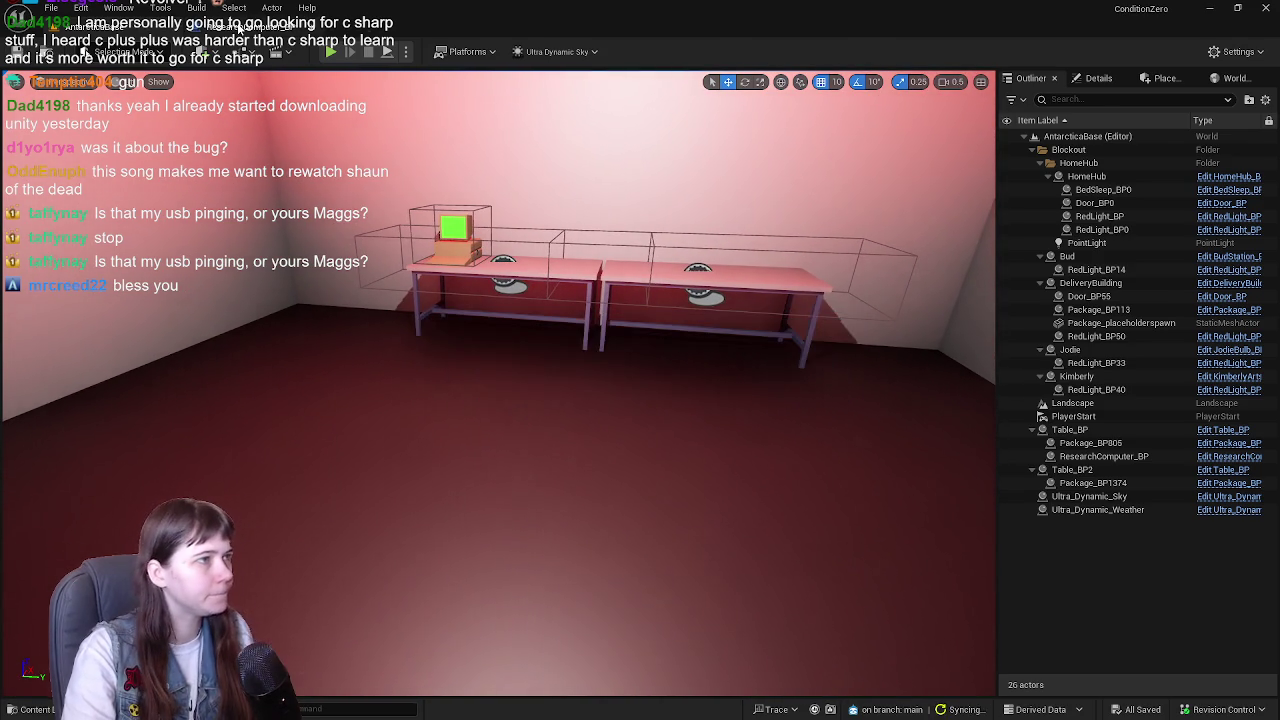
{"action": "left_click", "coordinate": [240, 27]}
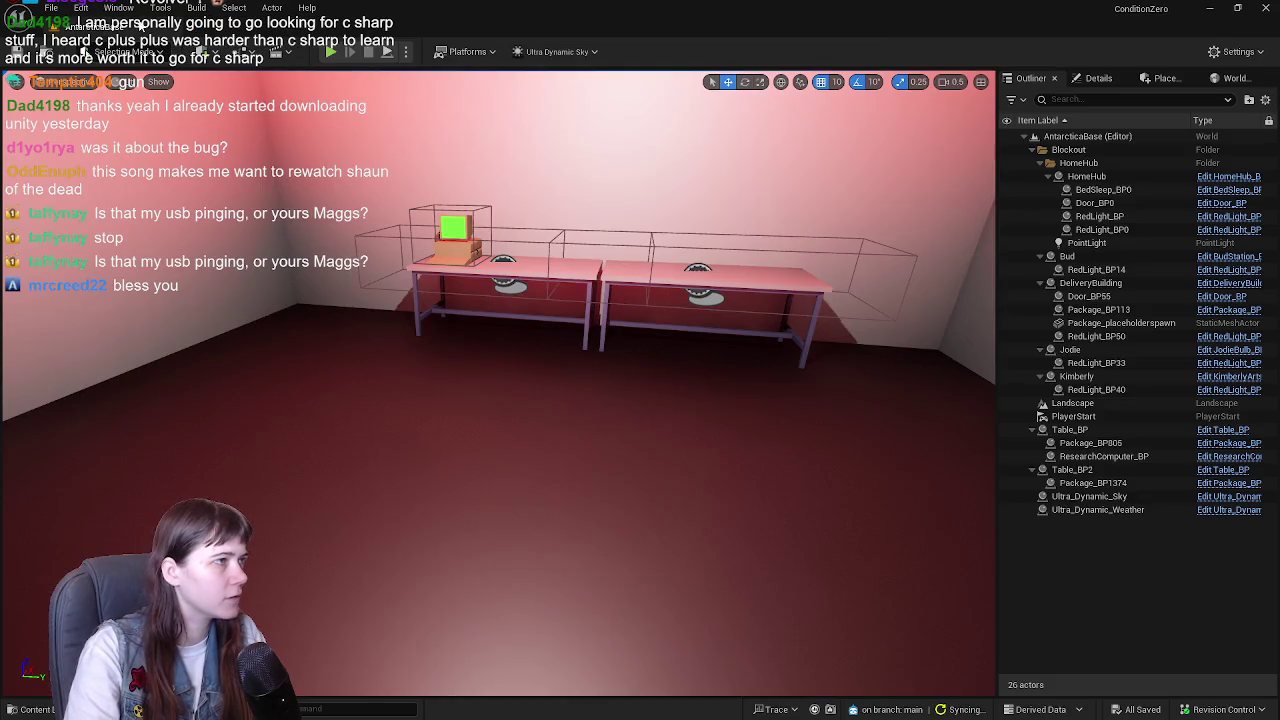
- Select the computer's table, open Table_BP, and pan its event graph across the branch and package comments
{"action": "left_click", "coordinate": [142, 27]}
{"action": "left_click_drag", "start_coordinate": [421, 387], "coordinate": [421, 387]}
{"action": "left_click", "coordinate": [421, 387]}
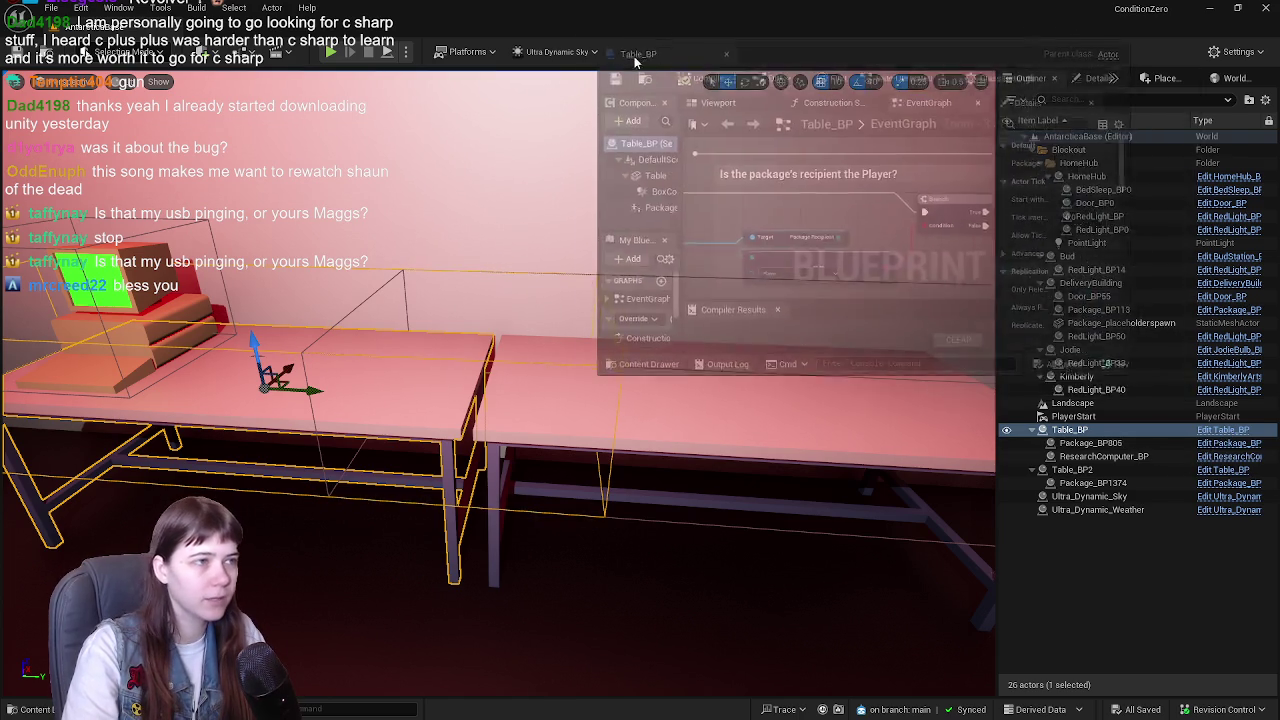
{"action": "scroll", "coordinate": [382, 360], "scroll_direction": "down", "scroll_amount": 2}
{"action": "scroll", "coordinate": [382, 360], "scroll_direction": "up", "scroll_amount": 1}
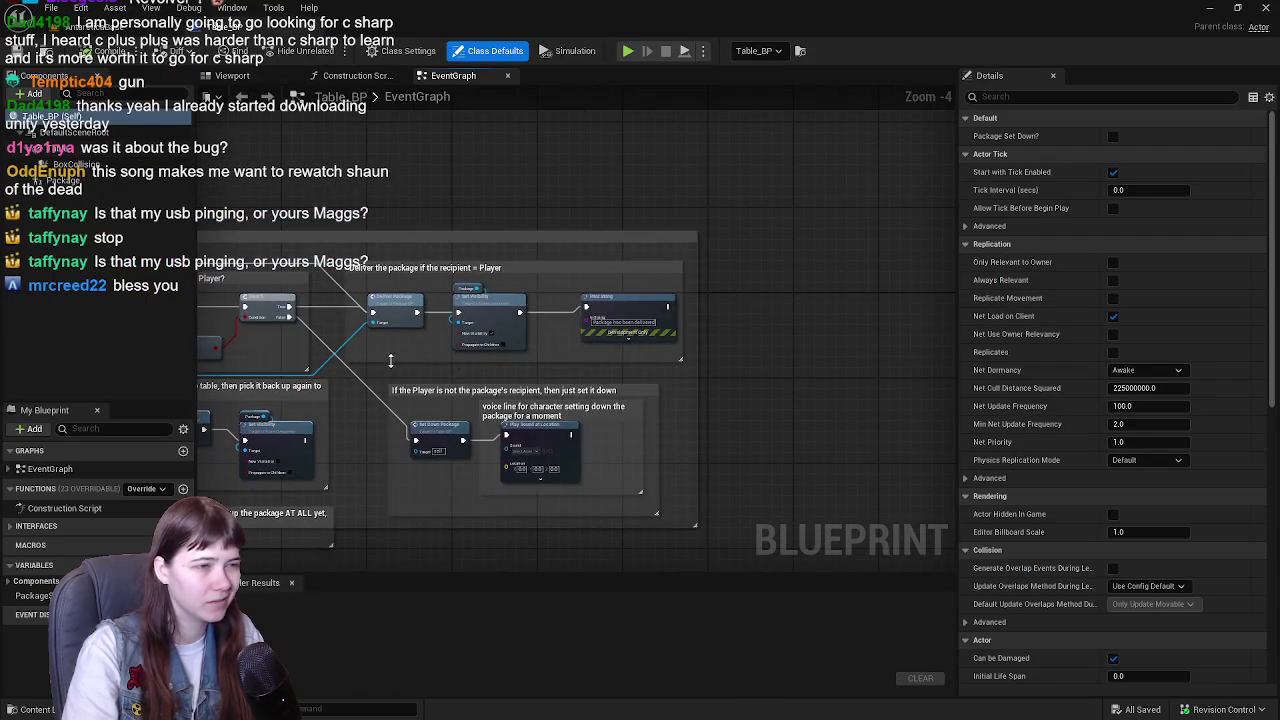
{"action": "scroll", "coordinate": [567, 344], "scroll_direction": "up", "scroll_amount": 1}
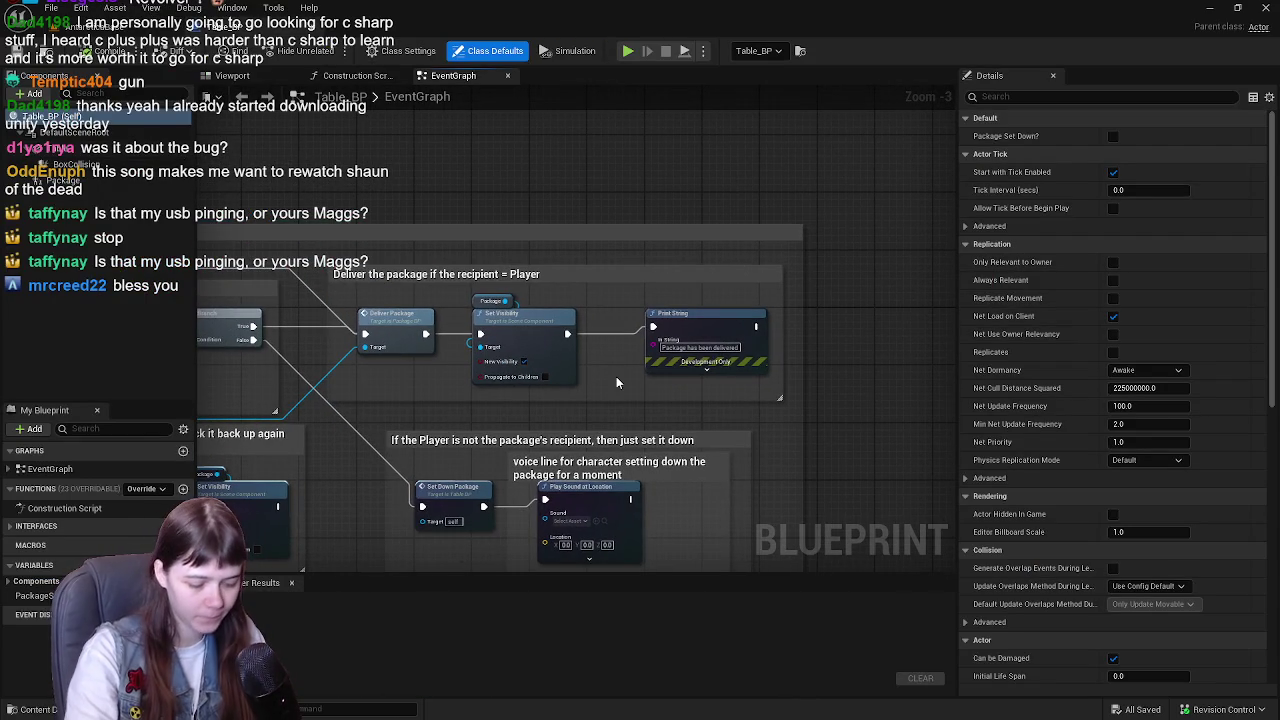
{"action": "mouse_move", "coordinate": [506, 403]}
{"action": "left_mouse_down"}
{"action": "mouse_move", "coordinate": [720, 318]}
{"action": "mouse_move", "coordinate": [853, 322]}
{"action": "mouse_move", "coordinate": [580, 366]}
{"action": "left_mouse_up"}
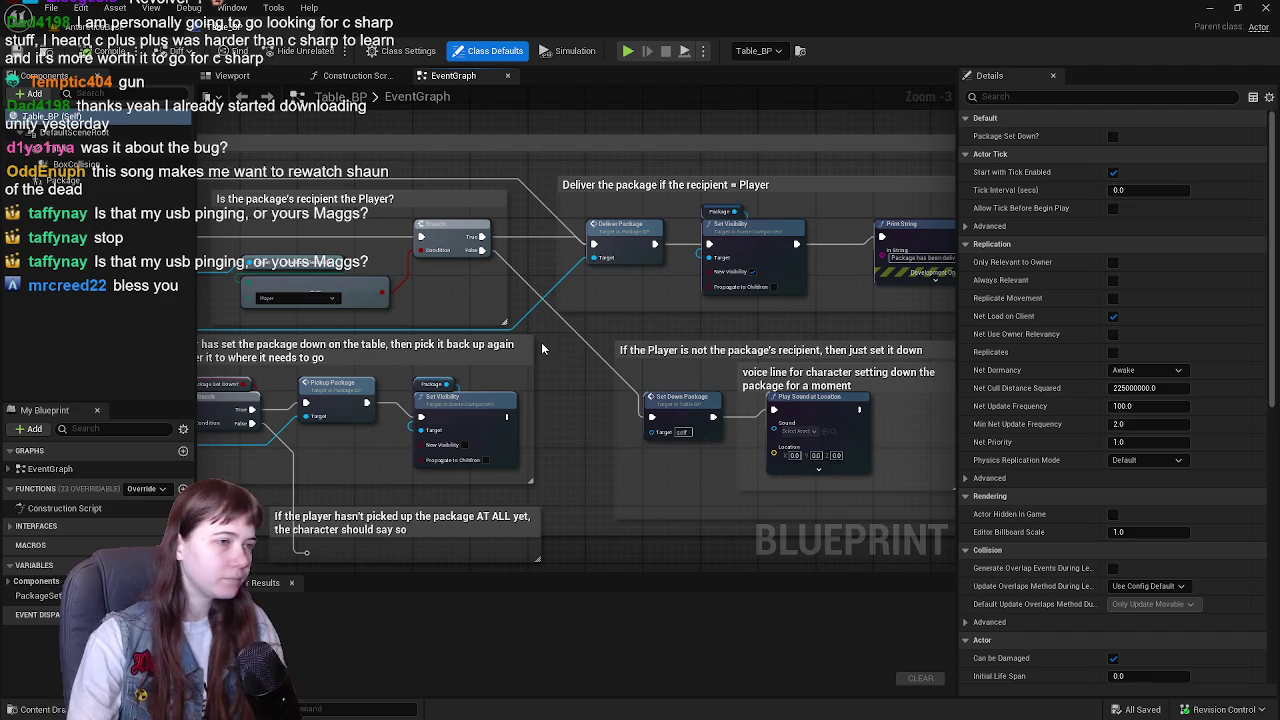
{"action": "mouse_move", "coordinate": [556, 340]}
{"action": "left_mouse_down"}
{"action": "mouse_move", "coordinate": [700, 330]}
{"action": "mouse_move", "coordinate": [529, 359]}
{"action": "mouse_move", "coordinate": [619, 349]}
{"action": "left_mouse_up"}
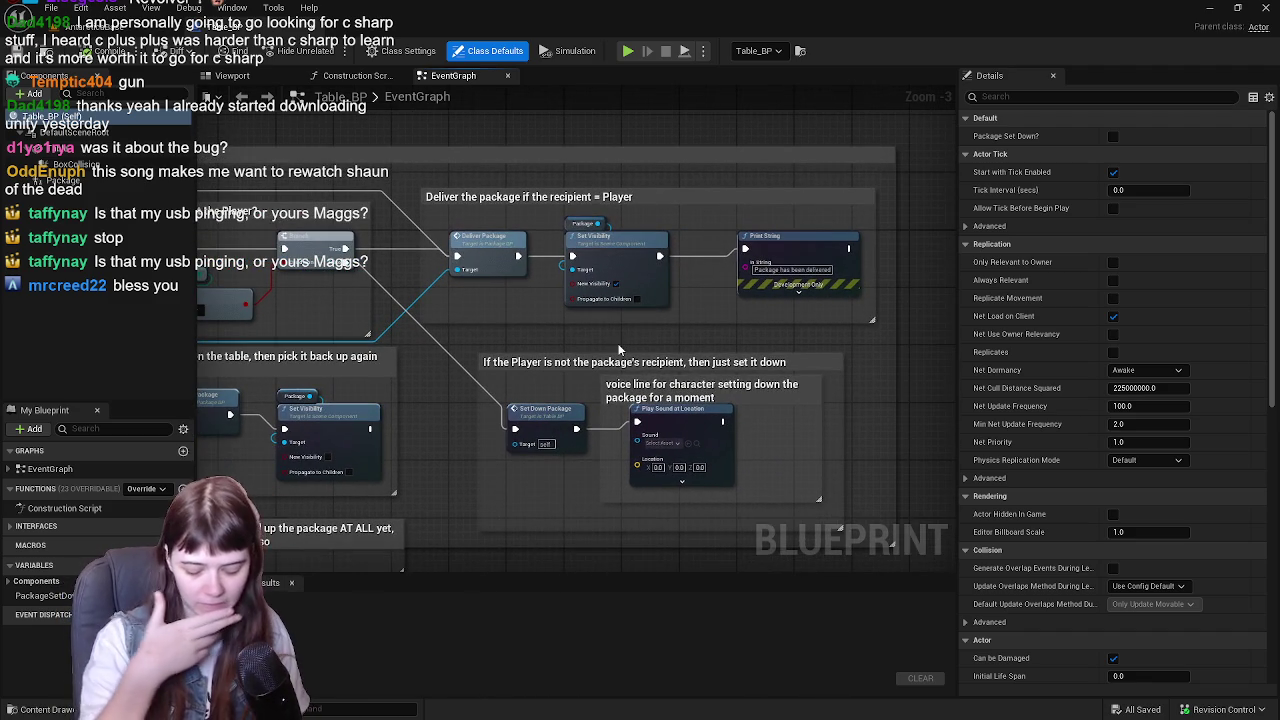